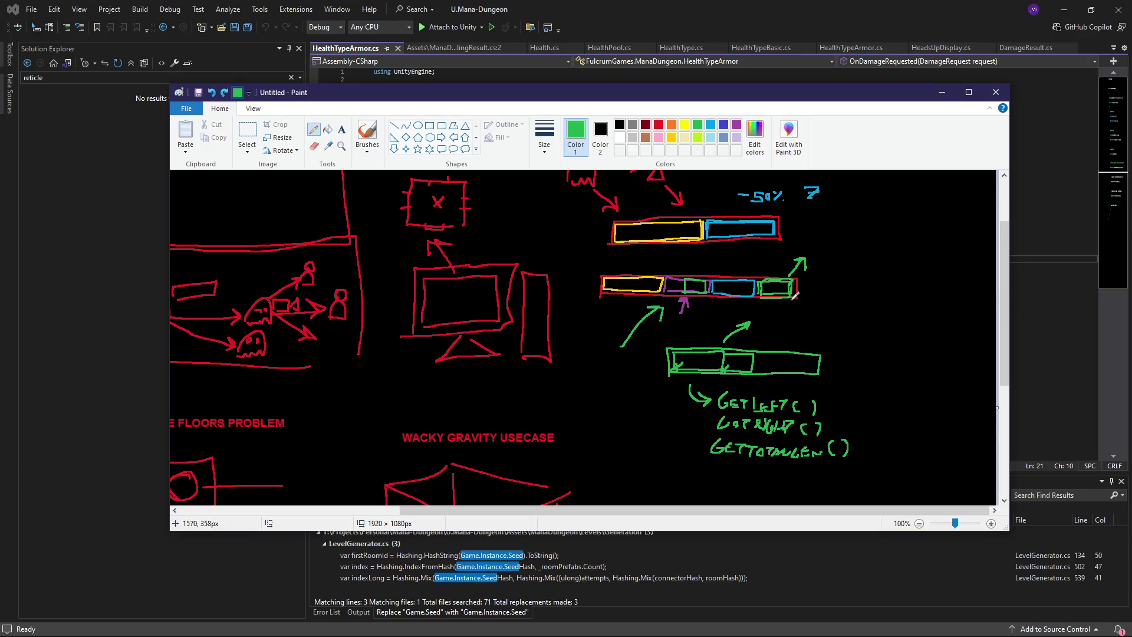
- Try out green boxes, check marks, an arrow and a divider on the health bar sketch, undoing each
mouse_move(819, 262)
left_mouse_down()
mouse_move(818, 248)
mouse_move(858, 247)
mouse_move(858, 262)
mouse_move(819, 263)
mouse_move(755, 299)
left_mouse_up()
key("ctrl+z")
left_click_drag(829, 279, 854, 268)
key("ctrl+z")
key("ctrl+z")
mouse_move(763, 260)
left_mouse_down()
mouse_move(743, 269)
mouse_move(764, 271)
left_mouse_up()
key("ctrl+z")
mouse_move(716, 293)
left_mouse_down()
mouse_move(726, 279)
mouse_move(737, 289)
mouse_move(716, 289)
left_mouse_up()
key("ctrl+z")
mouse_move(734, 269)
left_mouse_down()
mouse_move(733, 304)
mouse_move(734, 271)
left_mouse_up()
key("ctrl+z")
mouse_move(832, 275)
left_mouse_down()
mouse_move(854, 269)
mouse_move(860, 285)
left_mouse_up()
key("ctrl+z")
key("ctrl+z")
- Minimize Paint and the code editor, then clear Unity's Console
left_click(942, 92)
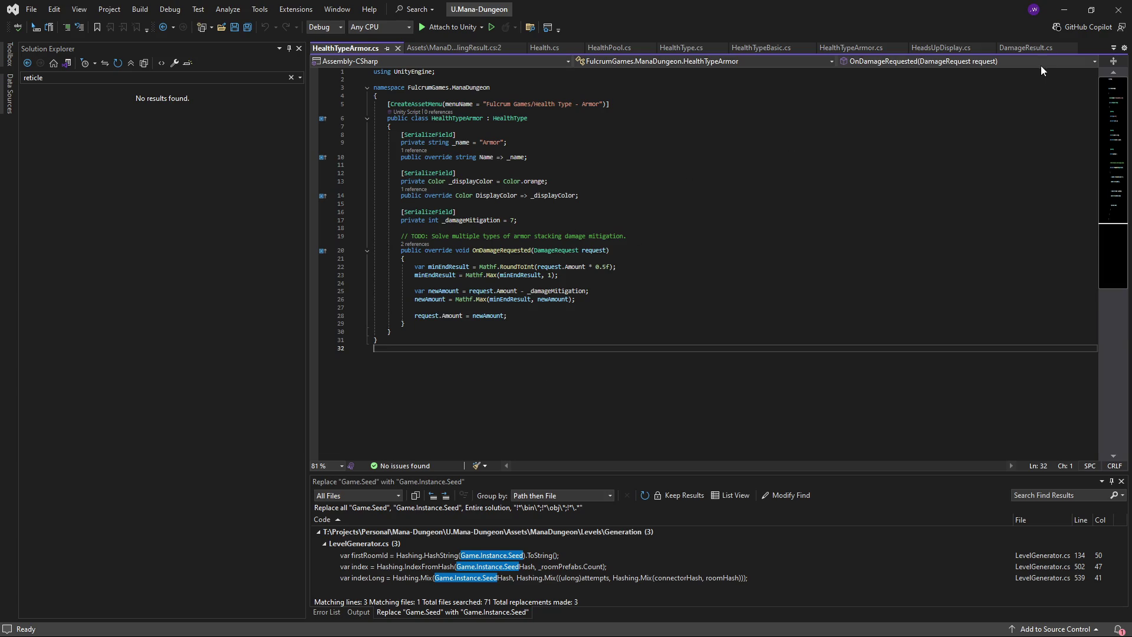
left_click(1065, 10)
left_click(11, 502)
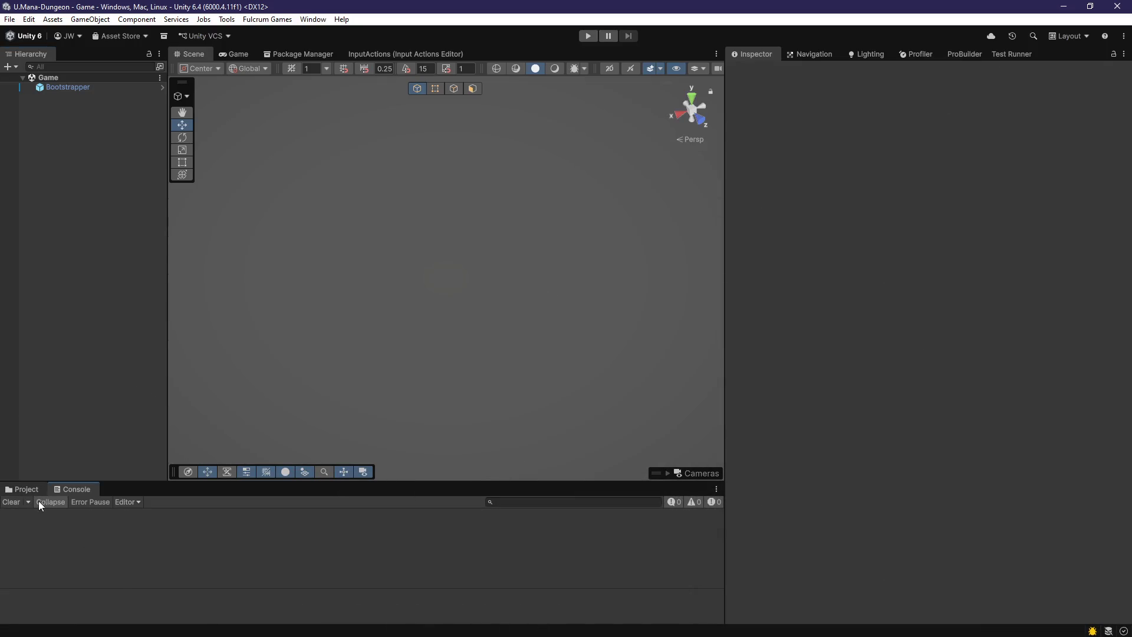
- In the Project browser, clear the search and open the Ui prefab from Assets/ManaDungeon/UserInterface
key("ctrl+5")
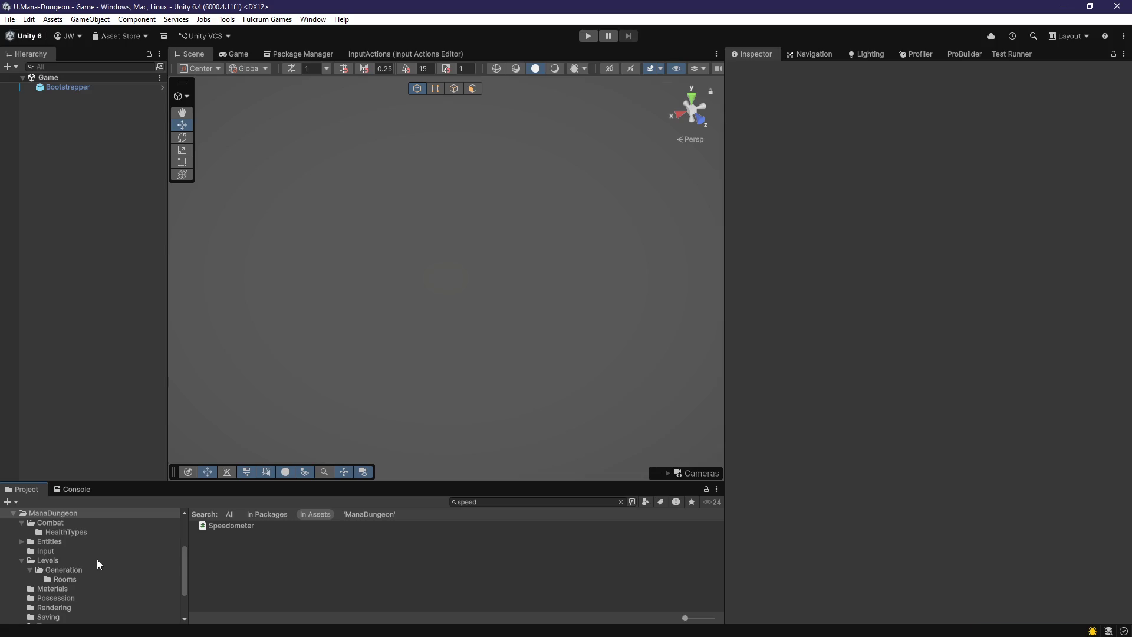
left_click(620, 502)
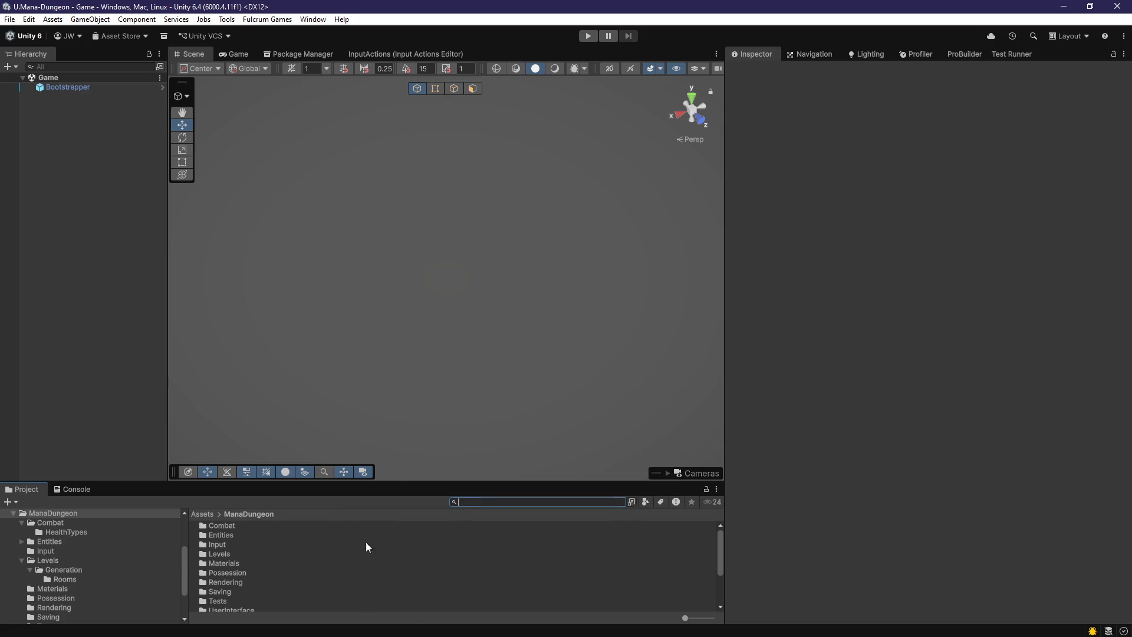
scroll(241, 556, "down", 3)
scroll(246, 560, "up", 2)
scroll(230, 571, "down", 2)
scroll(257, 557, "up", 2)
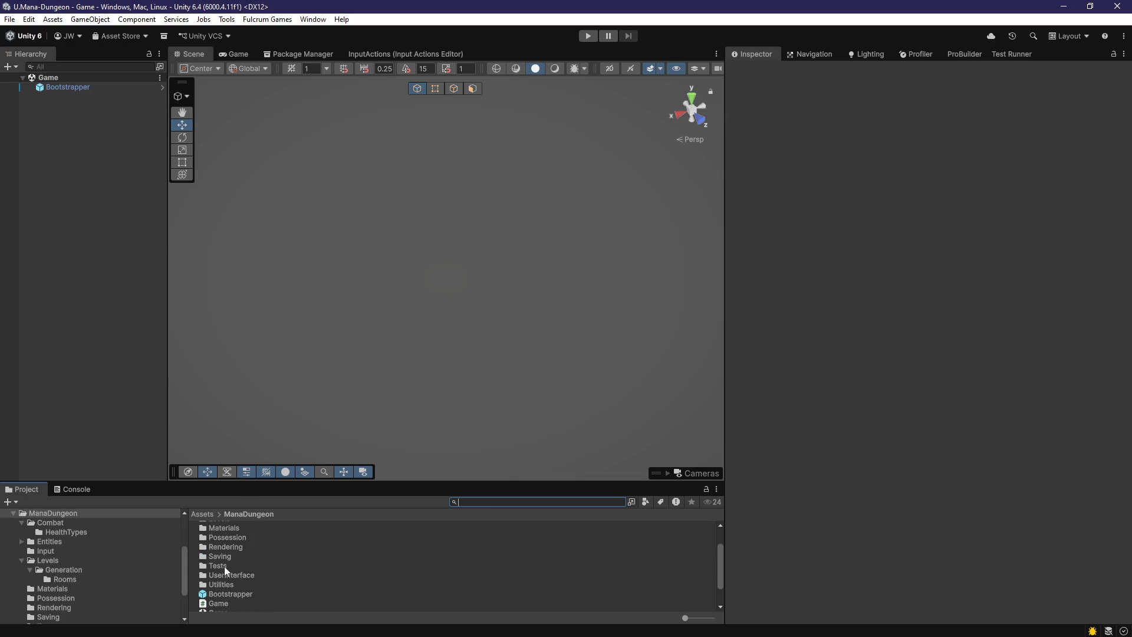
scroll(225, 570, "up", 2)
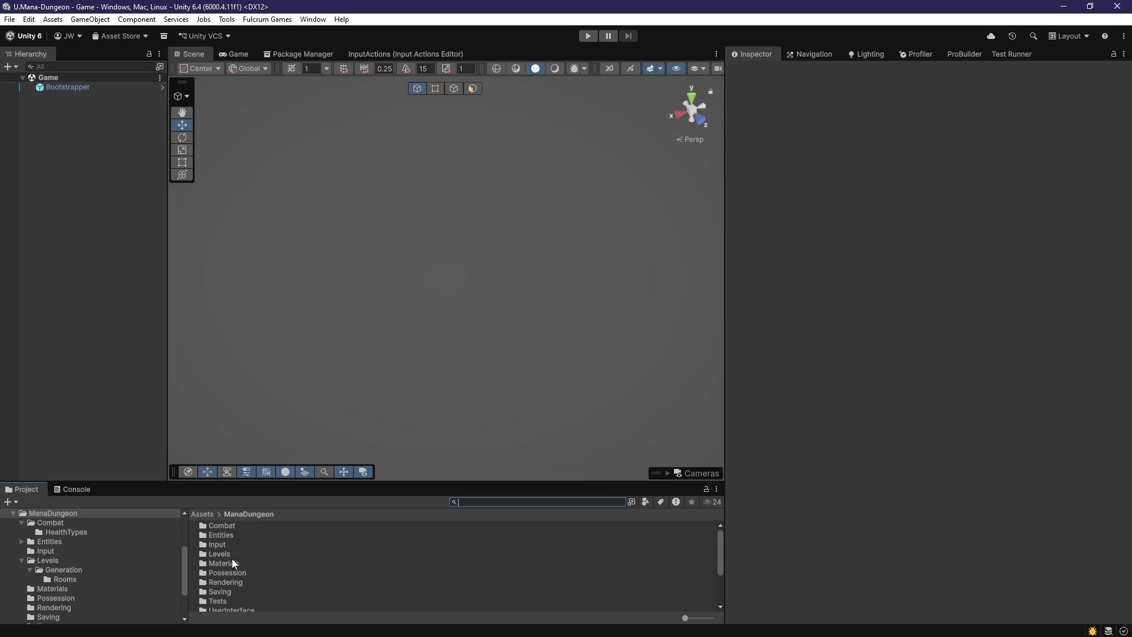
scroll(232, 567, "down", 2)
double_click(231, 575)
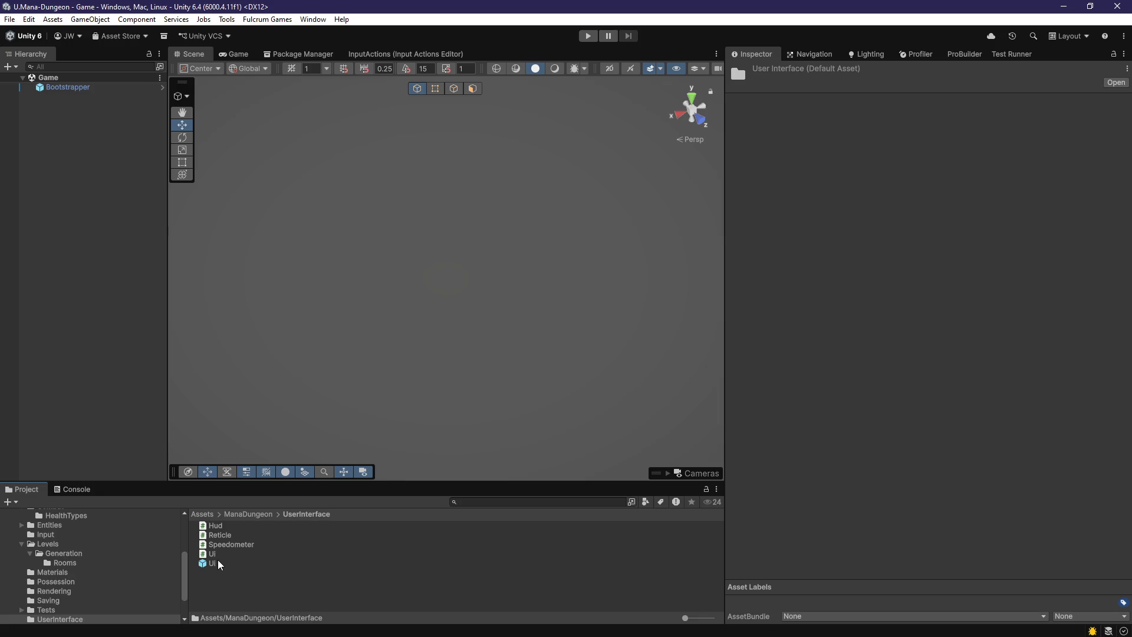
left_click(218, 563)
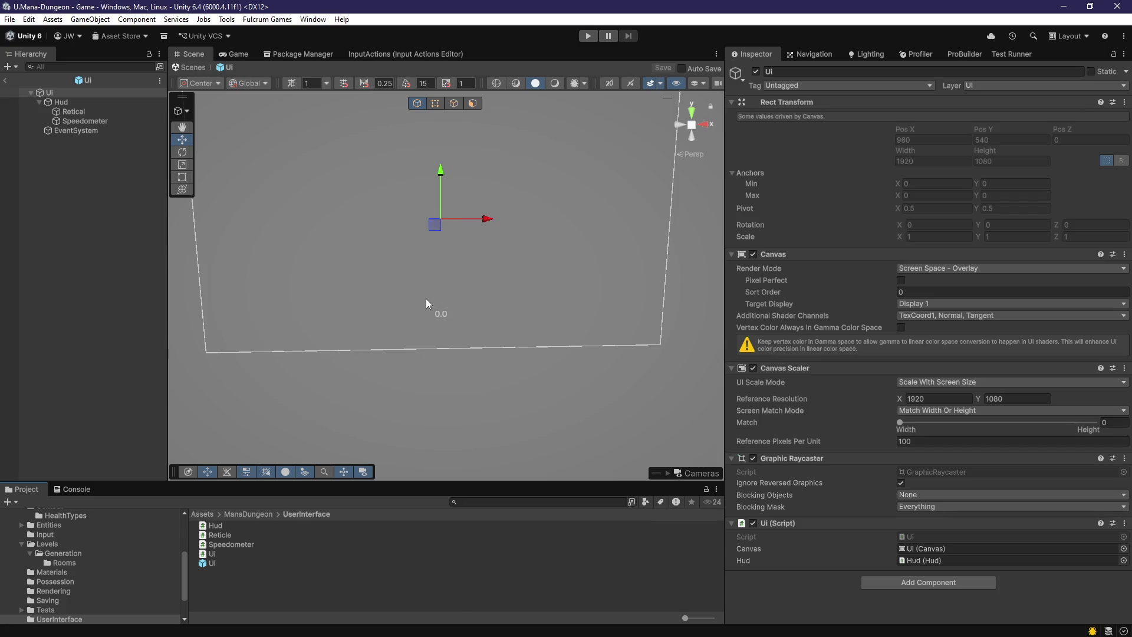
mouse_move(425, 298)
left_mouse_down()
mouse_move(493, 360)
mouse_move(437, 372)
mouse_move(480, 374)
mouse_move(469, 358)
left_mouse_up()
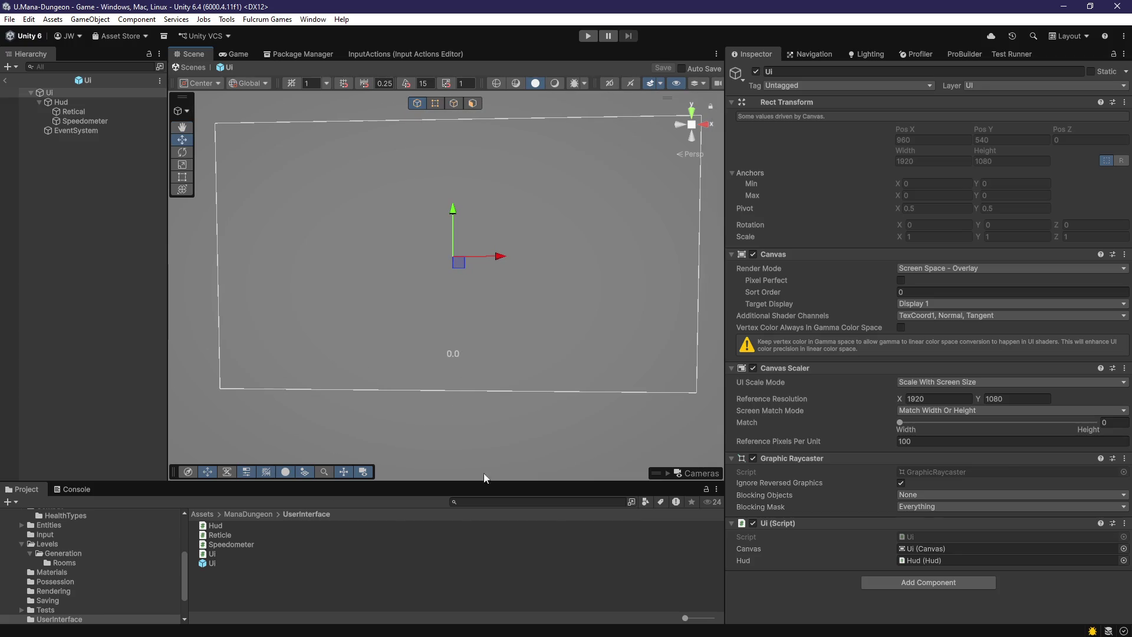
mouse_move(477, 409)
left_mouse_down()
mouse_move(320, 366)
mouse_move(419, 382)
mouse_move(334, 417)
mouse_move(350, 418)
left_mouse_up()
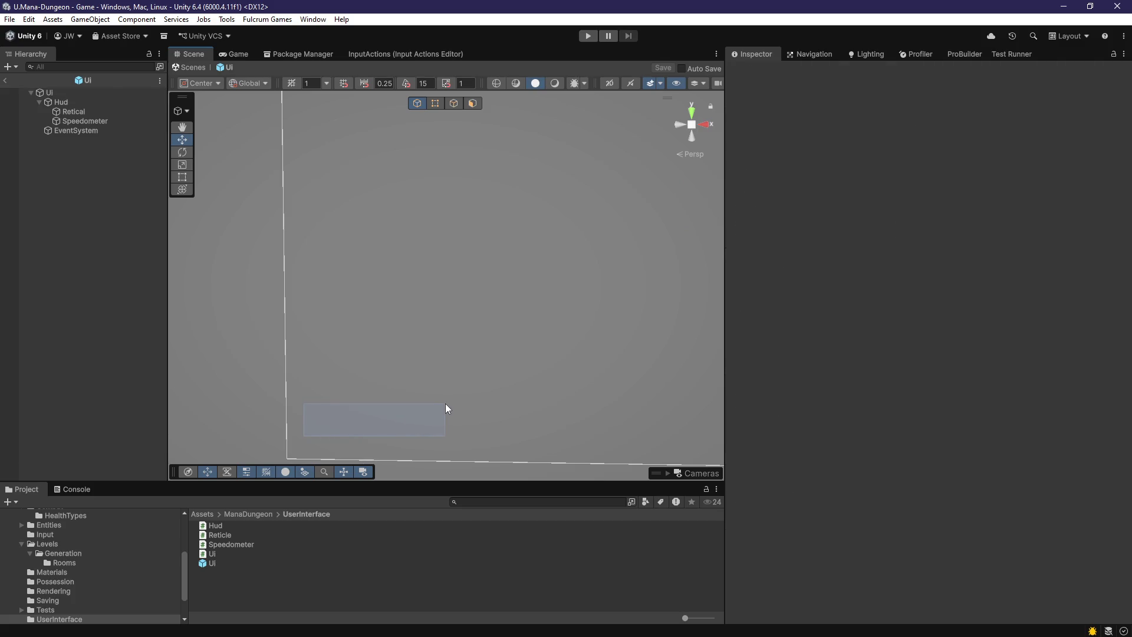
mouse_move(445, 404)
left_mouse_down()
mouse_move(553, 359)
mouse_move(492, 323)
mouse_move(471, 350)
mouse_move(493, 320)
mouse_move(520, 370)
mouse_move(487, 346)
mouse_move(490, 362)
mouse_move(383, 343)
mouse_move(420, 365)
mouse_move(411, 304)
left_mouse_up()
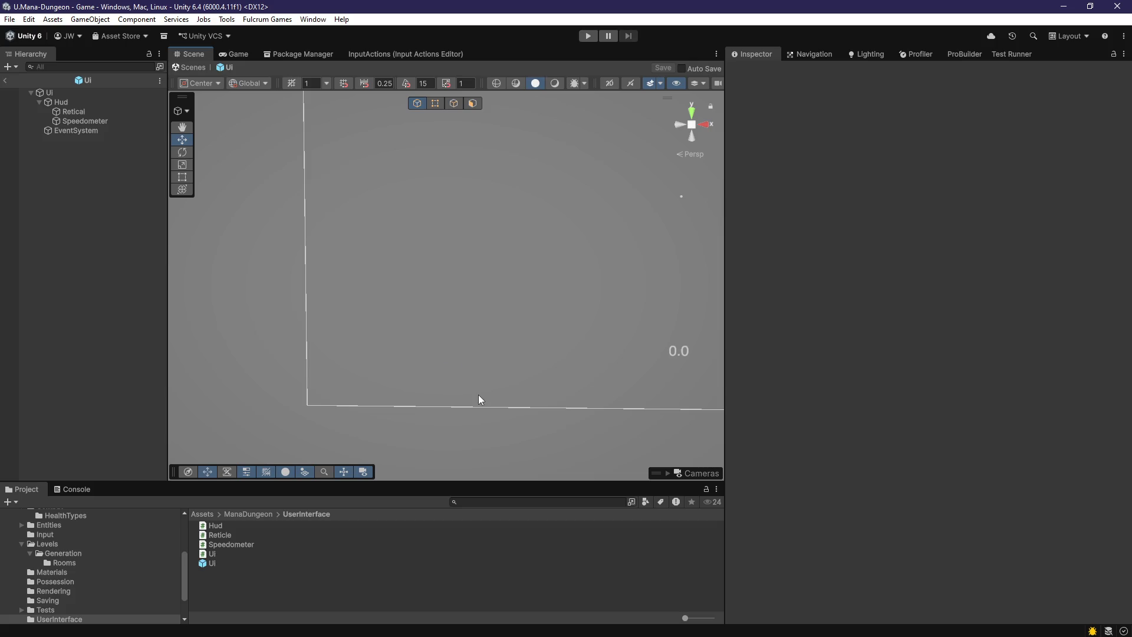
mouse_move(480, 390)
left_mouse_down()
mouse_move(391, 363)
mouse_move(488, 347)
mouse_move(472, 333)
mouse_move(417, 369)
mouse_move(392, 360)
mouse_move(408, 352)
left_mouse_up()
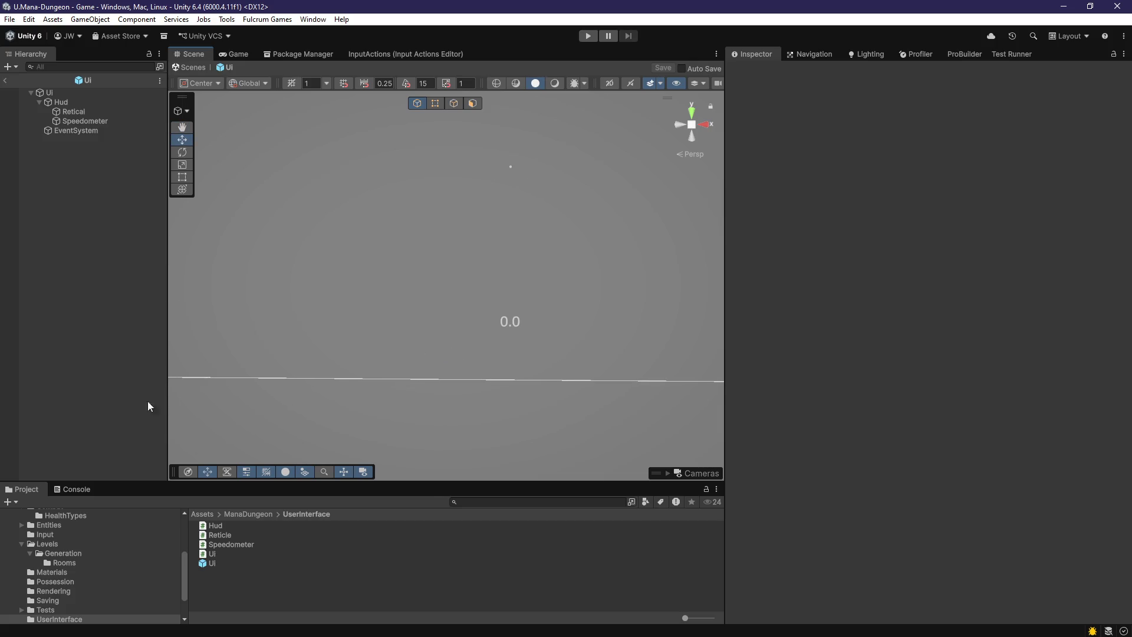
mouse_move(461, 378)
left_mouse_down()
mouse_move(535, 323)
mouse_move(396, 354)
left_mouse_up()
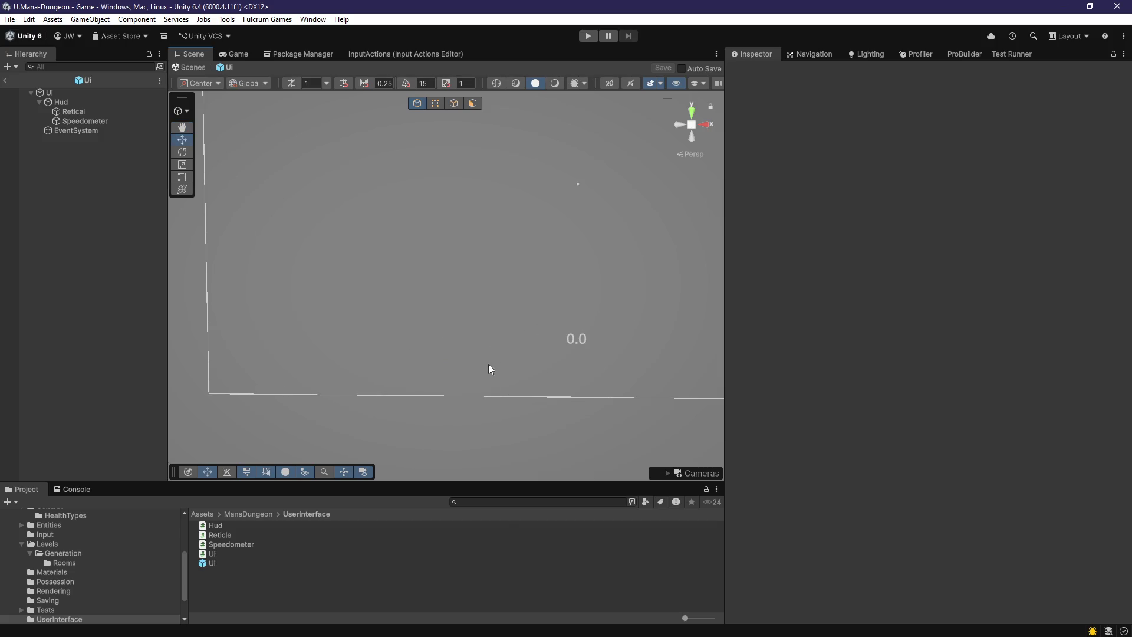
left_click_drag(477, 356, 422, 367)
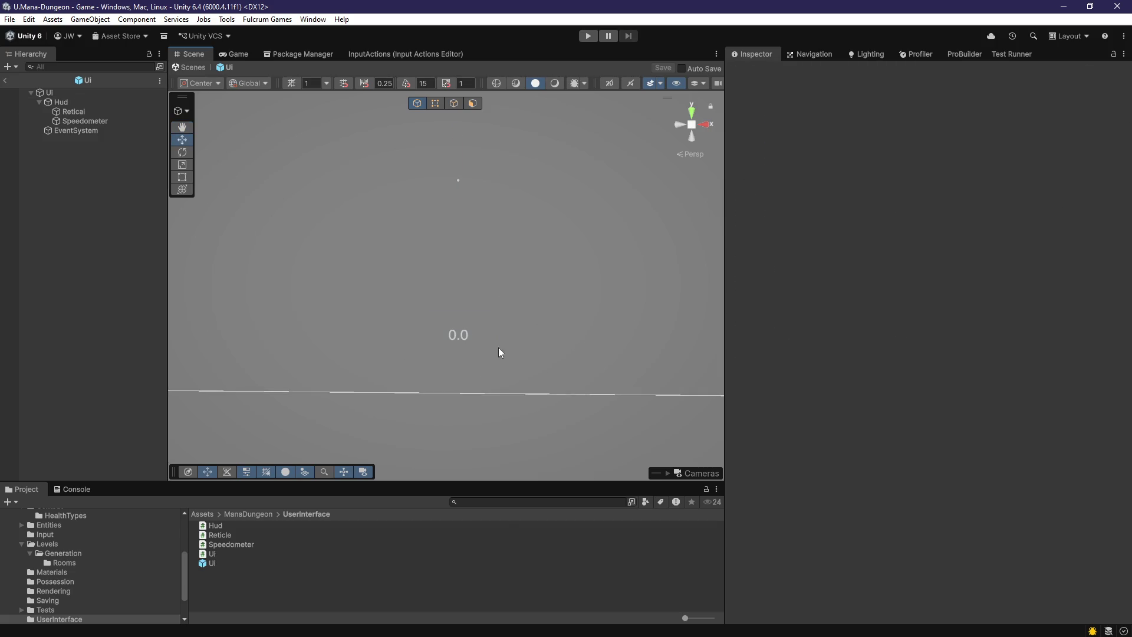
mouse_move(487, 301)
left_mouse_down()
mouse_move(551, 331)
mouse_move(468, 373)
mouse_move(506, 384)
mouse_move(493, 361)
left_mouse_up()
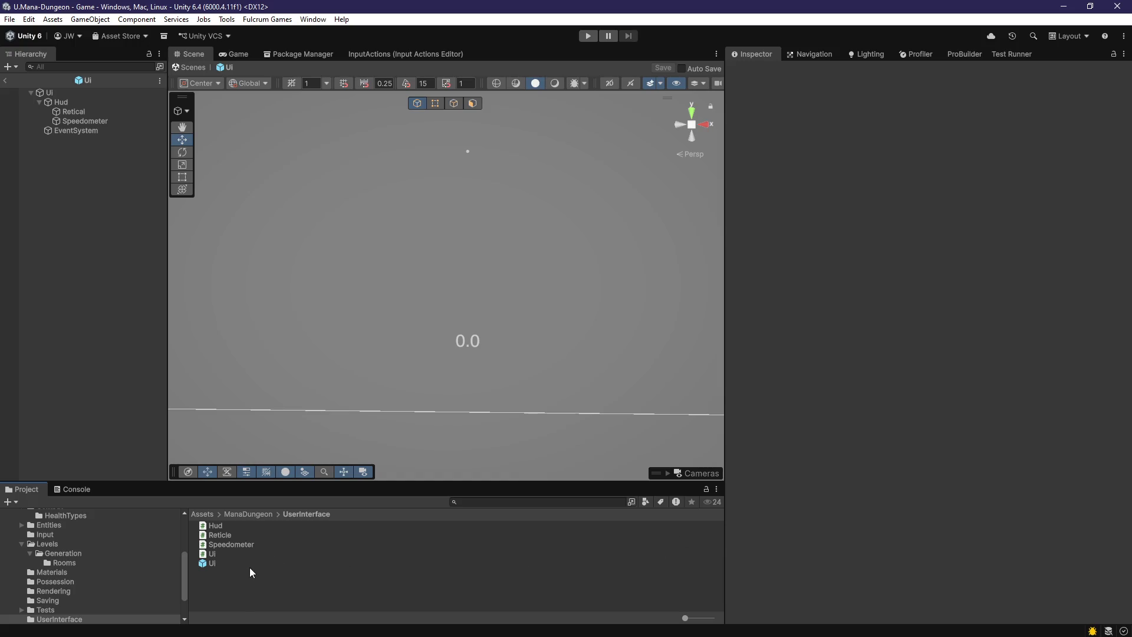
left_click(229, 564)
- Create an empty child object under Hud named HealthBar
left_click(220, 555)
left_click(243, 591)
right_click(258, 586)
mouse_move(353, 258)
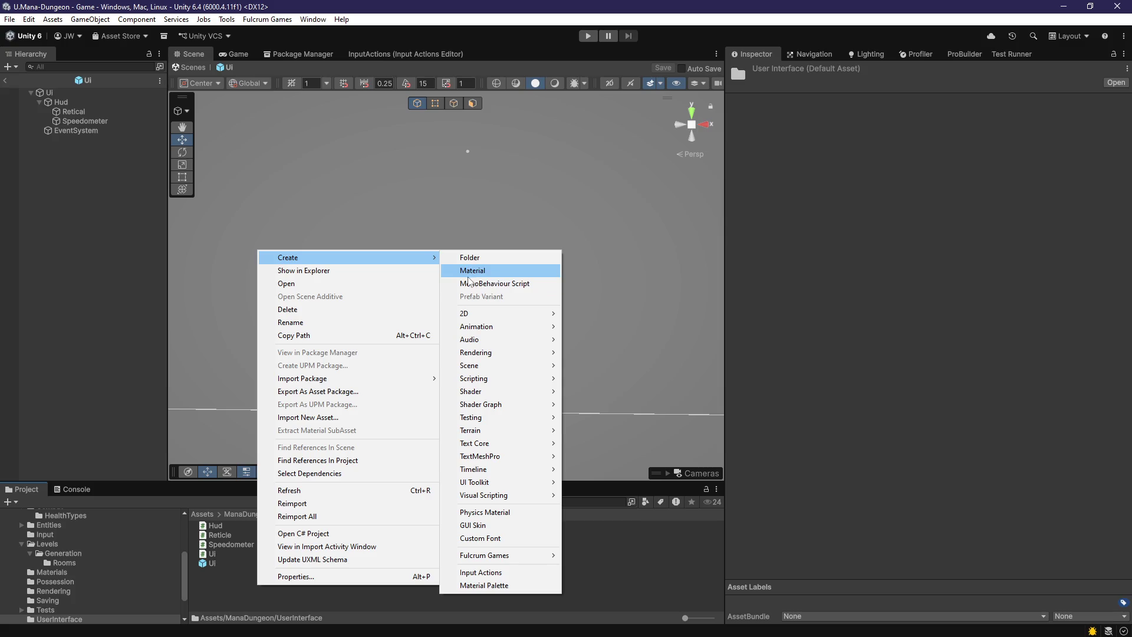
left_click(222, 571)
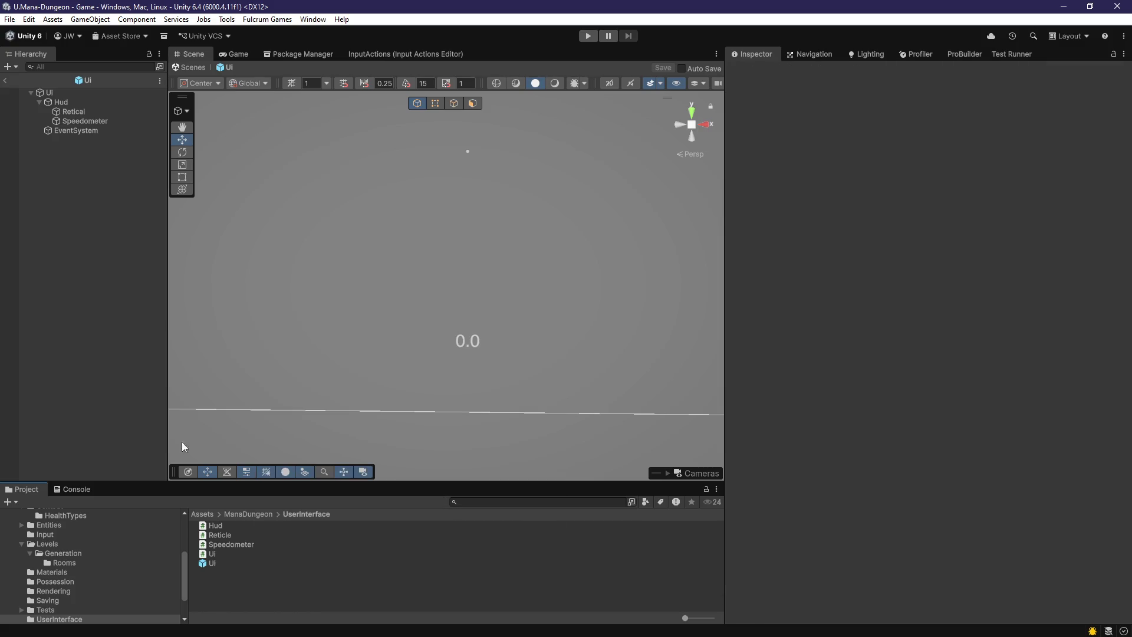
right_click(74, 101)
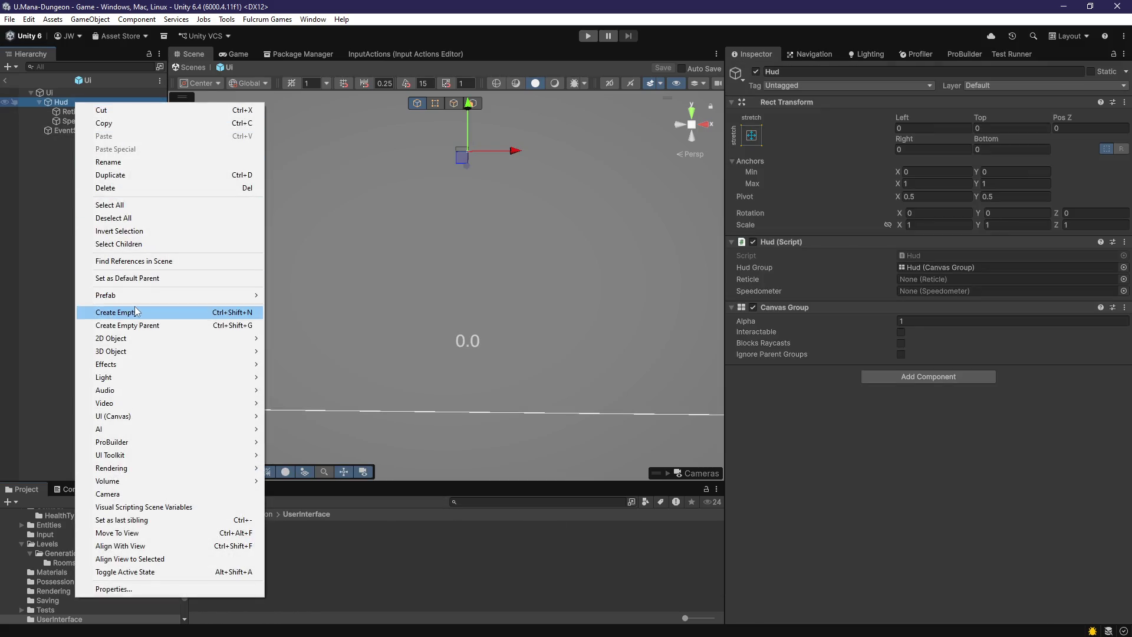
left_click(135, 308)
type("HealthBar")
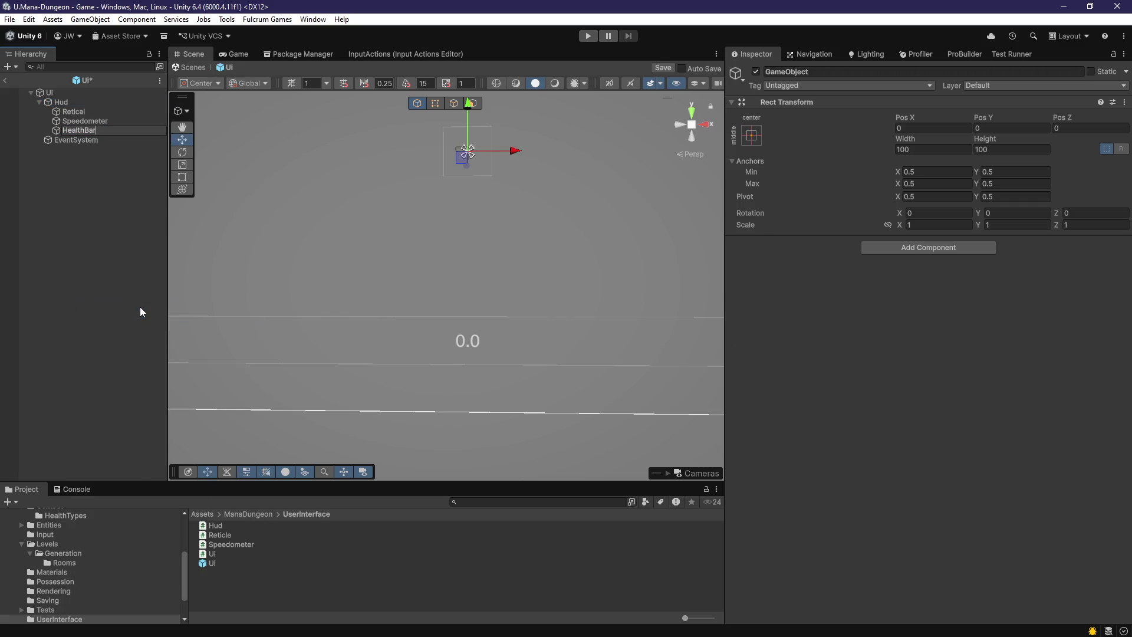
key("Return")
- Anchor and pivot HealthBar to the bottom-left corner using the Anchor Presets
left_click(112, 229)
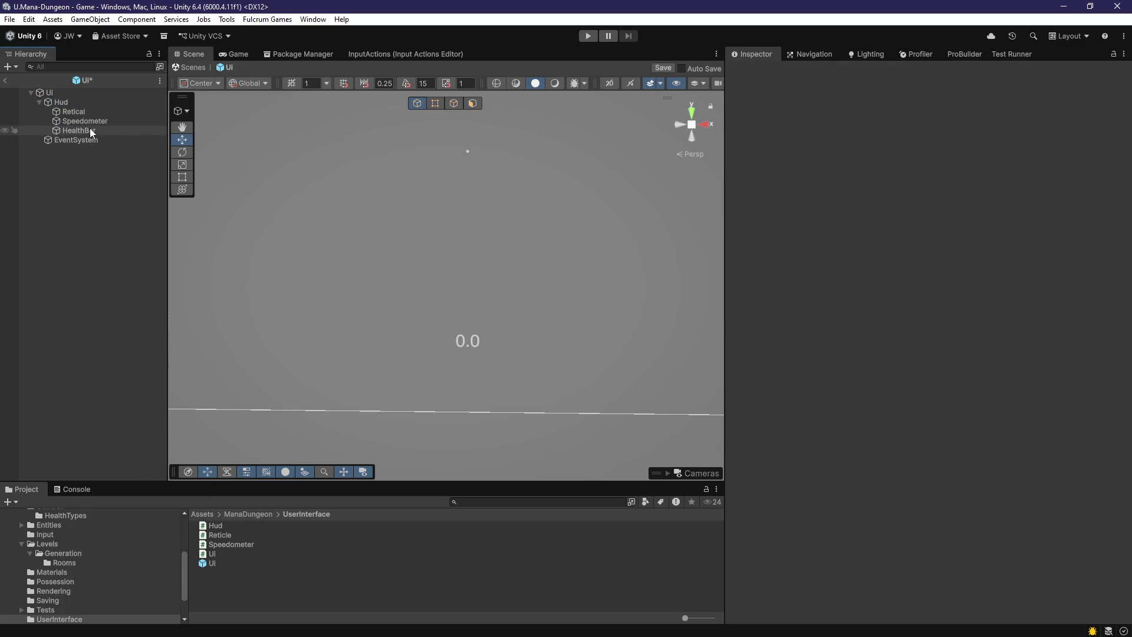
left_click(89, 129)
left_click(751, 135)
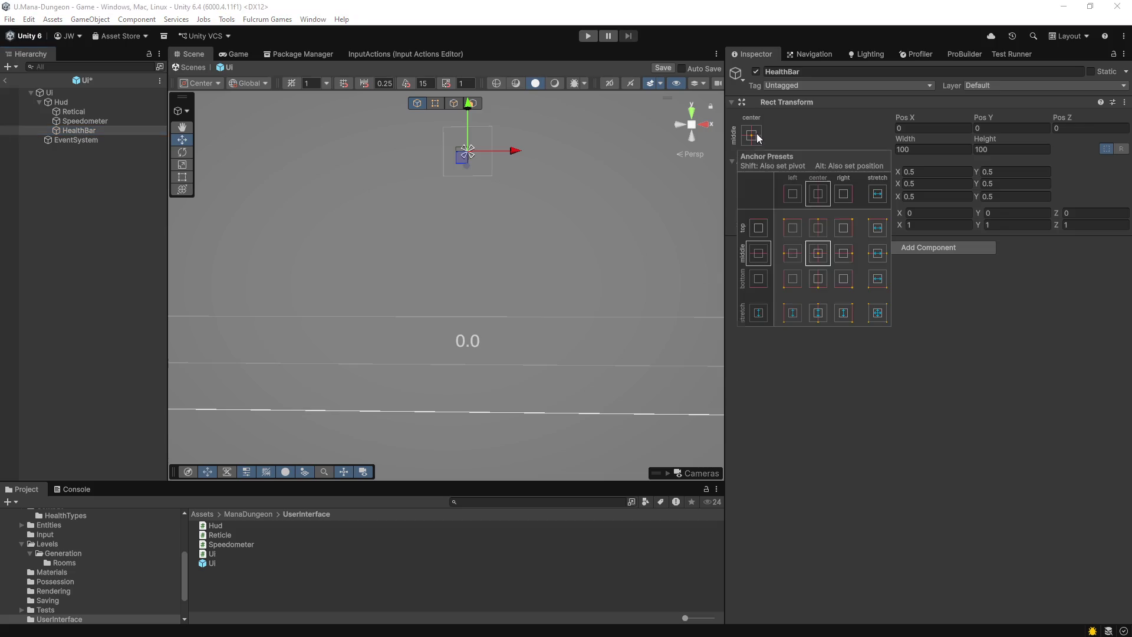
left_click(793, 277, "alt+shift")
- Frame HealthBar and add a UI Slider as its child
key("f")
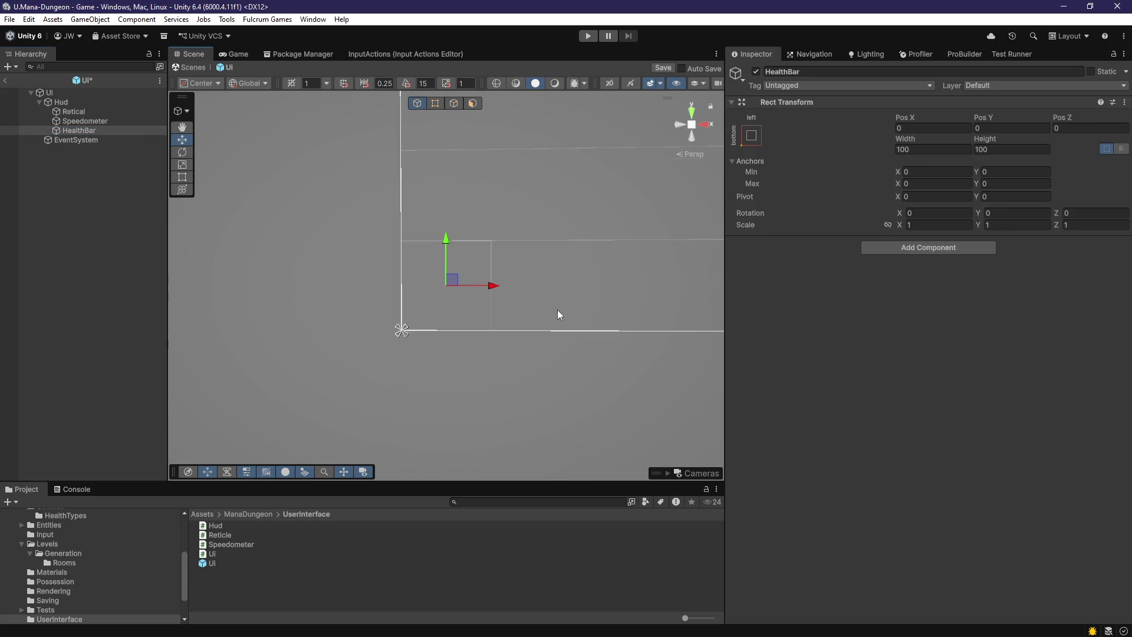
right_click(80, 133)
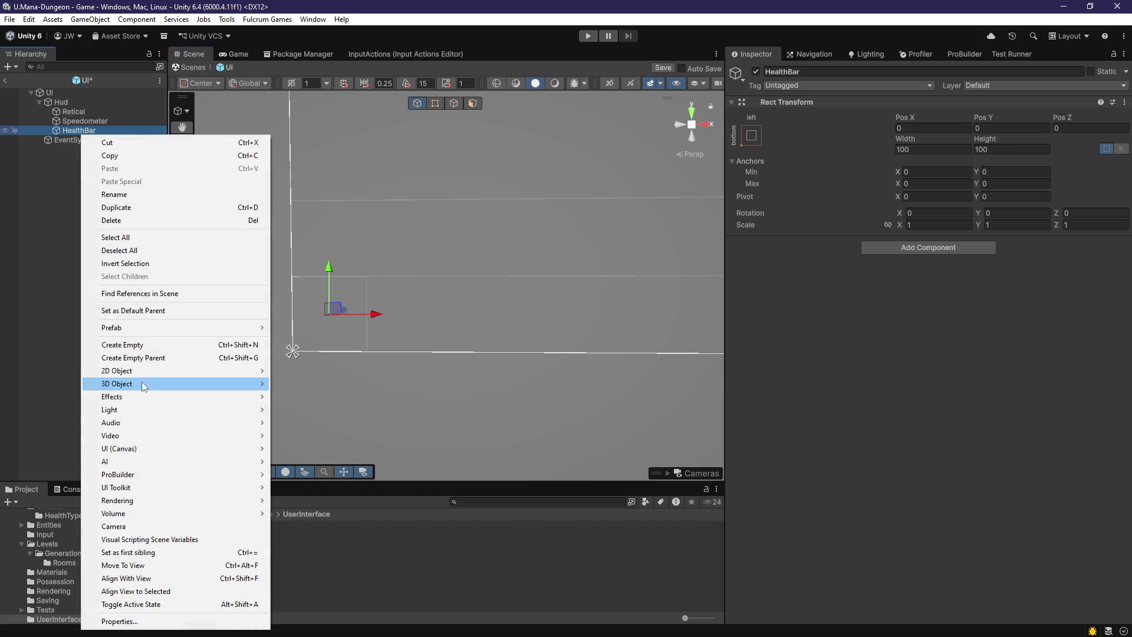
mouse_move(149, 449)
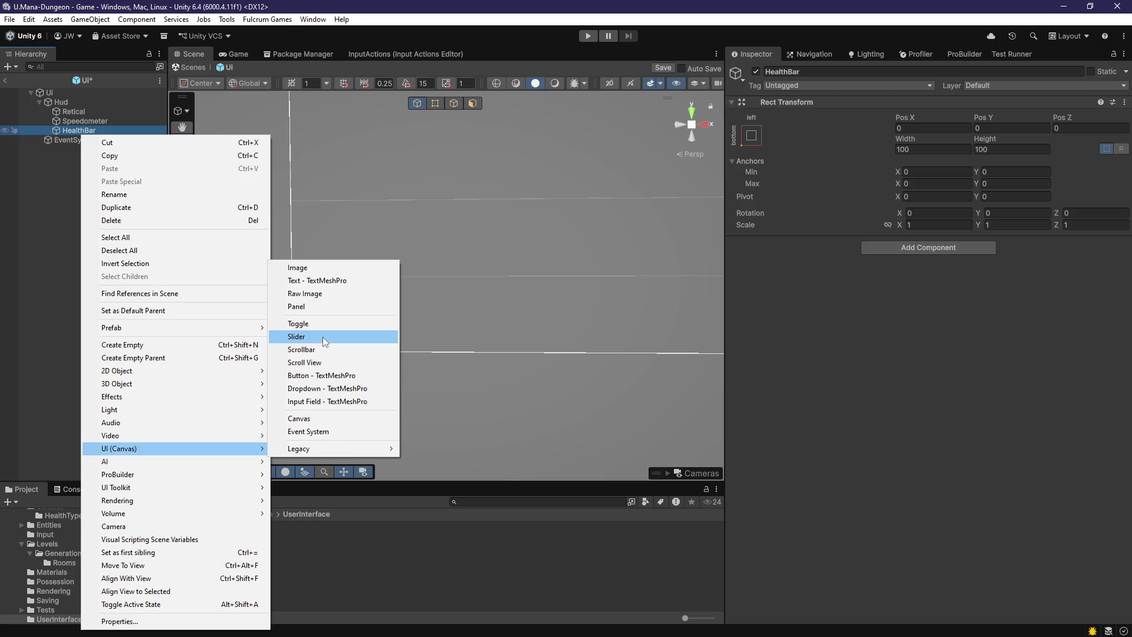
left_click(323, 337)
scroll(390, 352, "up", 4)
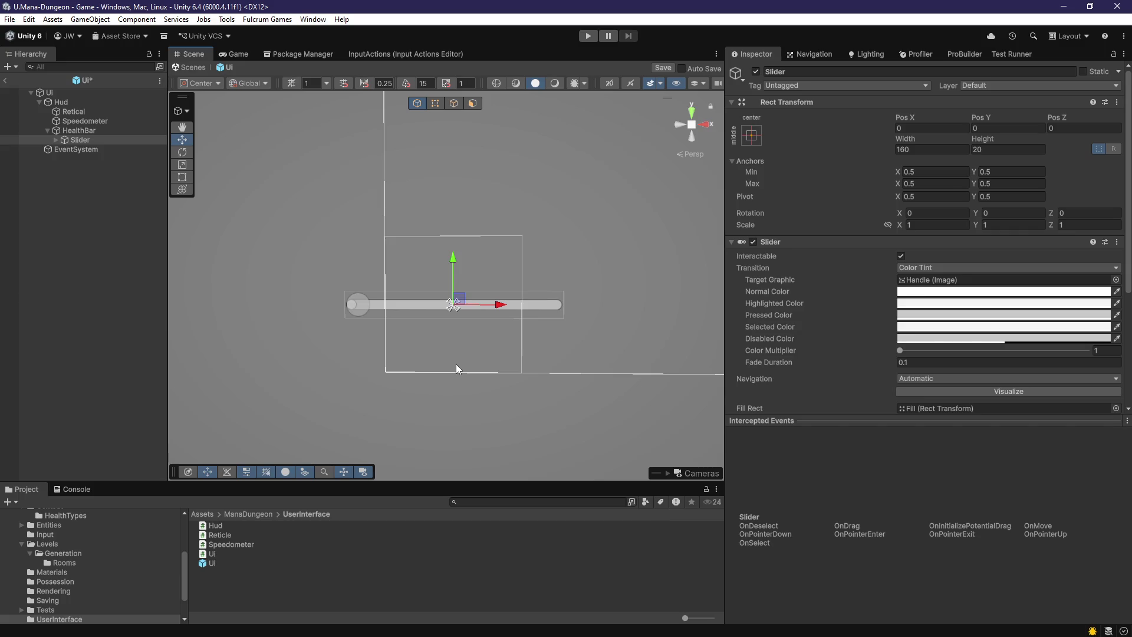
scroll(455, 363, "up", 3)
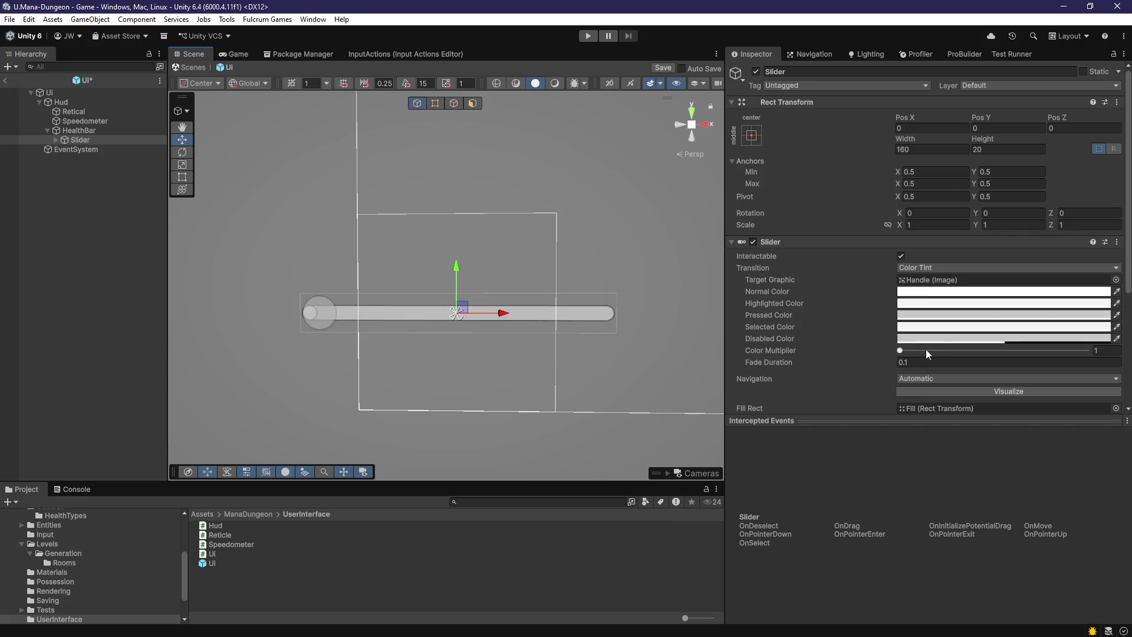
- Set the Slider's colour multiplier to 2.64, Transition and Navigation to None, and Value to about 0.71
mouse_move(925, 351)
left_mouse_down()
mouse_move(977, 352)
mouse_move(864, 352)
left_mouse_up()
left_click(950, 268)
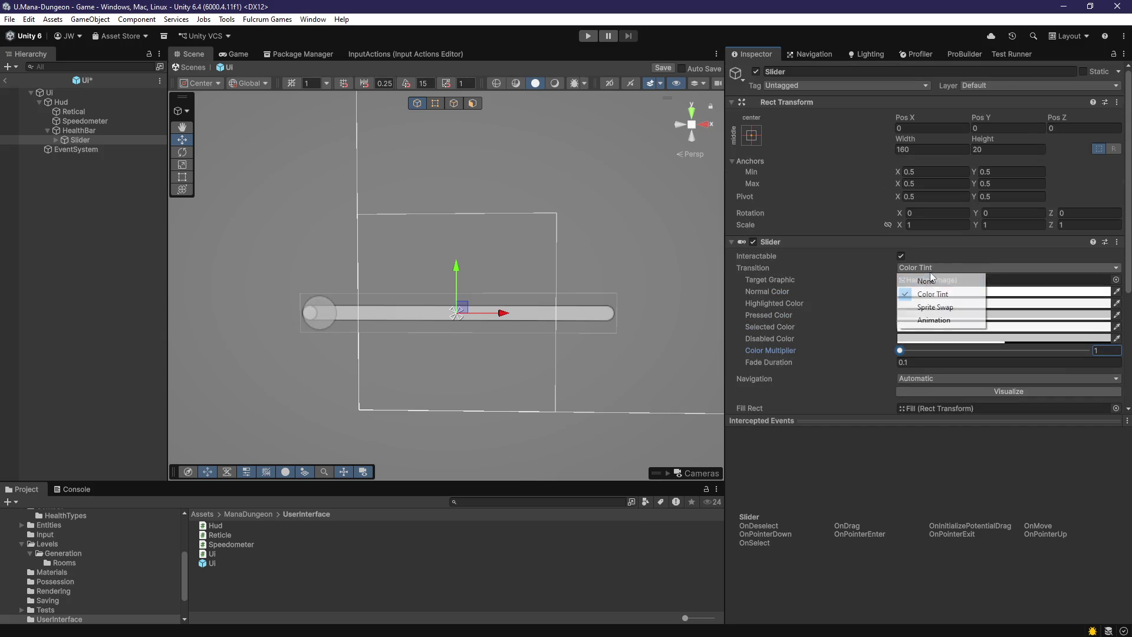
left_click(941, 278)
left_click(942, 285)
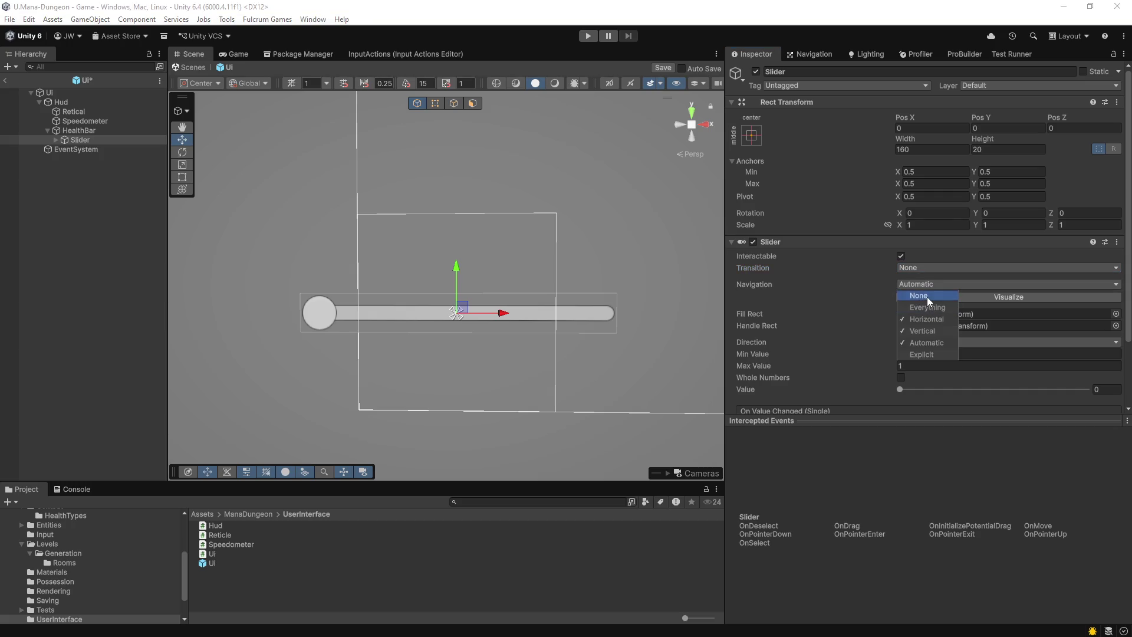
left_click(927, 296)
mouse_move(924, 390)
left_mouse_down()
mouse_move(1063, 379)
mouse_move(1013, 381)
mouse_move(1033, 380)
left_mouse_up()
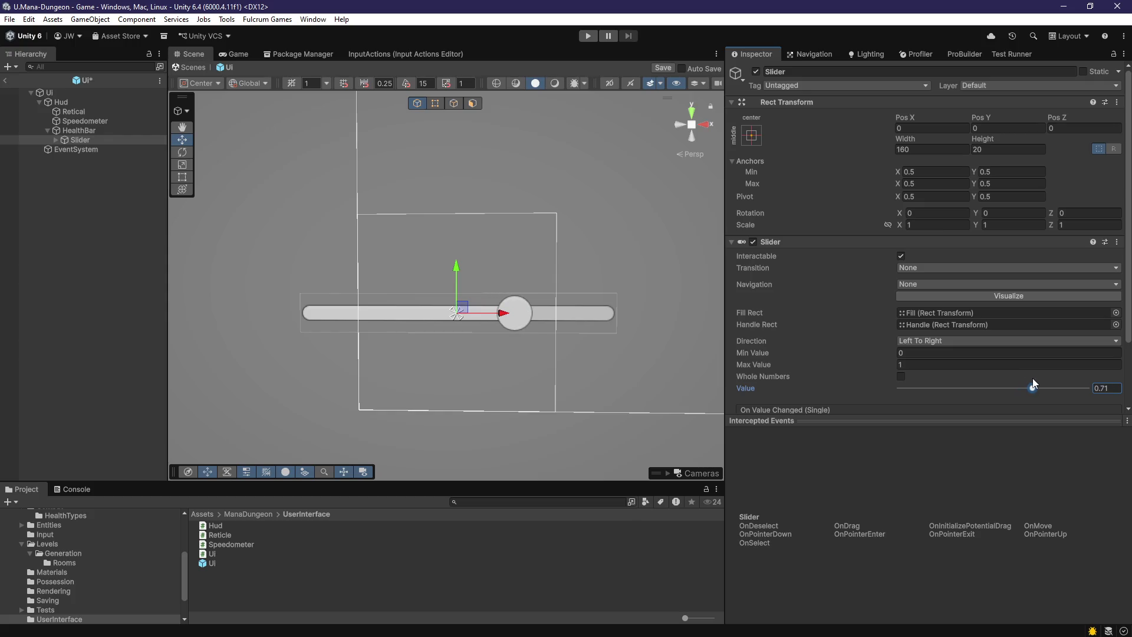
scroll(513, 365, "up", 3)
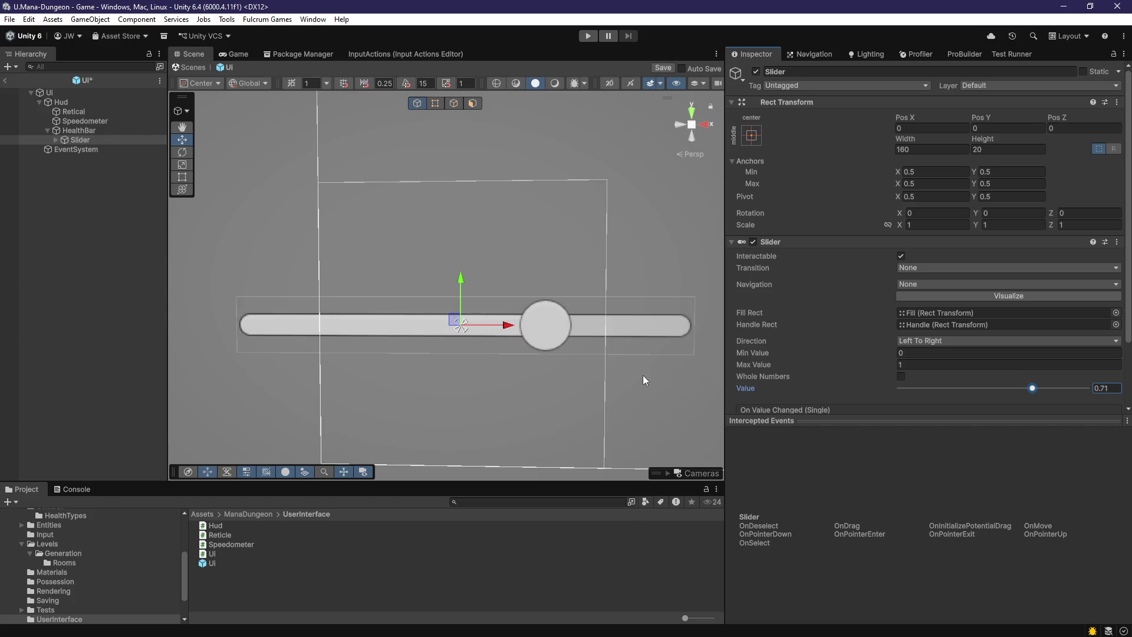
left_click(56, 140)
- Create an empty GameObject under the Slider's Fill and give it a Horizontal Layout Group
left_click(65, 159)
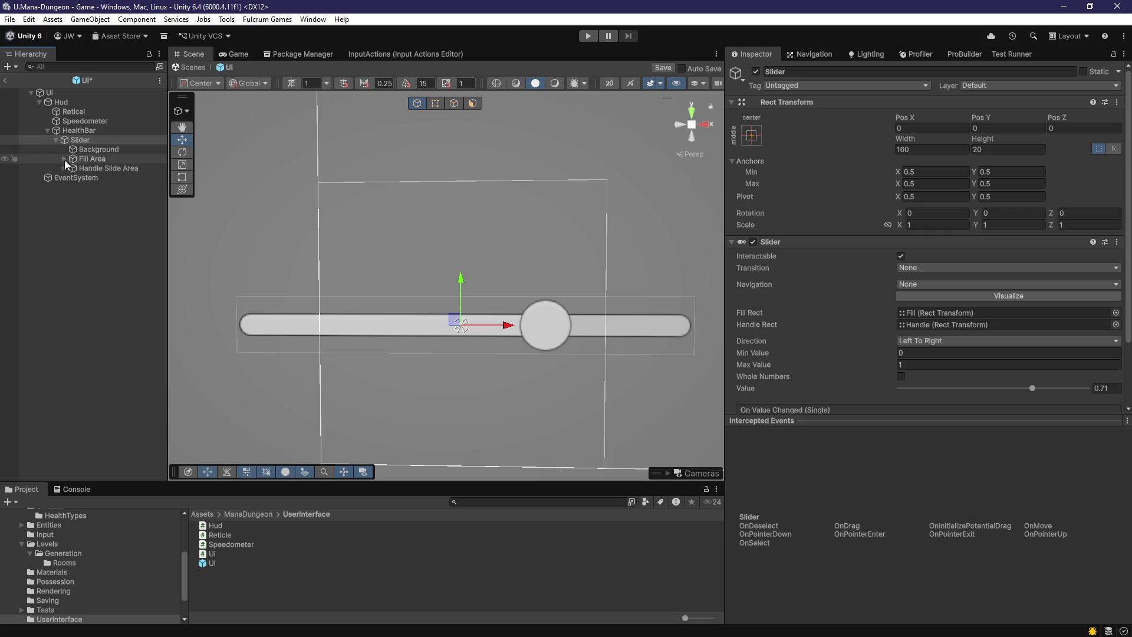
left_click(92, 168)
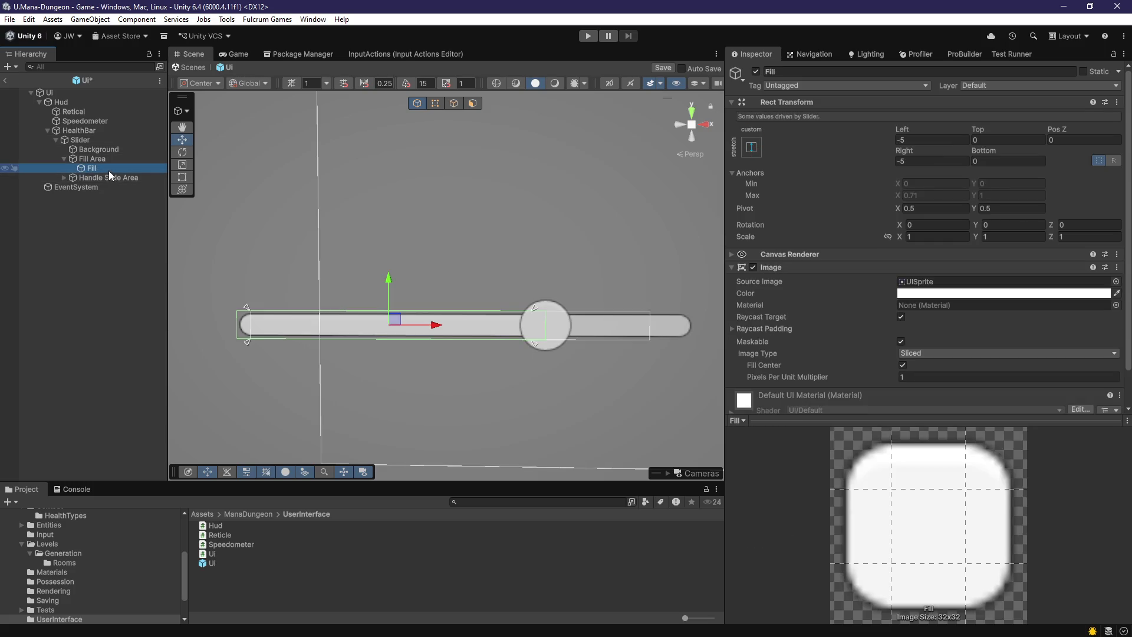
right_click(109, 171)
left_click(174, 359)
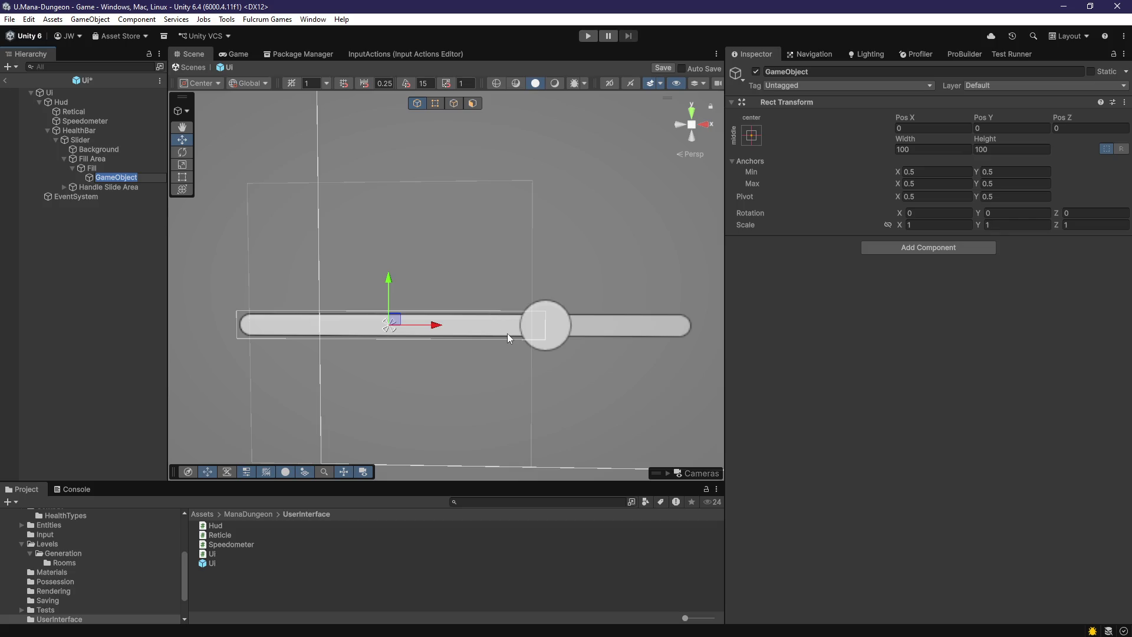
left_click(875, 253)
type("horiz")
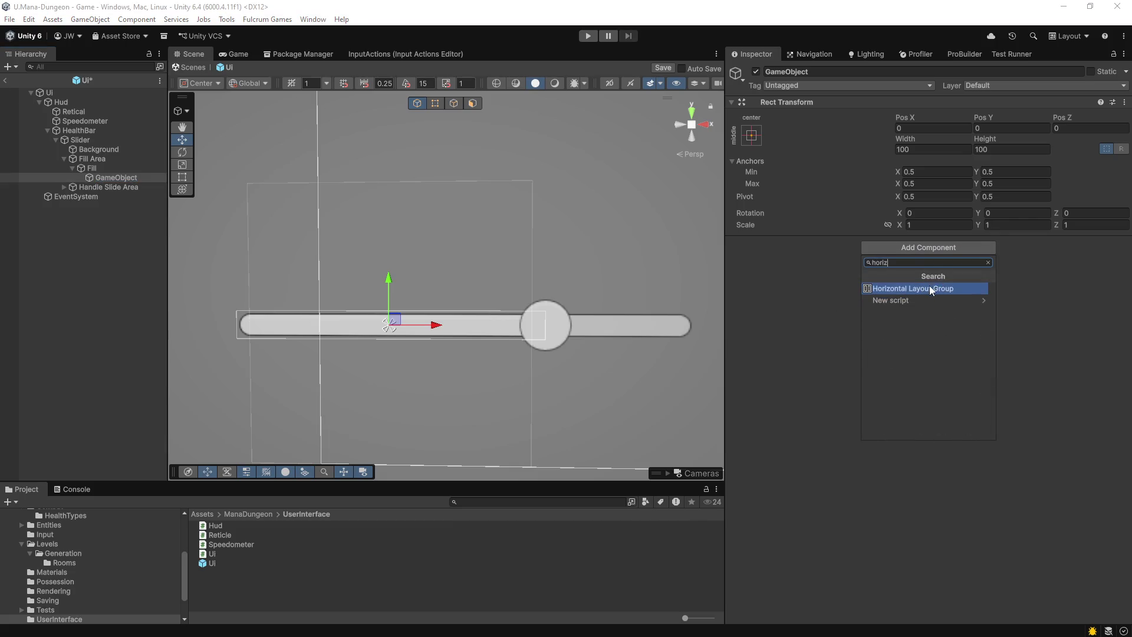
left_click(929, 287)
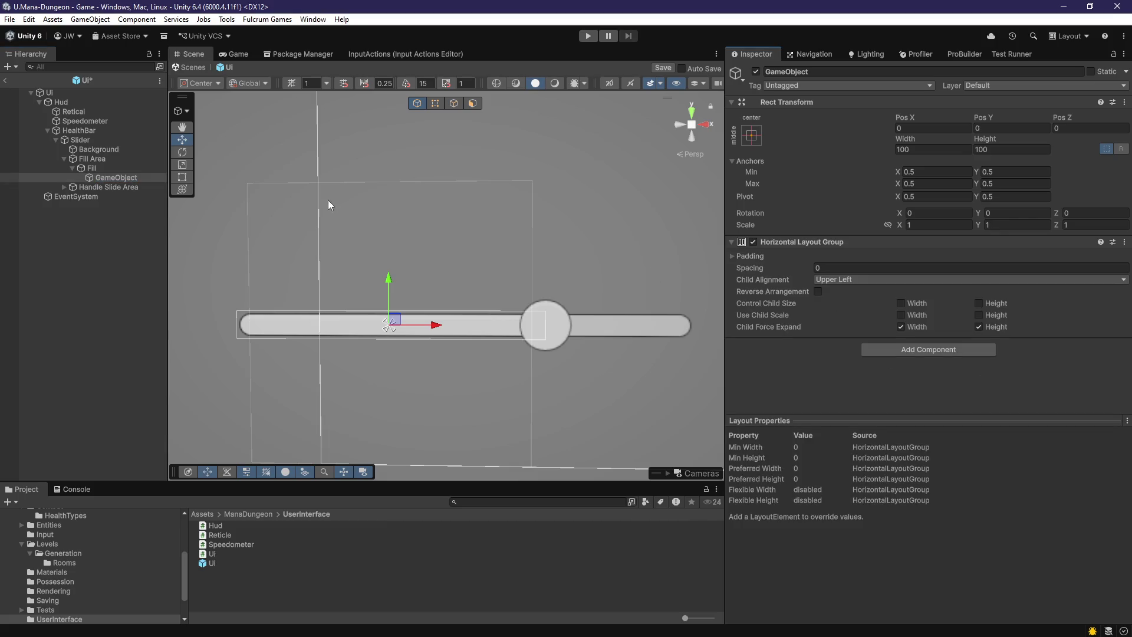
left_click(116, 177)
- Add a UI Image as a child of the layout GameObject
right_click(116, 177)
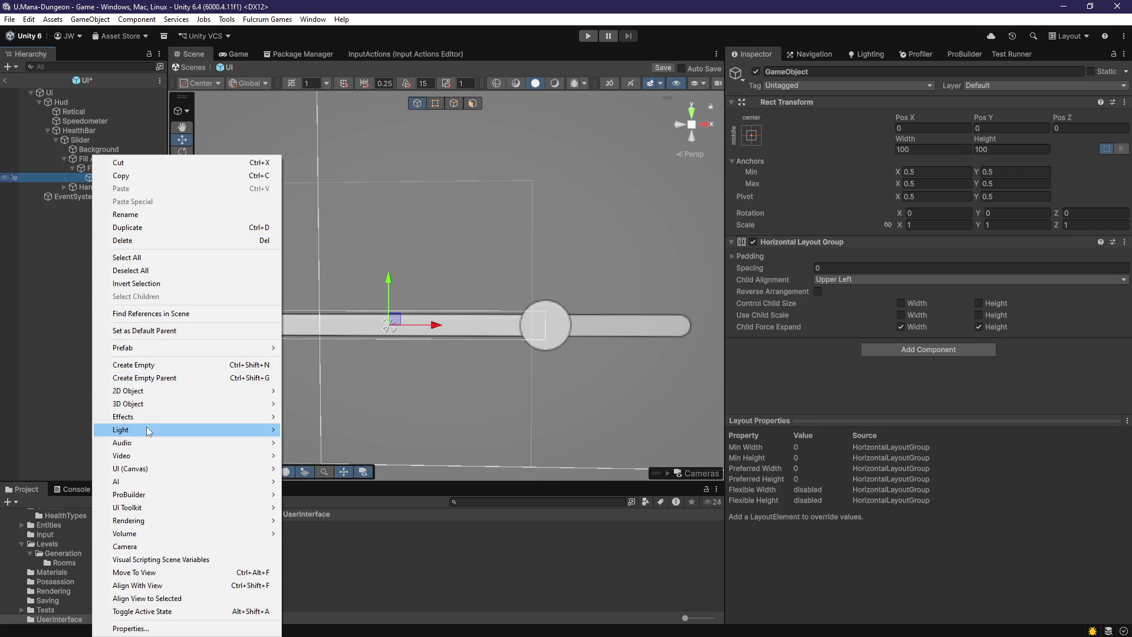
mouse_move(144, 469)
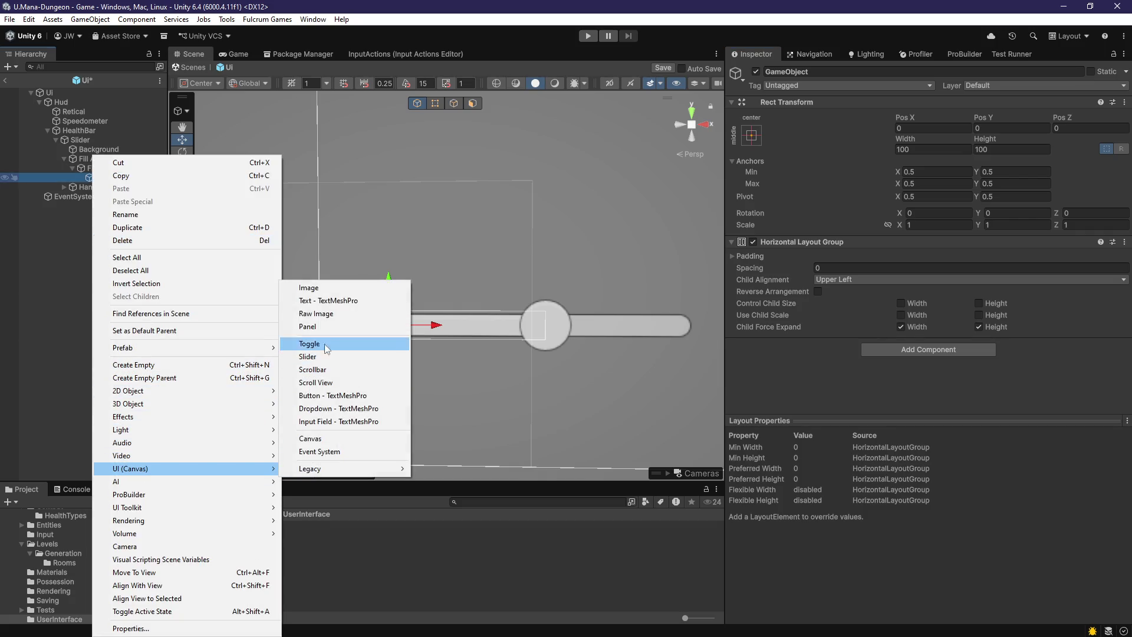
left_click(322, 290)
left_click(751, 146)
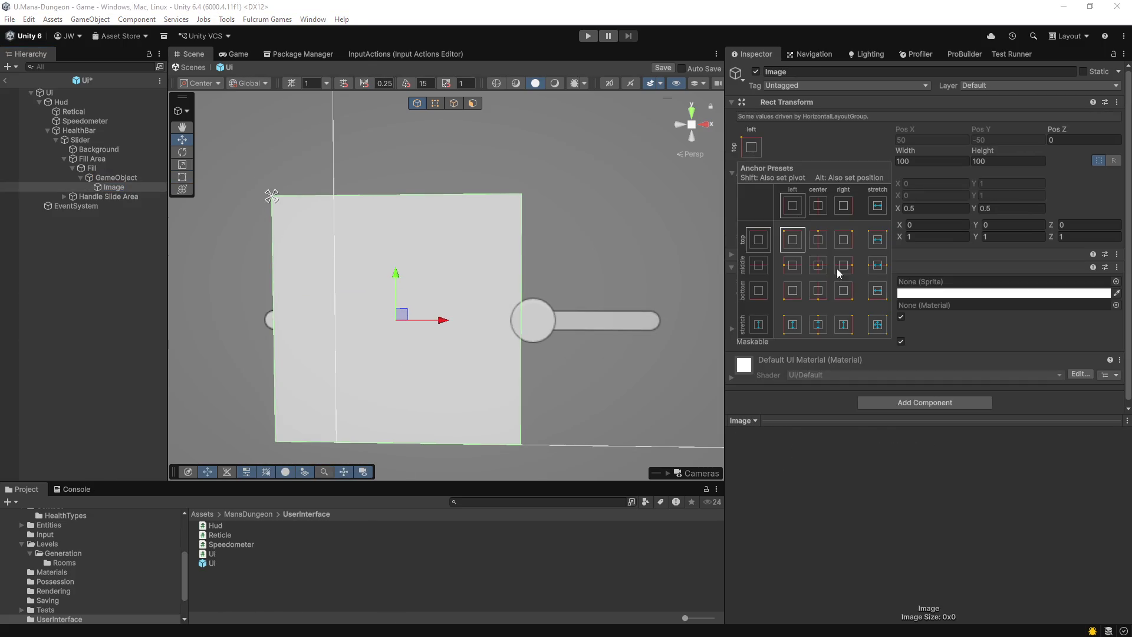
left_click(116, 177)
- Make the Horizontal Layout Group control child width and height, with Middle Center alignment
left_click(901, 303)
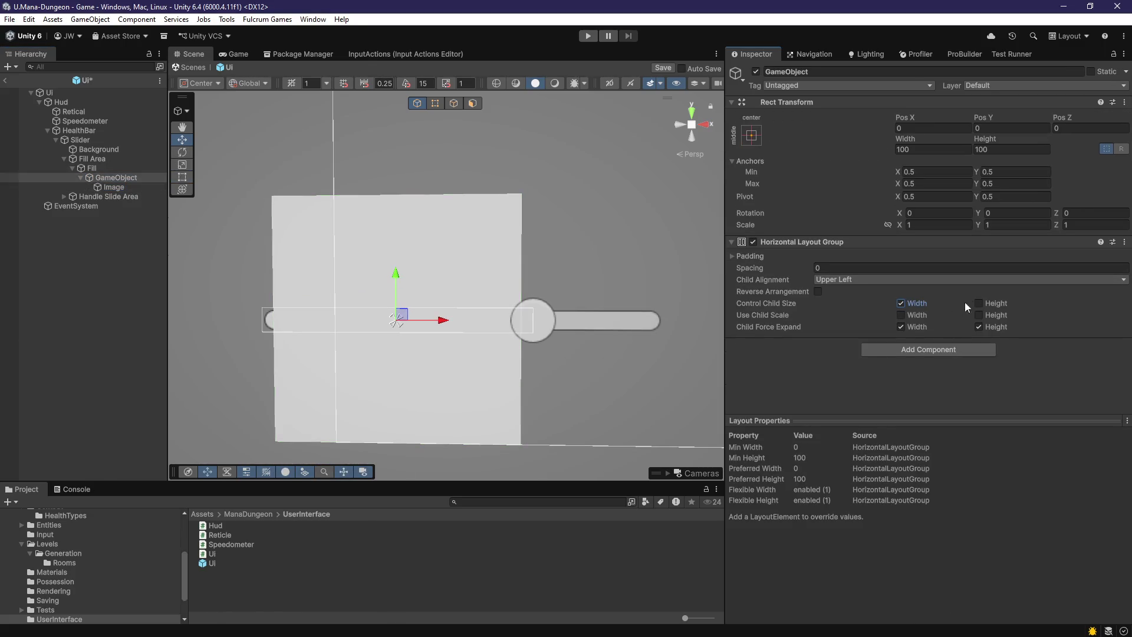
left_click(978, 303)
left_click(132, 188)
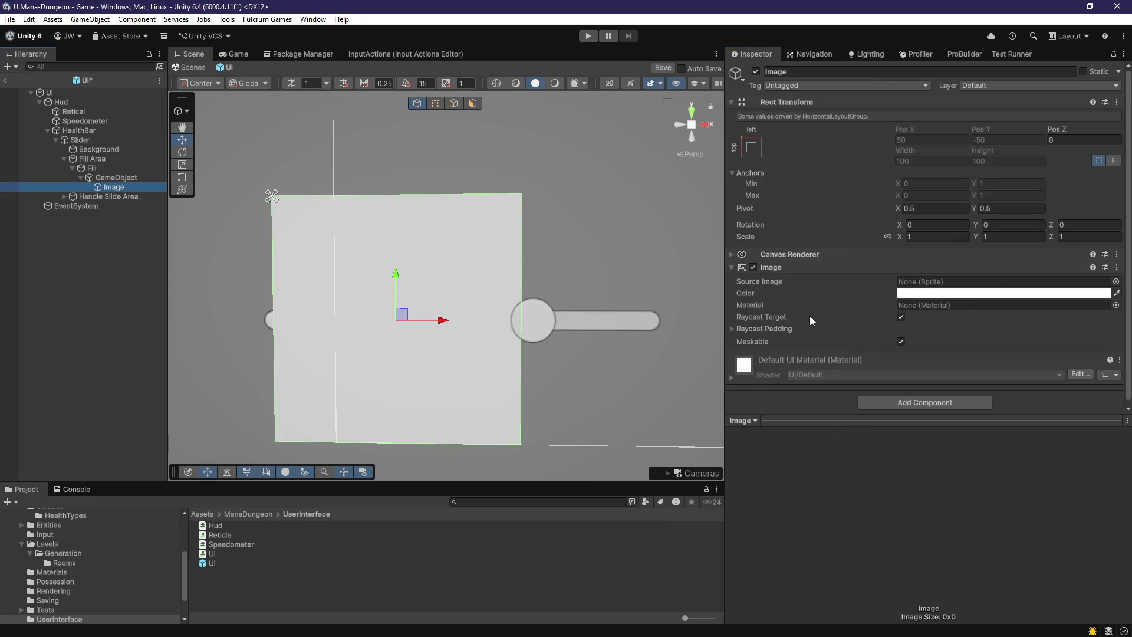
left_click(118, 178)
scroll(471, 300, "down", 2)
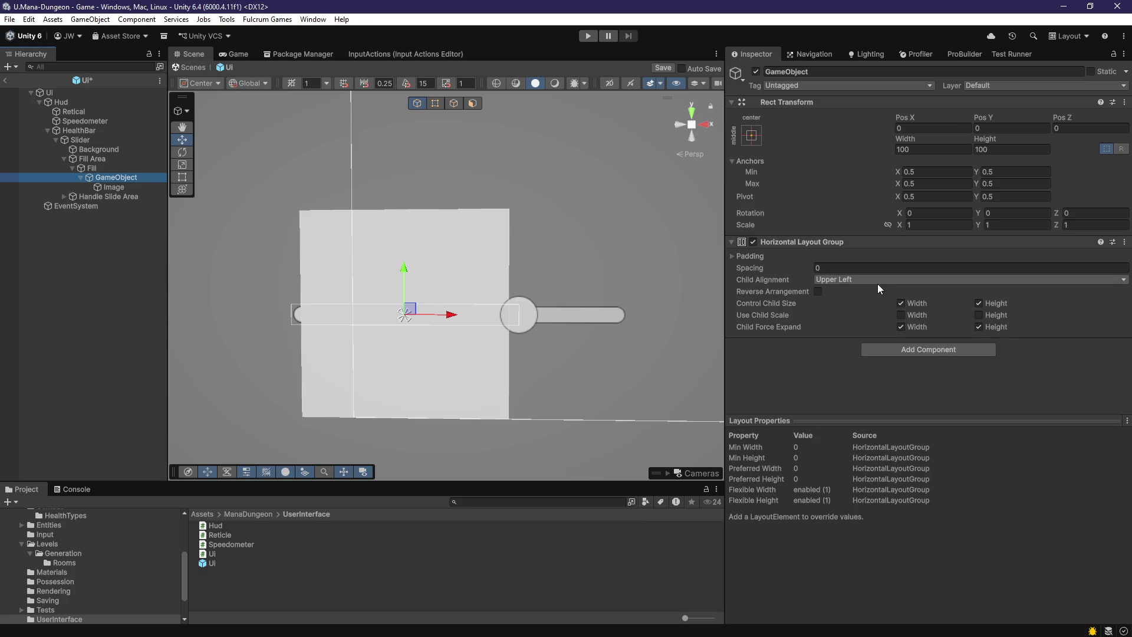
left_click(838, 279)
left_click(838, 345)
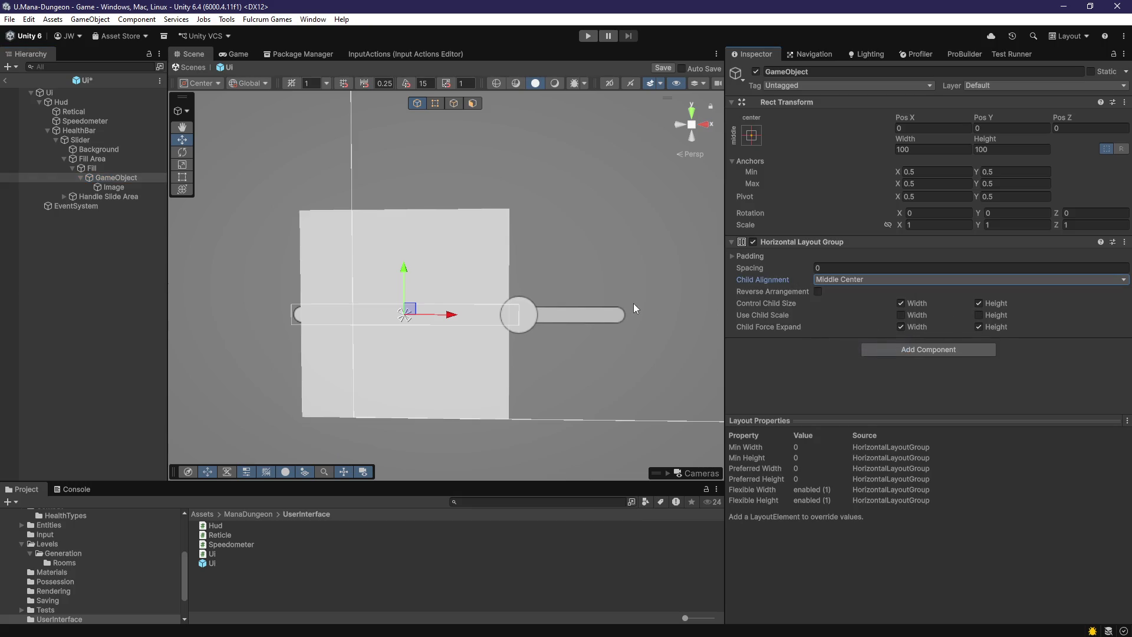
- Review the Image, GameObject, Fill and Slider settings in the Inspector
left_click(129, 187)
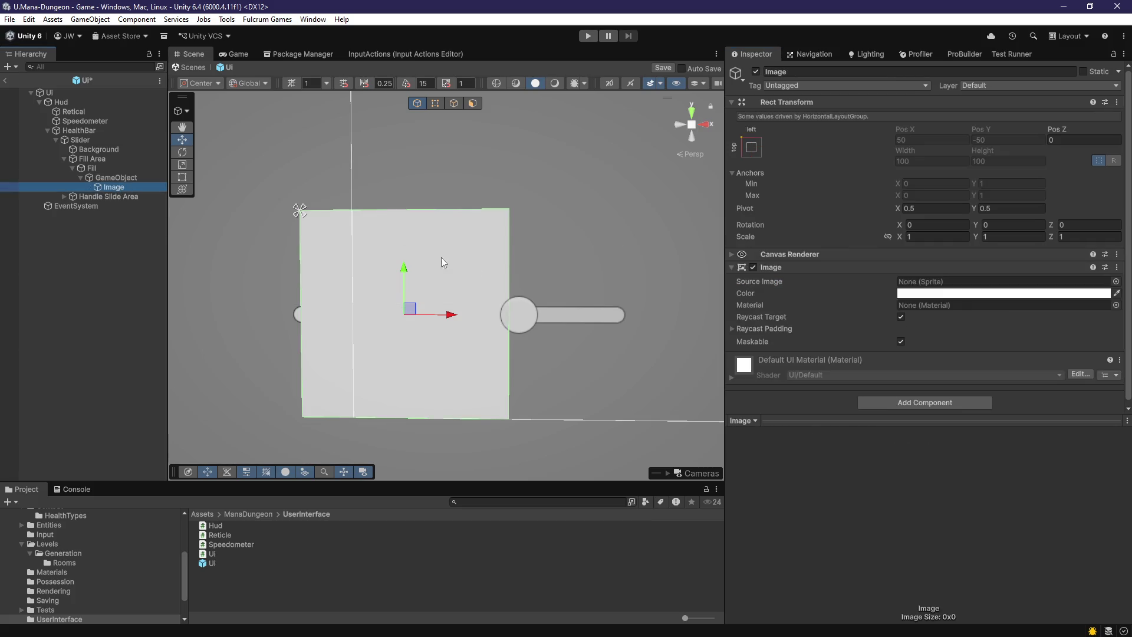
left_click(114, 179)
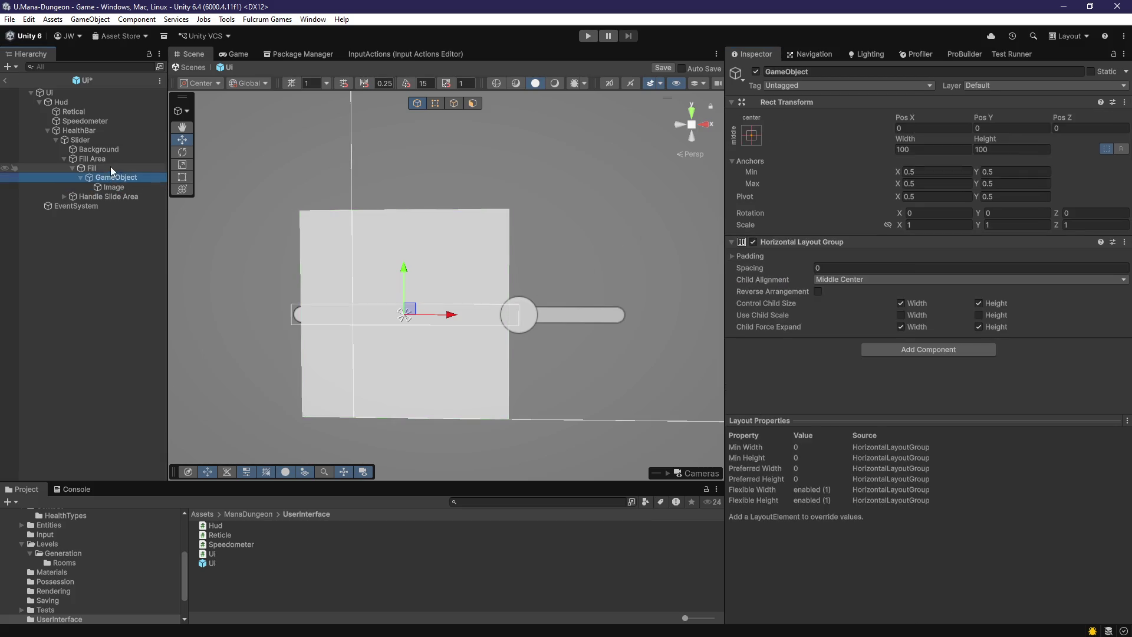
left_click(111, 168)
scroll(816, 317, "down", 1)
scroll(802, 324, "up", 1)
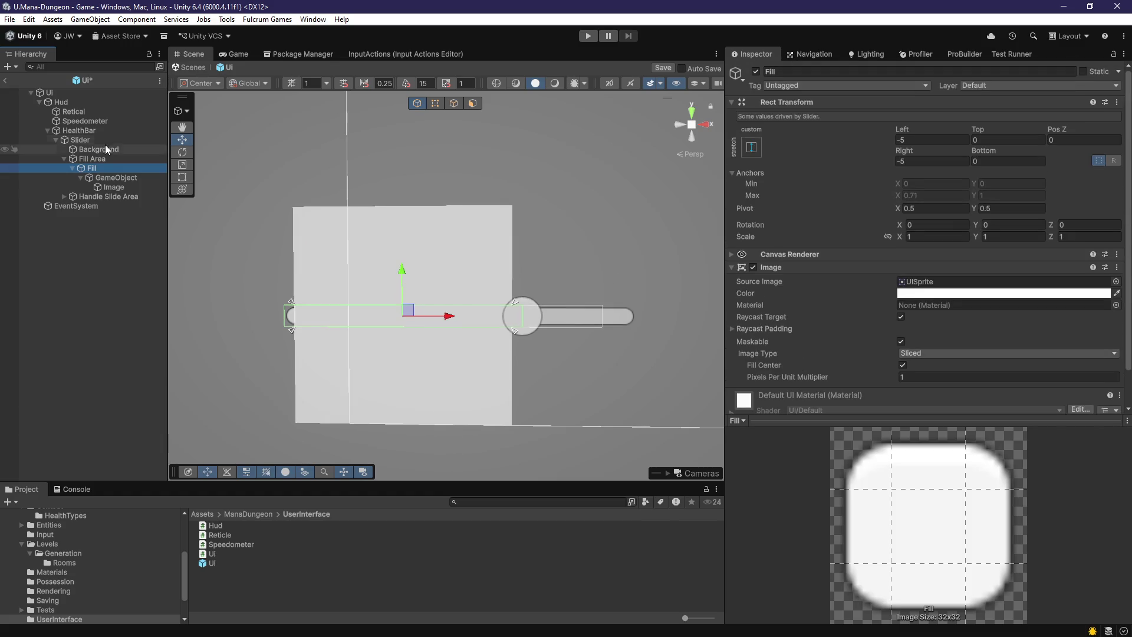
left_click(105, 144)
left_click(112, 170)
left_click(114, 177)
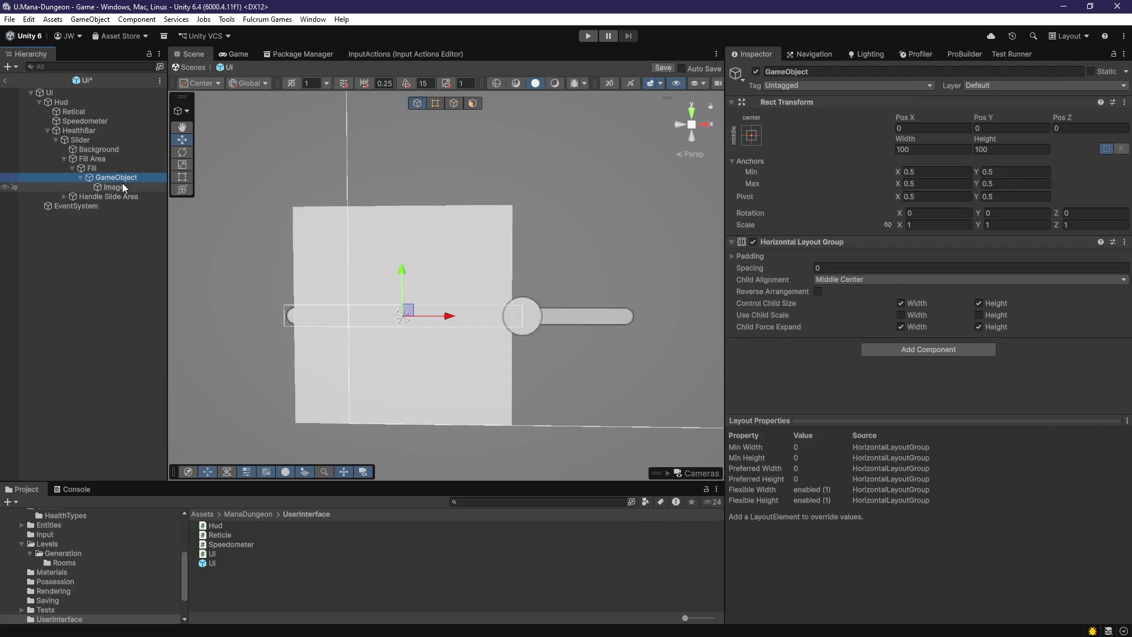
left_click(119, 188)
left_click(117, 177)
left_click(122, 187)
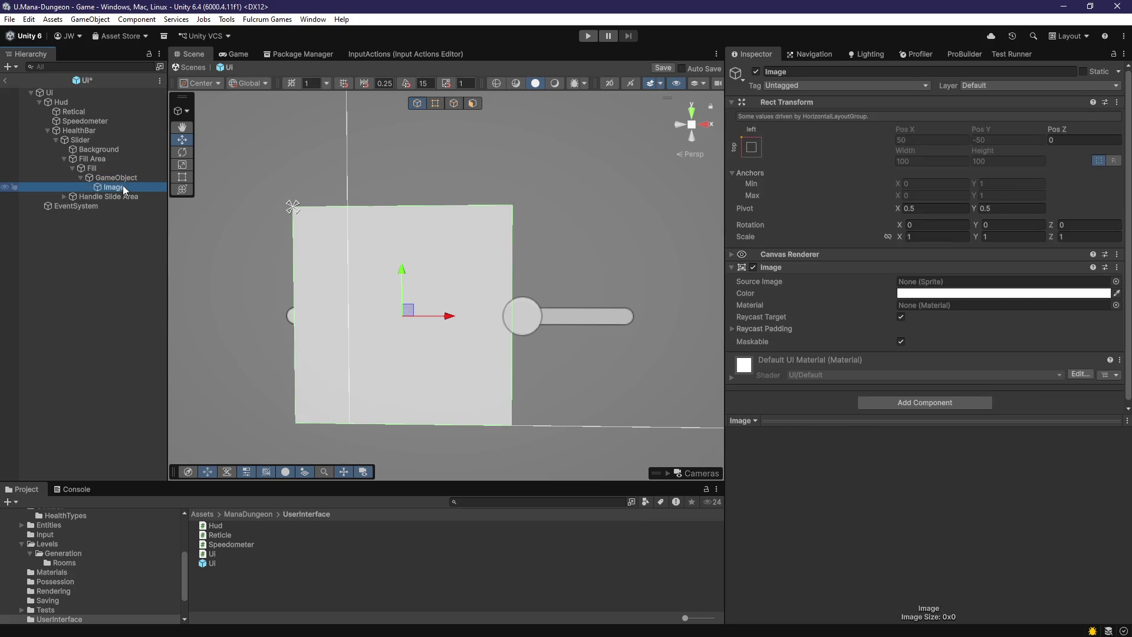
left_click(125, 177)
left_click(129, 186)
- Check the Image's anchor options and the Layout Group's menu without changes, ending on the GameObject
left_click(751, 147)
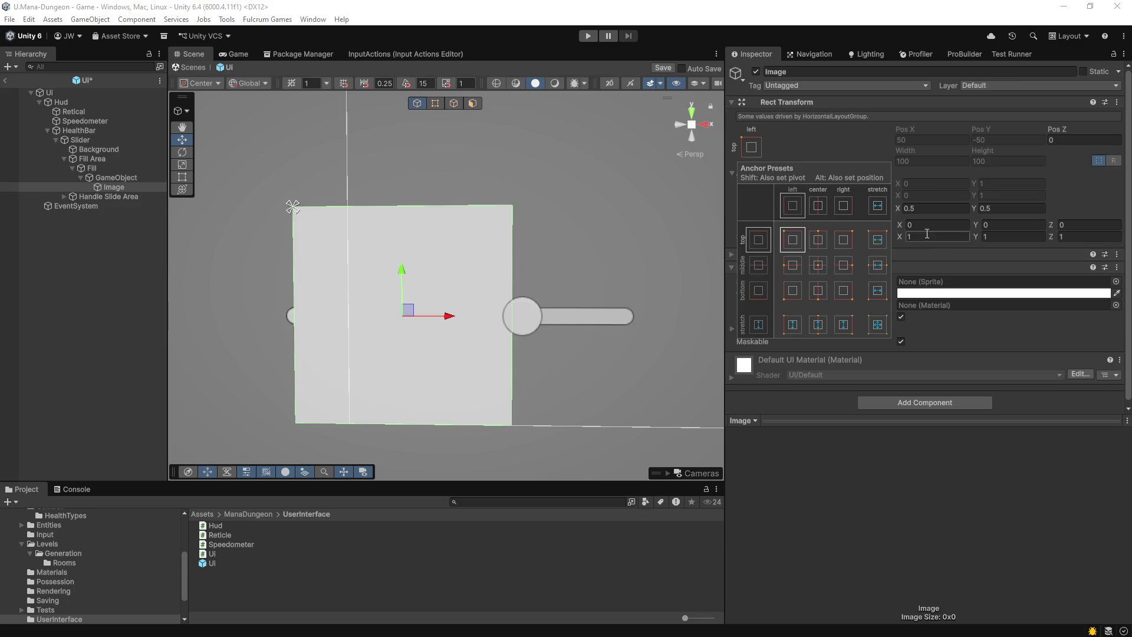
left_click(967, 203)
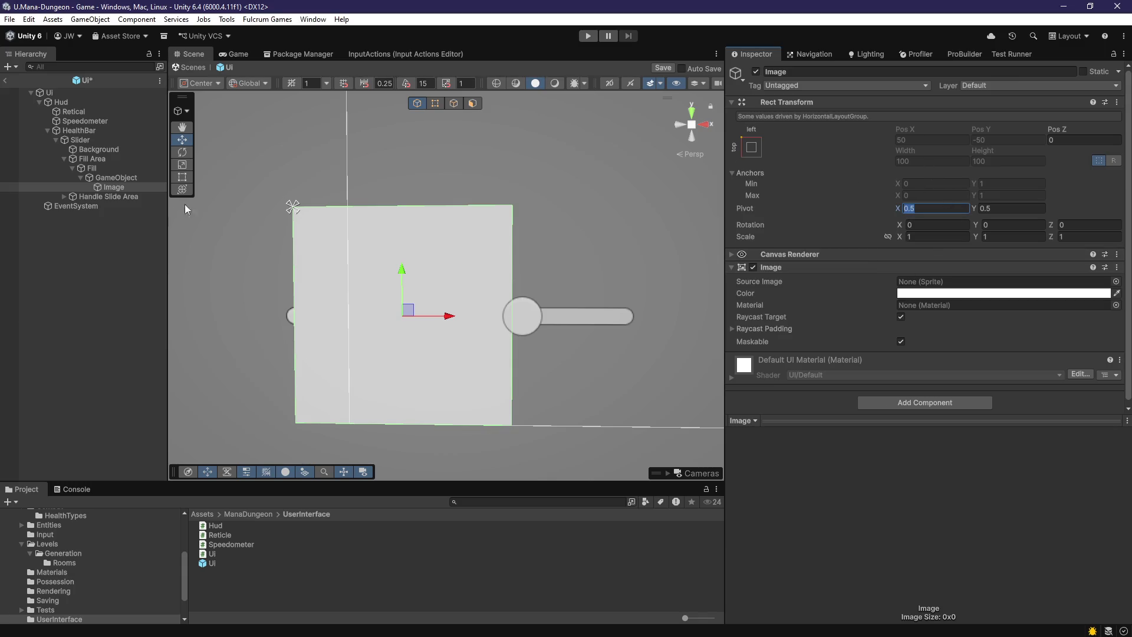
left_click(131, 178)
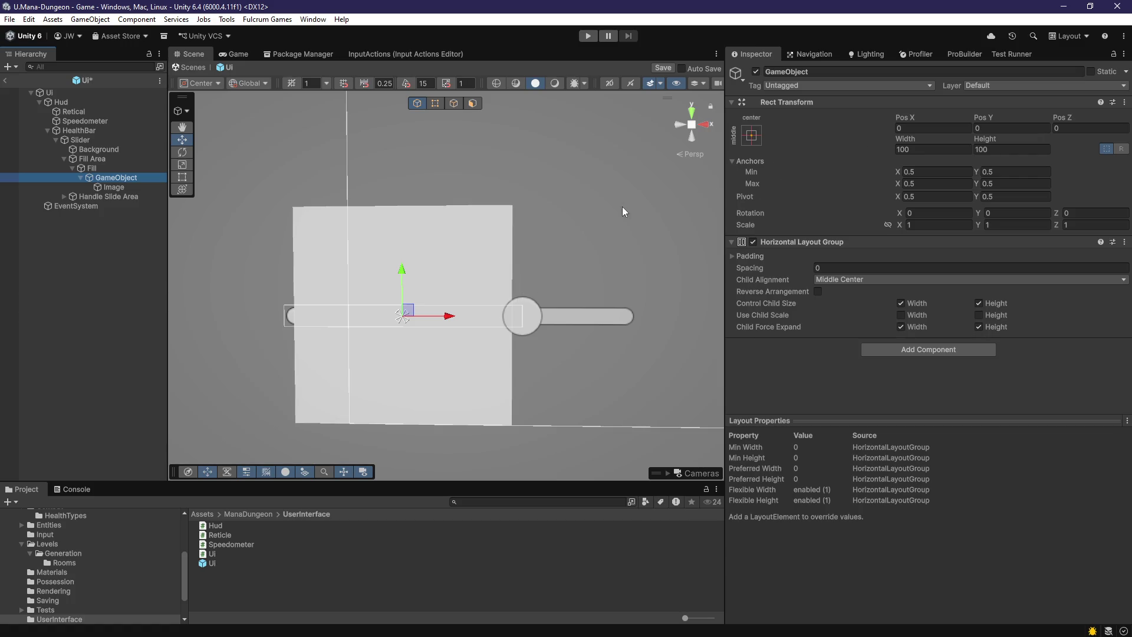
right_click(789, 240)
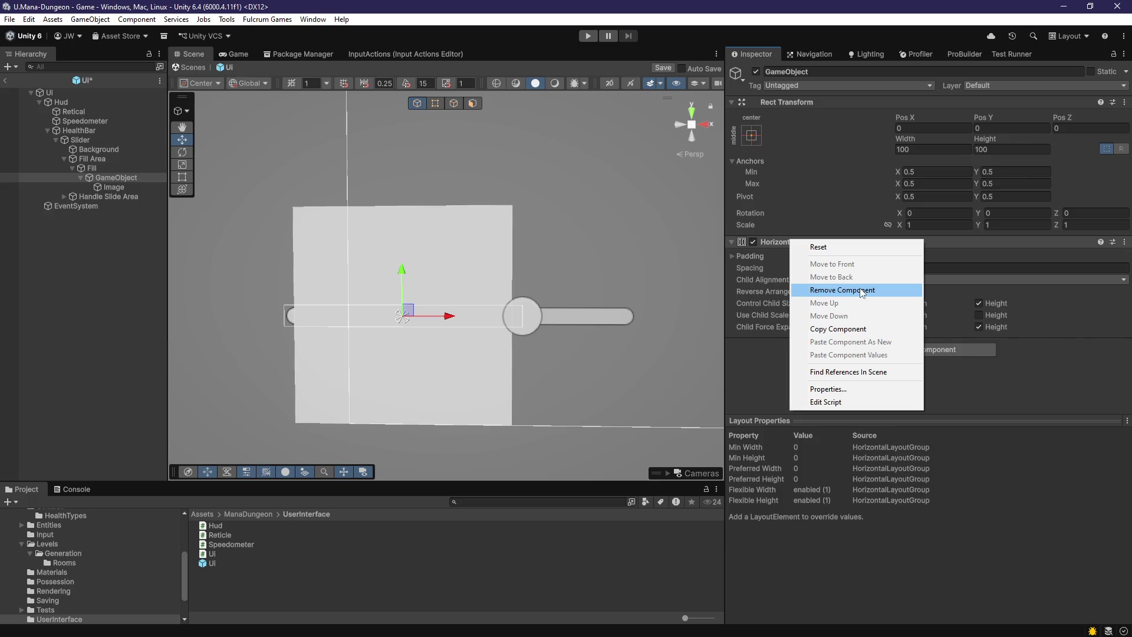
left_click(108, 168)
scroll(851, 308, "down", 1)
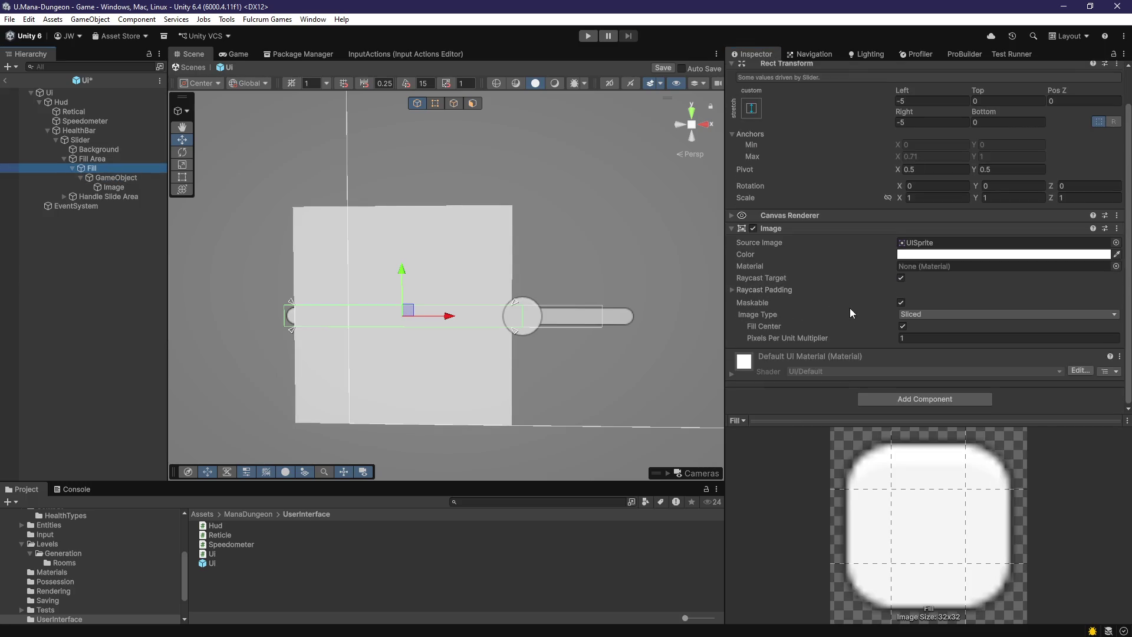
left_click(126, 177)
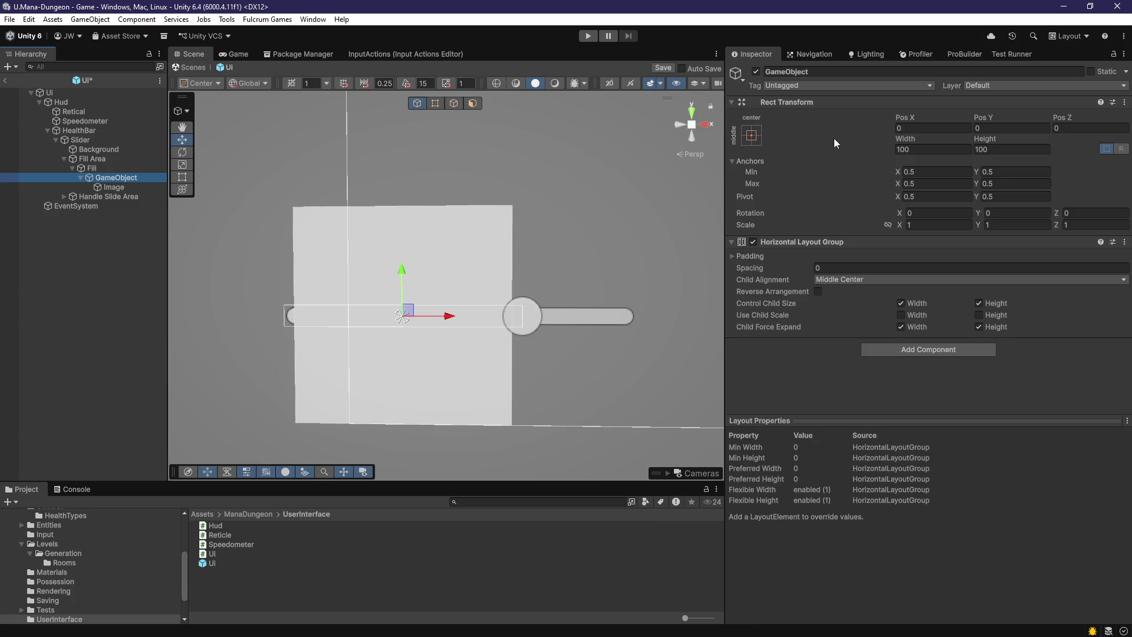
left_click(119, 169)
left_click(124, 176)
left_click(129, 188)
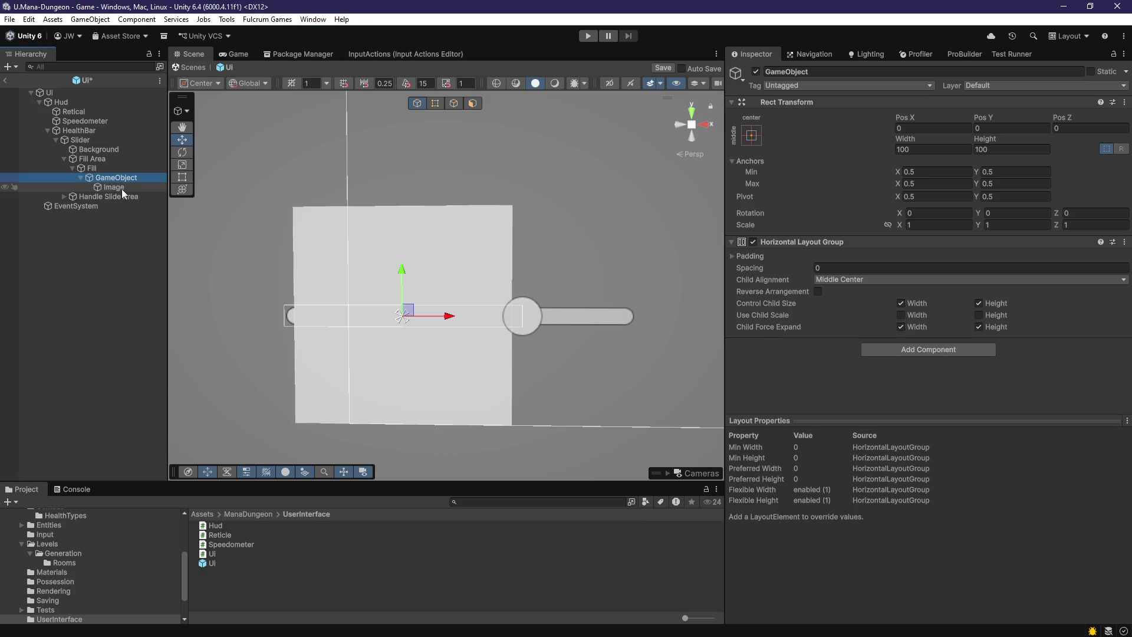
left_click(111, 177)
- Stretch the layout GameObject to fill the bar and duplicate the child Image
left_click(752, 135)
left_click(877, 313, "alt")
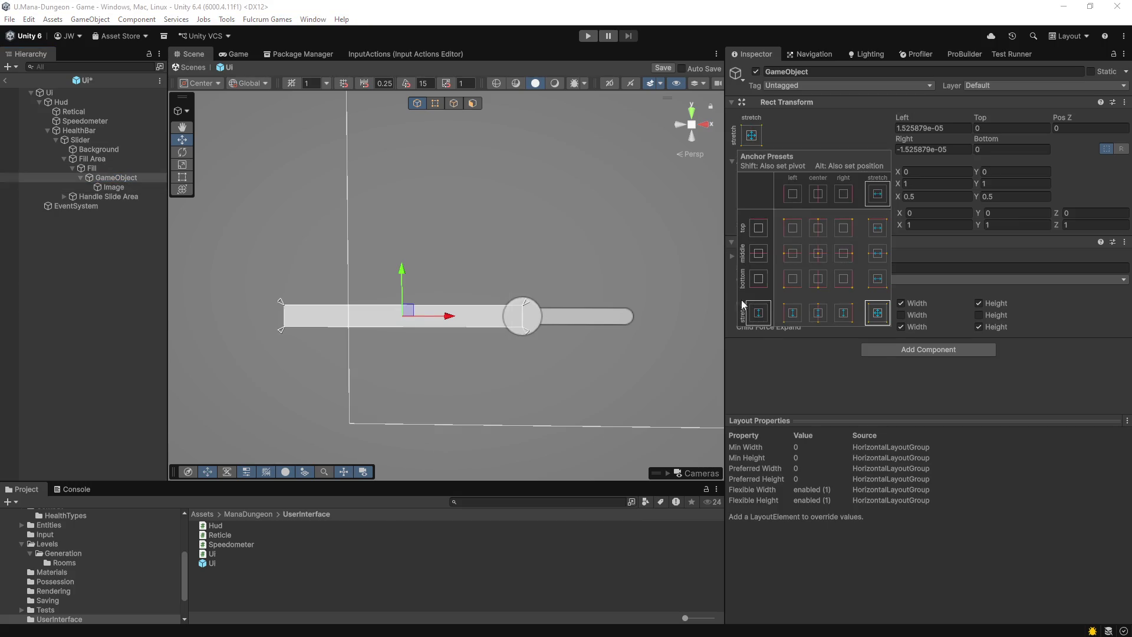
left_click(132, 188)
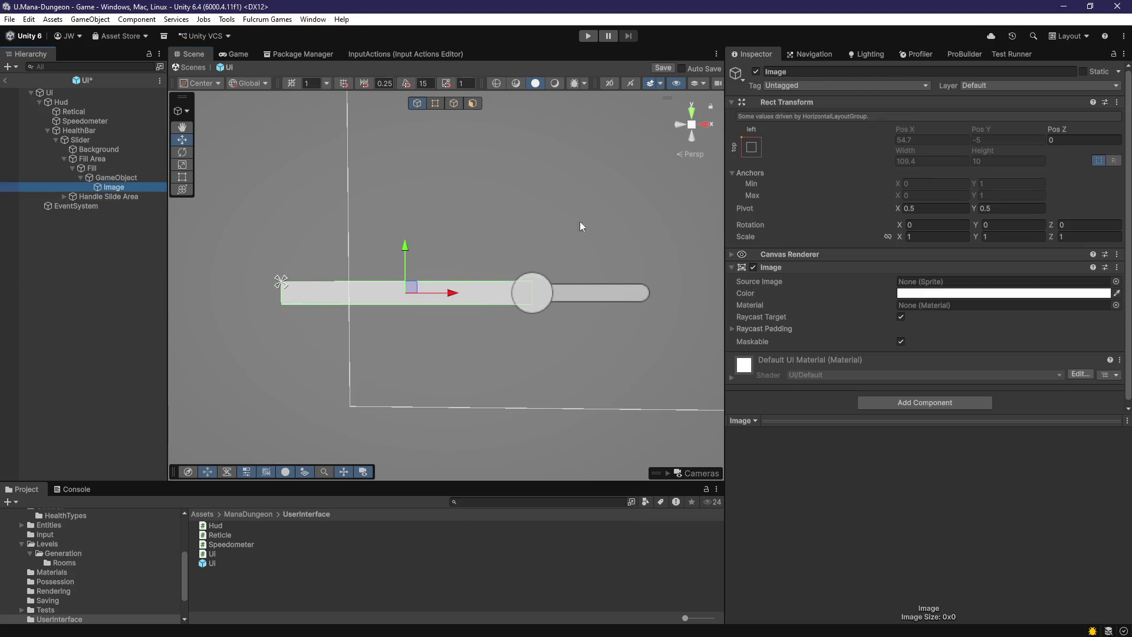
key("ctrl+d")
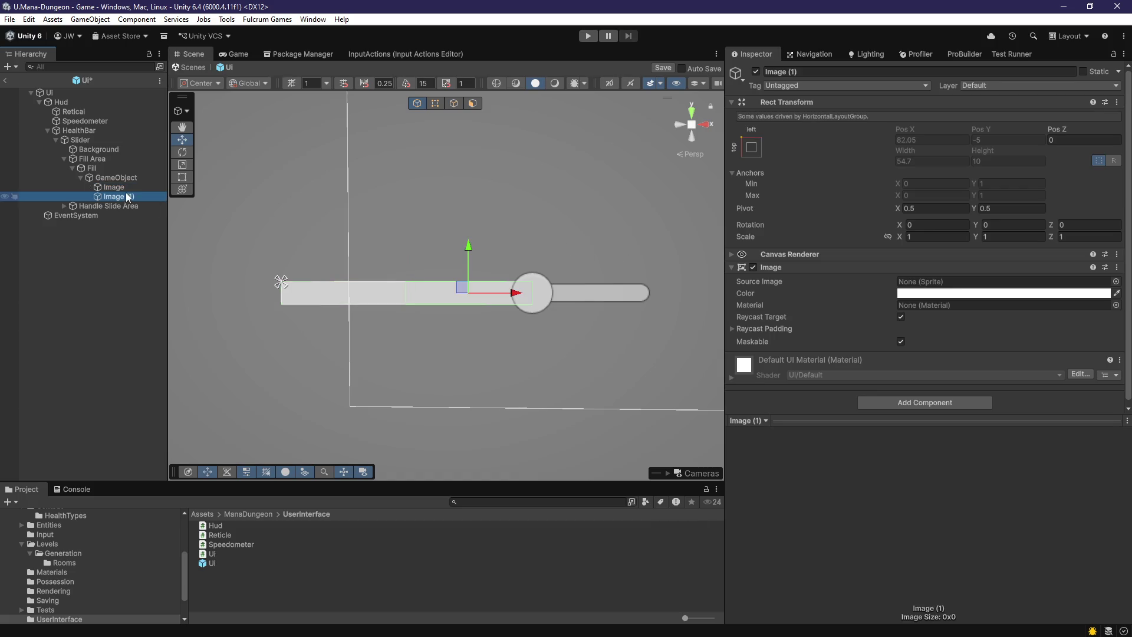
key("Up")
- Colour the first segment pure red and Image (1) a saturated blue
left_click(934, 294)
left_click_drag(1003, 367, 1028, 358)
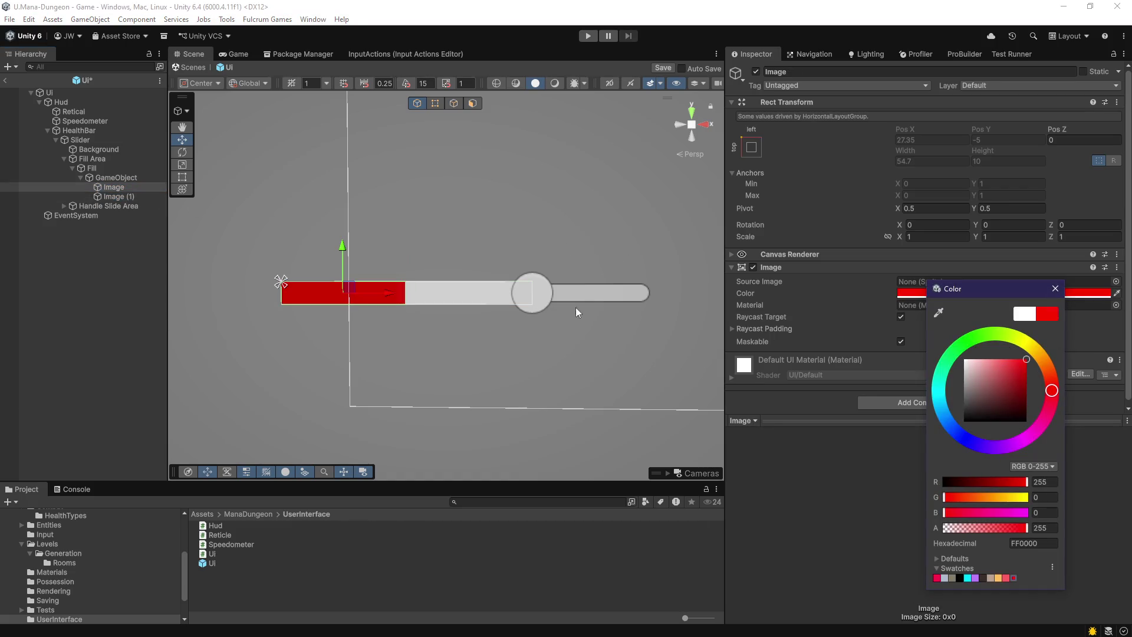
left_click(118, 196)
left_click(959, 293)
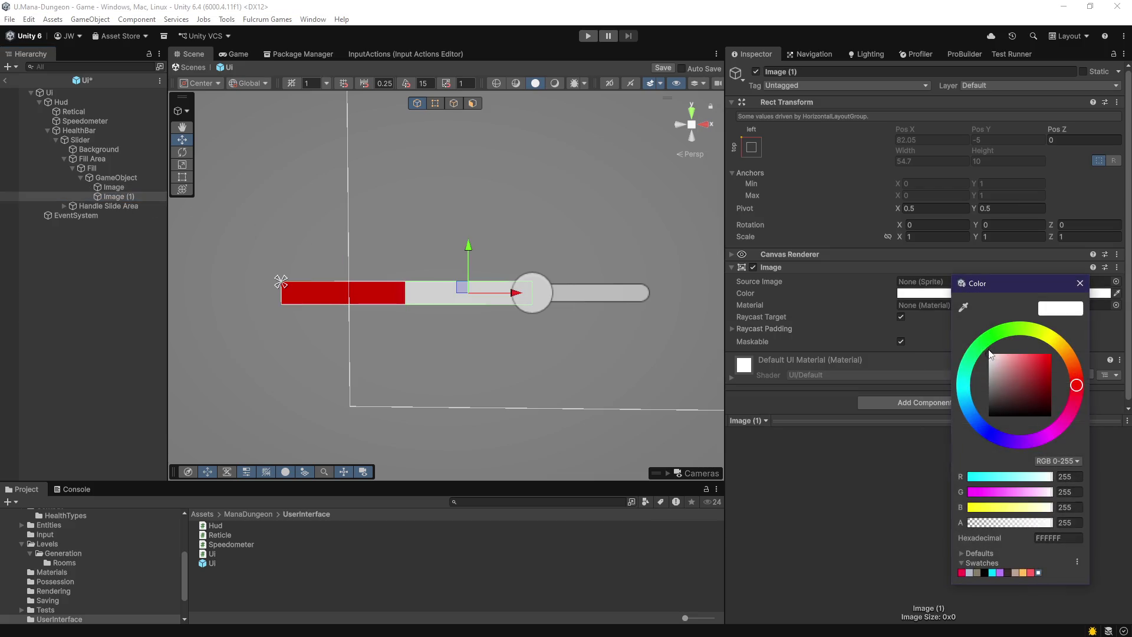
left_click(988, 420)
left_click(1050, 356)
left_click(554, 331)
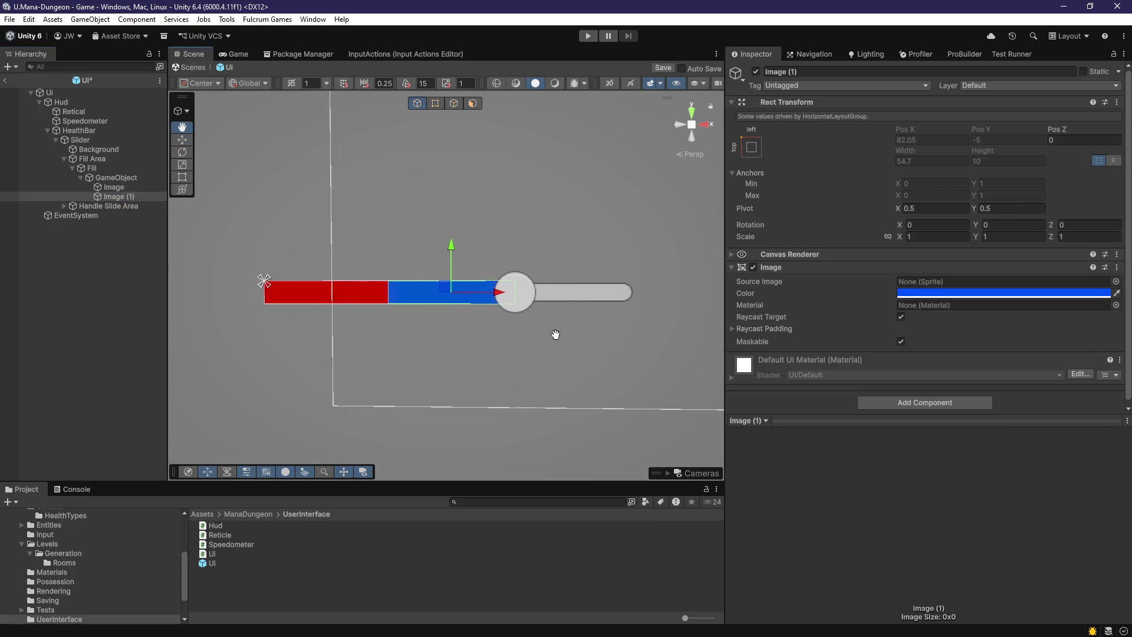
- Duplicate the blue segment and tint Image (2) bright green (10FF00)
scroll(411, 302, "up", 2)
left_click(122, 197)
key("ctrl+d")
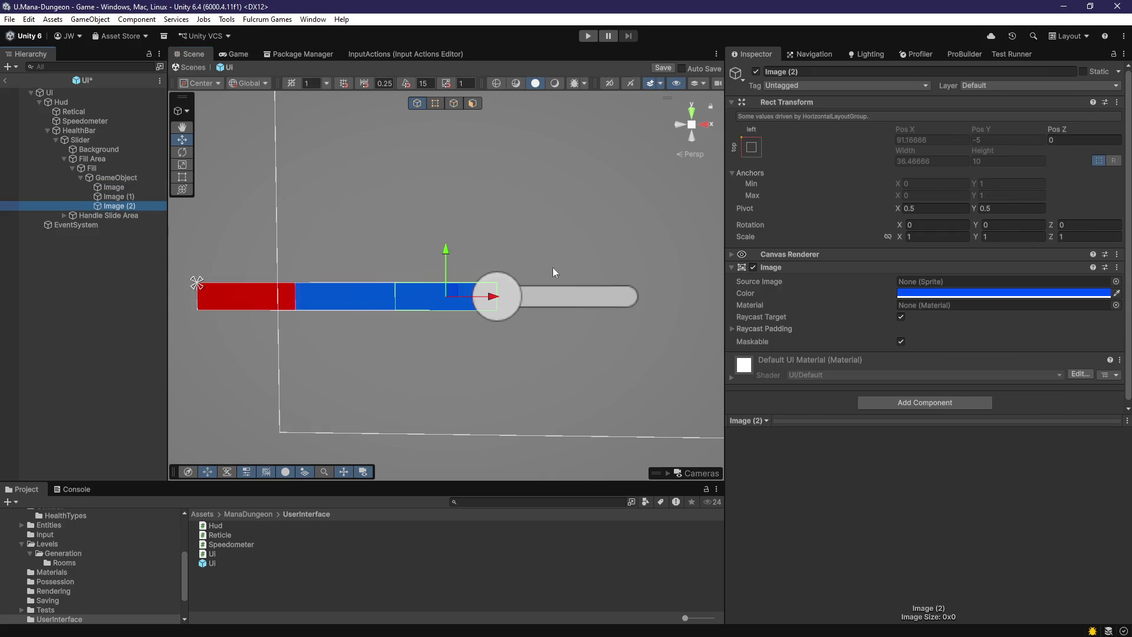
left_click(941, 295)
left_click(977, 340)
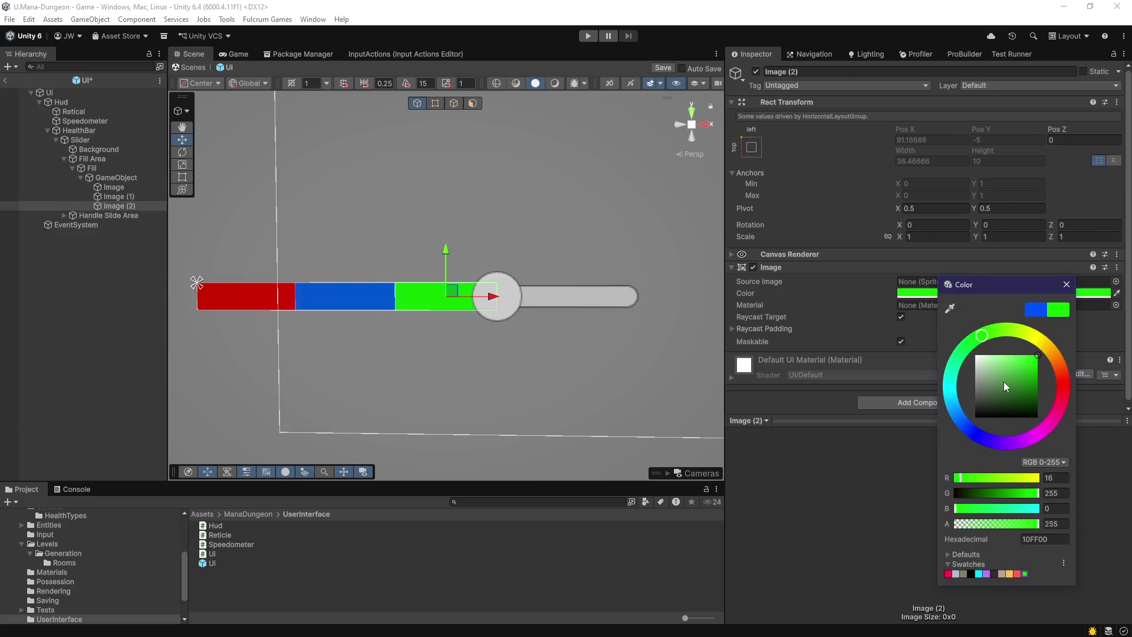
left_click(569, 358)
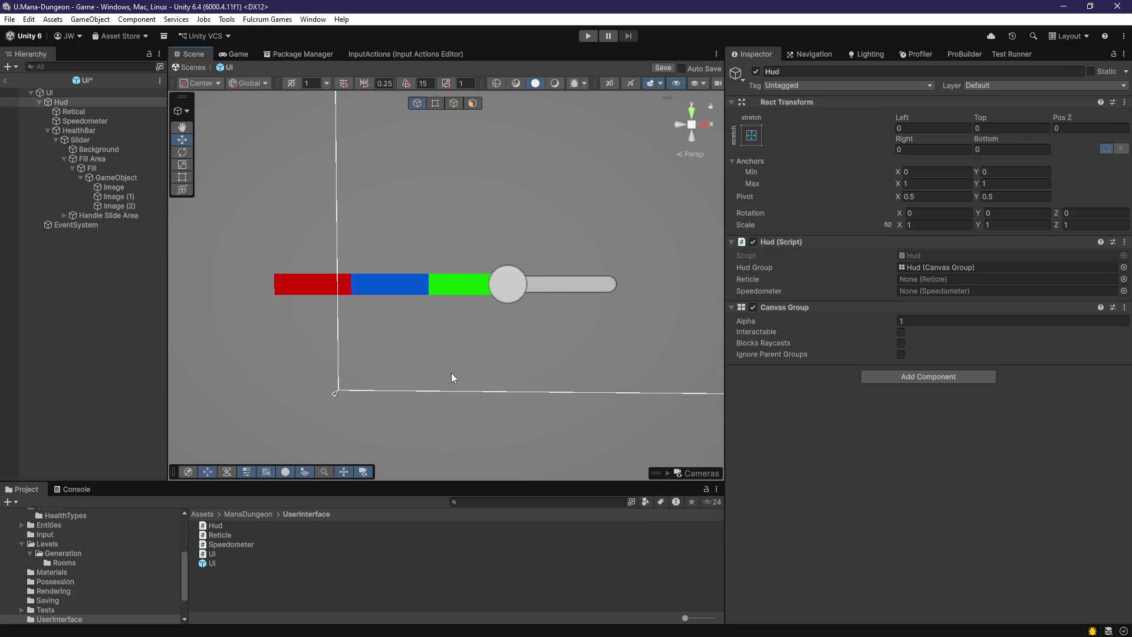
- Select the Slider and lower its Value to about 0.59 to shorten the fill
scroll(460, 364, "up", 2)
scroll(353, 307, "down", 1)
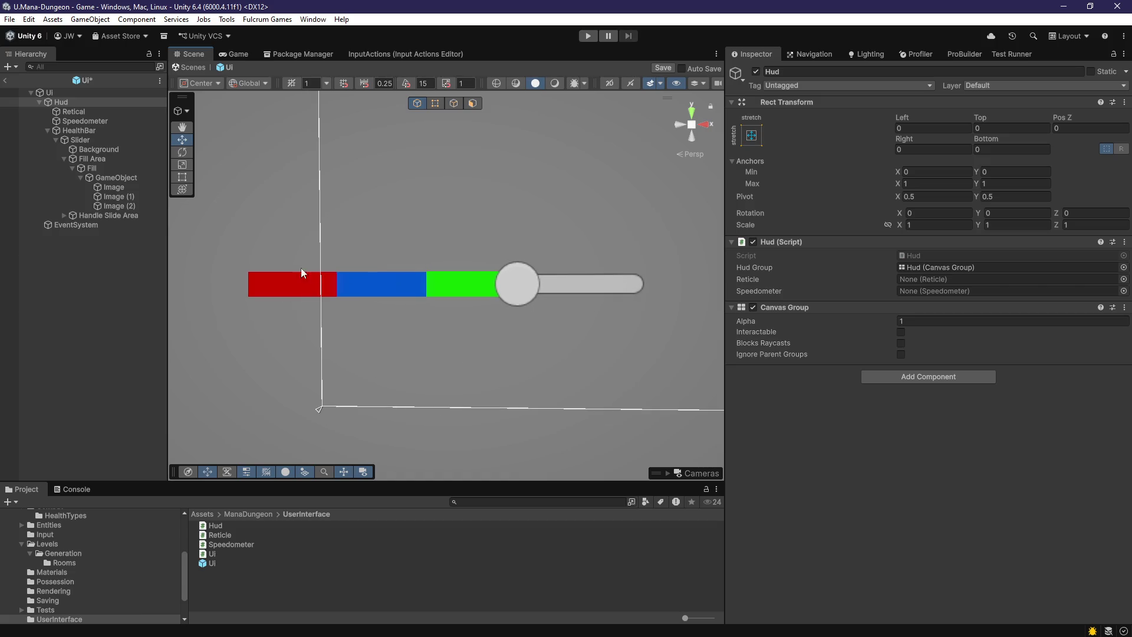
left_click(114, 179)
left_click(112, 159)
left_click(105, 140)
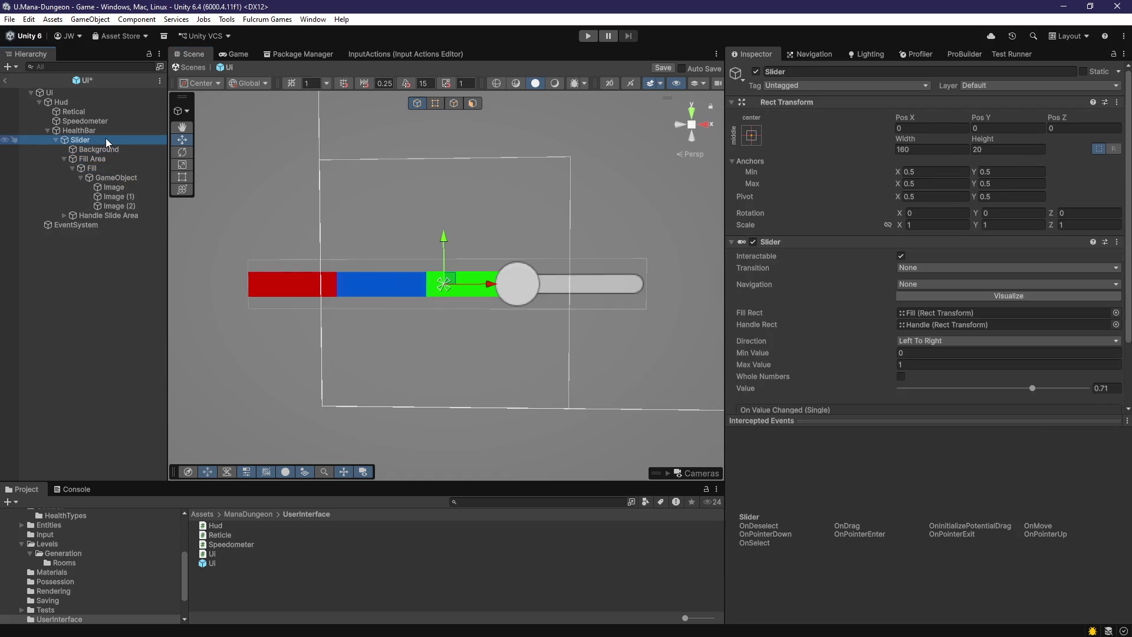
mouse_move(1032, 388)
left_mouse_down()
mouse_move(986, 387)
mouse_move(1047, 372)
mouse_move(1009, 369)
mouse_move(1090, 360)
mouse_move(1042, 356)
mouse_move(1095, 343)
mouse_move(1010, 345)
left_mouse_up()
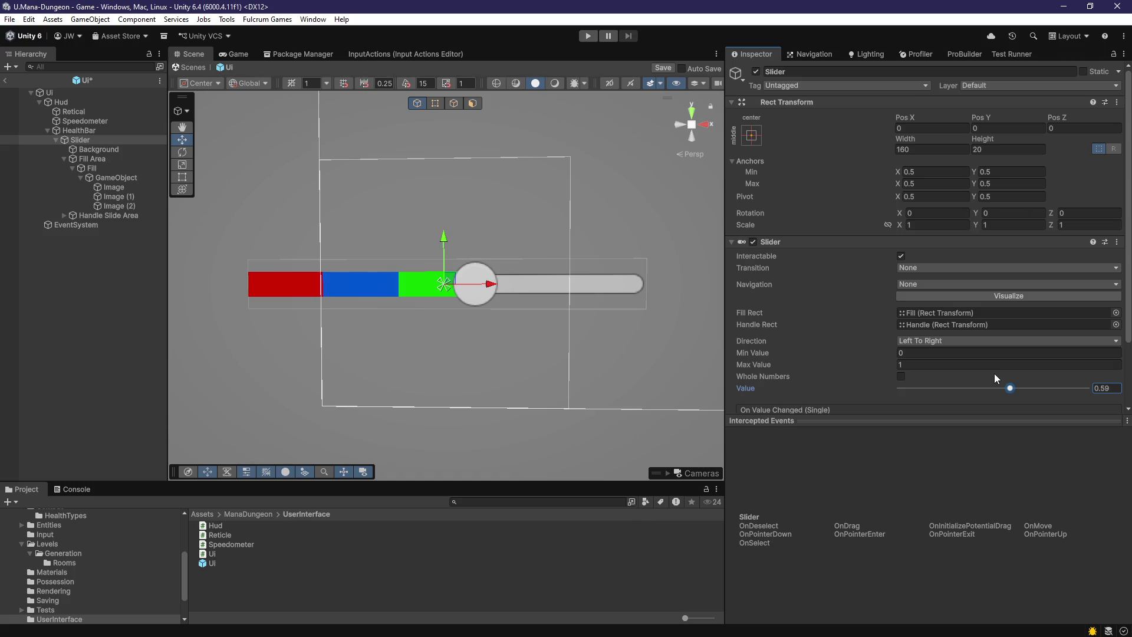
- Inspect the blue and green segment images inside the slider fill
scroll(313, 296, "up", 1)
scroll(313, 295, "up", 5)
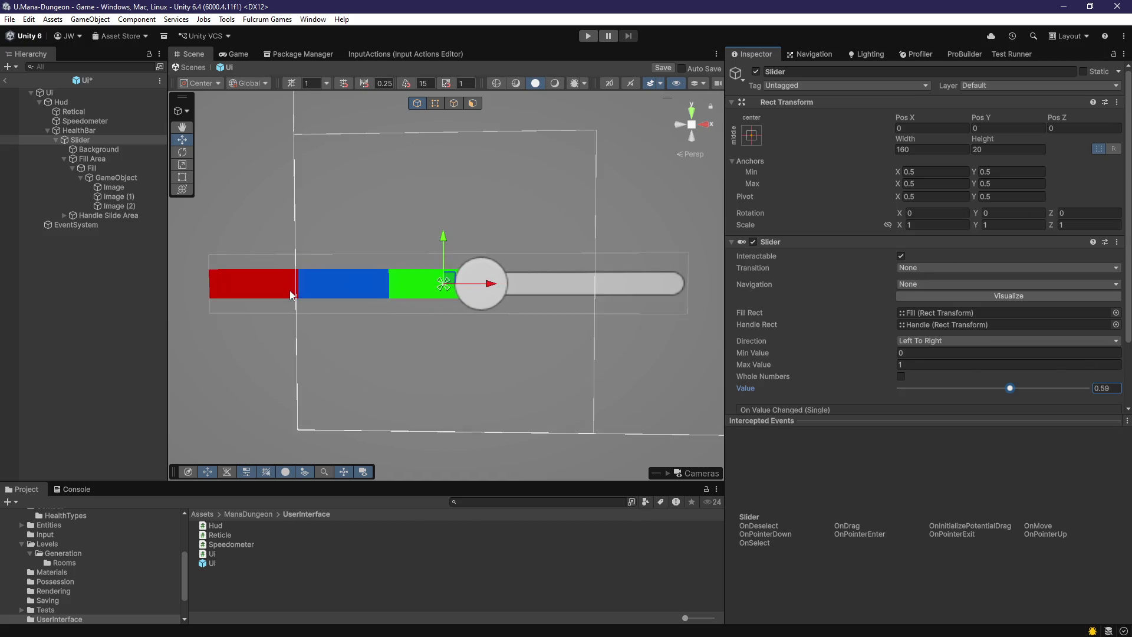
left_click(394, 302)
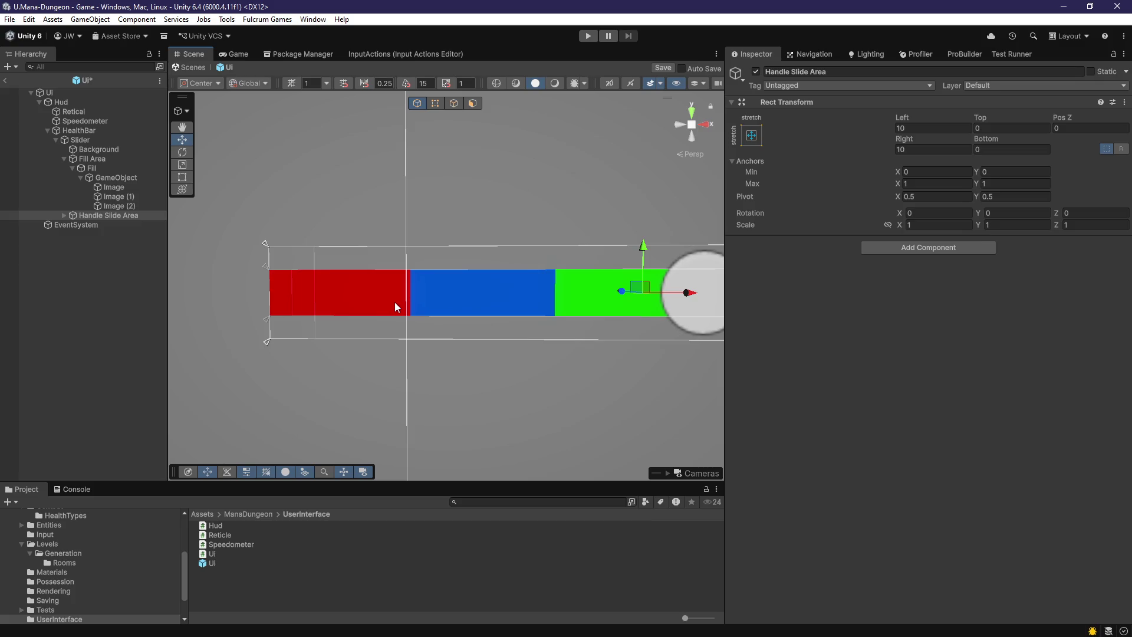
left_click(467, 303)
left_click(472, 305)
left_click(499, 305)
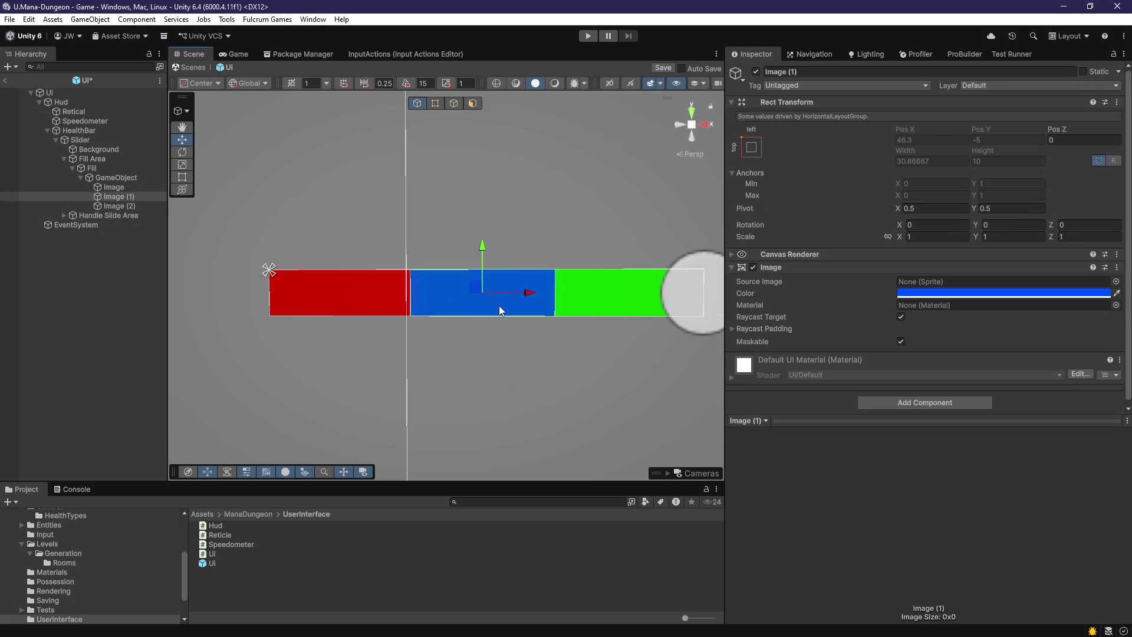
scroll(499, 305, "up", 2)
left_click(494, 291)
left_click(495, 292)
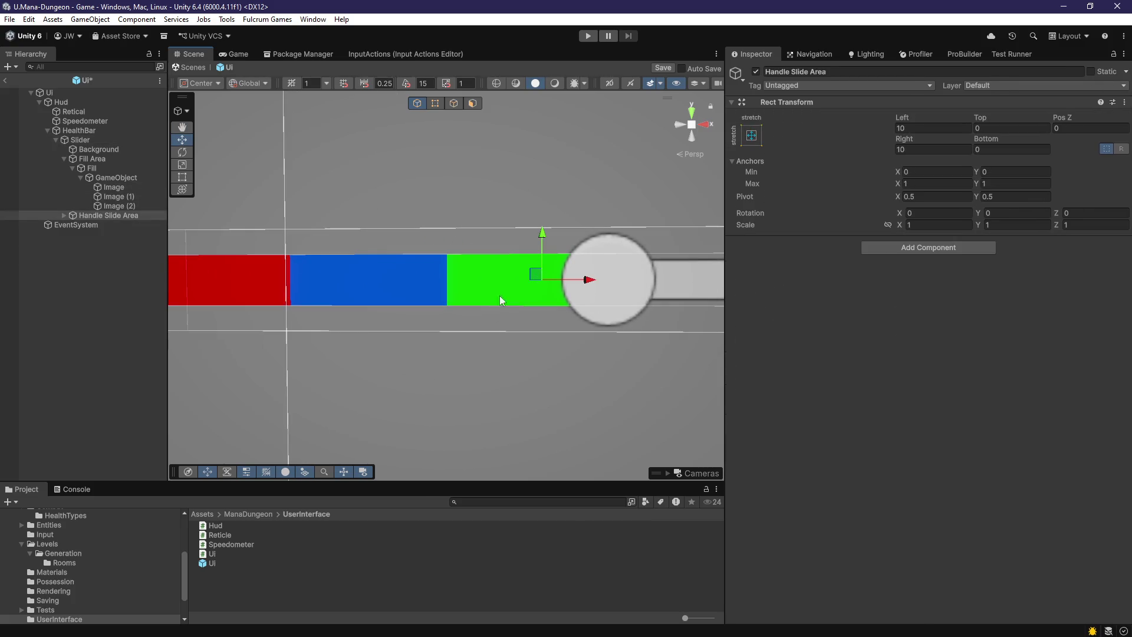
left_click(500, 295)
- Reframe the bar in the scene view and inspect the blue and red segment images
key("q")
left_click_drag(539, 351, 471, 341)
scroll(436, 339, "down", 2)
left_click_drag(401, 335, 480, 332)
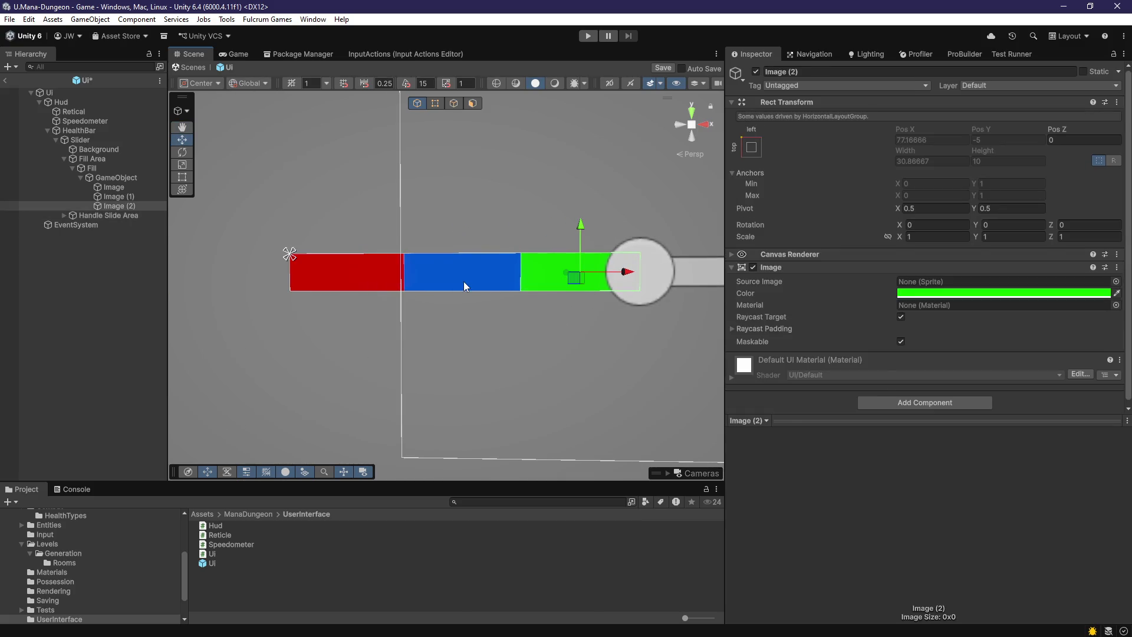
left_click(441, 278)
left_click(441, 283)
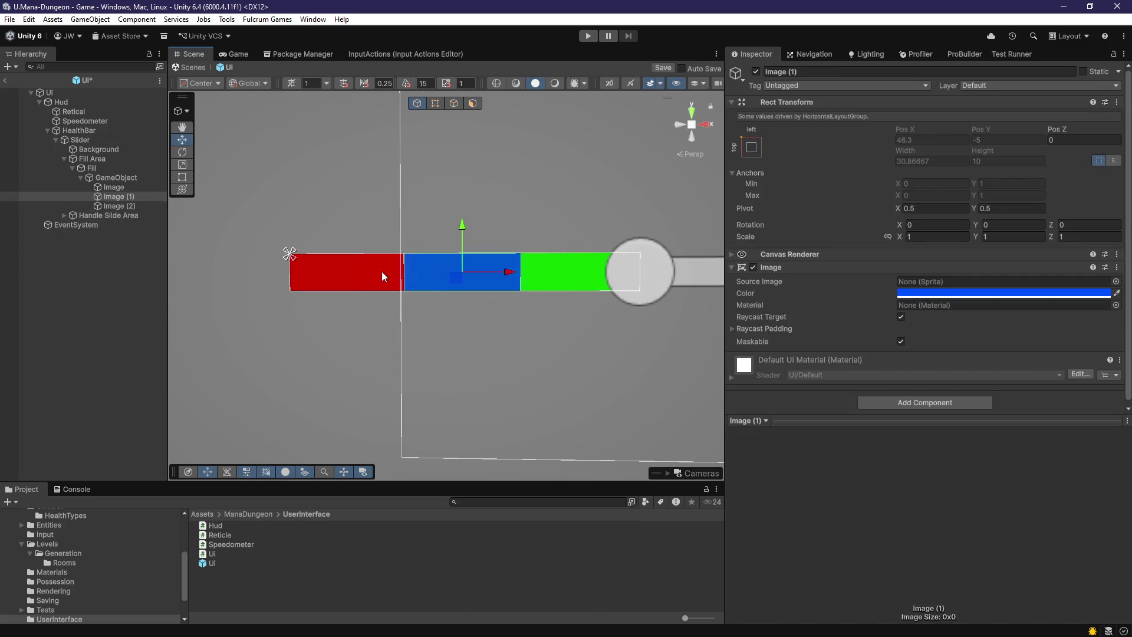
left_click(346, 276)
left_click(348, 277)
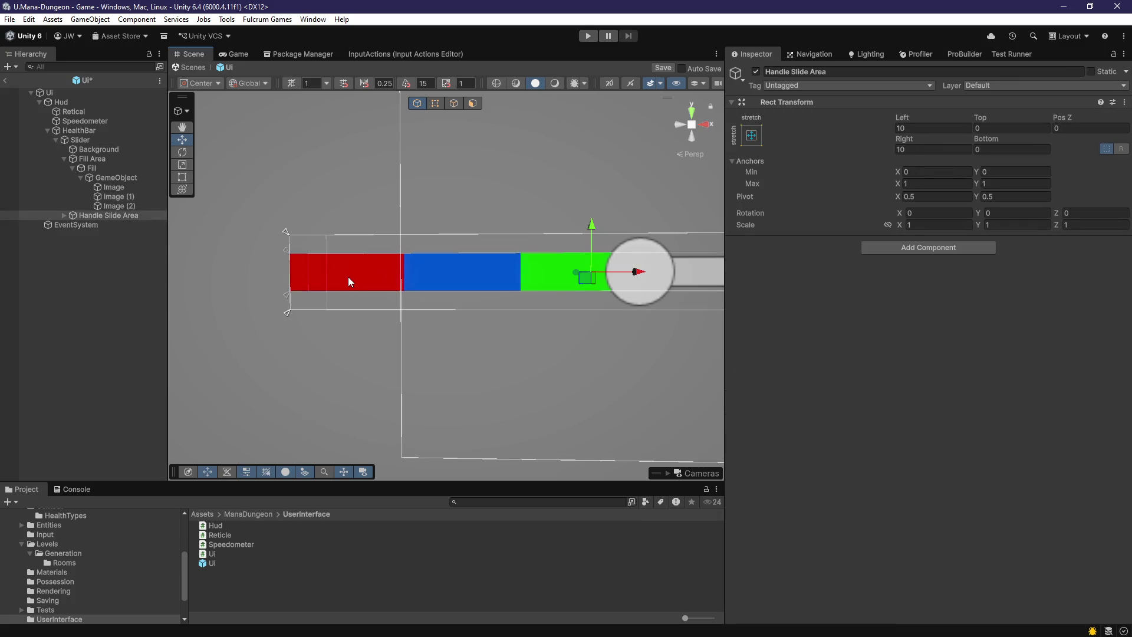
left_click(347, 277)
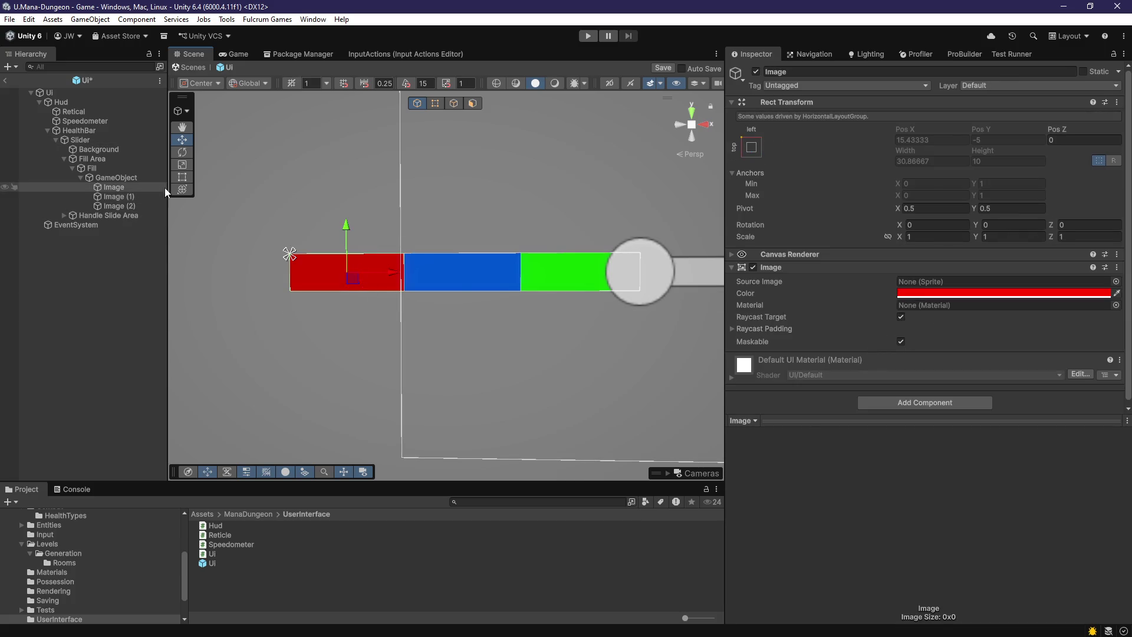
- Inspect the GameObject holding the Horizontal Layout Group, then reselect the Slider
left_click(110, 177)
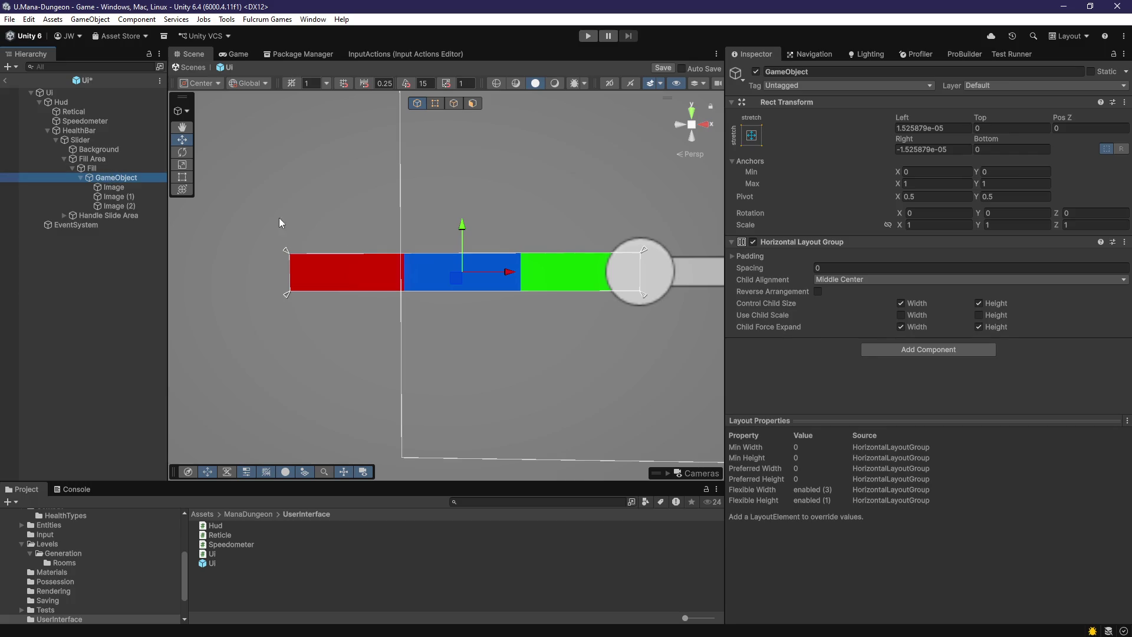
scroll(522, 352, "down", 5)
mouse_move(613, 359)
left_mouse_down()
mouse_move(466, 352)
mouse_move(314, 317)
left_mouse_up()
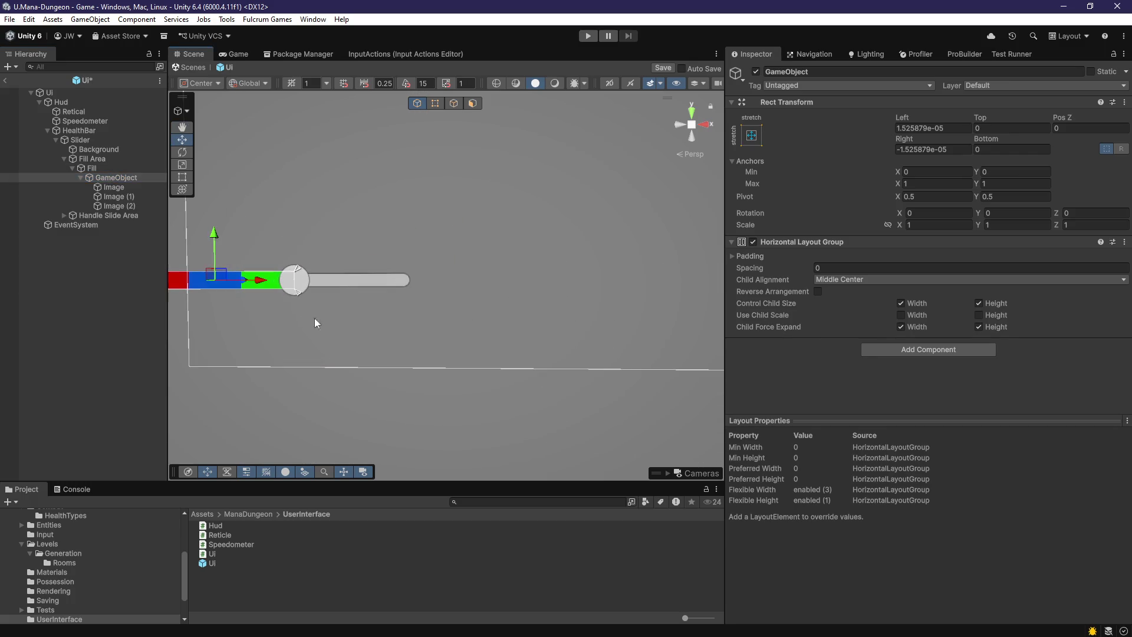
scroll(467, 332, "up", 2)
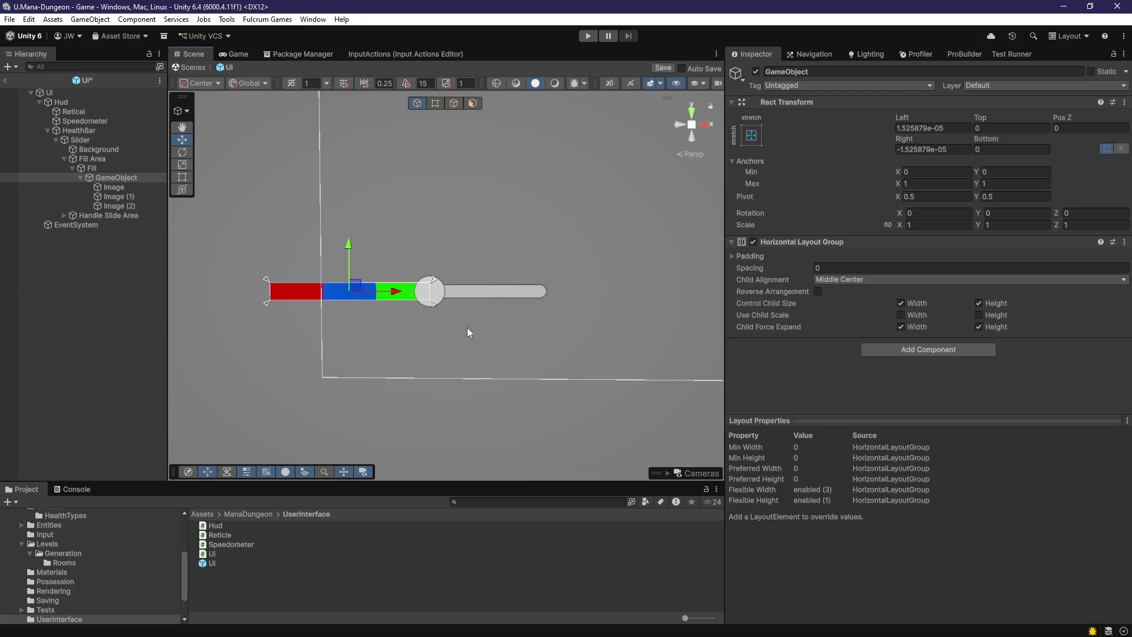
left_click(118, 139)
- Replace the Slider with a new Image under HealthBar, anchored bottom-left
key("Delete")
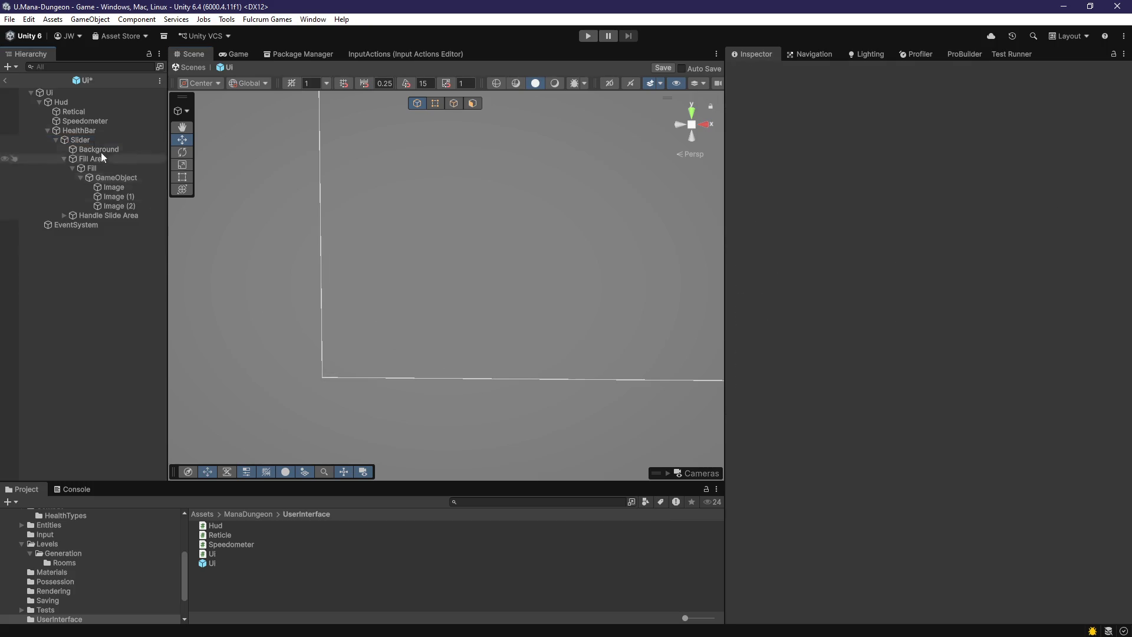
left_click(90, 132)
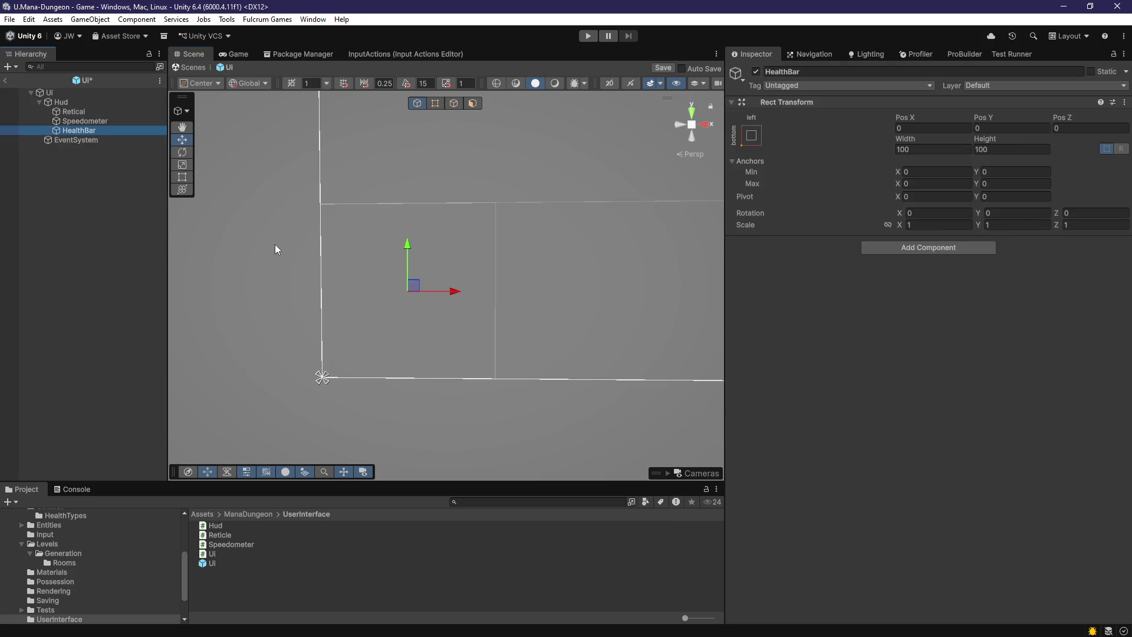
right_click(89, 130)
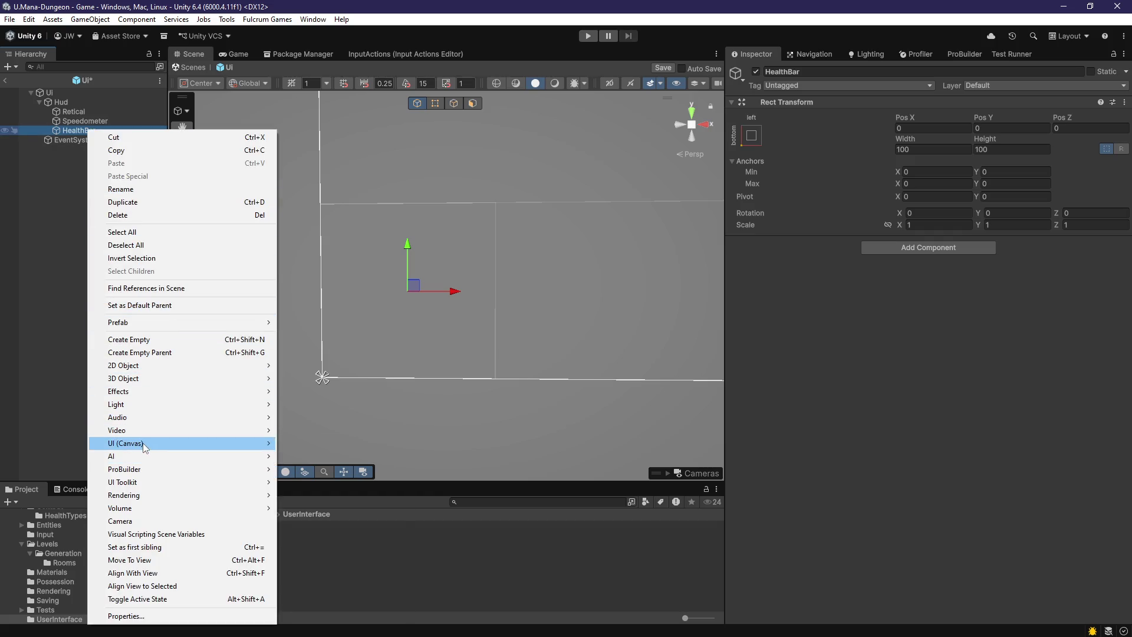
mouse_move(146, 443)
left_click(306, 443)
left_click(751, 135)
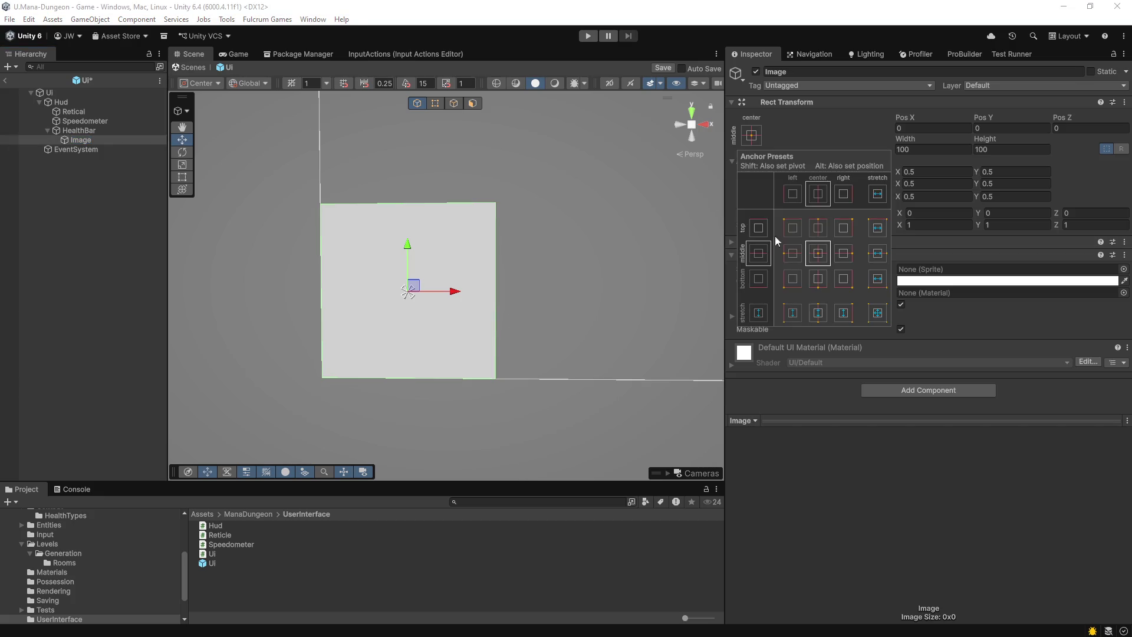
left_click(792, 278, "alt+shift")
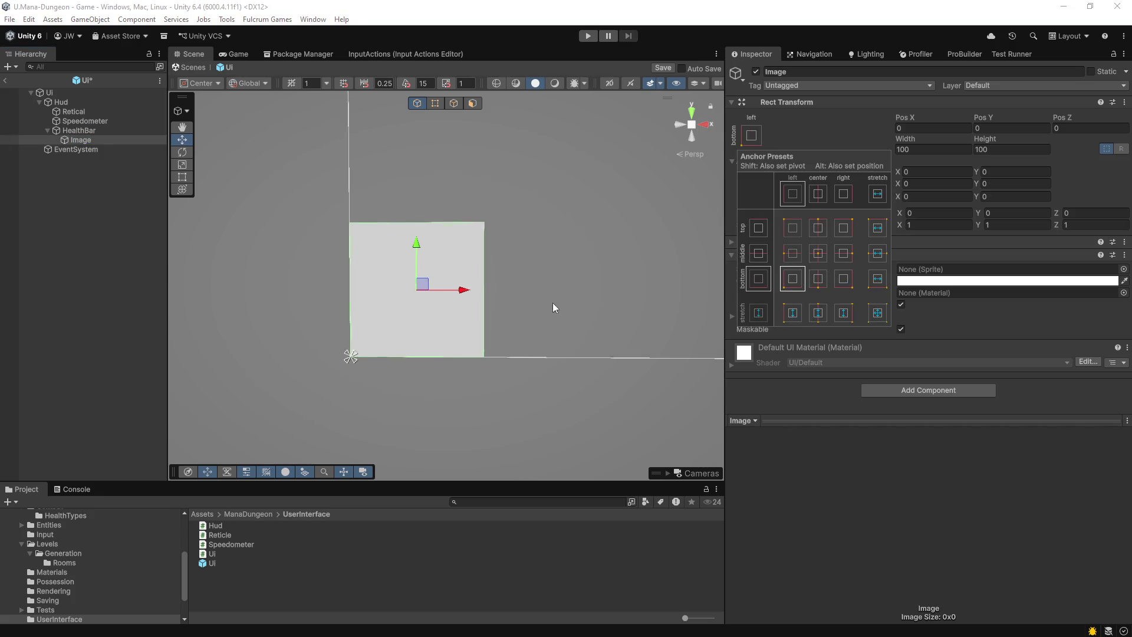
- Frame the white image square in the view and compare it with the Paint sketch
scroll(493, 325, "down", 3)
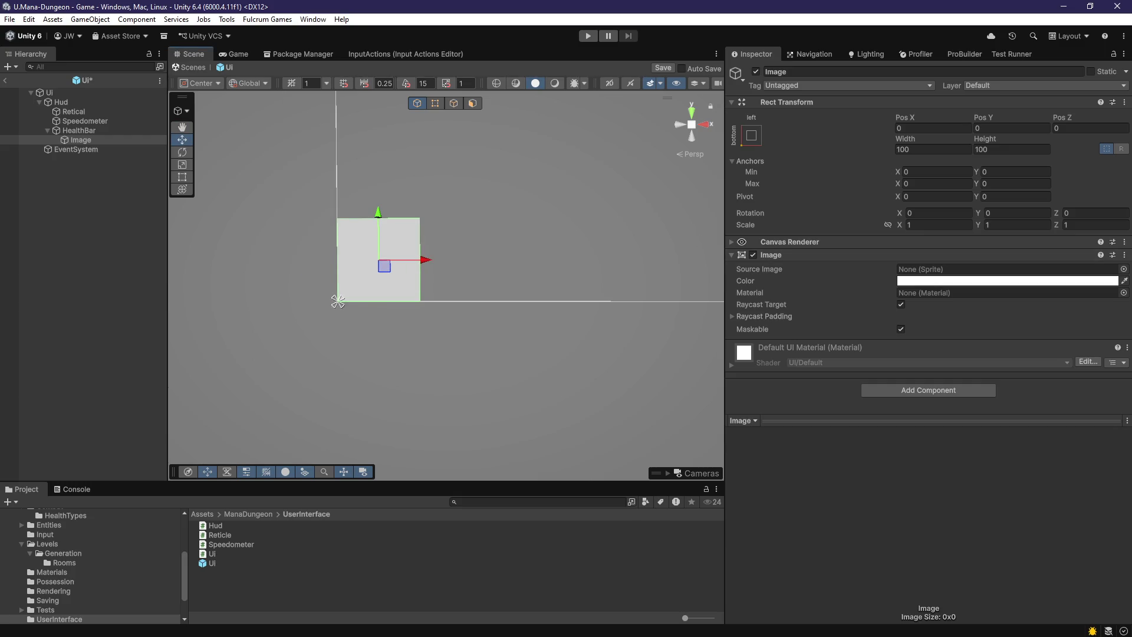
scroll(563, 202, "down", 3)
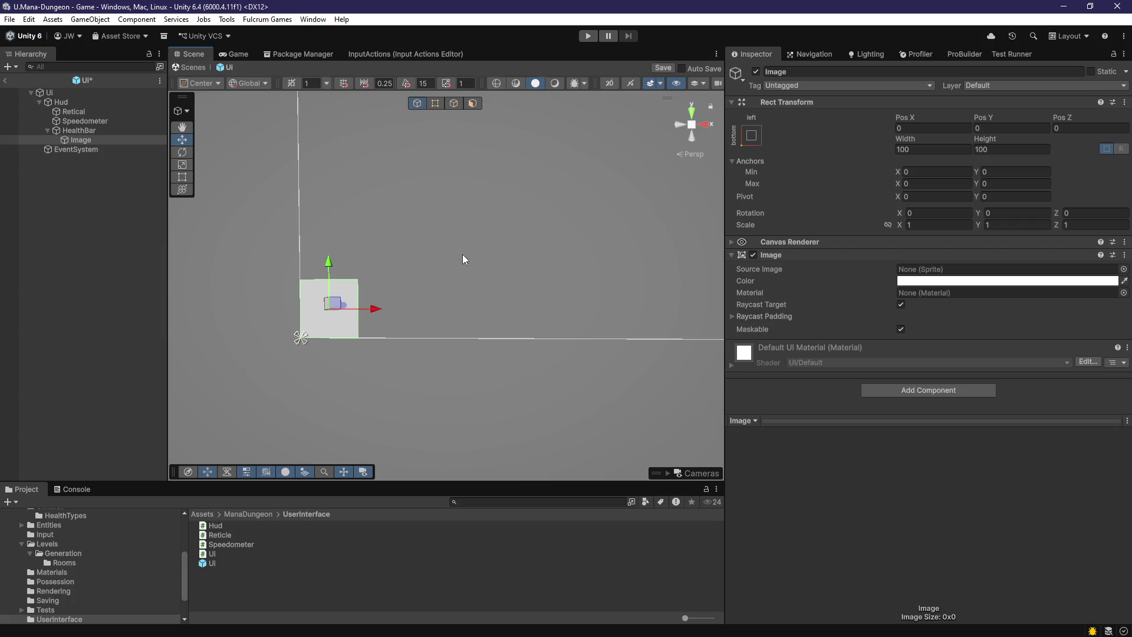
scroll(463, 271, "up", 2)
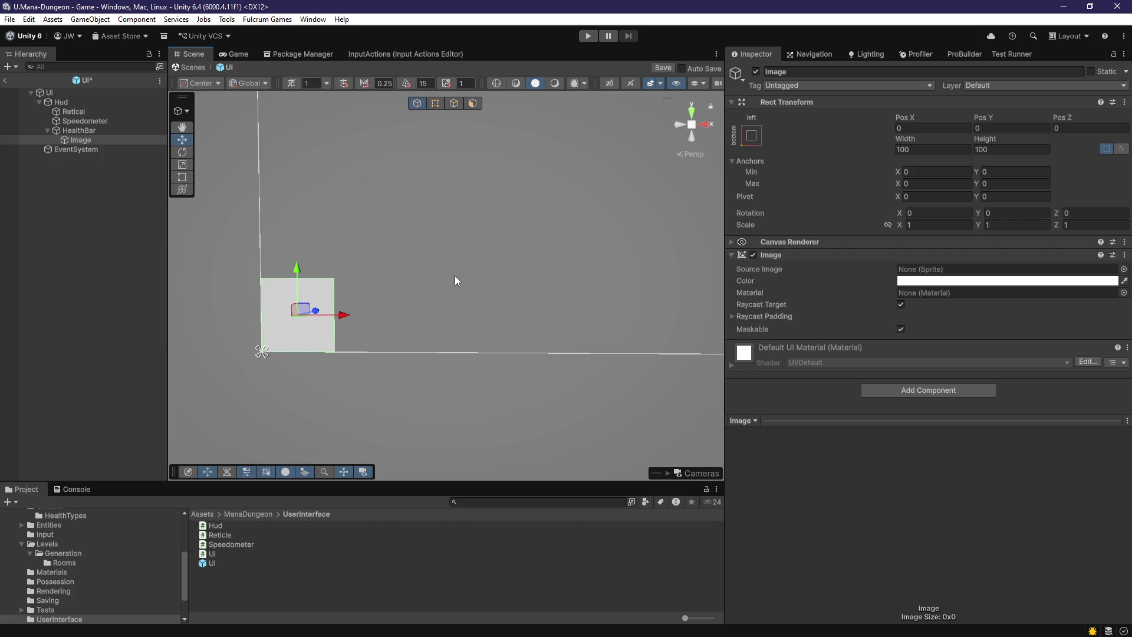
mouse_move(451, 279)
left_mouse_down()
mouse_move(374, 335)
mouse_move(473, 334)
mouse_move(570, 270)
mouse_move(498, 324)
mouse_move(508, 321)
left_mouse_up()
scroll(483, 336, "up", 2)
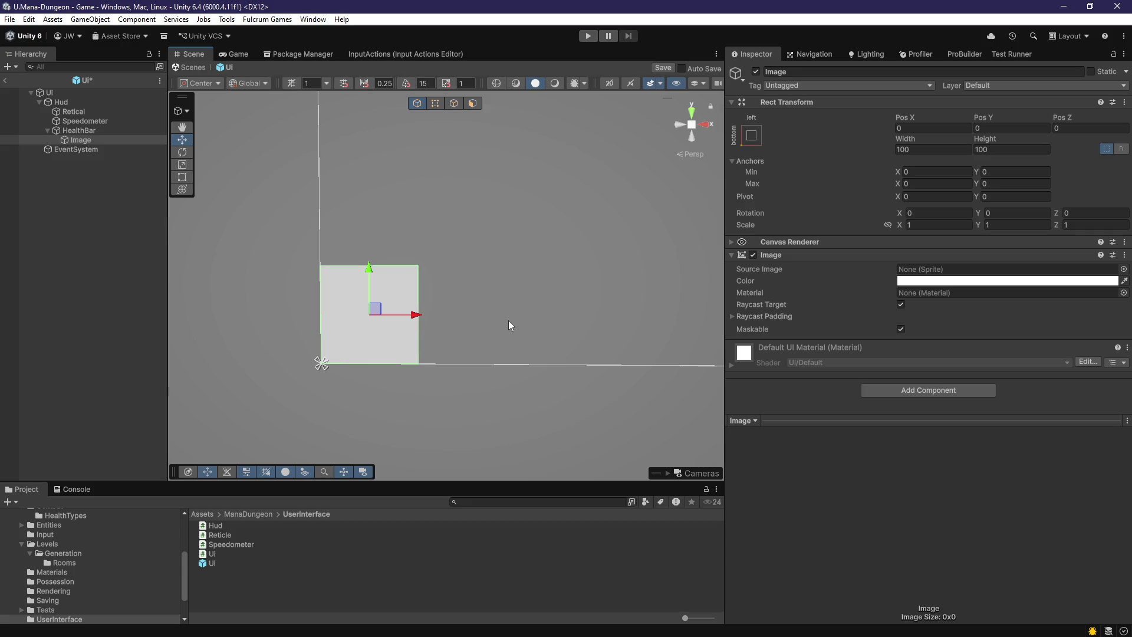
scroll(497, 313, "up", 1)
left_click_drag(497, 313, 530, 346)
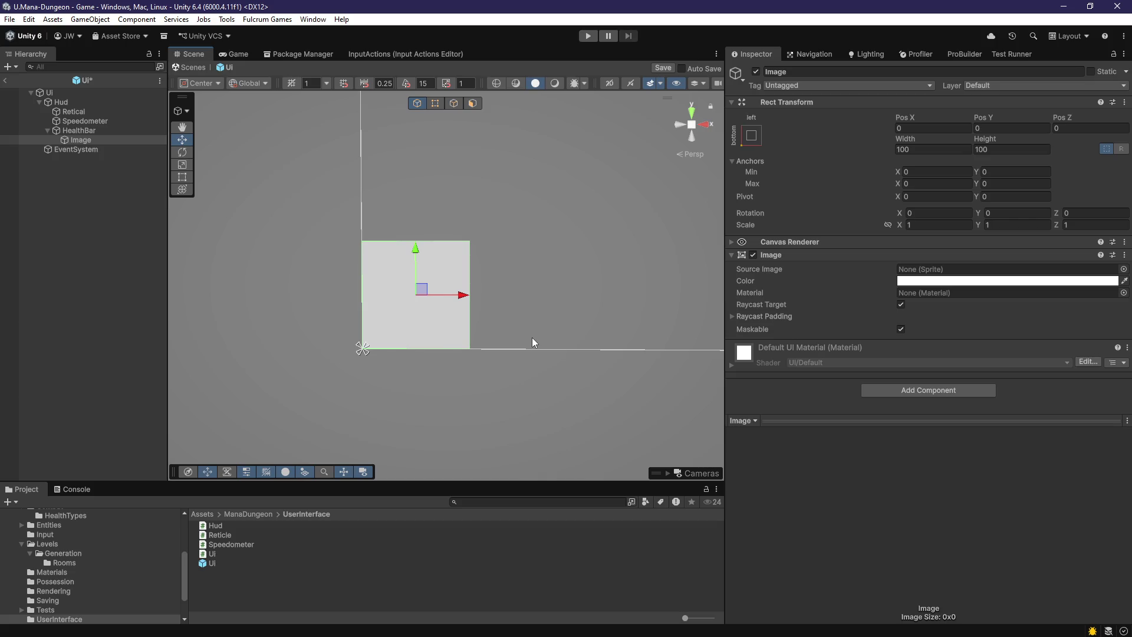
scroll(592, 303, "up", 1)
left_click_drag(591, 303, 285, 525)
scroll(328, 430, "down", 1)
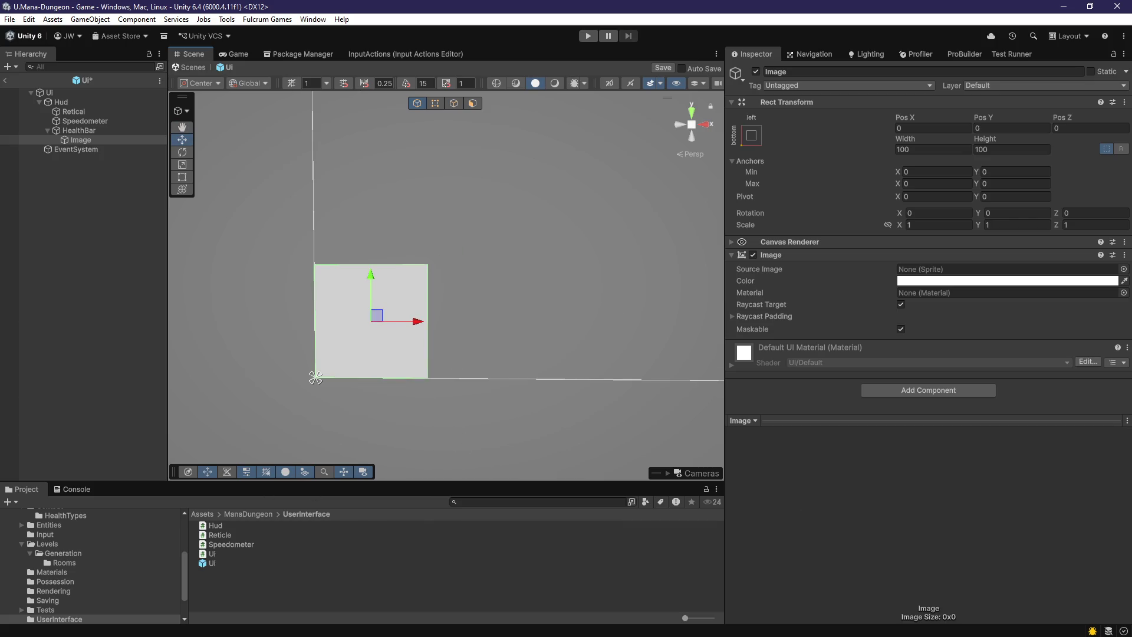
key("alt+Tab")
scroll(464, 362, "down", 4)
scroll(464, 362, "up", 5)
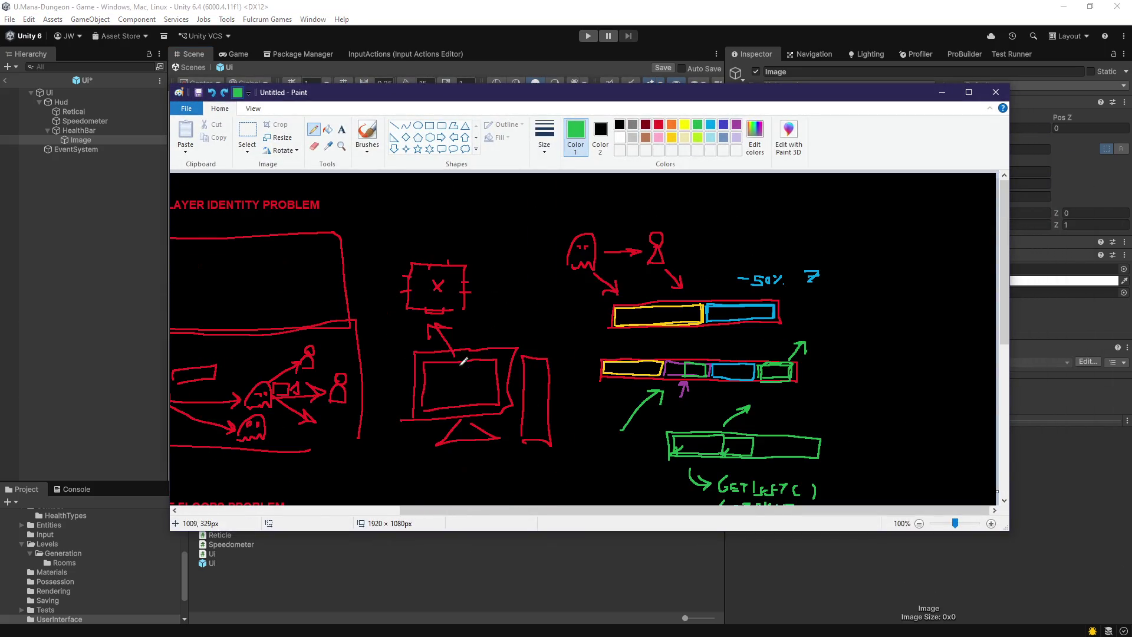
left_click(941, 92)
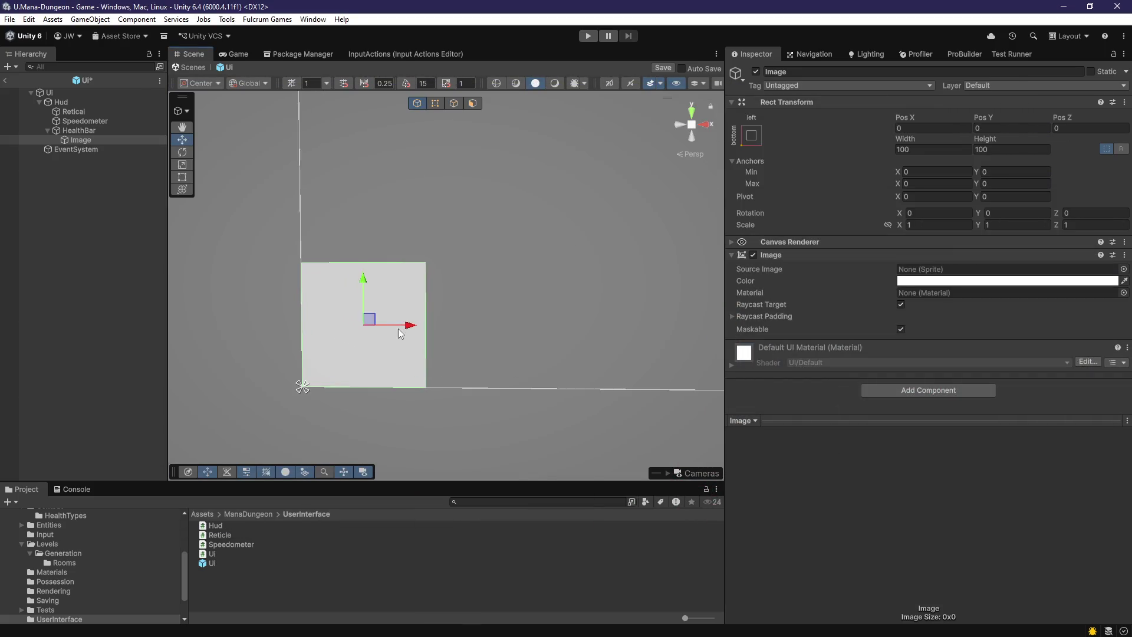
scroll(386, 342, "up", 2)
scroll(432, 328, "down", 1)
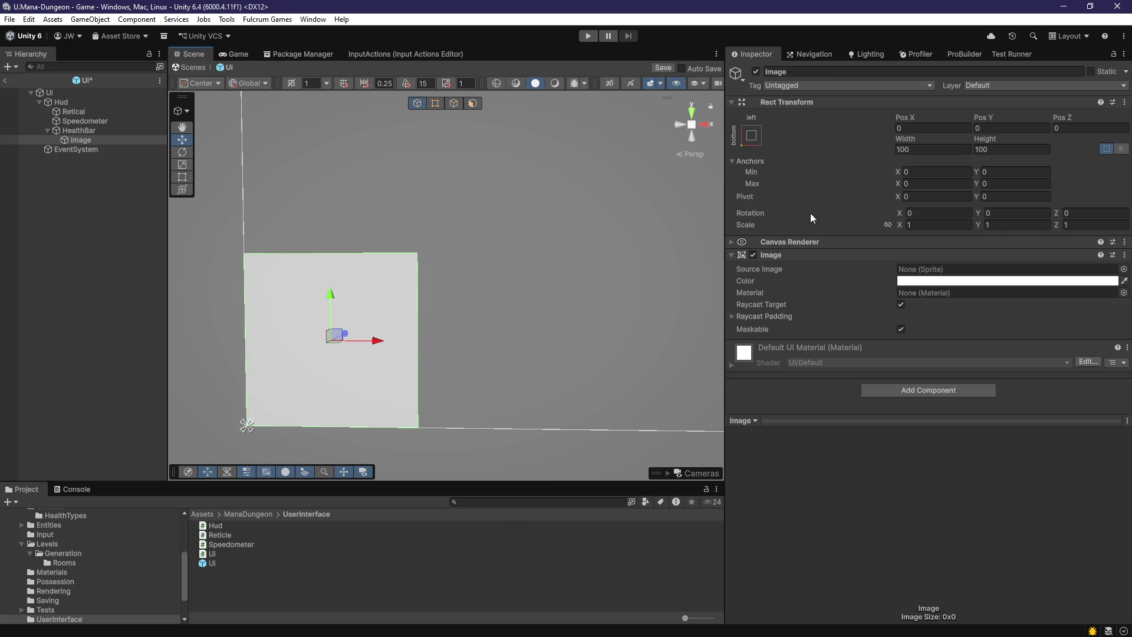
scroll(594, 192, "down", 4)
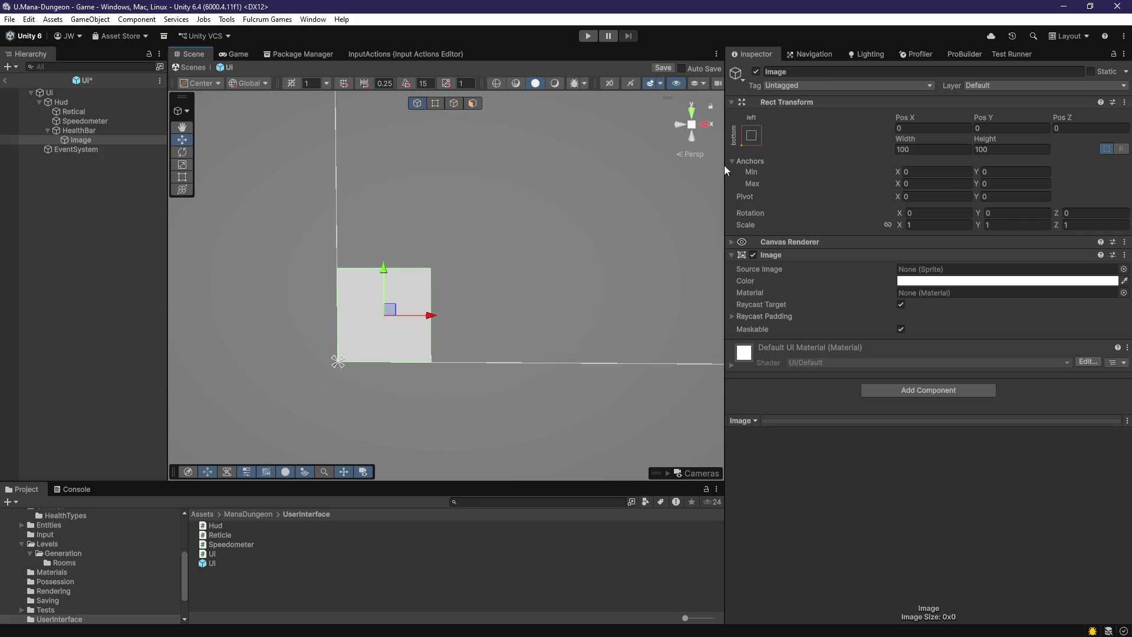
- Set the Image's Pos X to 32 and Pos Y to 32
left_click(932, 127)
type("32")
left_click(1017, 129)
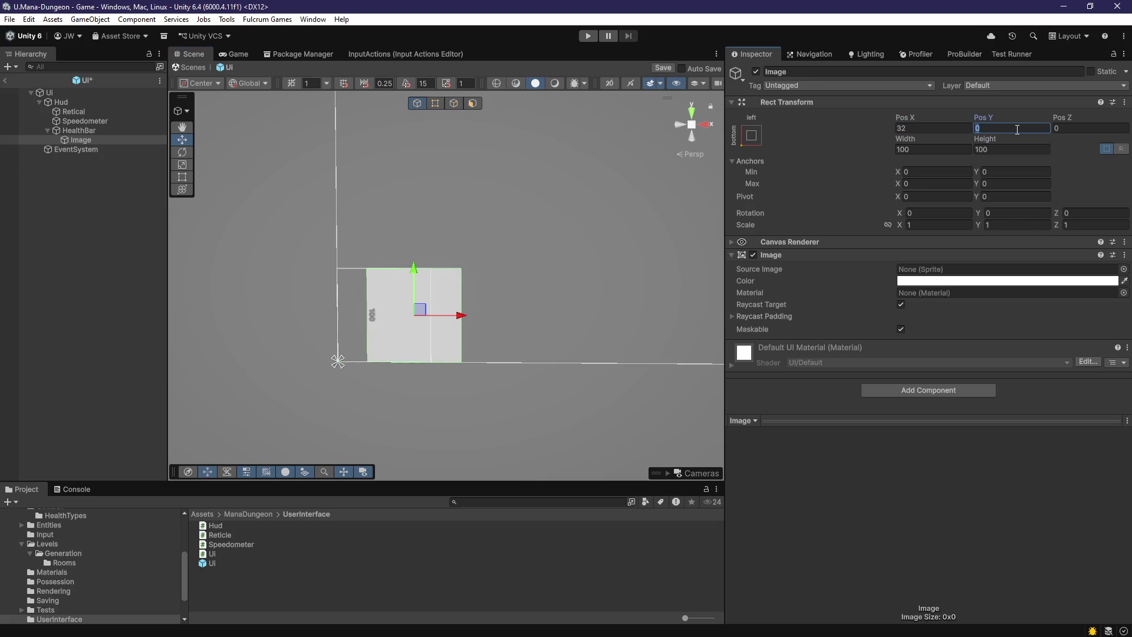
type("32")
scroll(559, 269, "down", 5)
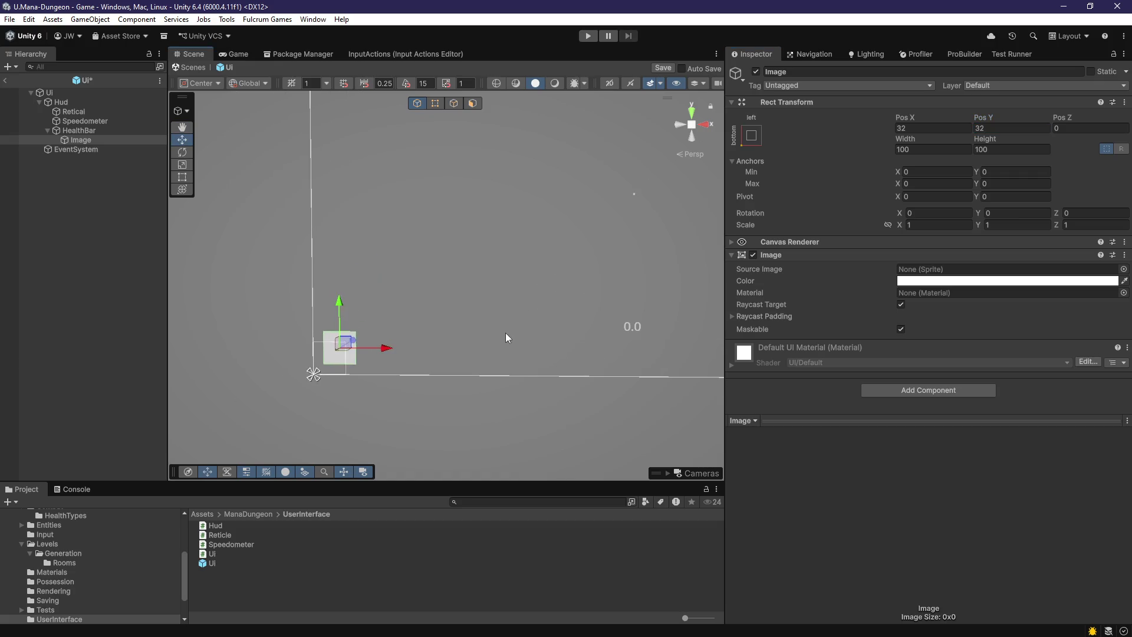
scroll(443, 257, "up", 2)
- Close the Scene tab, save the Ui prefab and return to the Game scene
middle_click(200, 54)
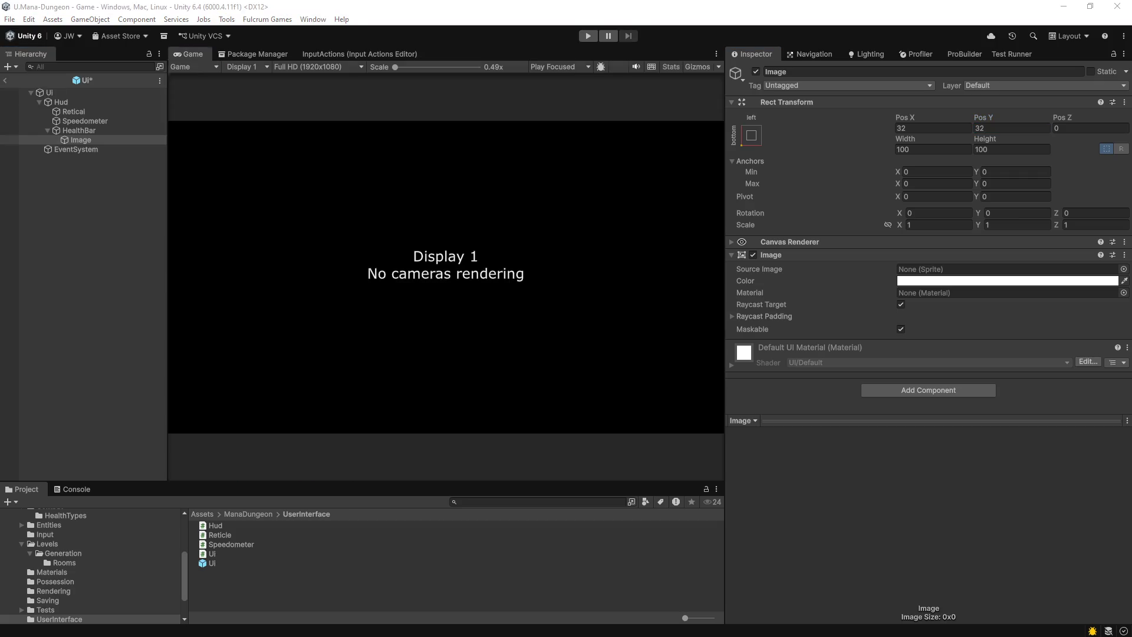
key("ctrl+s")
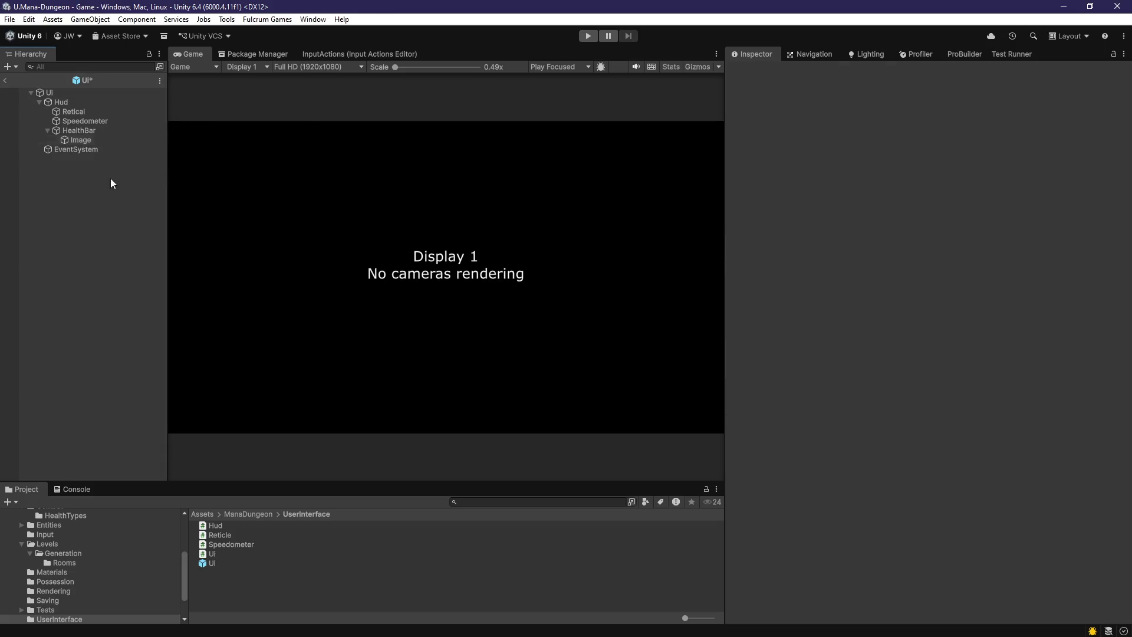
left_click(5, 83)
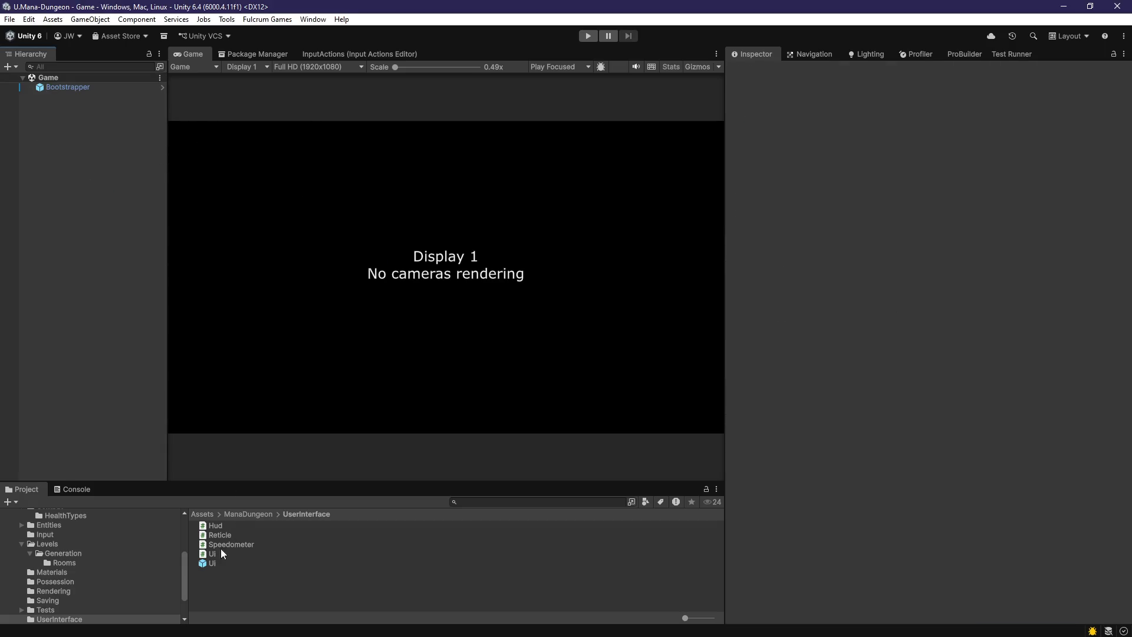
- Add a Camera to the Game scene and drop the Ui prefab into the Hierarchy
right_click(61, 155)
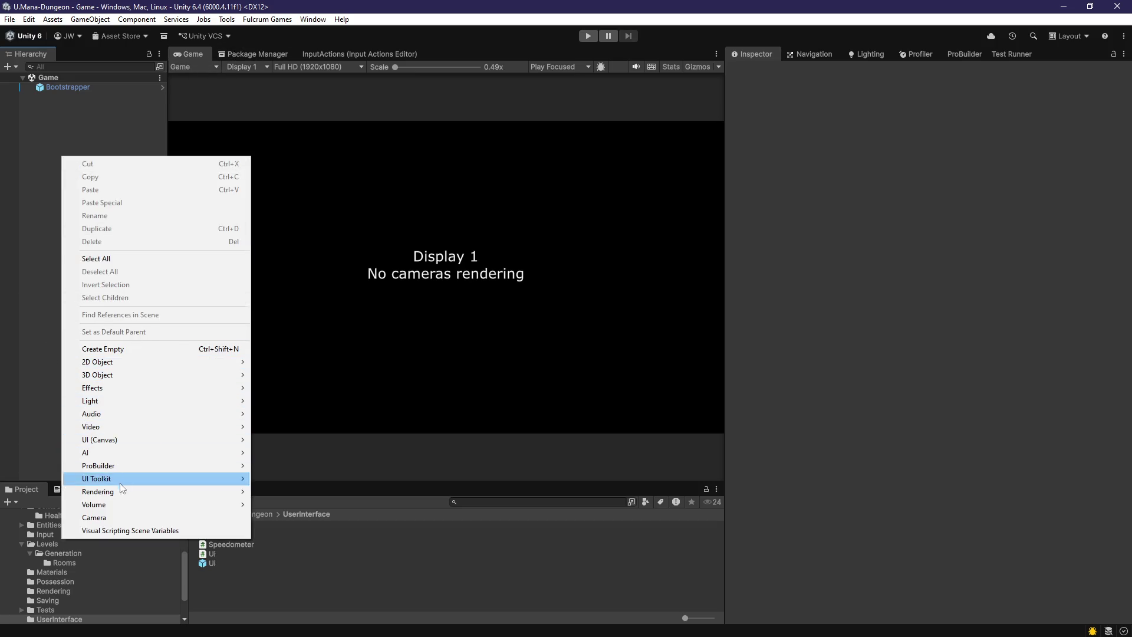
left_click(122, 517)
left_click(102, 244)
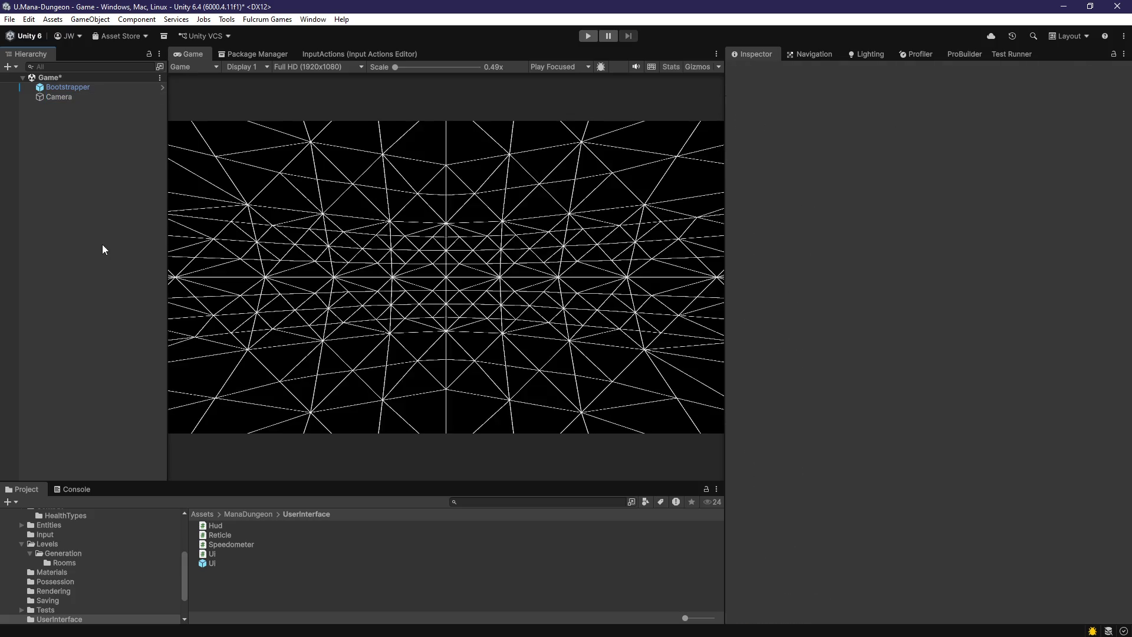
left_click_drag(212, 563, 101, 274)
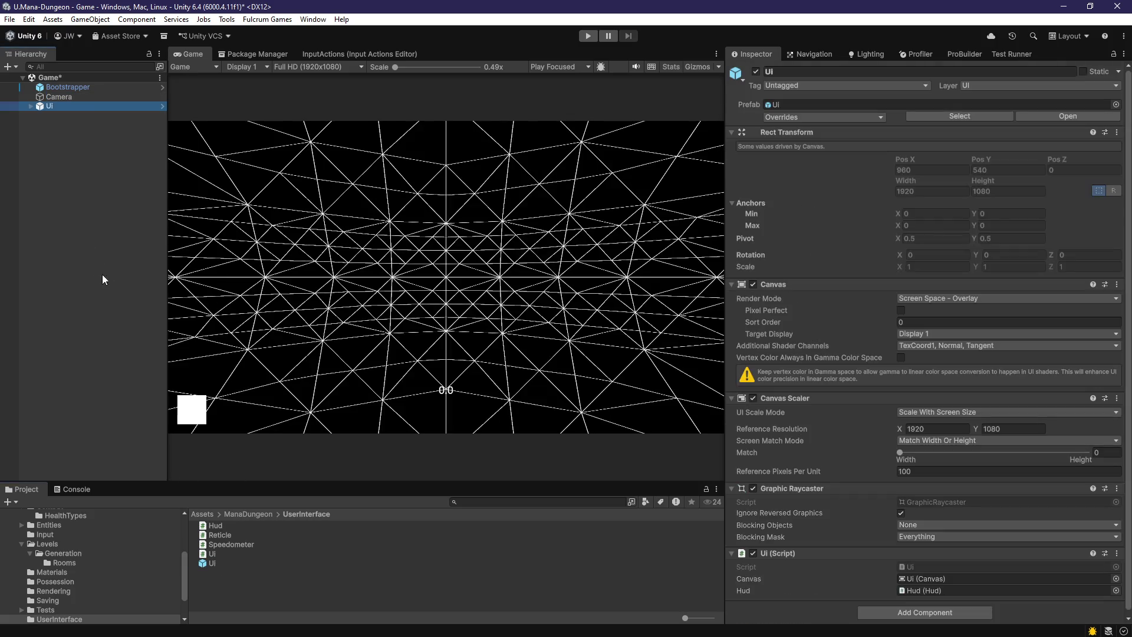
- Expand Ui > Hud > HealthBar in the Hierarchy and select its Image
left_click(69, 121)
left_click(75, 105)
left_click(31, 106)
left_click(40, 116)
left_click(69, 143)
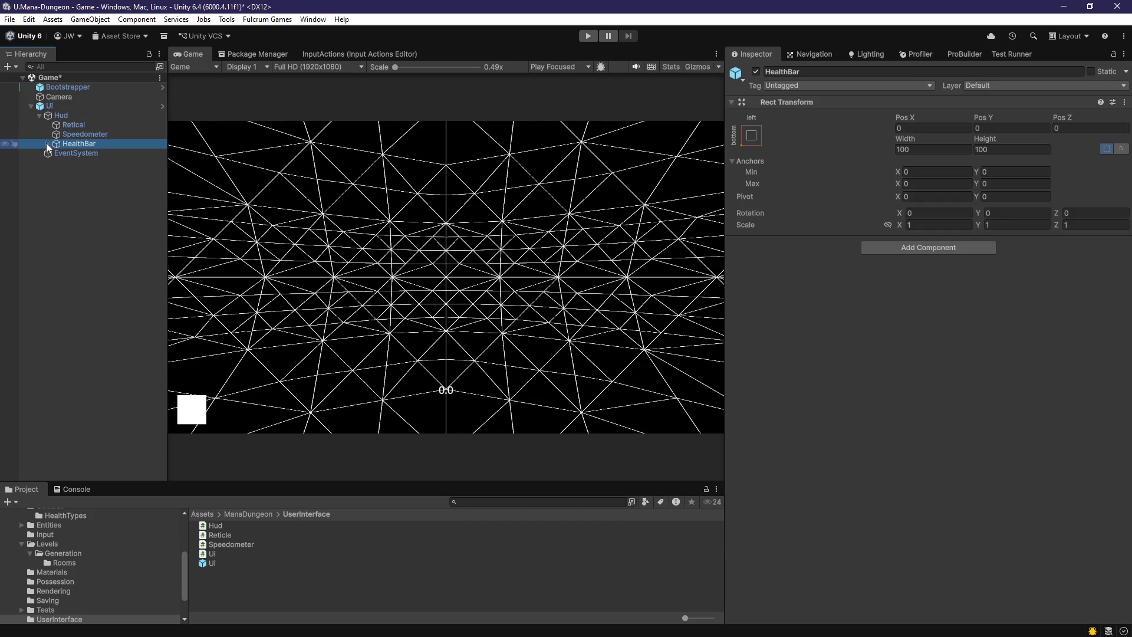
left_click(47, 143)
left_click(81, 153)
left_click(86, 143)
left_click(97, 151)
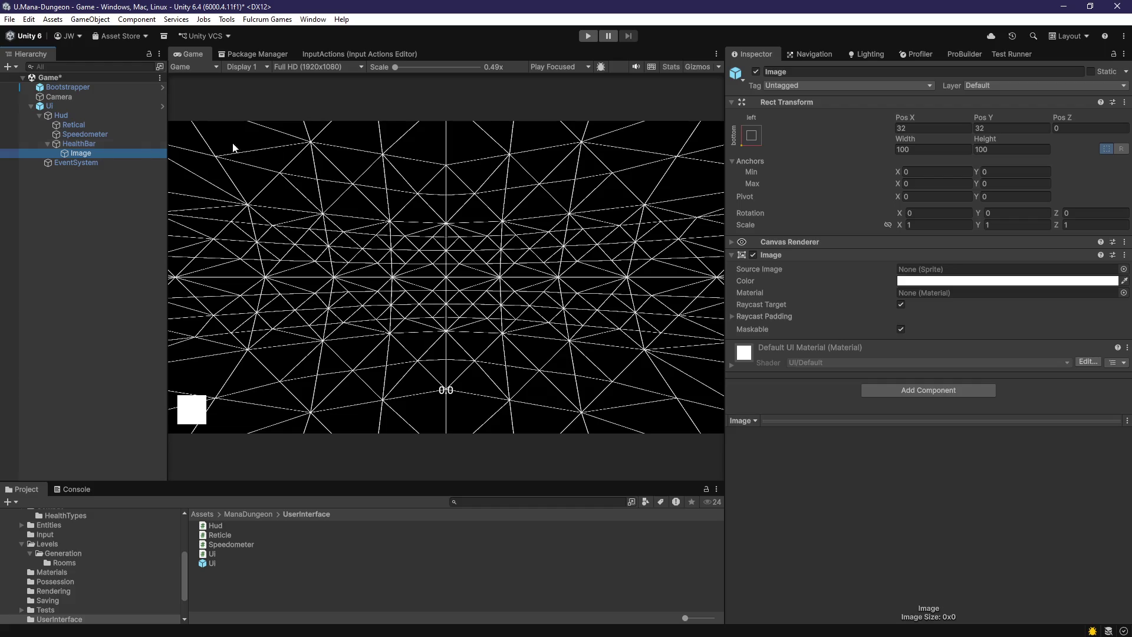
left_click(100, 143)
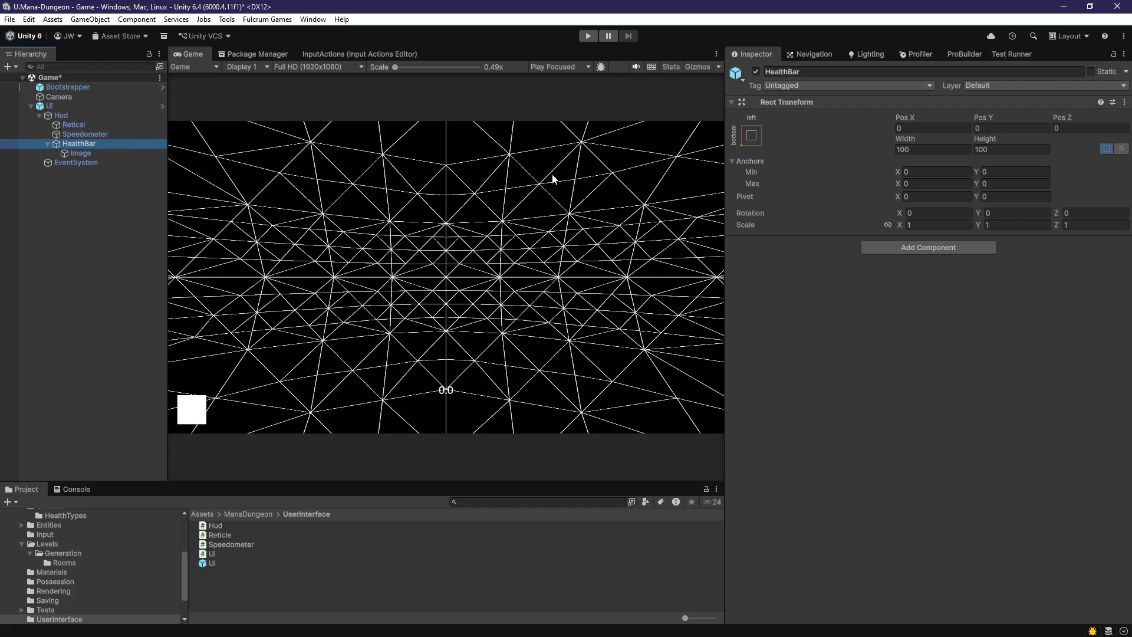
left_click(112, 152)
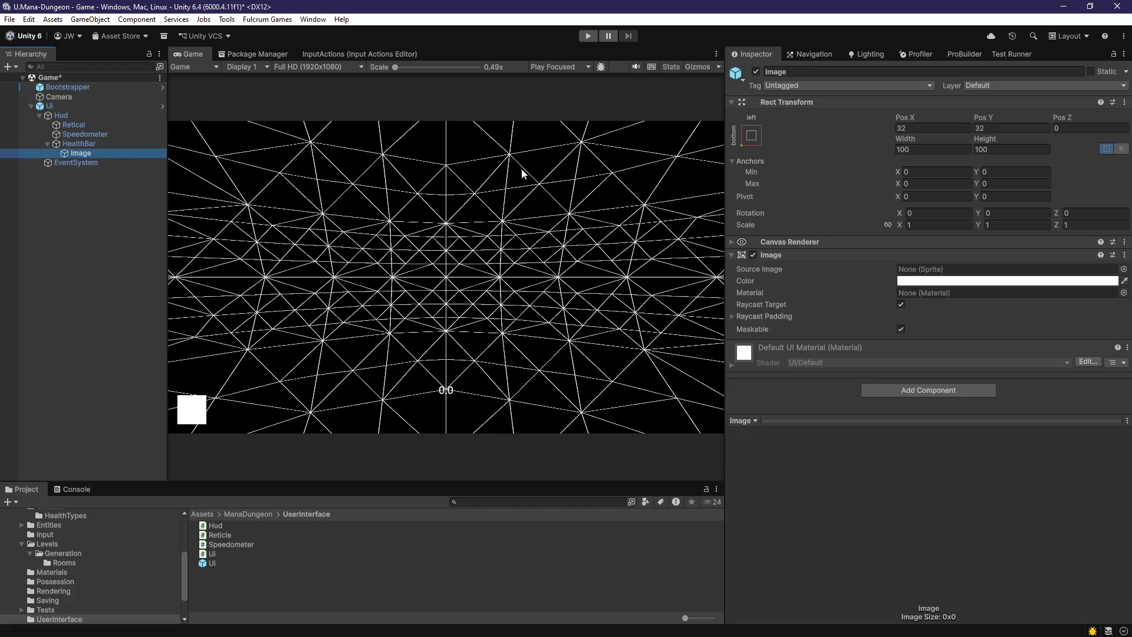
- Set the Image's Pos X and Pos Y to 0 and save the scene
left_click(914, 130)
type("0")
left_click(1001, 129)
type("0")
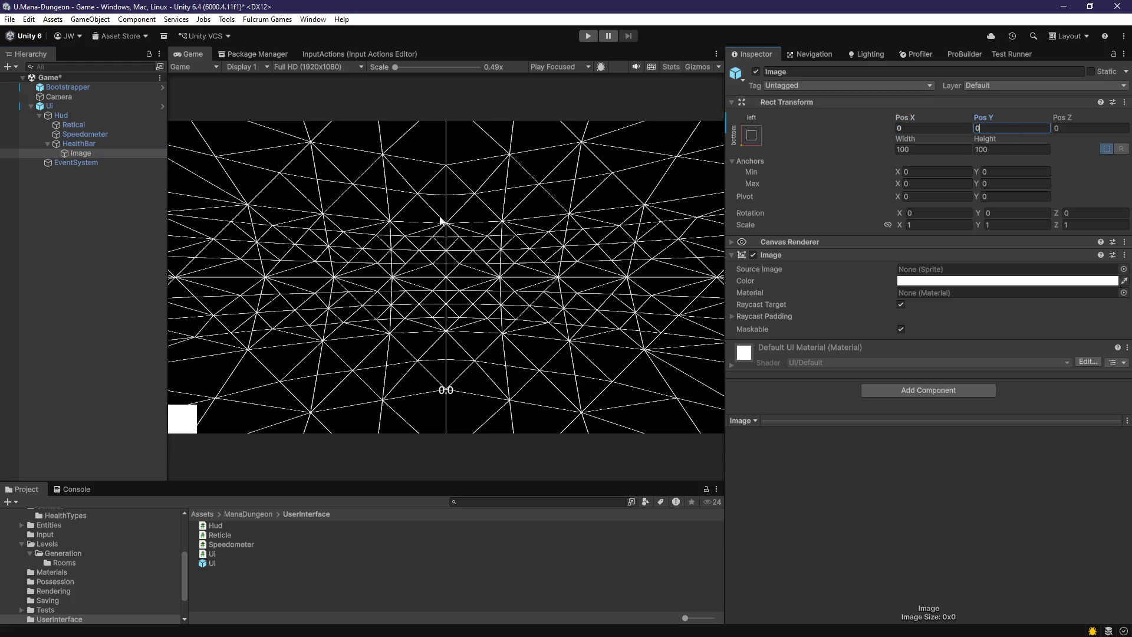
key("ctrl+s")
- Set HealthBar's Pos X and Pos Y to 32
left_click(107, 145)
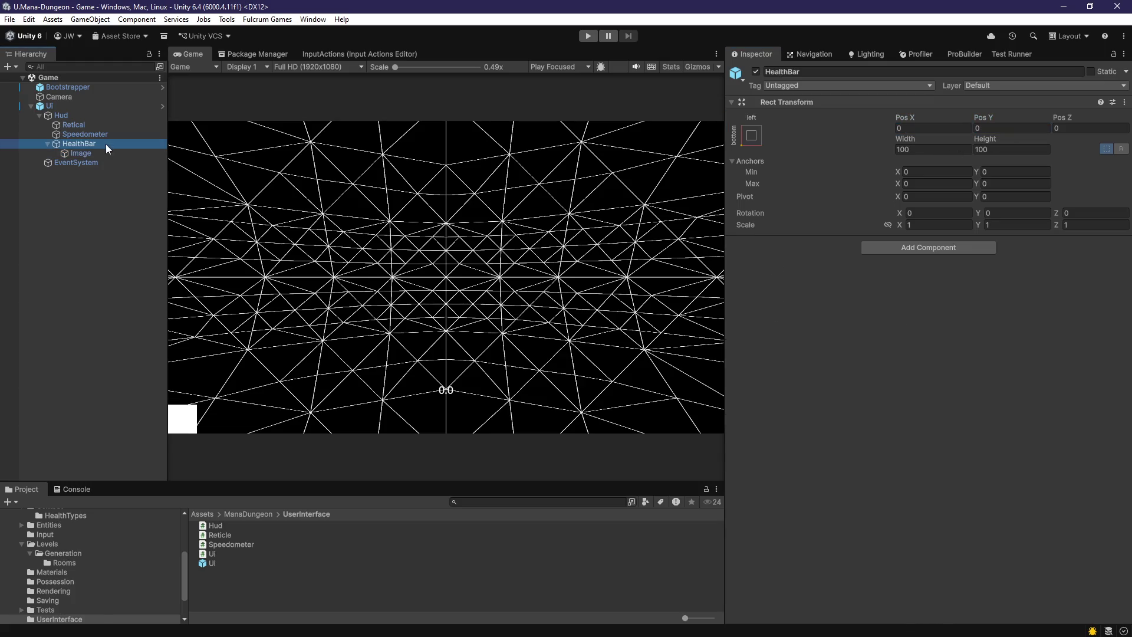
left_click(929, 130)
type("32")
left_click(986, 129)
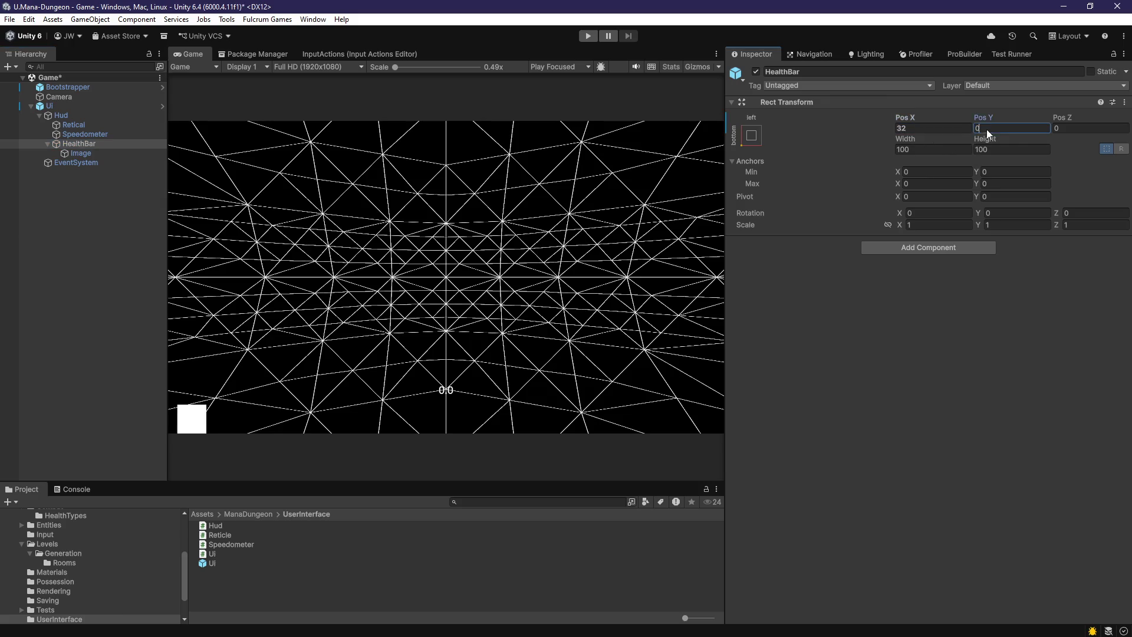
type("32")
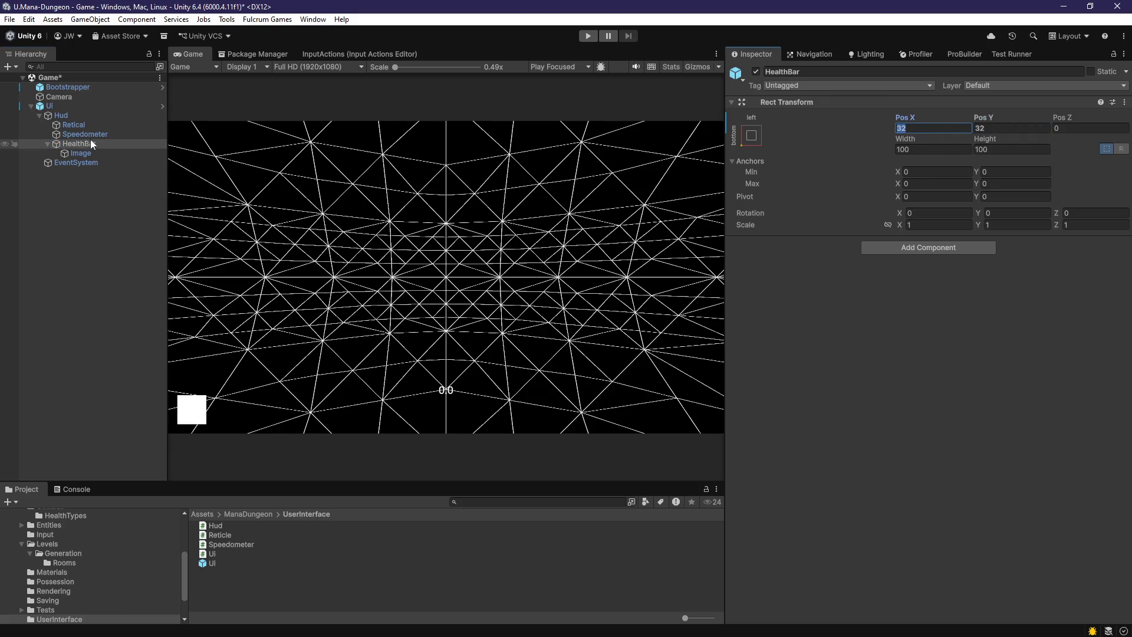
- Compare with the Speedometer, then move HealthBar to Pos X 64, Pos Y 100
left_click(93, 136)
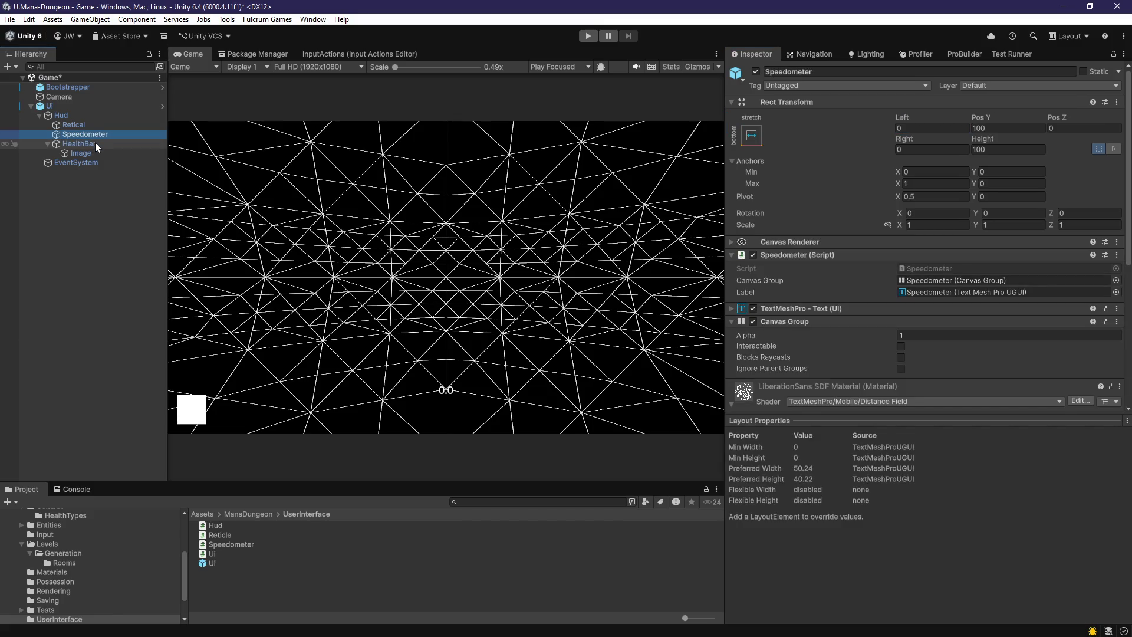
left_click(94, 144)
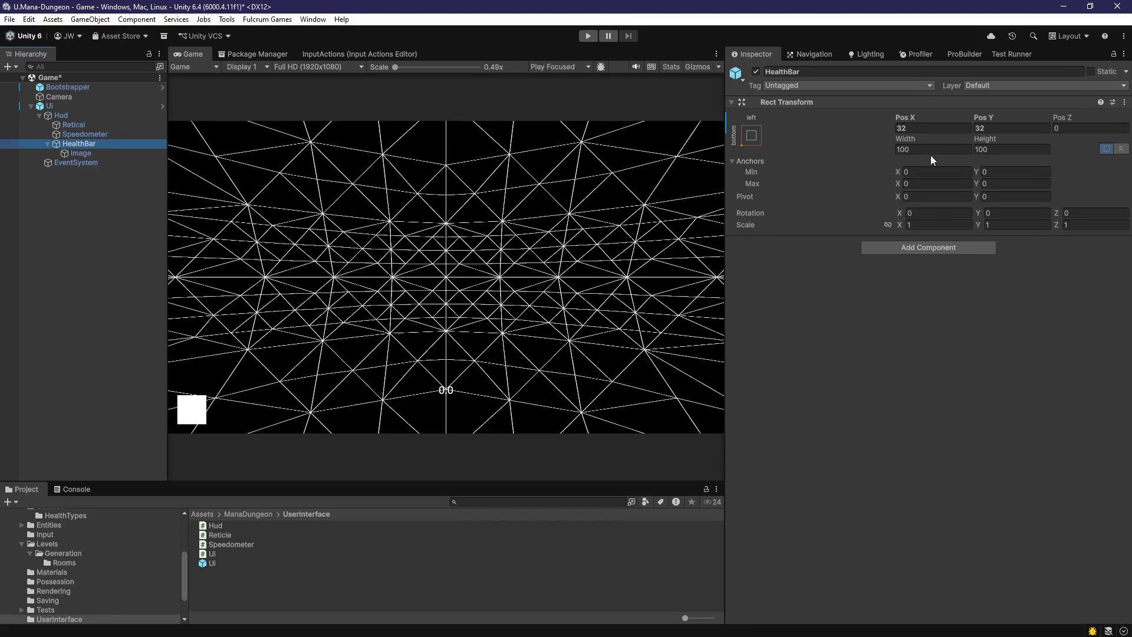
left_click(1014, 128)
type("100")
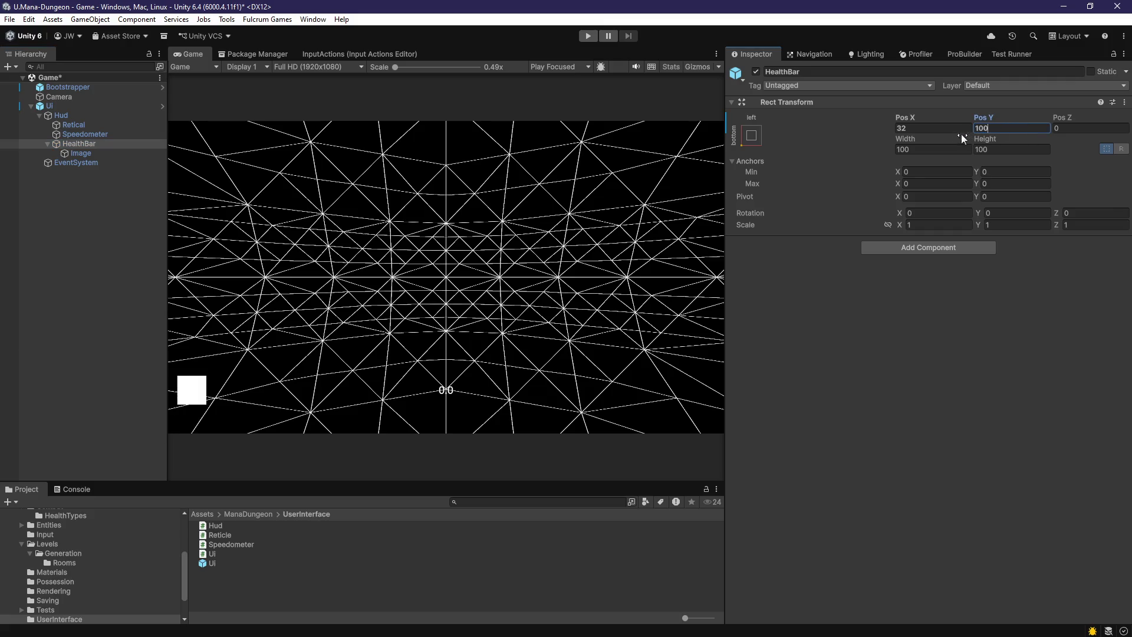
left_click(961, 131)
type("64")
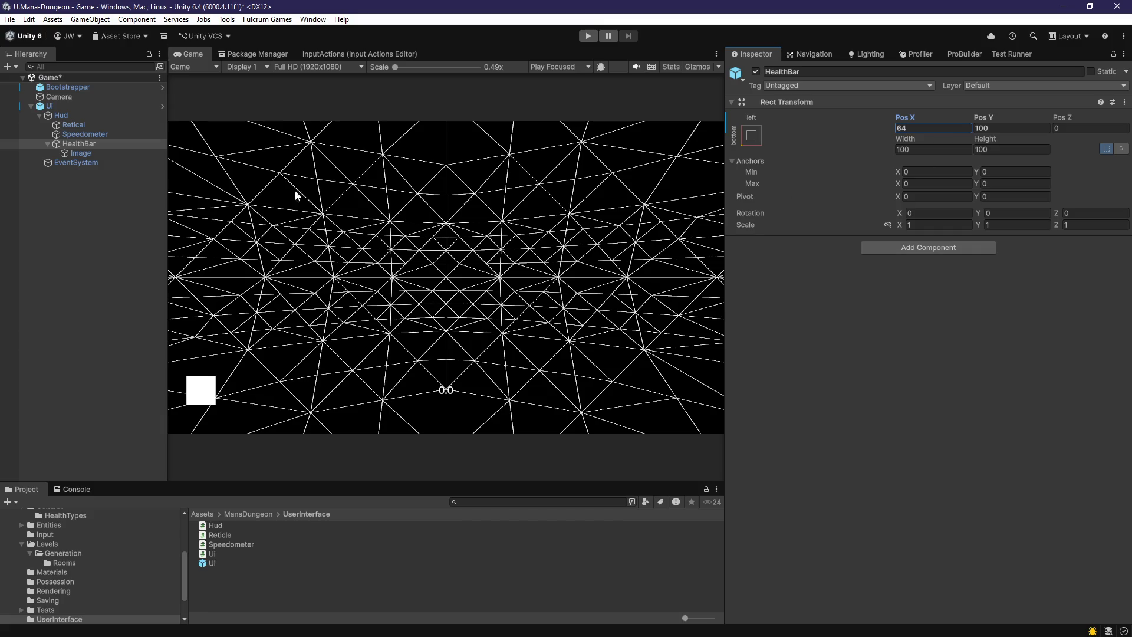
left_click(125, 152)
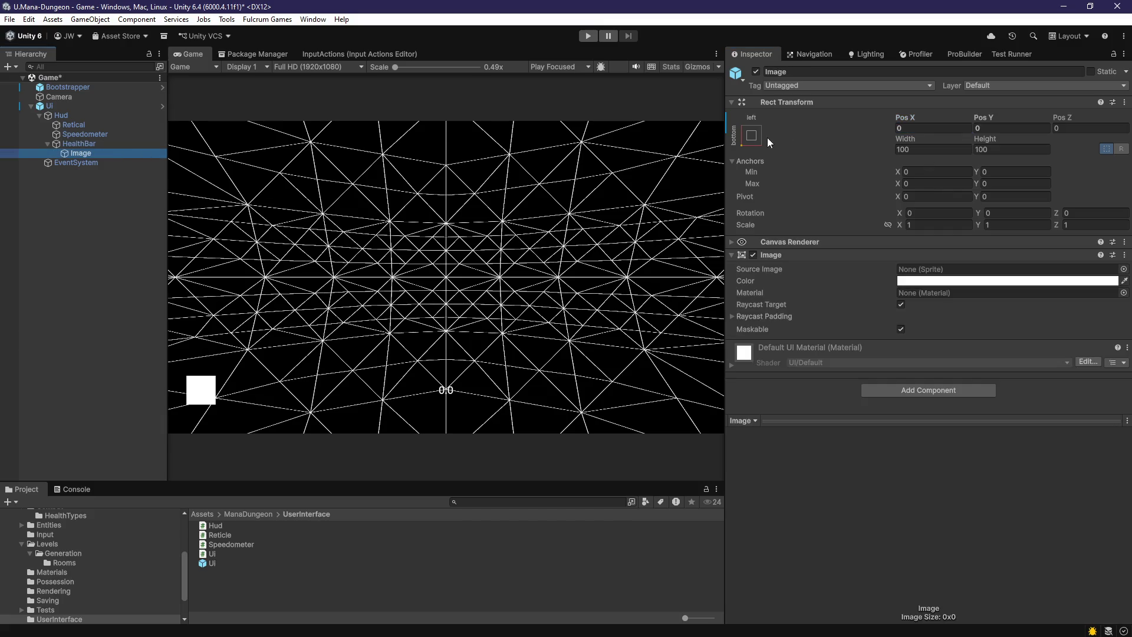
- Size the Image to width 256 and height 32, then bring up the browser maximized
left_click(931, 150)
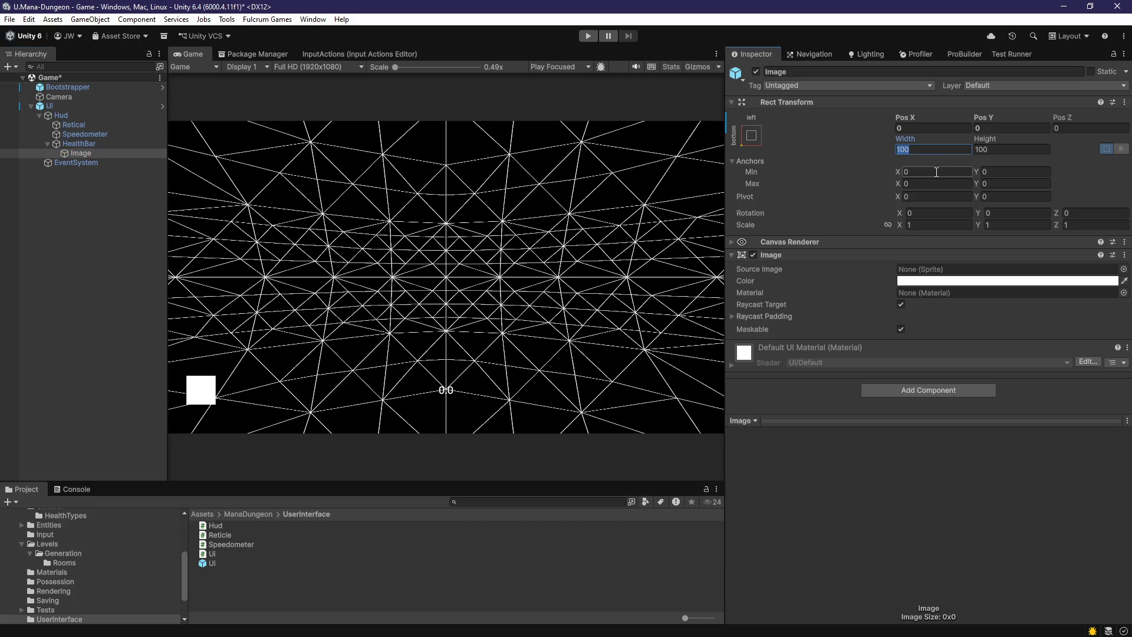
type("256")
left_click(1016, 152)
type("32")
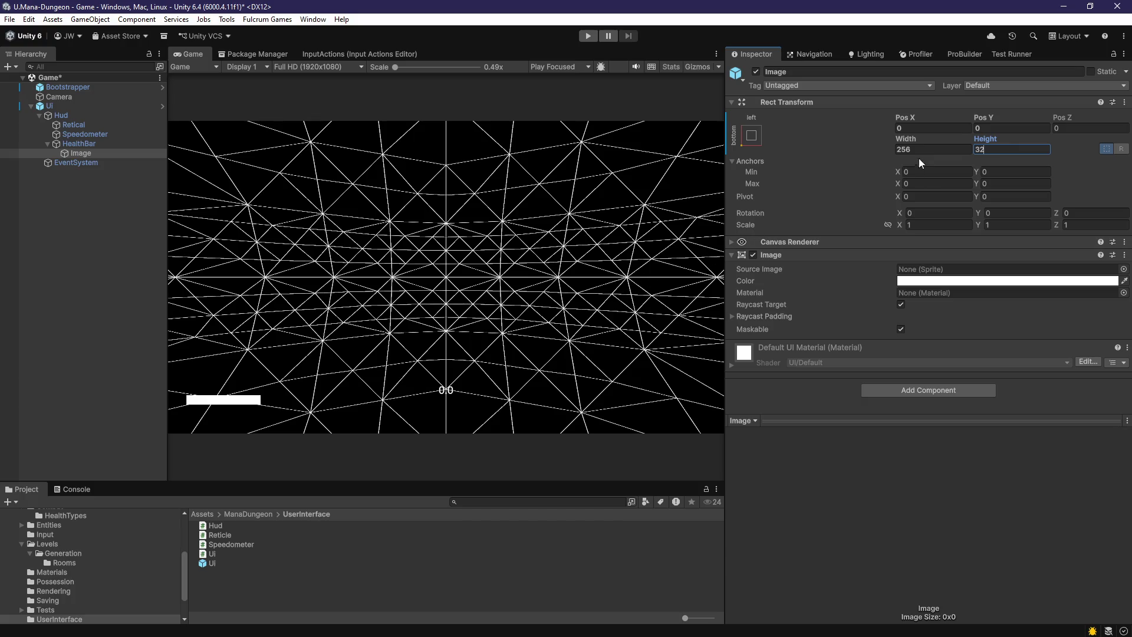
left_click(981, 128)
left_click(926, 149)
key("Tab")
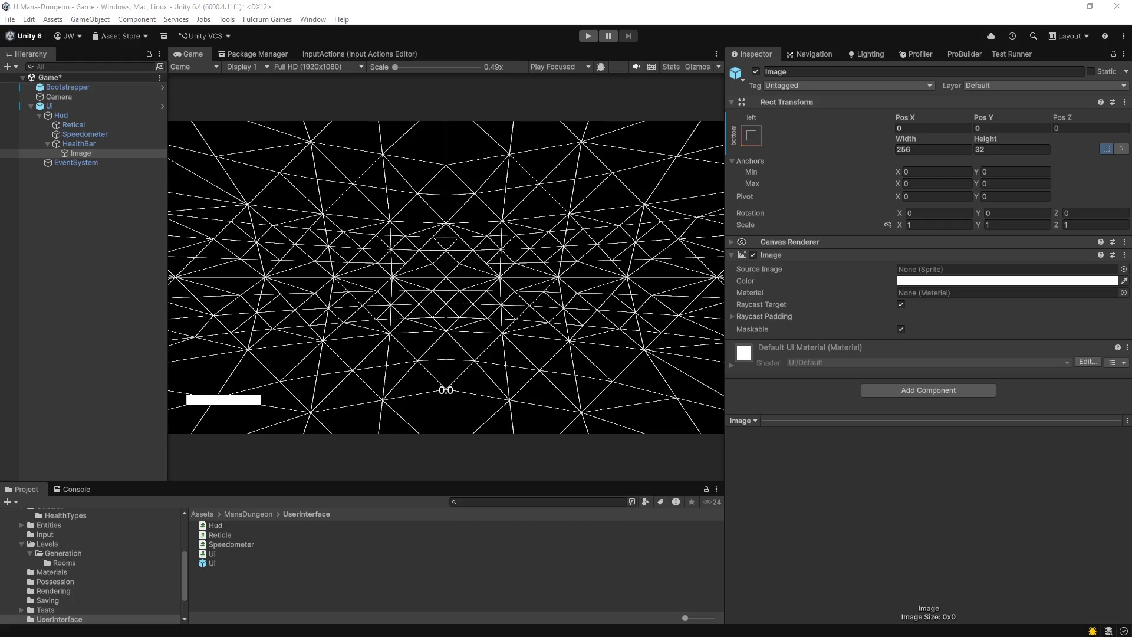
key("alt+Tab")
left_click(802, 171)
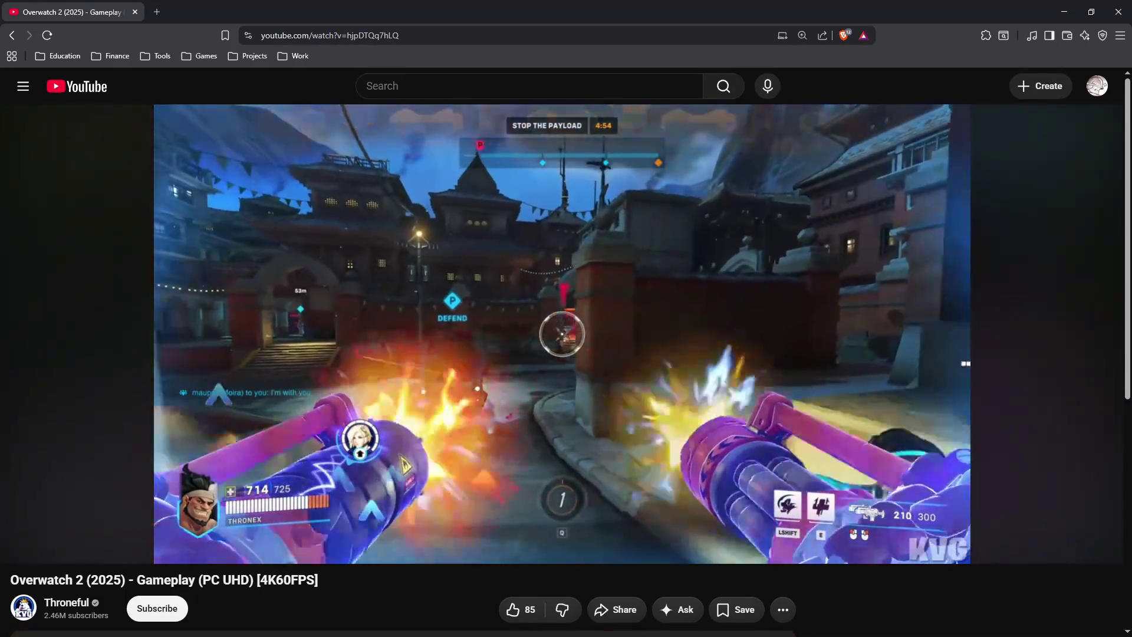
- Show the playback controls of the Overwatch 2 gameplay video
left_click(206, 525)
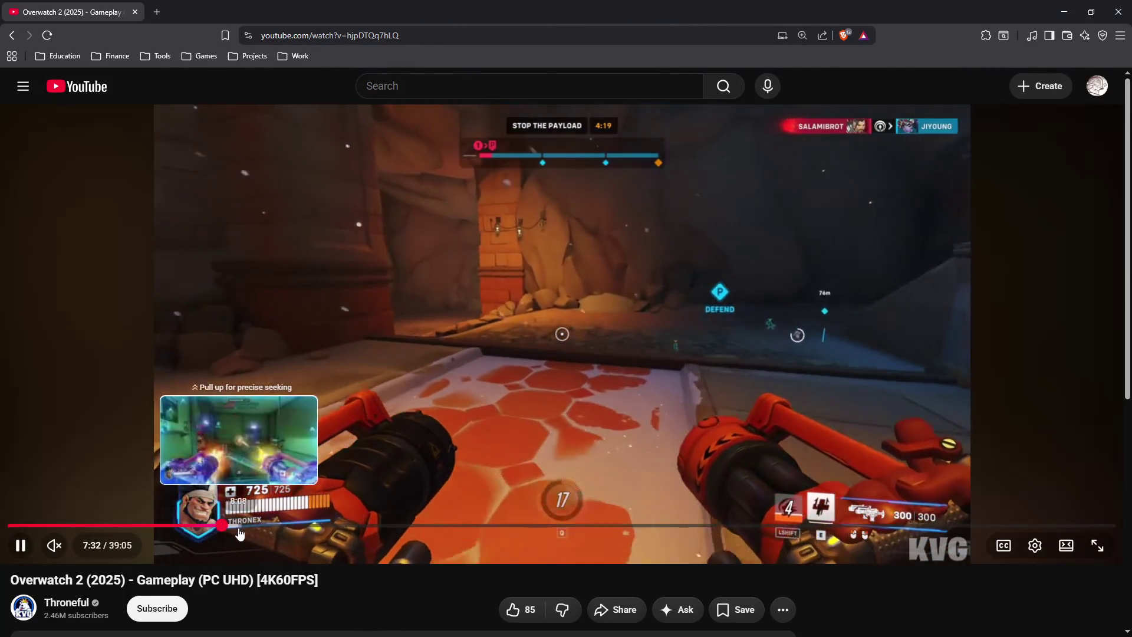
- Rewind the video to about 7:24, pause on the kill cam, and minimize the browser
left_click(380, 427)
left_click(395, 418)
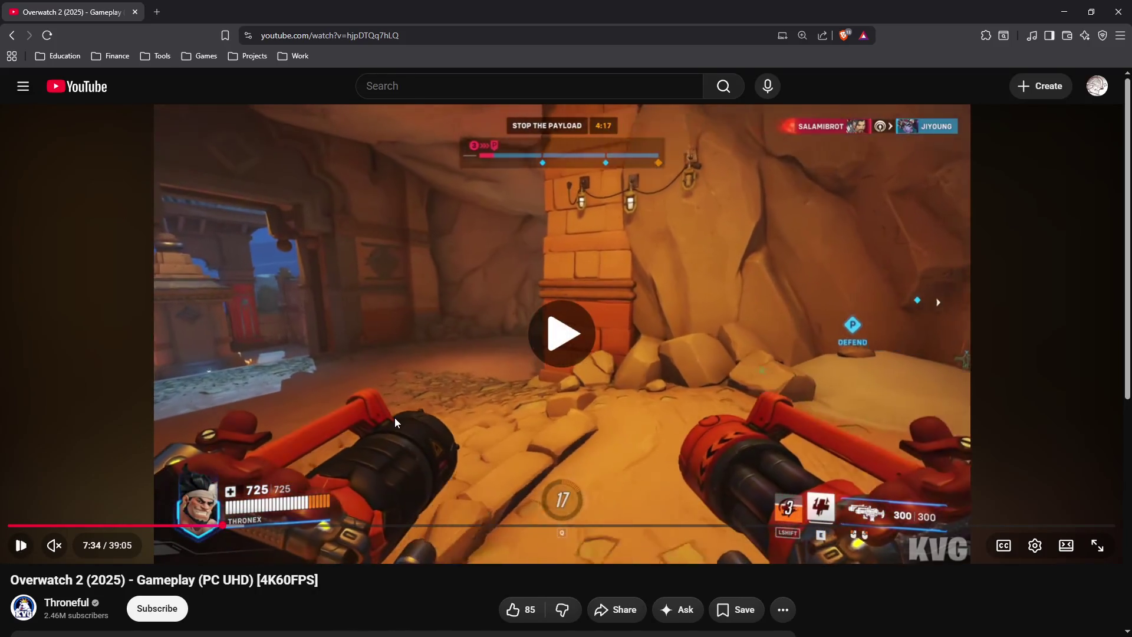
key("Left")
key("Left")
key("Left")
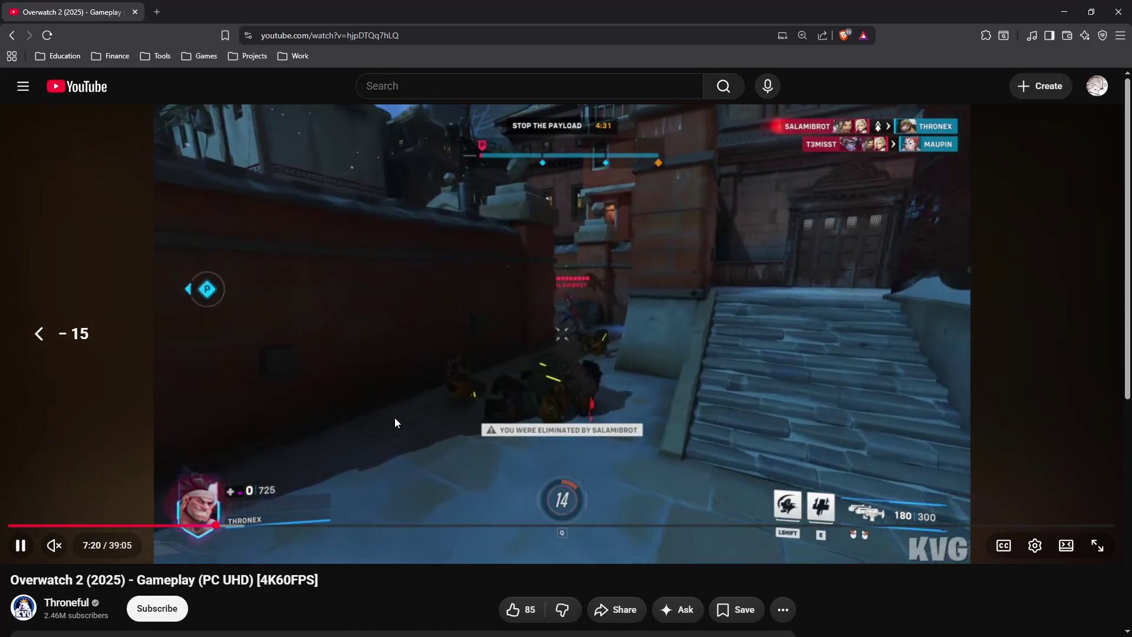
key("Left")
key("Left")
key("Left")
key("Left")
key("Left")
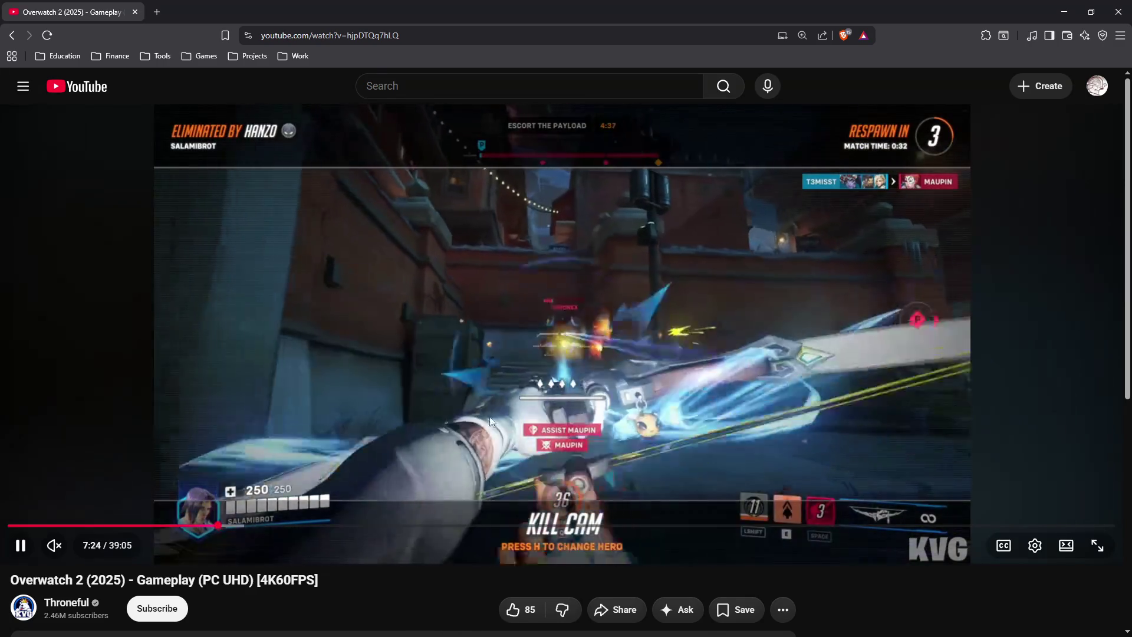
left_click(549, 430)
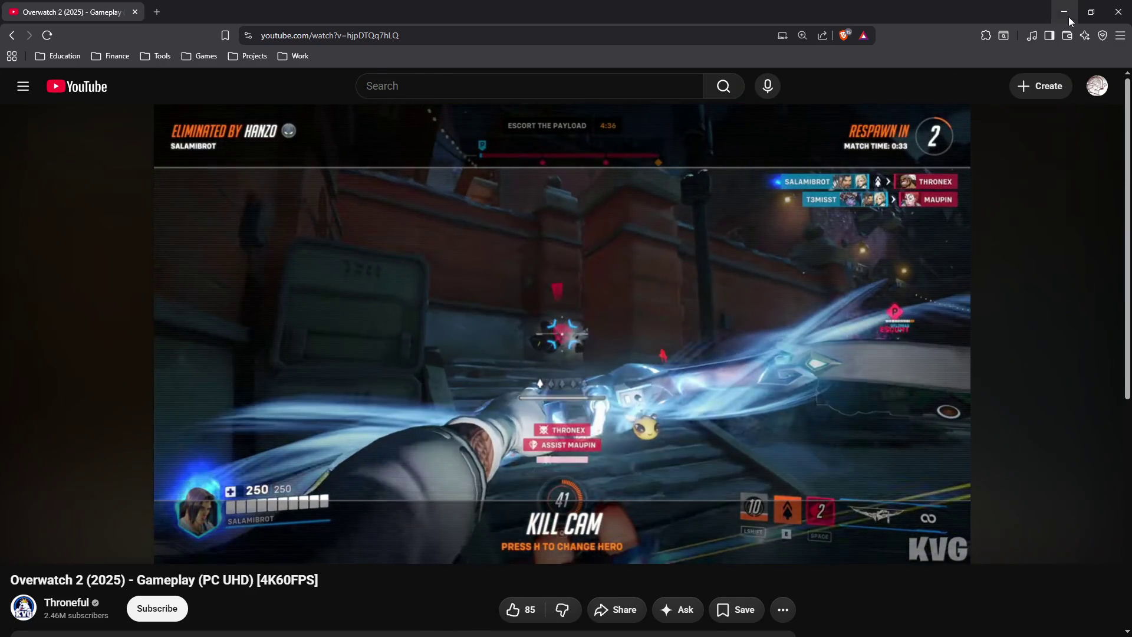
left_click(1064, 13)
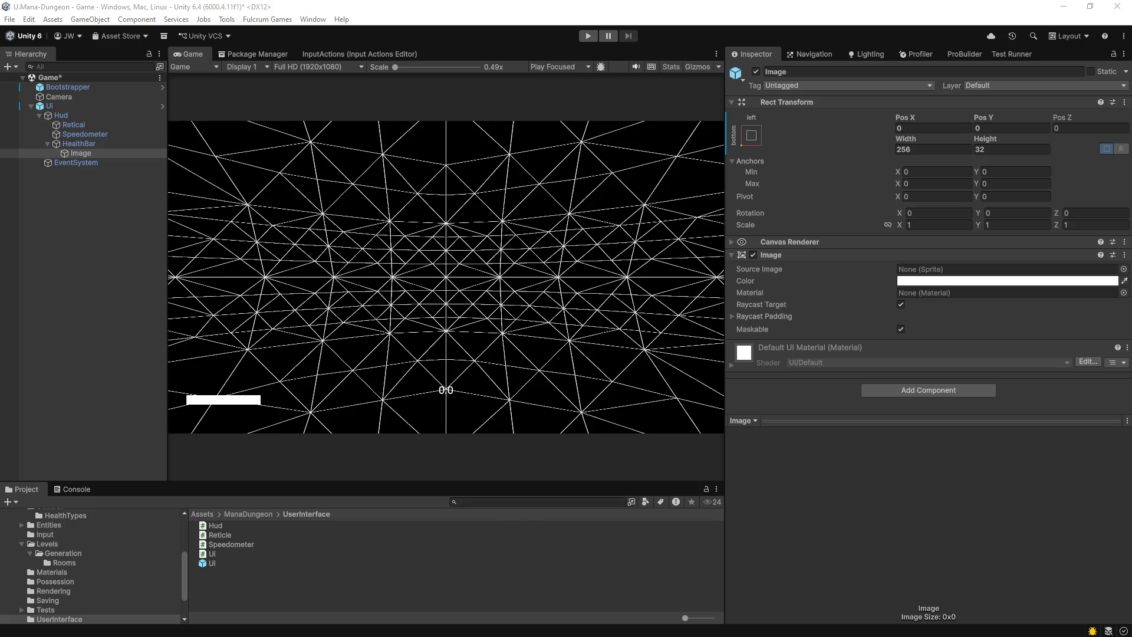
- Switch back to the browser showing the paused kill cam at 7:24
key("alt+Tab")
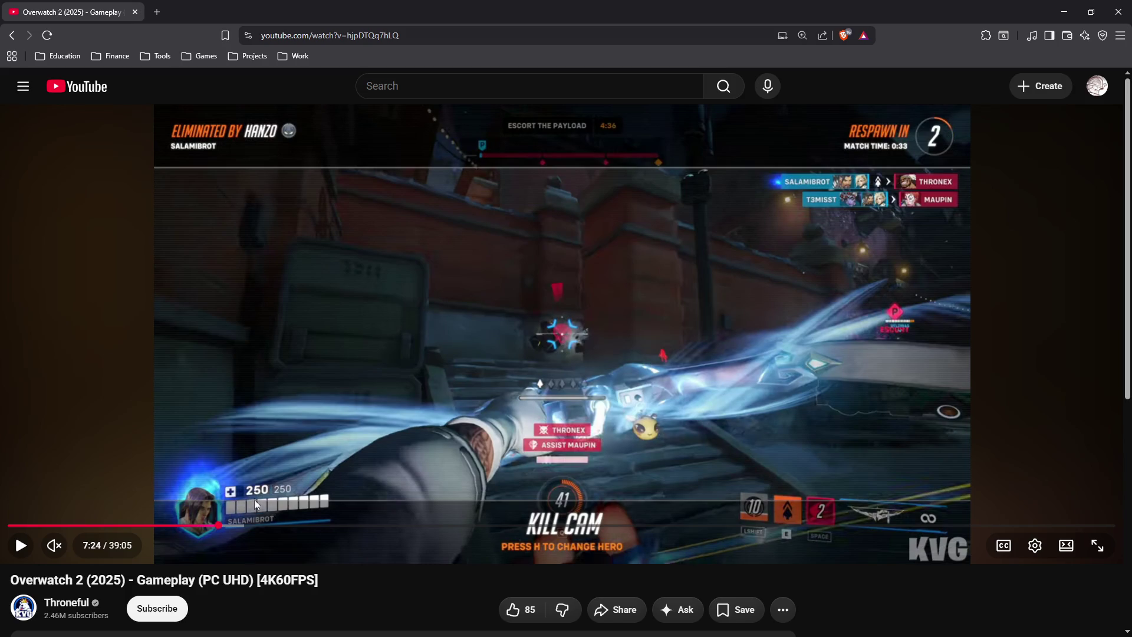
key("ctrl+t")
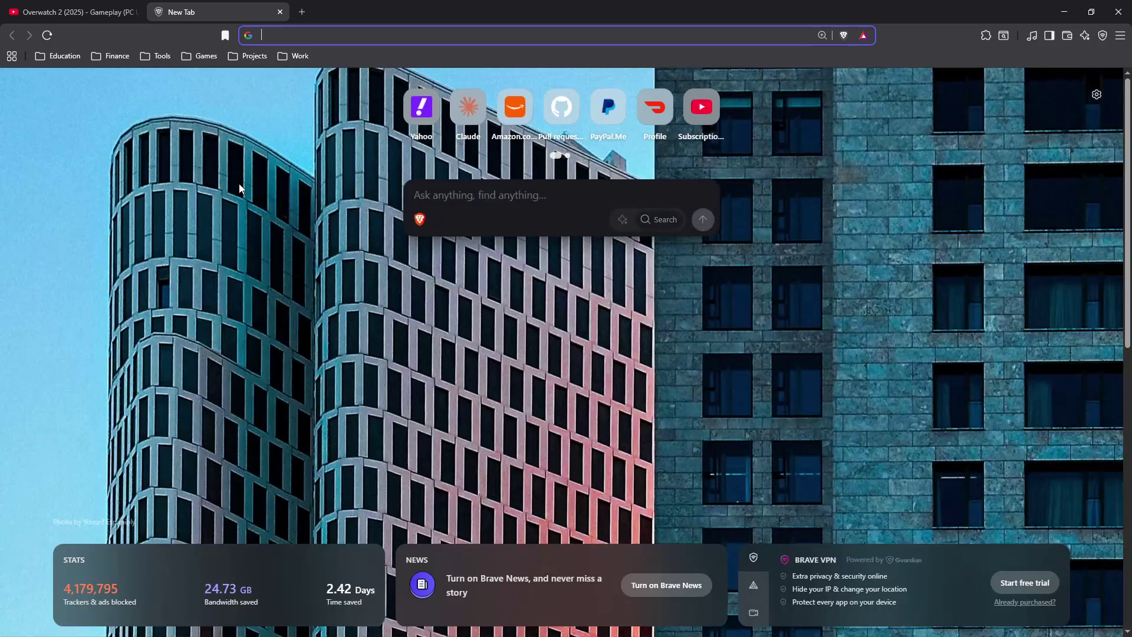
type("ultrakill")
key("Return")
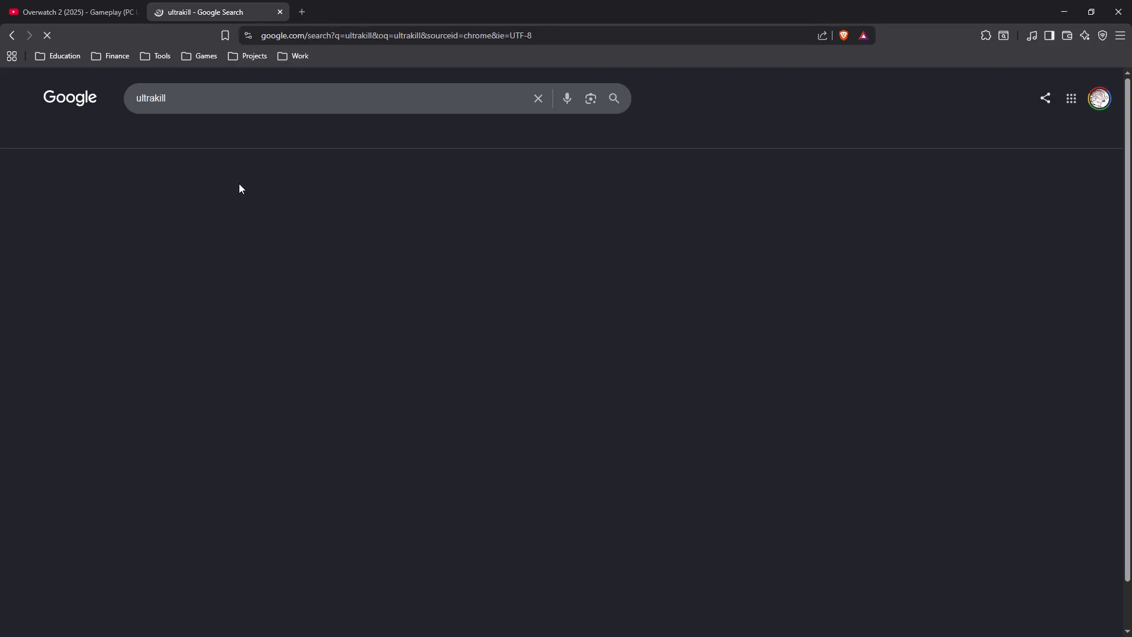
left_click(258, 242)
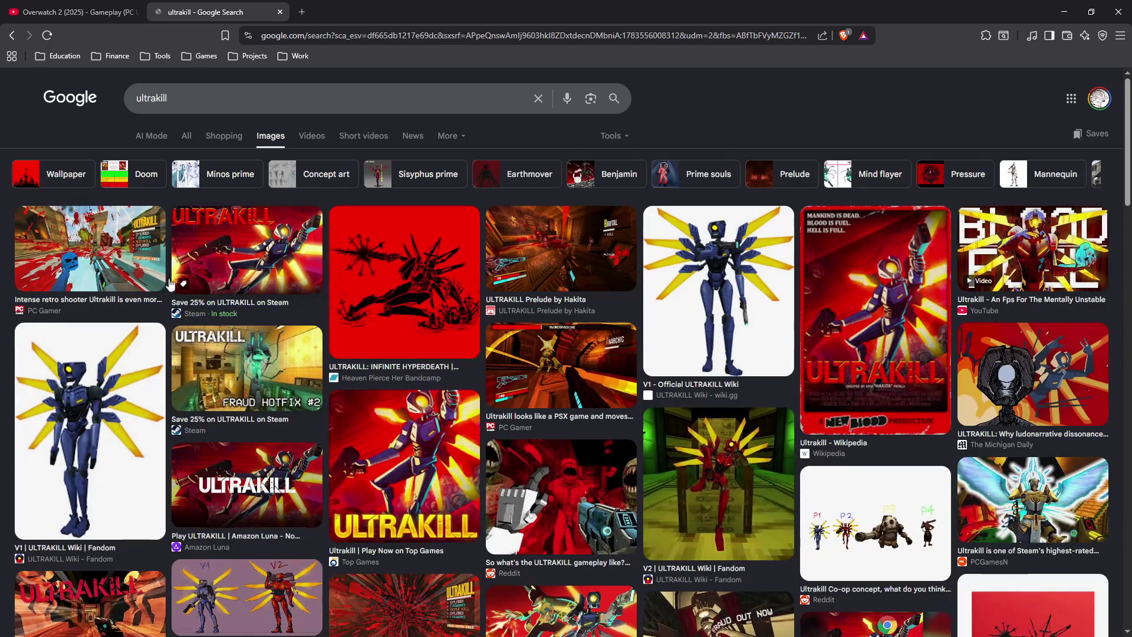
left_click(123, 262)
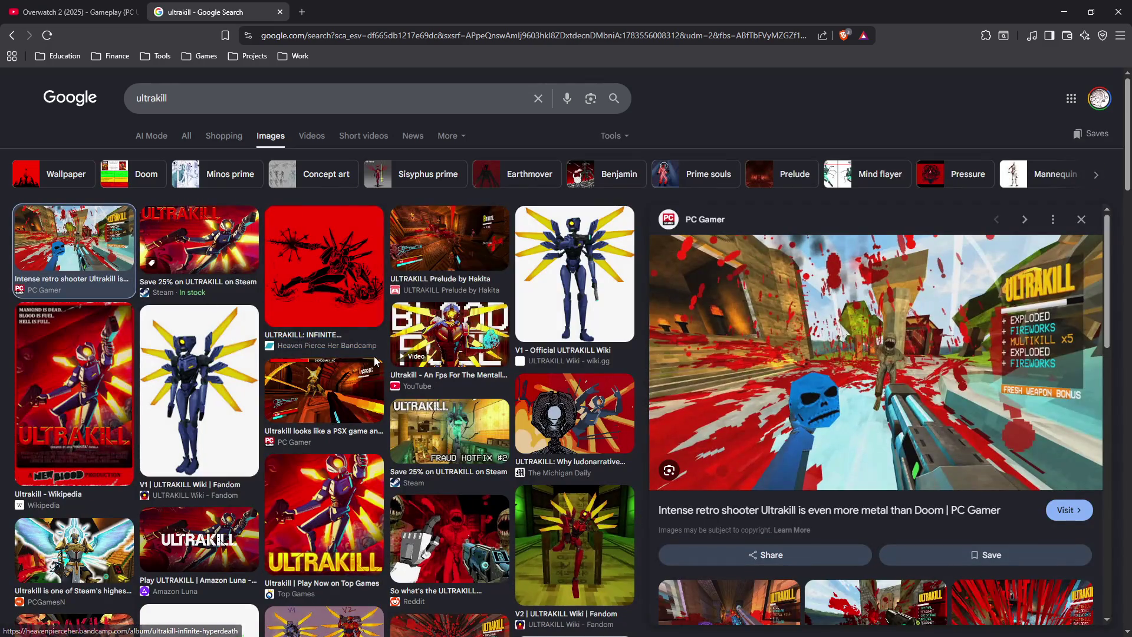
scroll(374, 357, "down", 4)
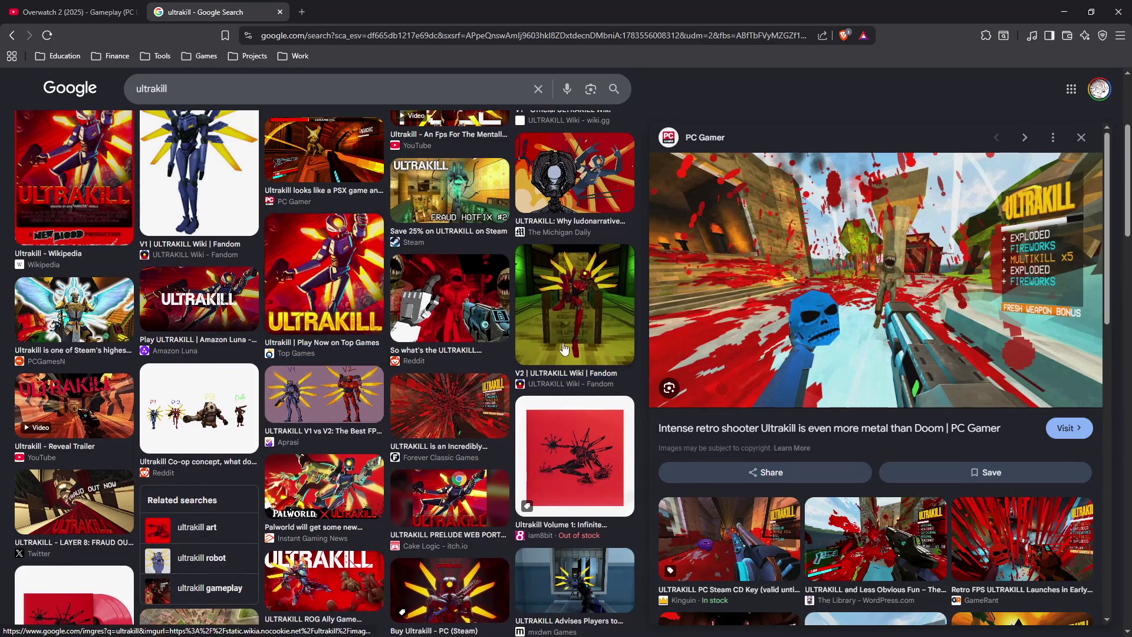
scroll(564, 348, "down", 4)
scroll(454, 350, "down", 2)
scroll(454, 353, "up", 5)
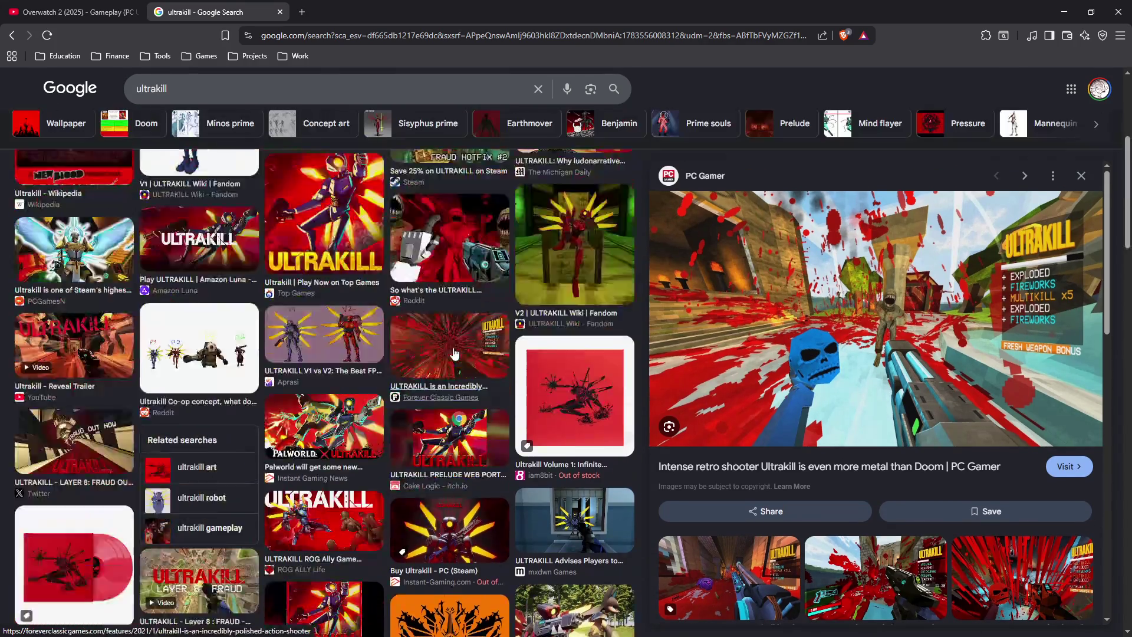
scroll(454, 353, "up", 3)
left_click(266, 104)
type("hud")
key("Return")
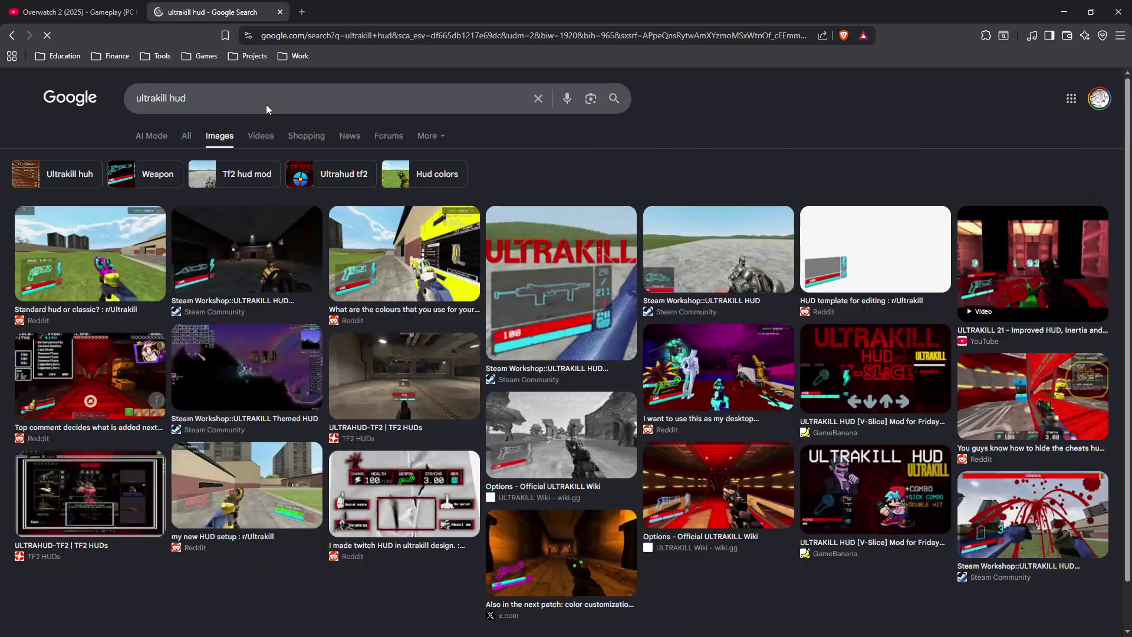
left_click(398, 284)
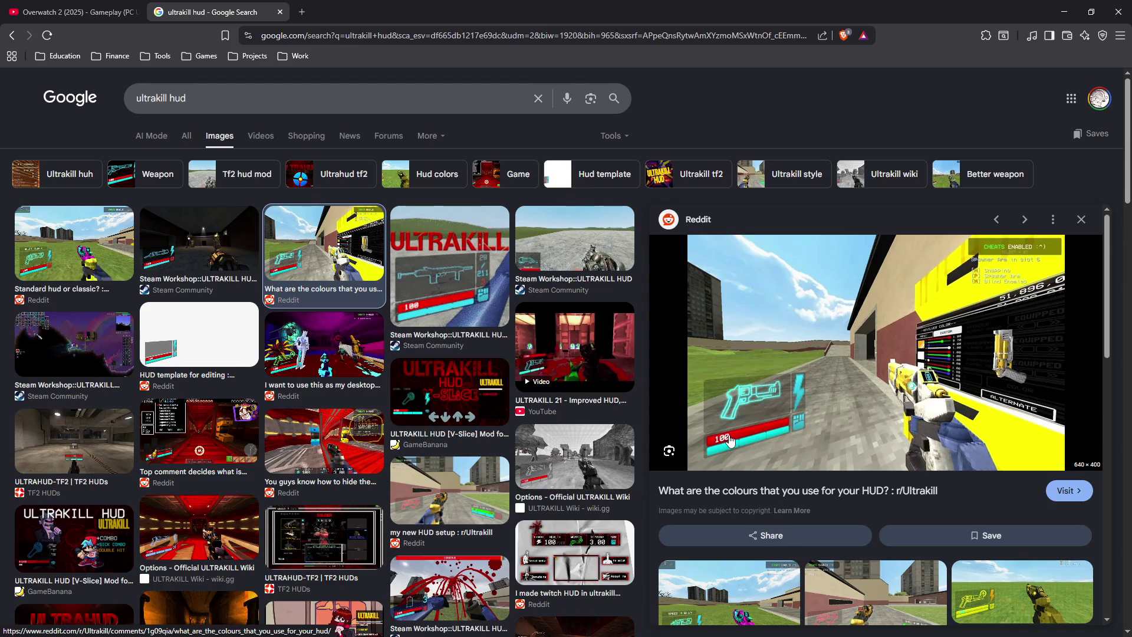
left_click(498, 589)
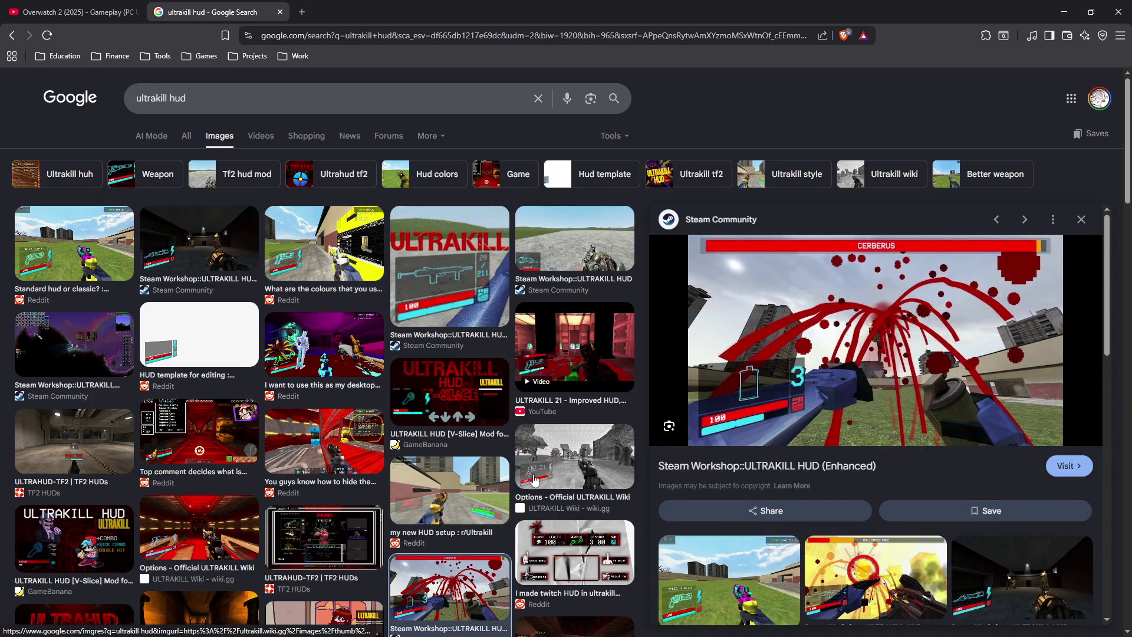
left_click(461, 479)
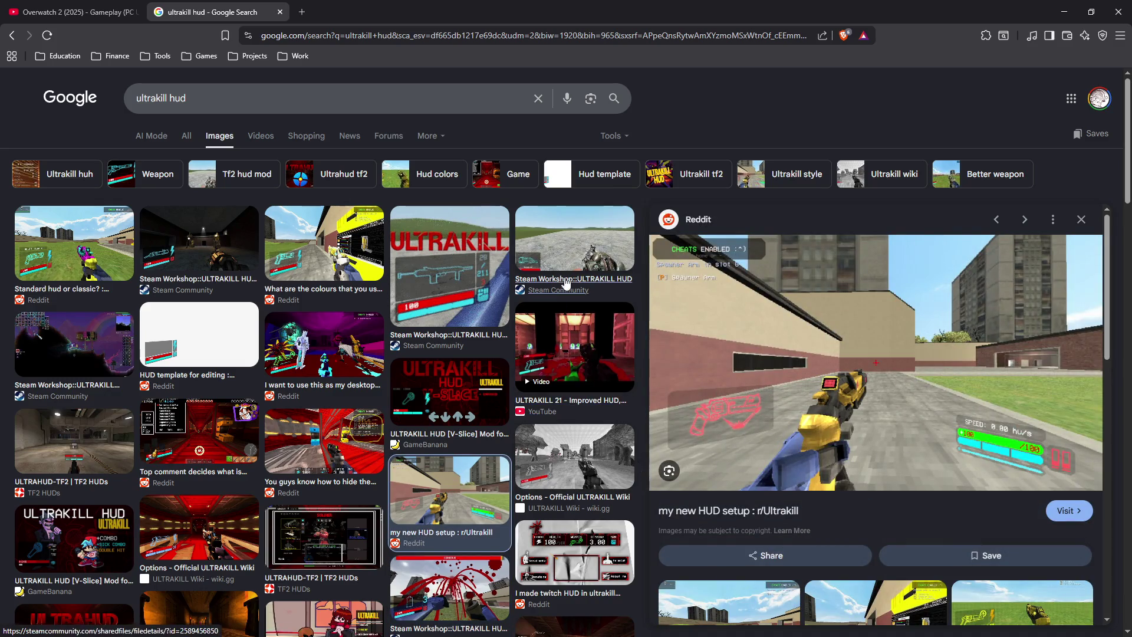
left_click(464, 277)
key("Left")
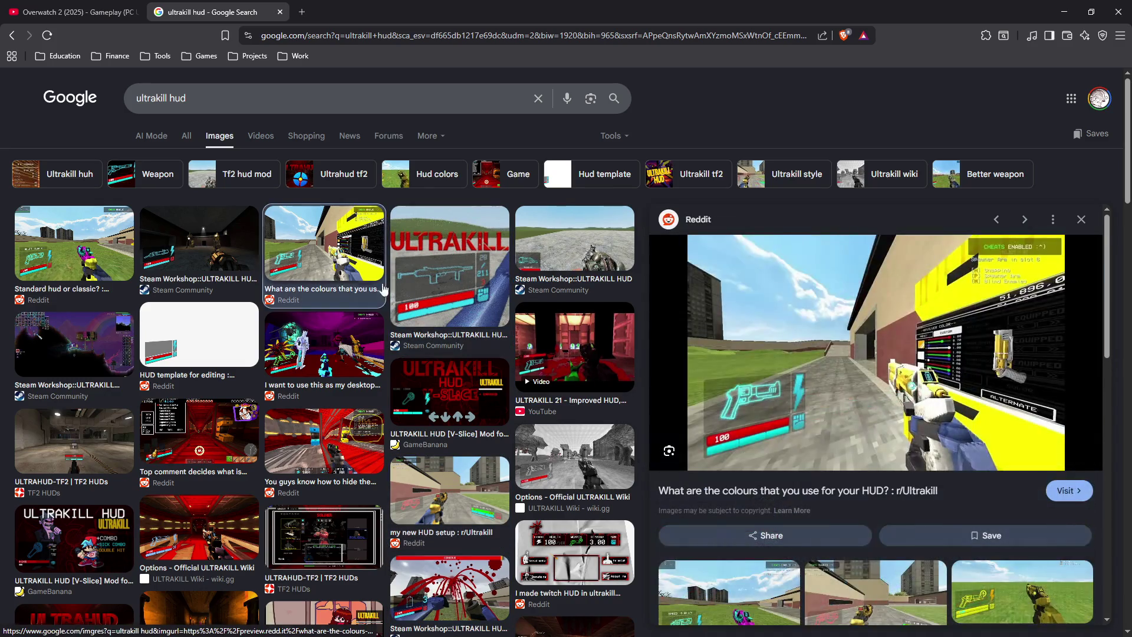
key("Right")
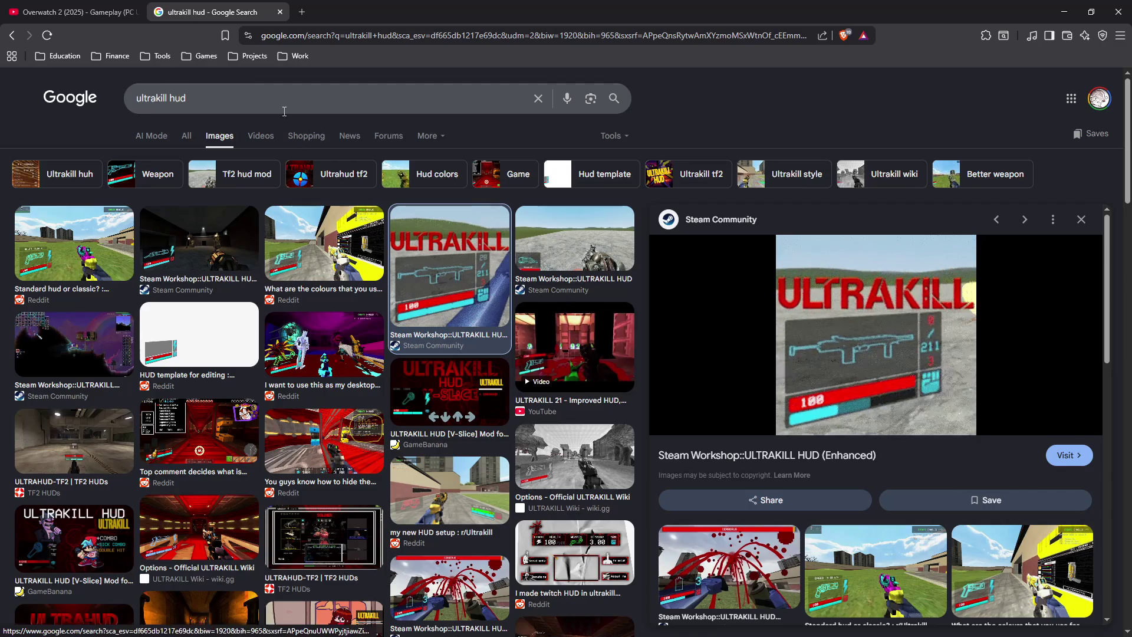
left_click(279, 12)
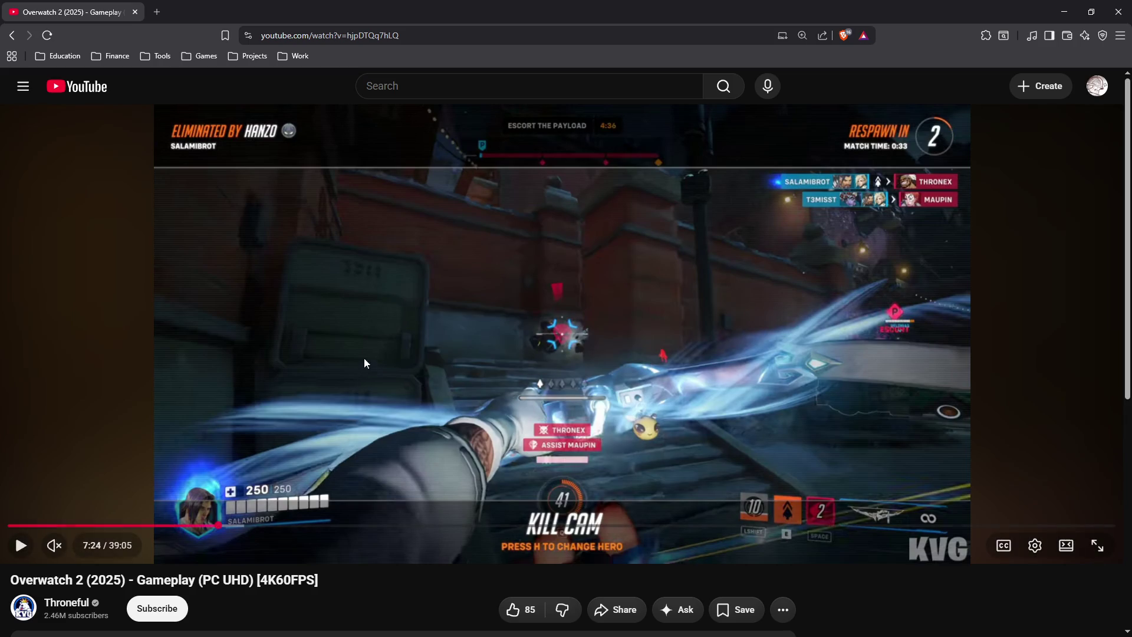
- Back in Unity, set the Image's width to 300 and its Pos X to 64
left_click(1063, 13)
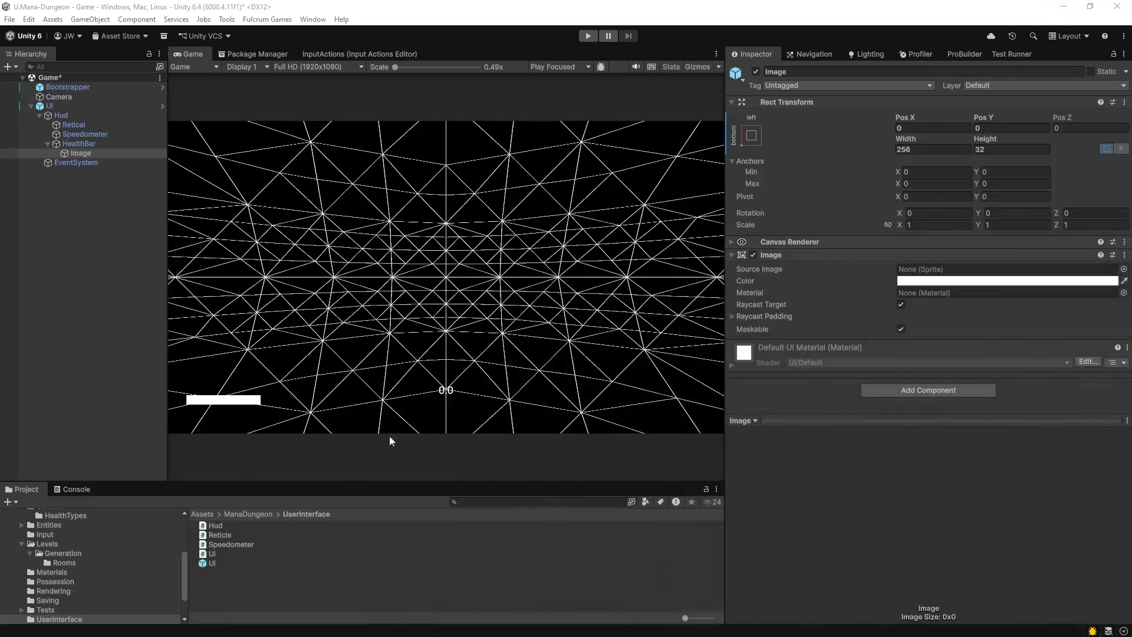
left_click(269, 595)
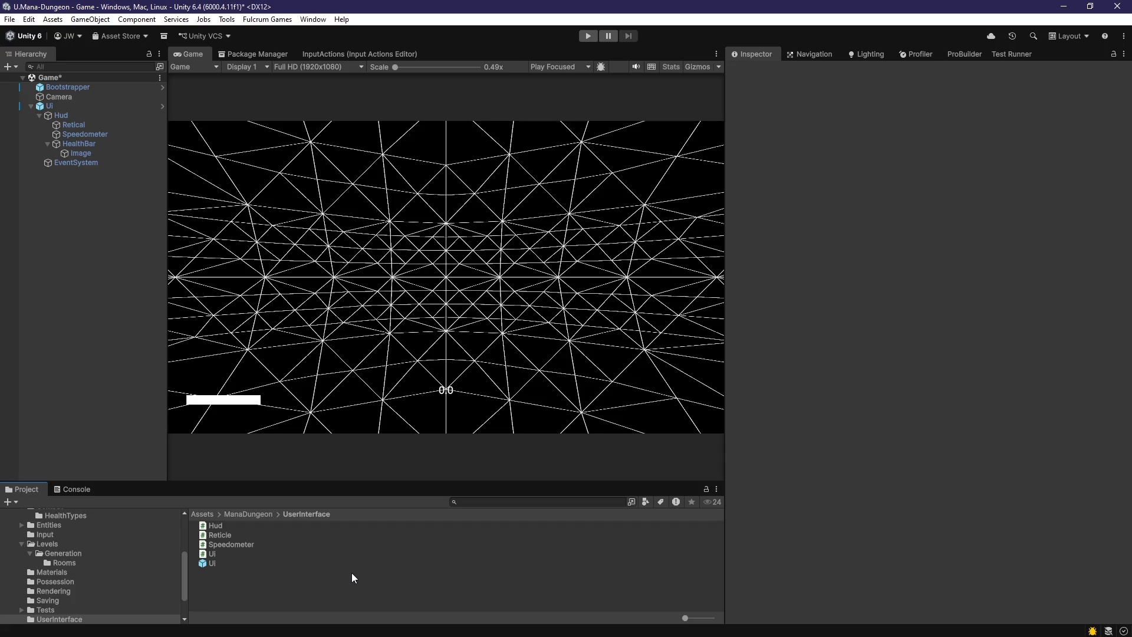
left_click(86, 153)
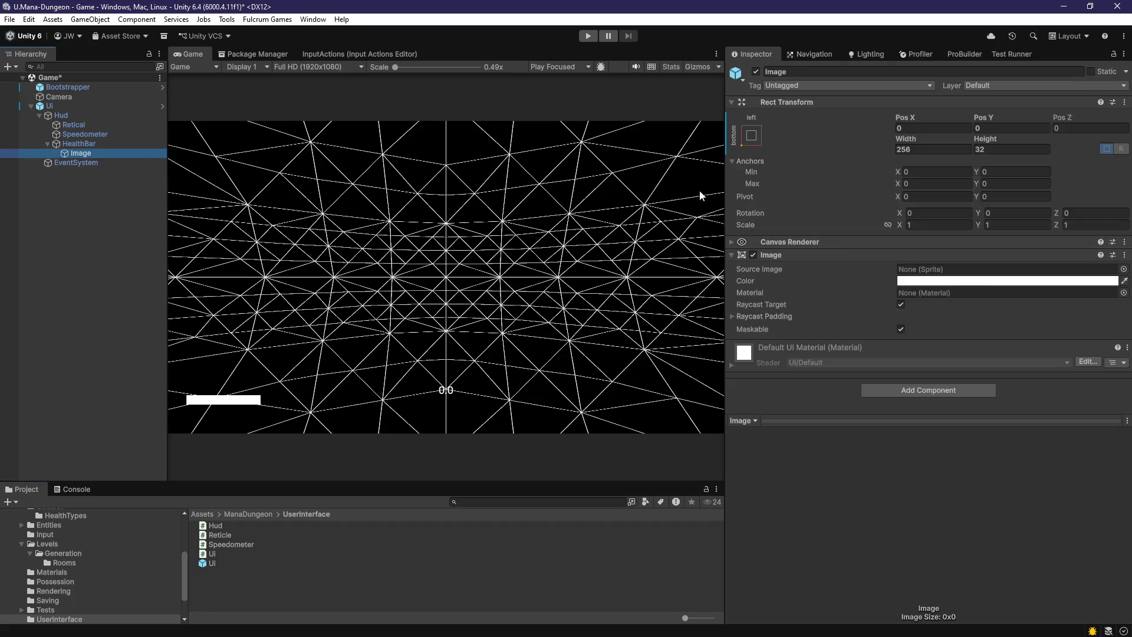
left_click(908, 149)
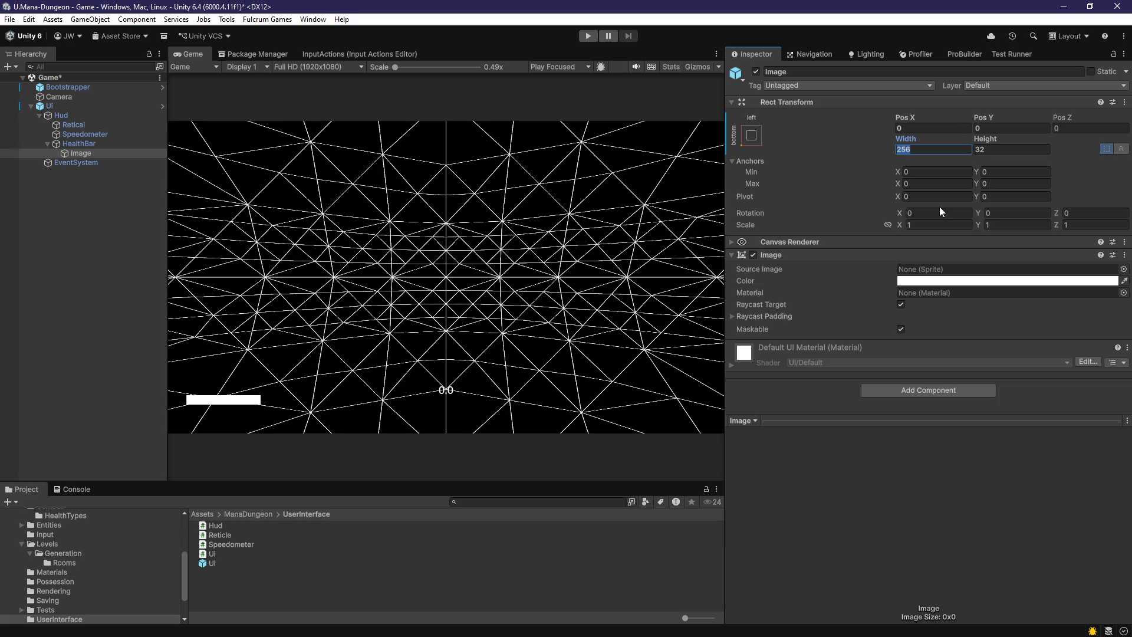
type("300")
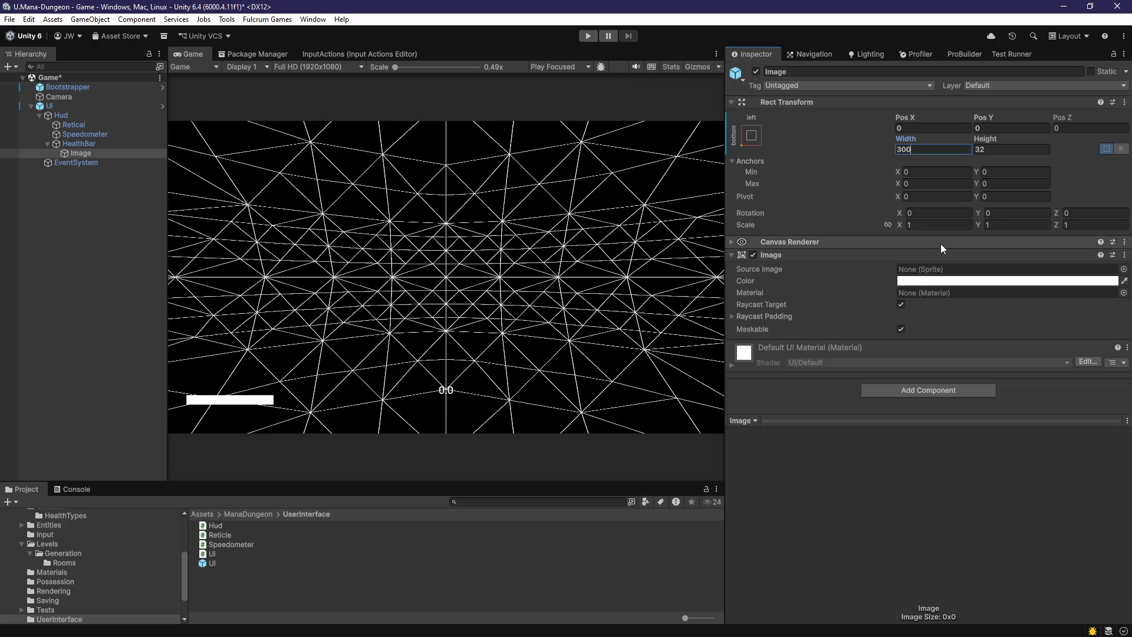
mouse_move(907, 119)
left_mouse_down()
mouse_move(1002, 122)
mouse_move(941, 135)
left_mouse_up()
left_click(941, 135)
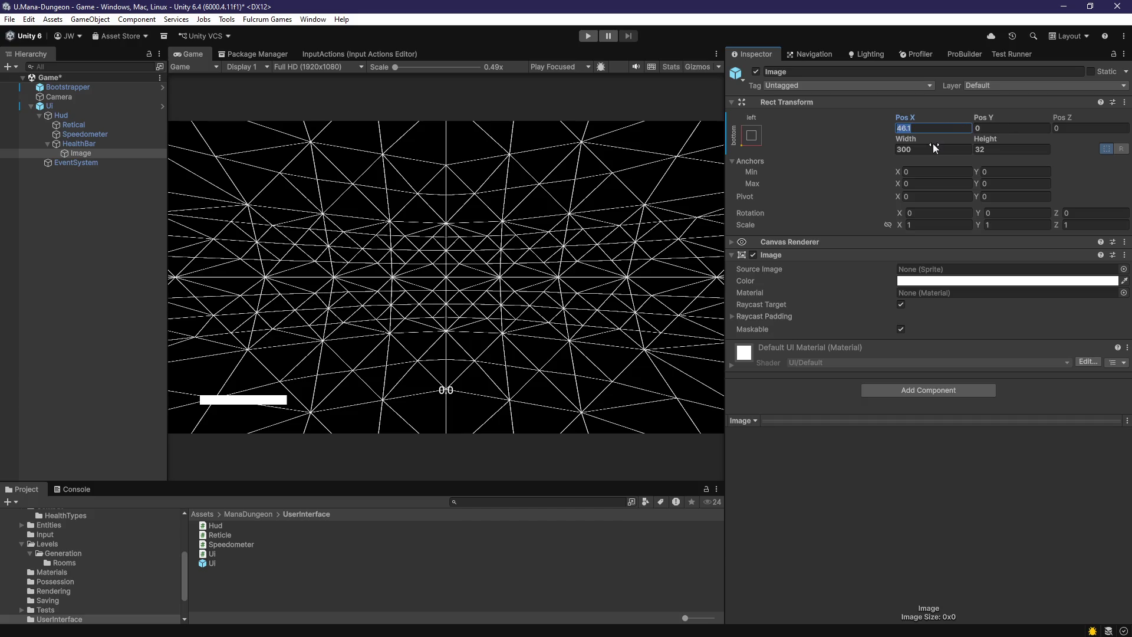
type("64")
- Move HealthBar to Pos X 128, Pos Y 128
left_click(141, 144)
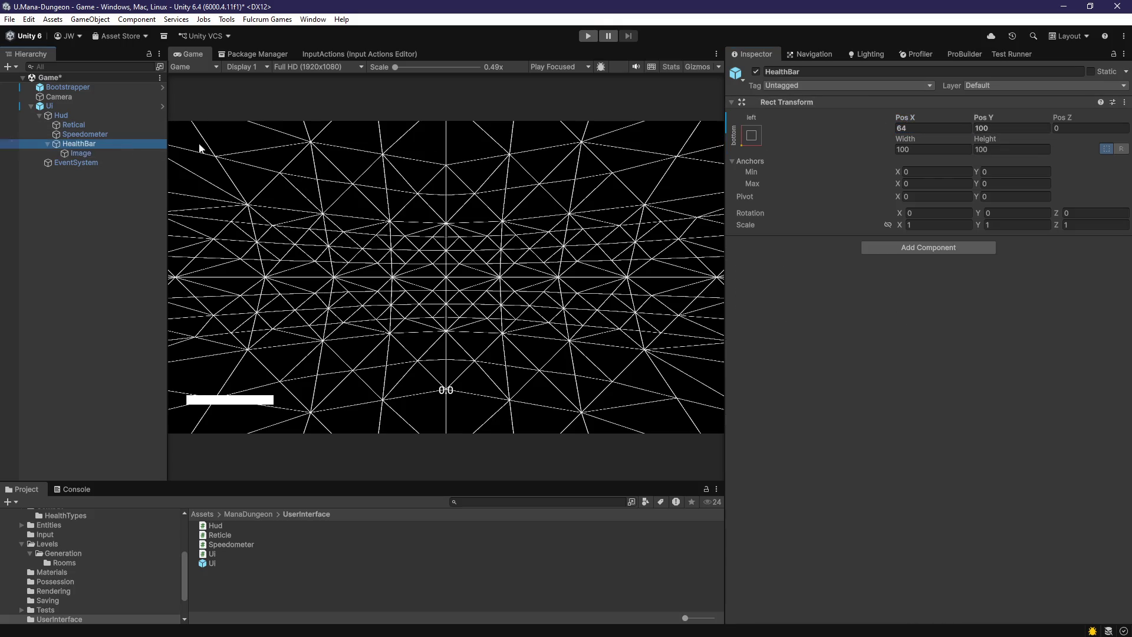
left_click(919, 128)
type("128")
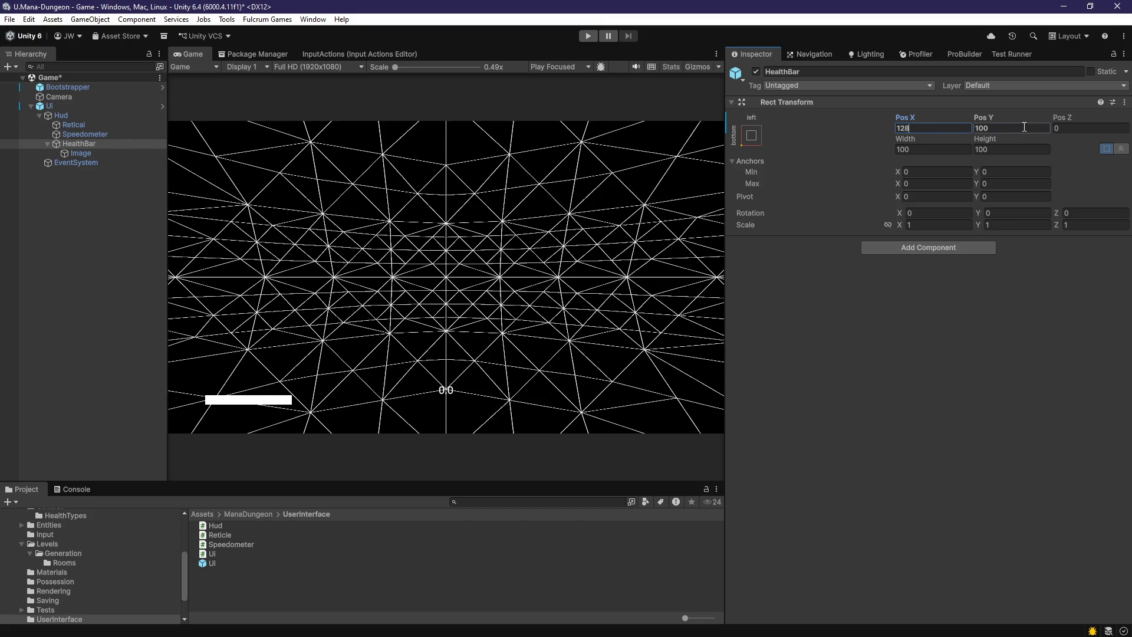
left_click(1024, 127)
type("128")
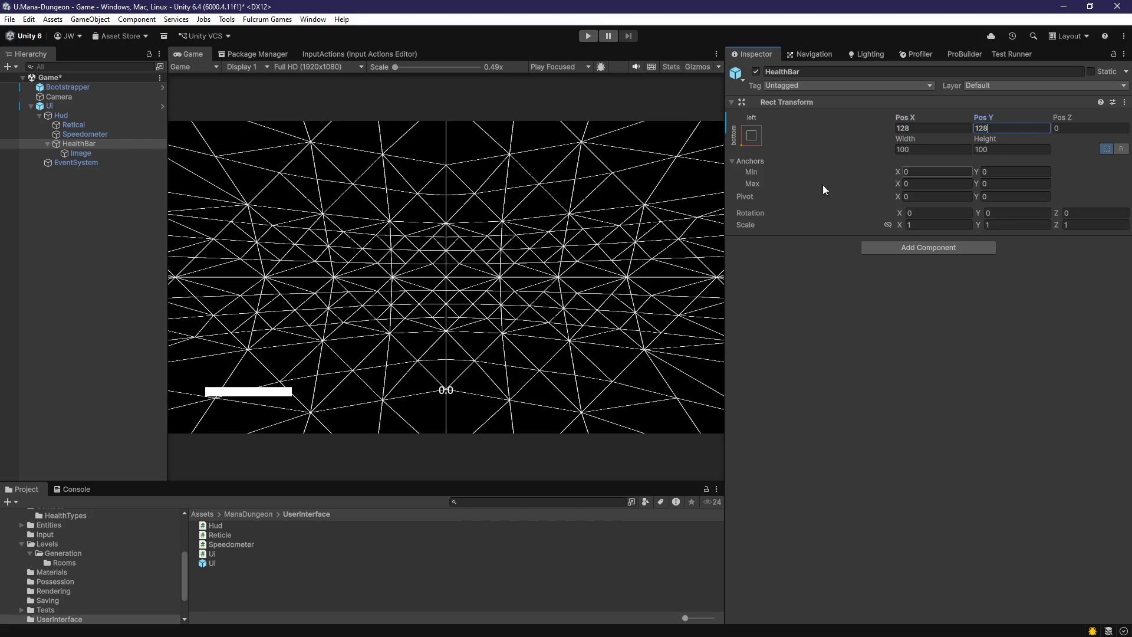
left_click(92, 154)
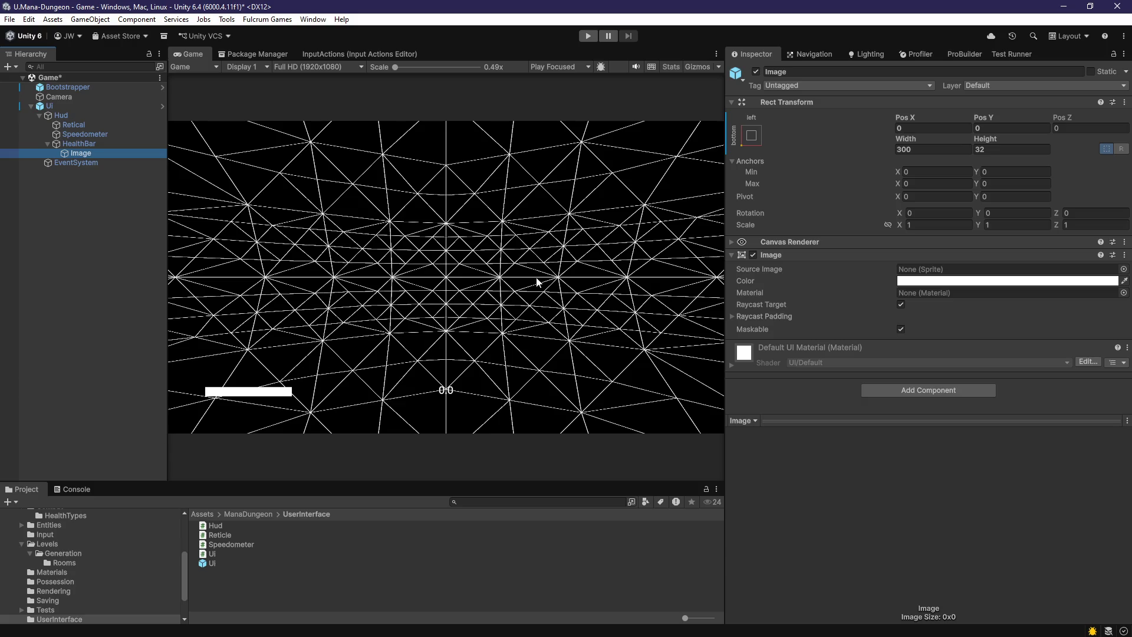
- Try several widths for the white Image, then settle on a width of 200
left_click(933, 150)
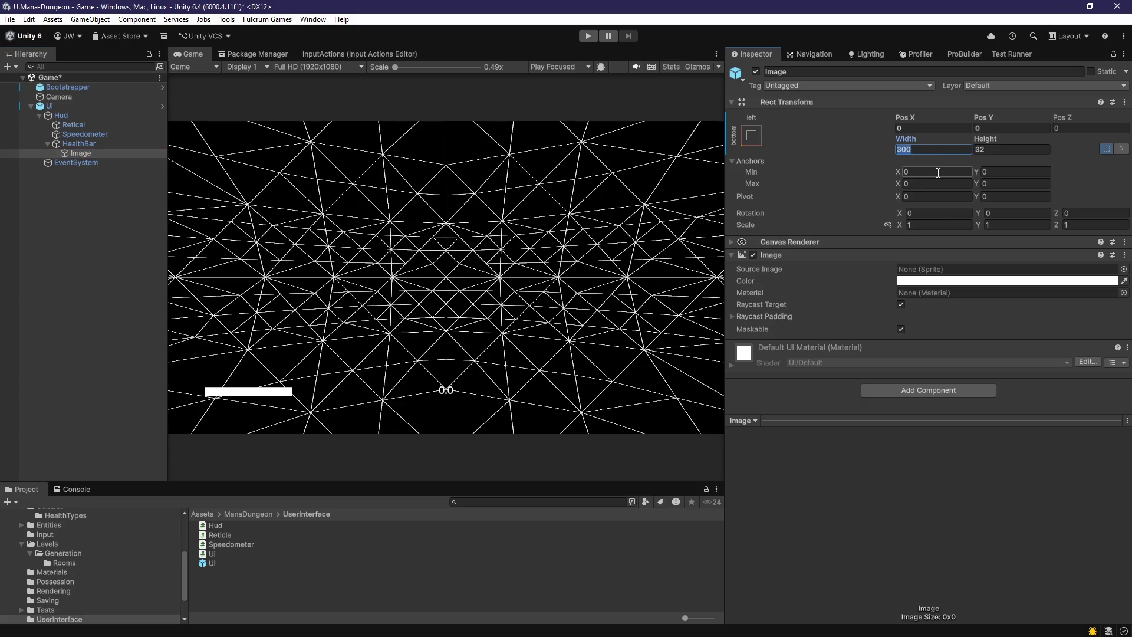
type("4000")
key("BackSpace")
key("BackSpace")
key("BackSpace")
key("BackSpace")
type("300")
key("BackSpace")
key("BackSpace")
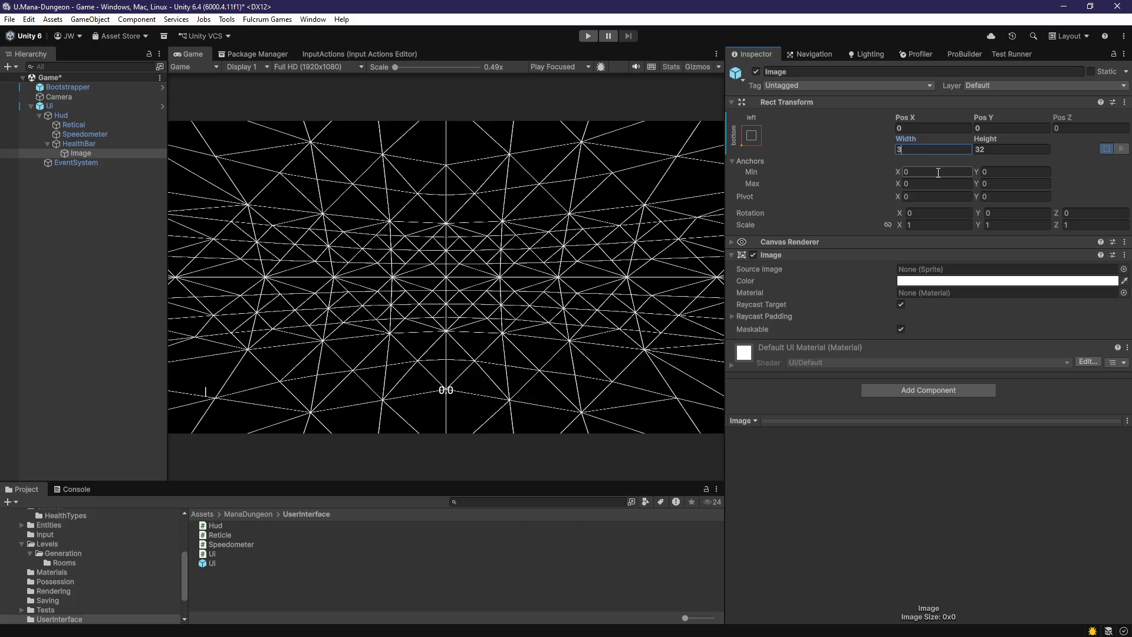
key("BackSpace")
type("600")
key("BackSpace")
key("BackSpace")
key("BackSpace")
type("700")
key("BackSpace")
key("BackSpace")
key("BackSpace")
type("600")
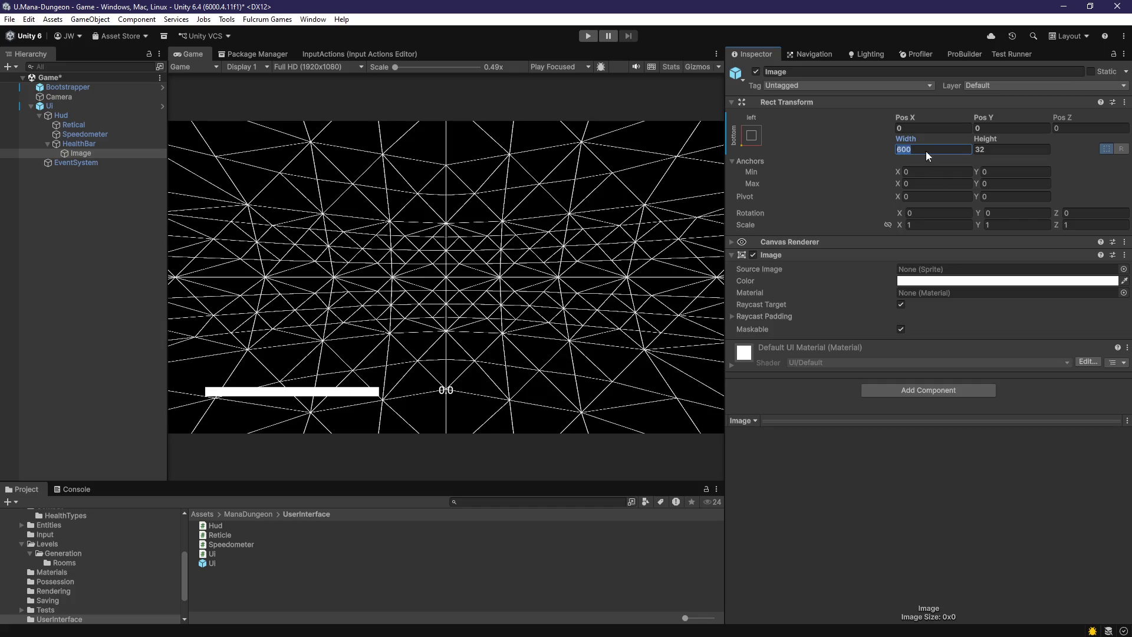
type("200")
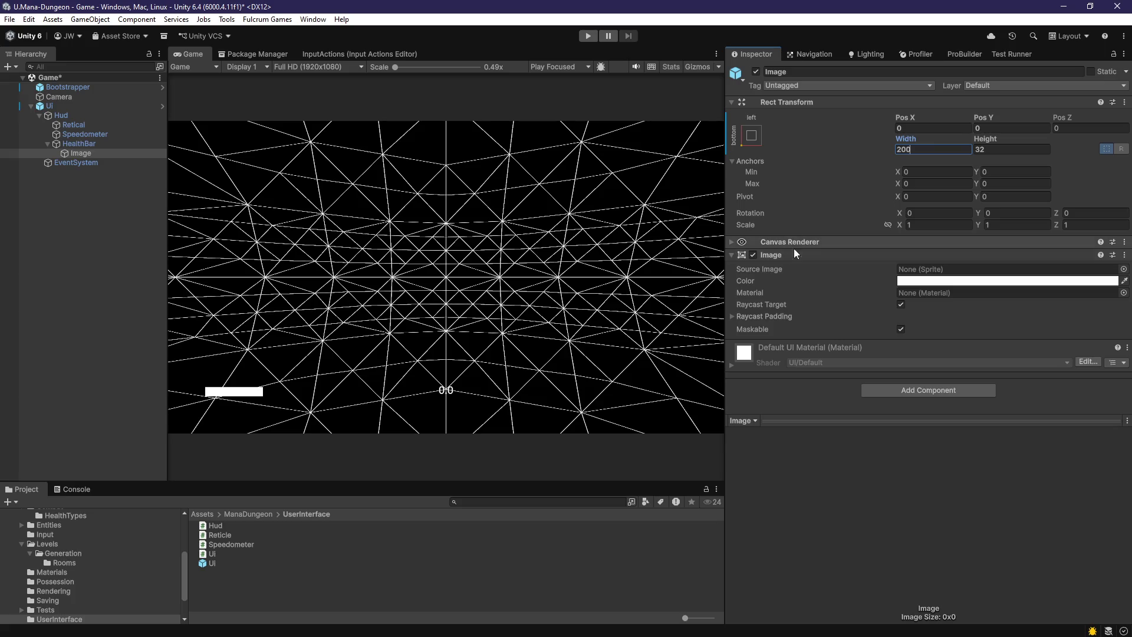
- Set the Image's height to 40, keeping its width at 200
left_click(1006, 152)
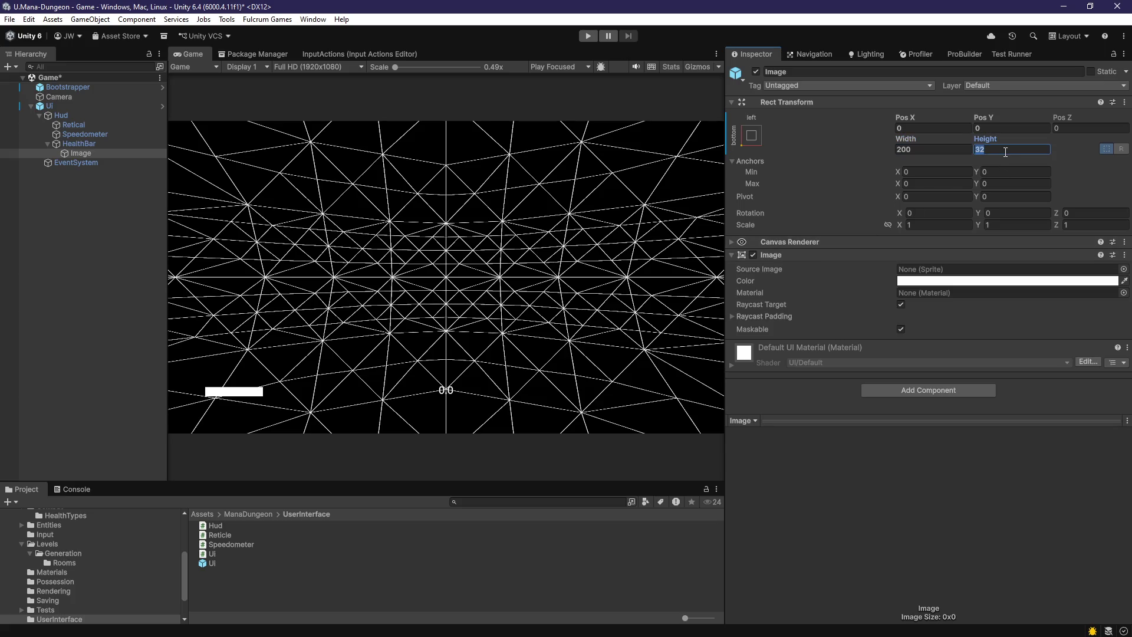
type("64")
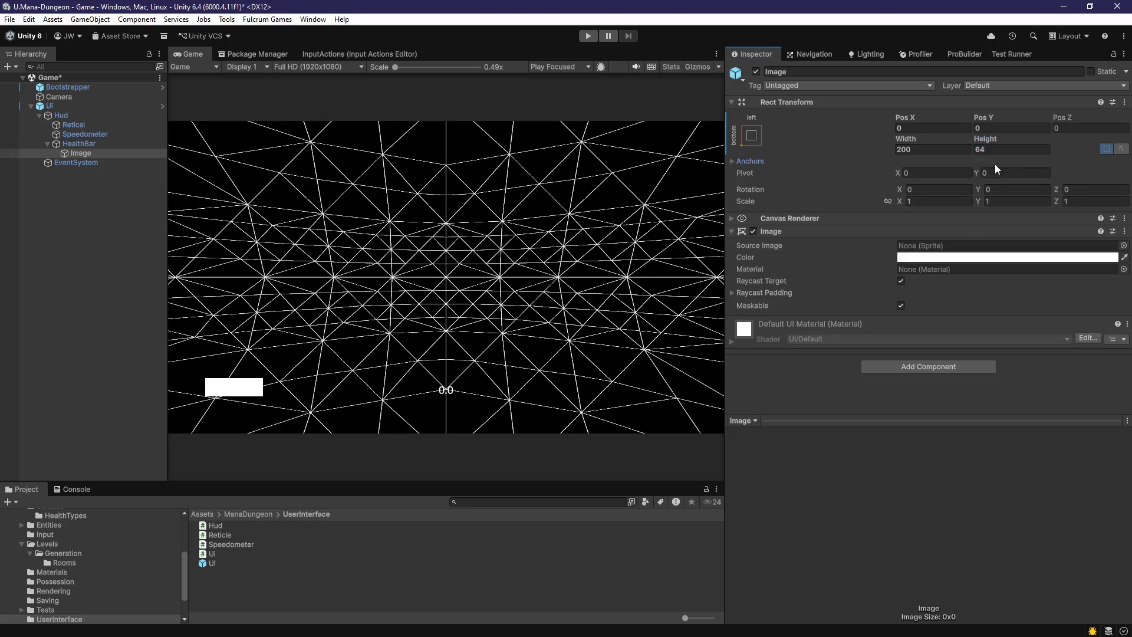
double_click(995, 150)
type("48")
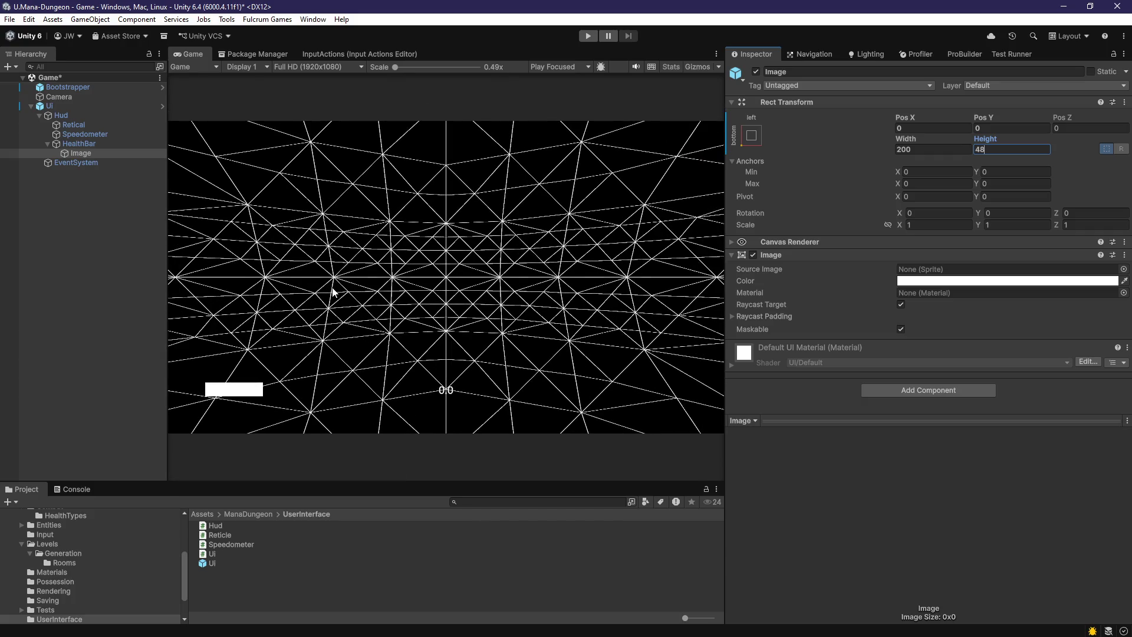
left_click(1001, 150)
type("40")
mouse_move(911, 140)
left_mouse_down()
mouse_move(991, 140)
mouse_move(176, 598)
mouse_move(619, 500)
mouse_move(518, 380)
mouse_move(323, 324)
mouse_move(87, 290)
mouse_move(917, 287)
mouse_move(361, 272)
mouse_move(654, 291)
mouse_move(13, 306)
mouse_move(856, 321)
mouse_move(879, 308)
mouse_move(1024, 299)
mouse_move(523, 295)
mouse_move(298, 324)
mouse_move(760, 321)
mouse_move(106, 324)
mouse_move(463, 329)
mouse_move(723, 299)
mouse_move(240, 285)
mouse_move(998, 263)
mouse_move(658, 254)
mouse_move(770, 259)
left_mouse_up()
key("Escape")
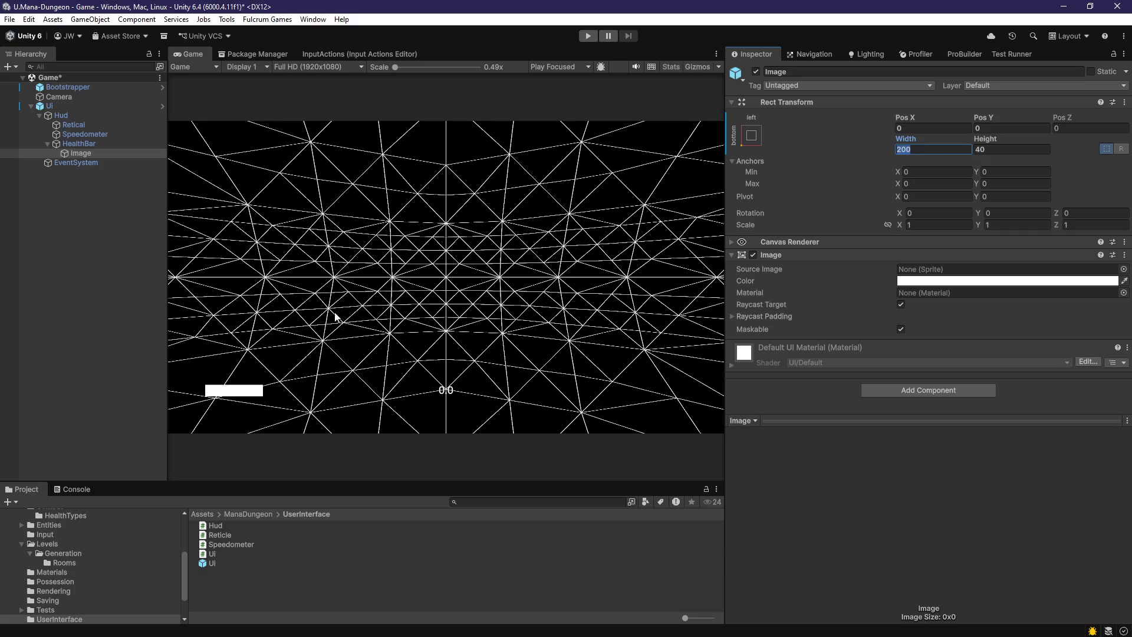
left_click(133, 221)
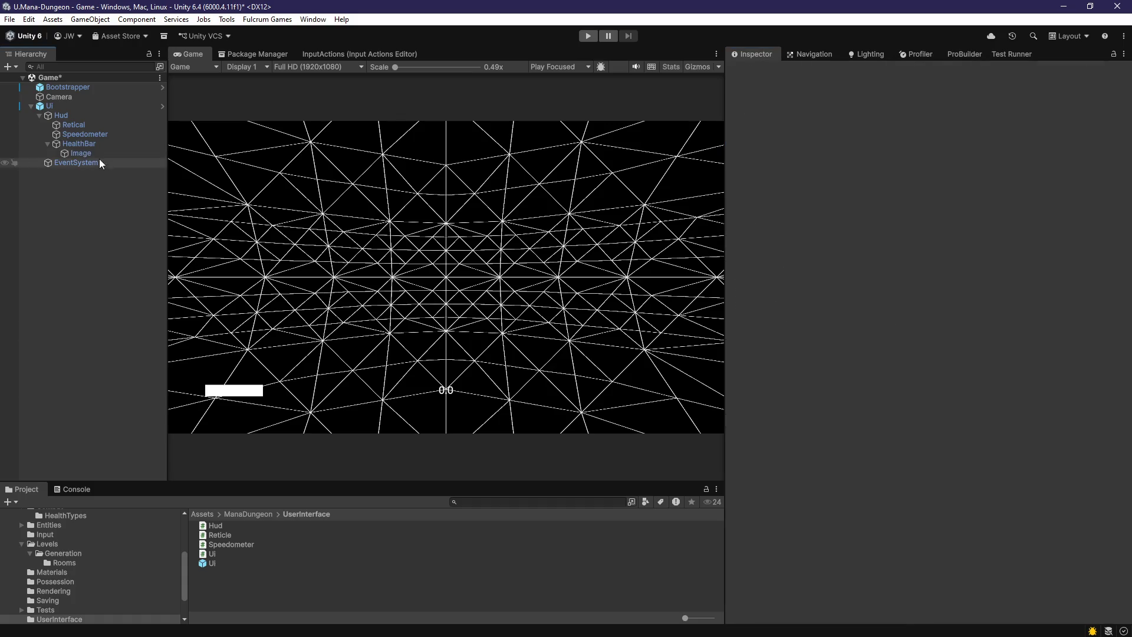
- Colour the Image dark grey (292929) with alpha 155 and save the scene
left_click(81, 153)
left_click(913, 283)
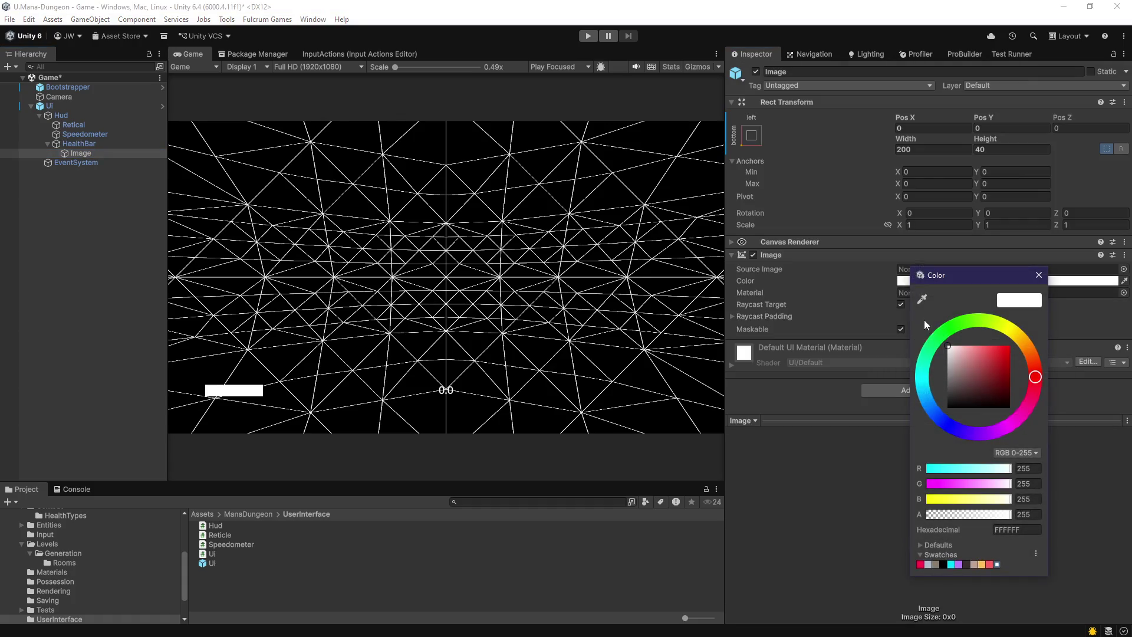
left_click_drag(965, 397, 843, 414)
mouse_move(973, 386)
left_mouse_down()
mouse_move(932, 354)
mouse_move(865, 401)
mouse_move(850, 398)
left_mouse_up()
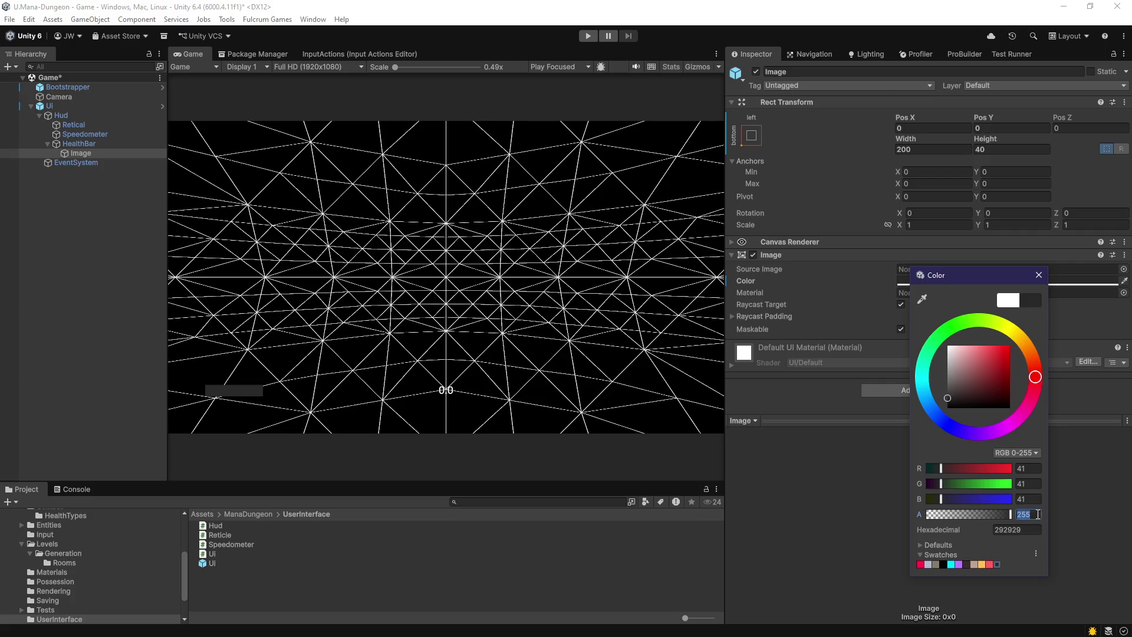
type("155")
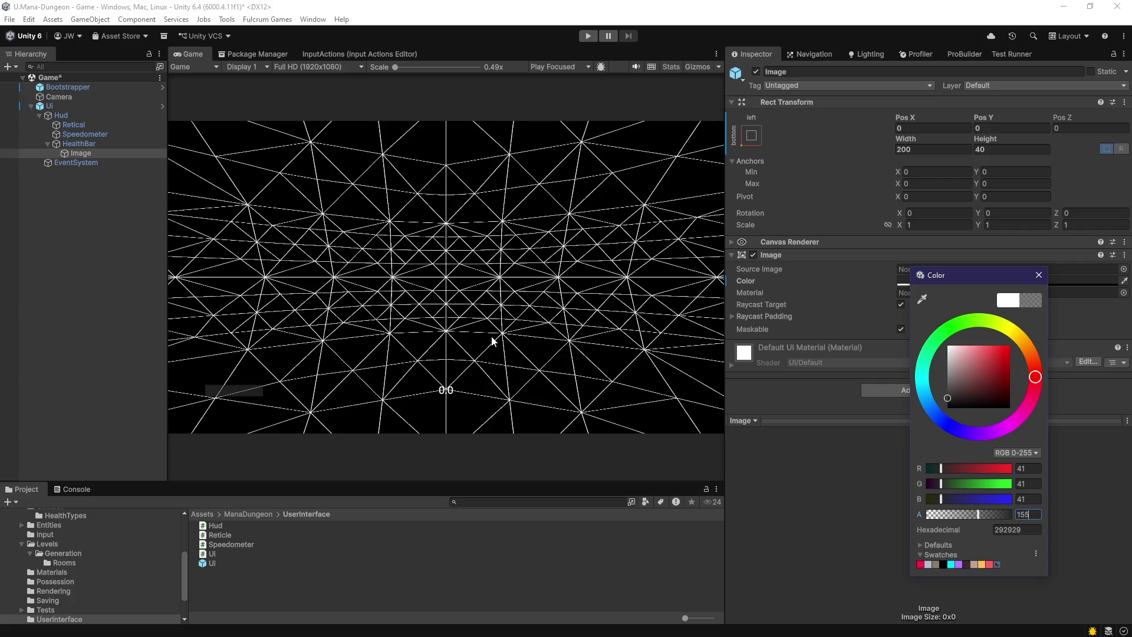
left_click(1037, 275)
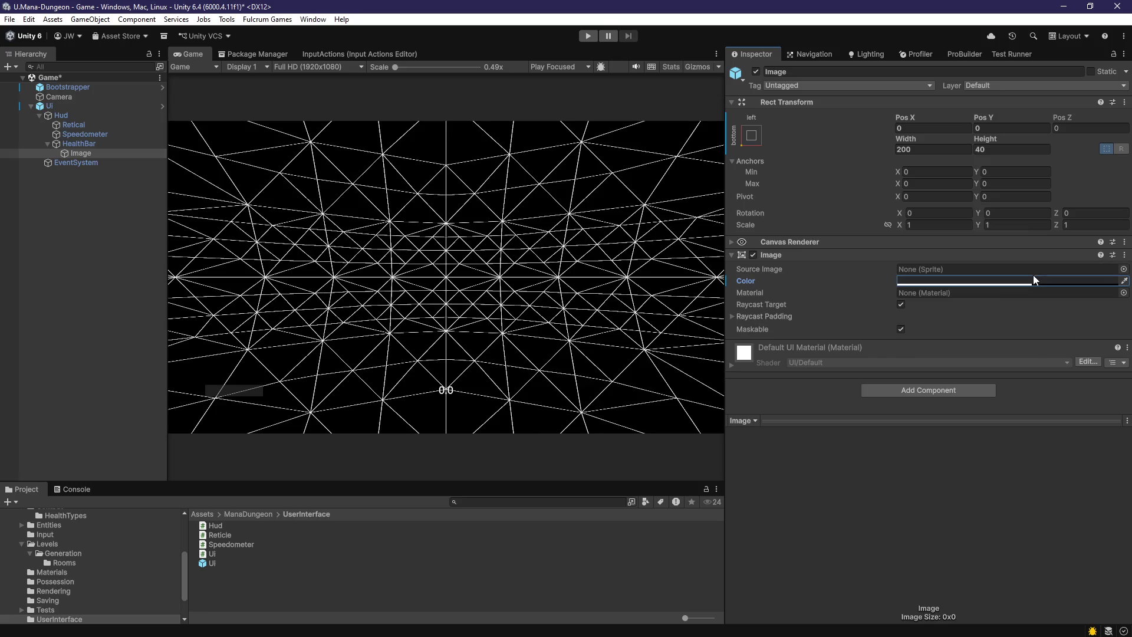
key("ctrl+s")
- Raise the Image colour's alpha to 180 and save the scene again
left_click(951, 282)
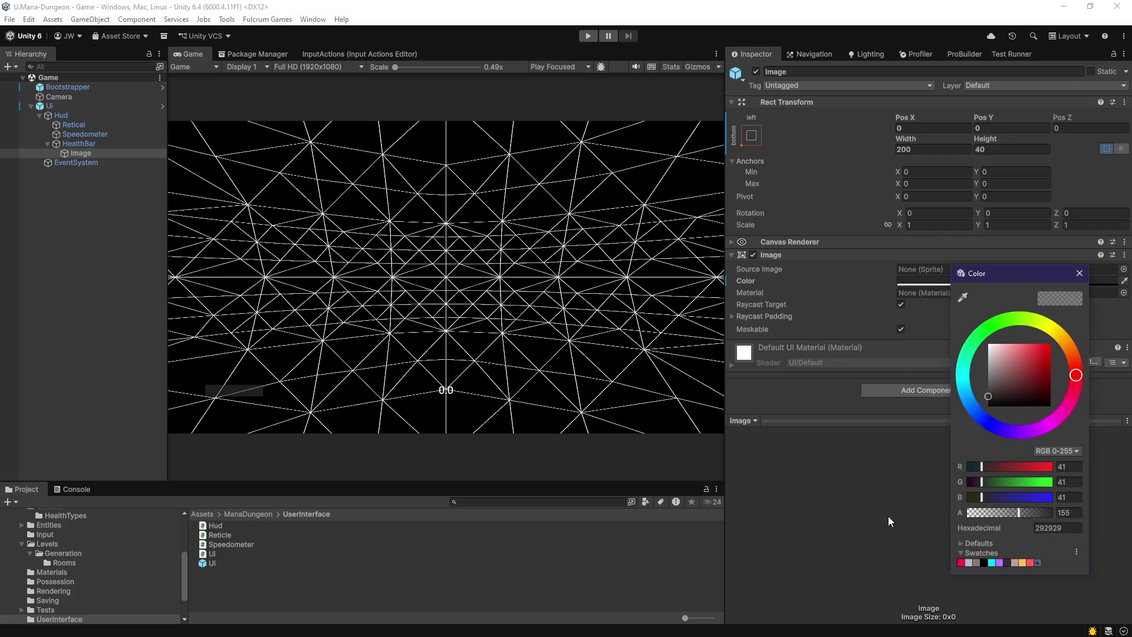
left_click(1067, 513)
type("180")
left_click(891, 533)
key("ctrl+s")
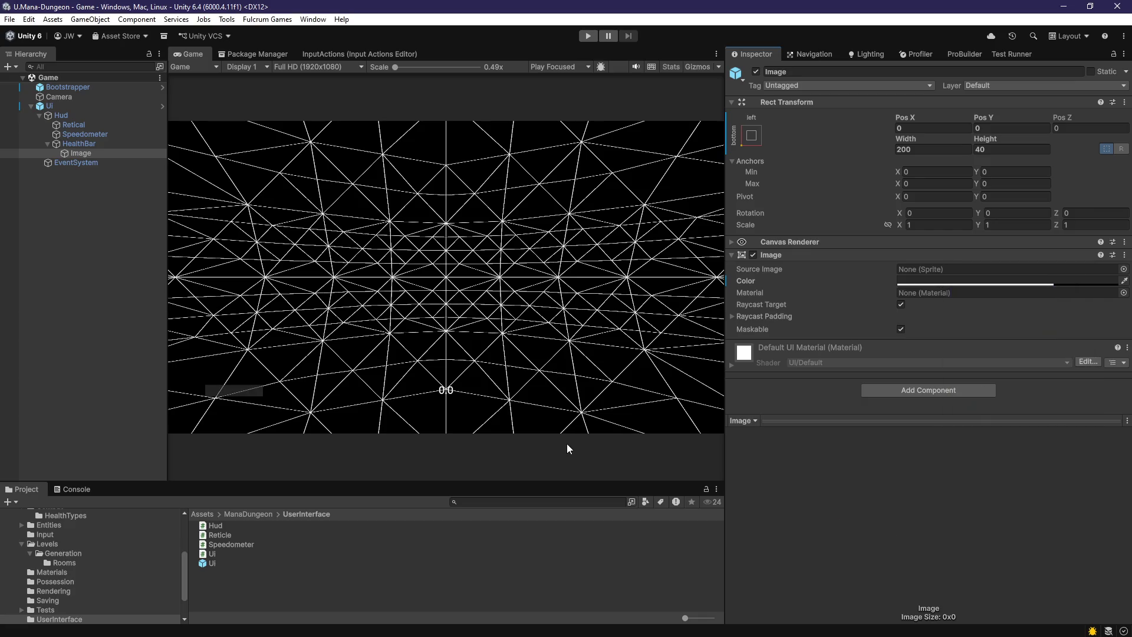
left_click(76, 154)
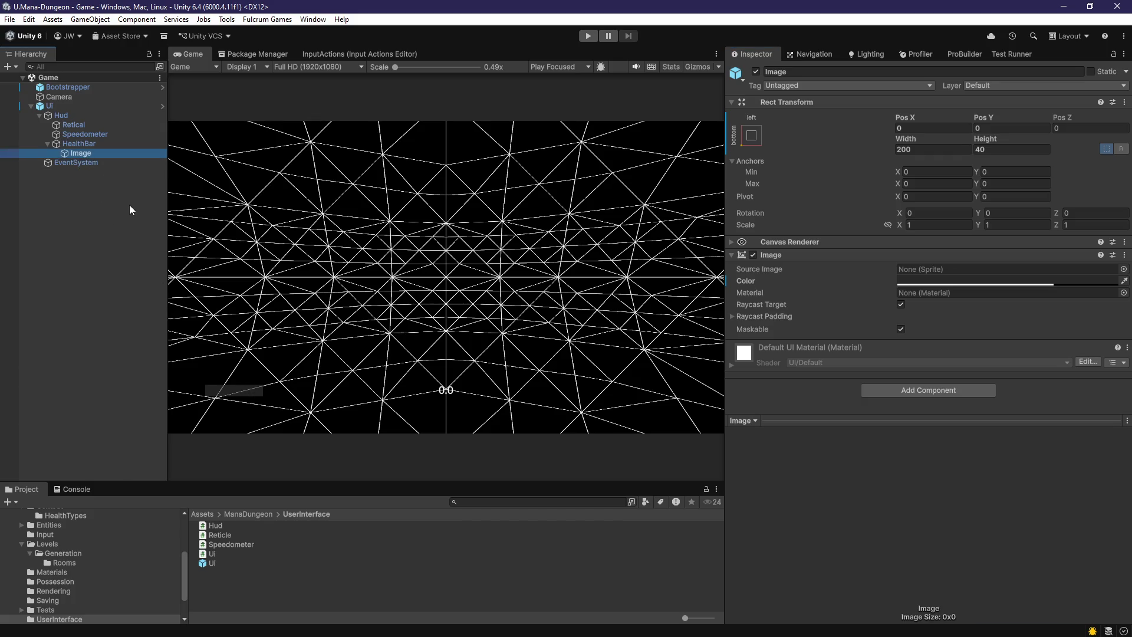
- Rename the Image to 'Background'
left_click(87, 154)
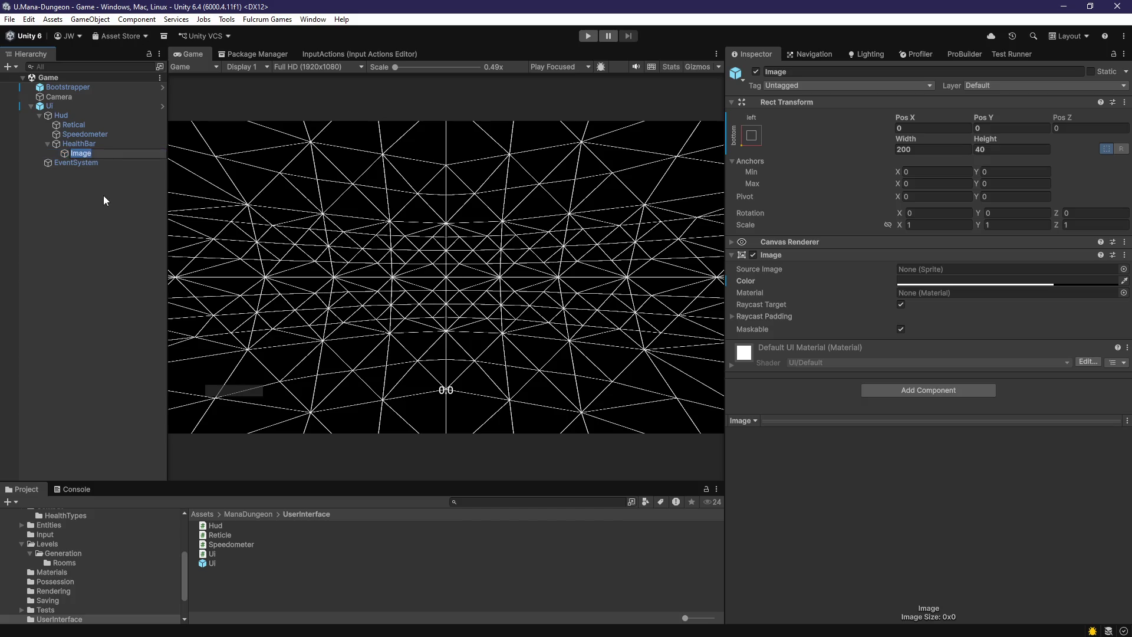
type("Background")
key("Return")
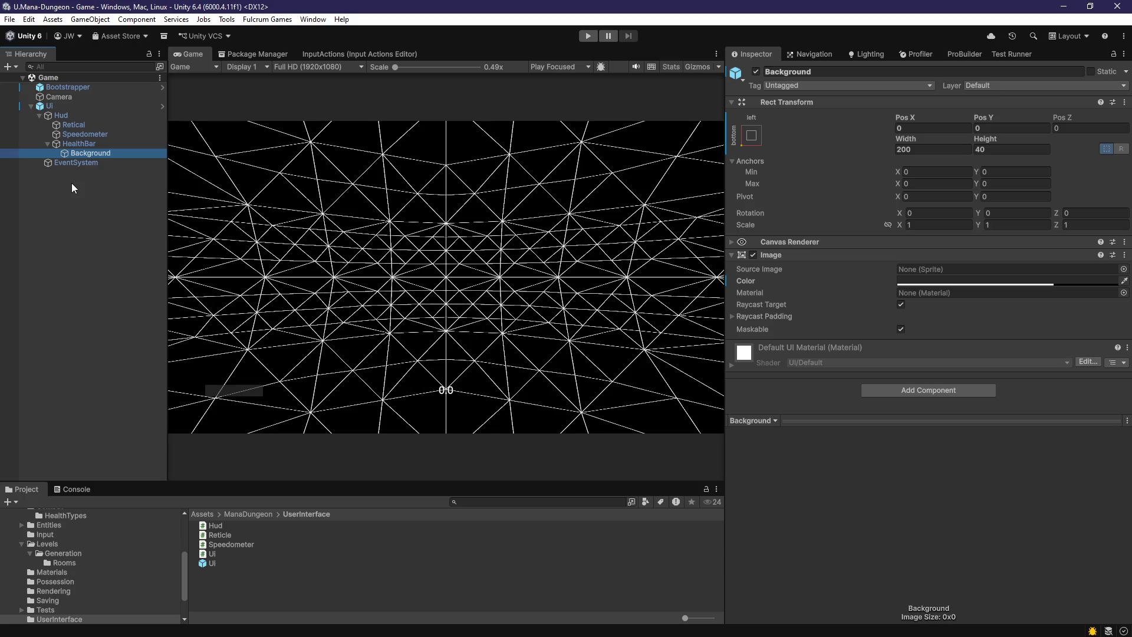
- Add a Vertical Layout Group with Control Child Size Height and Middle Left alignment, then save
left_click(937, 391)
type("ver")
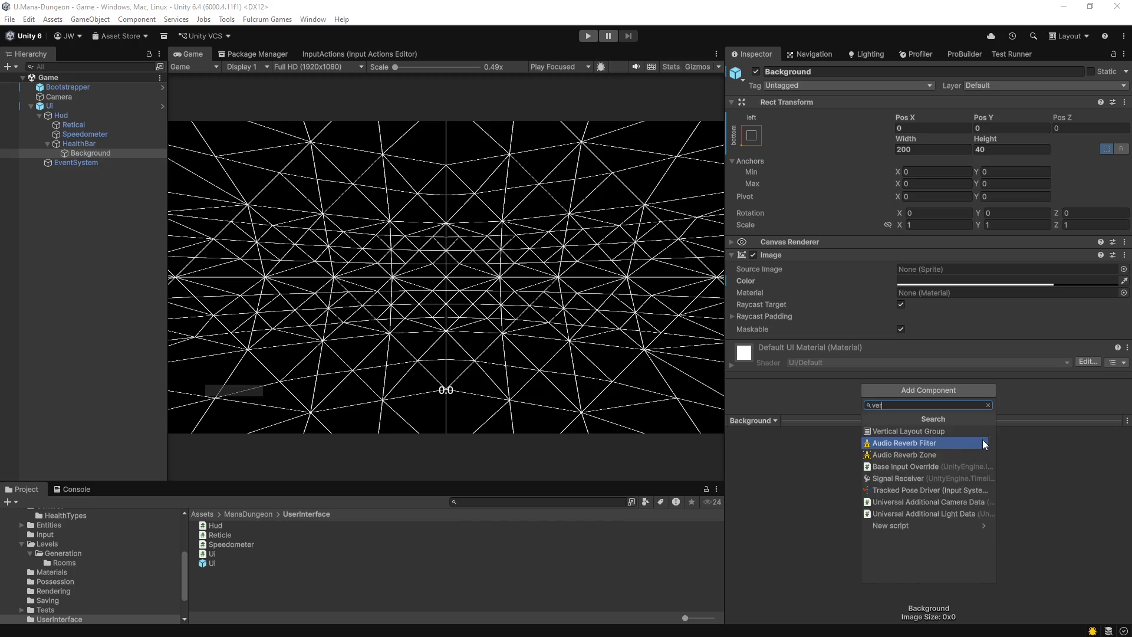
type("tical")
left_click(943, 435)
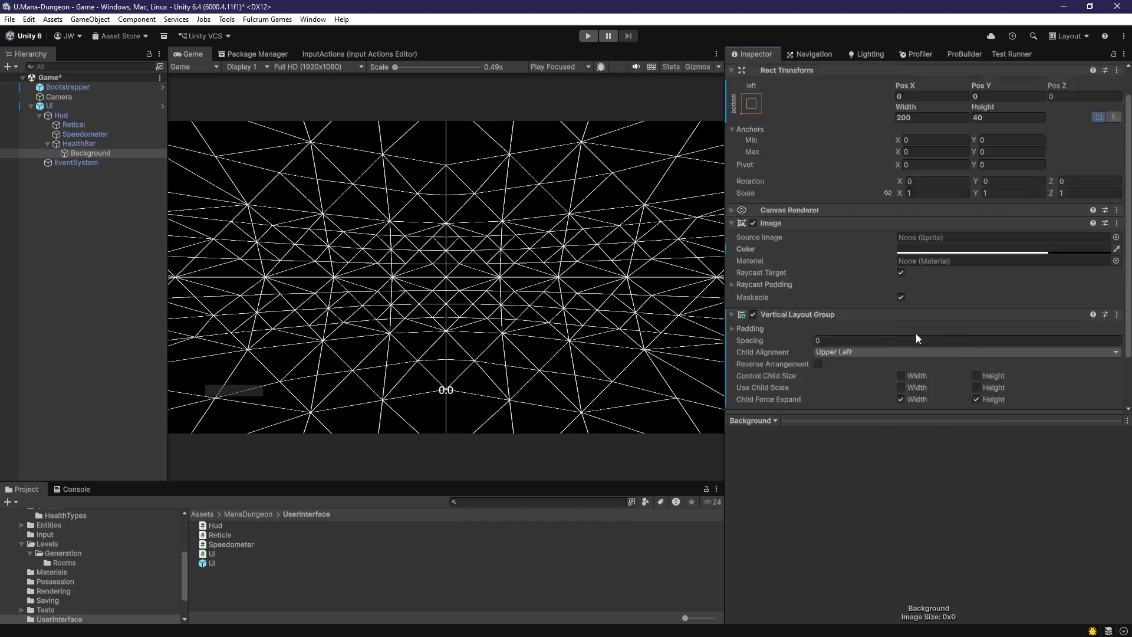
scroll(917, 342, "down", 2)
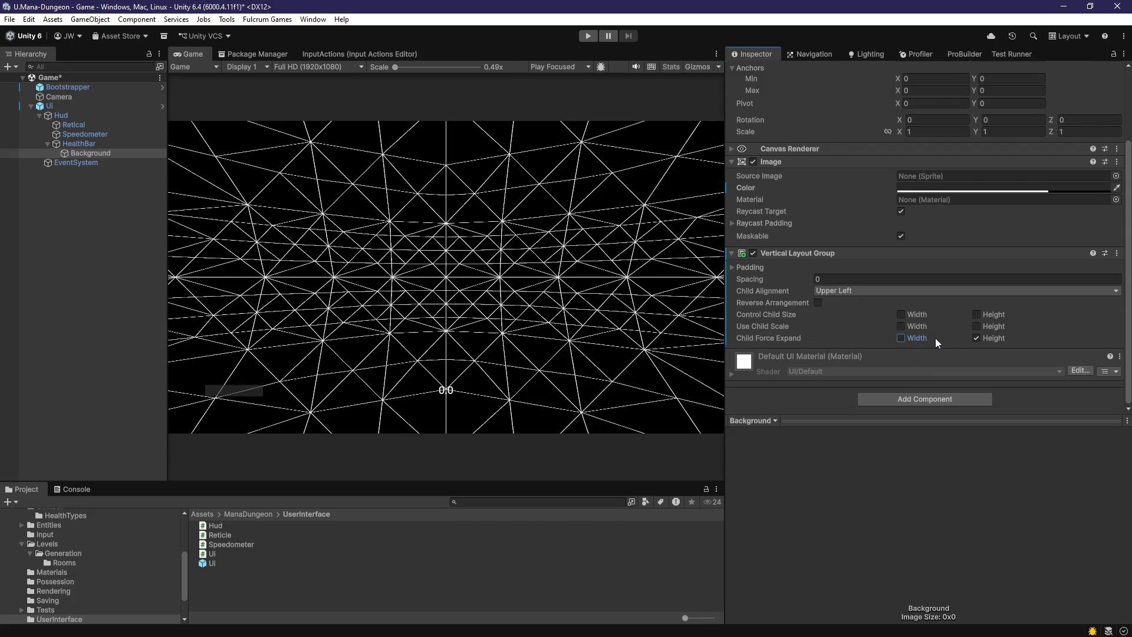
left_click(970, 313)
left_click(861, 292)
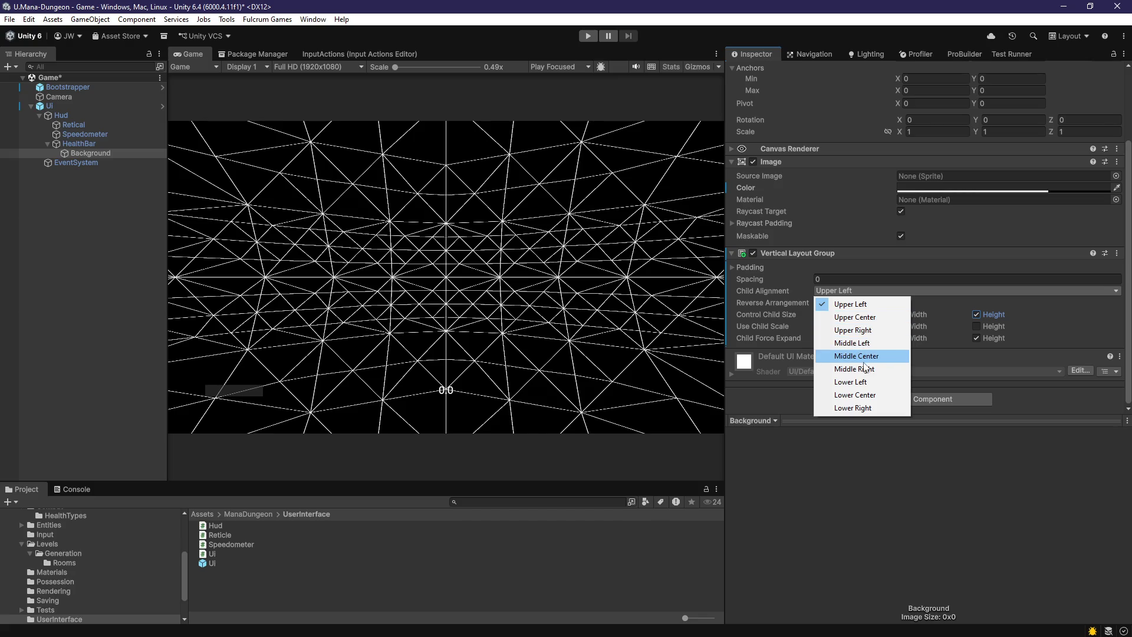
left_click(864, 343)
key("ctrl+s")
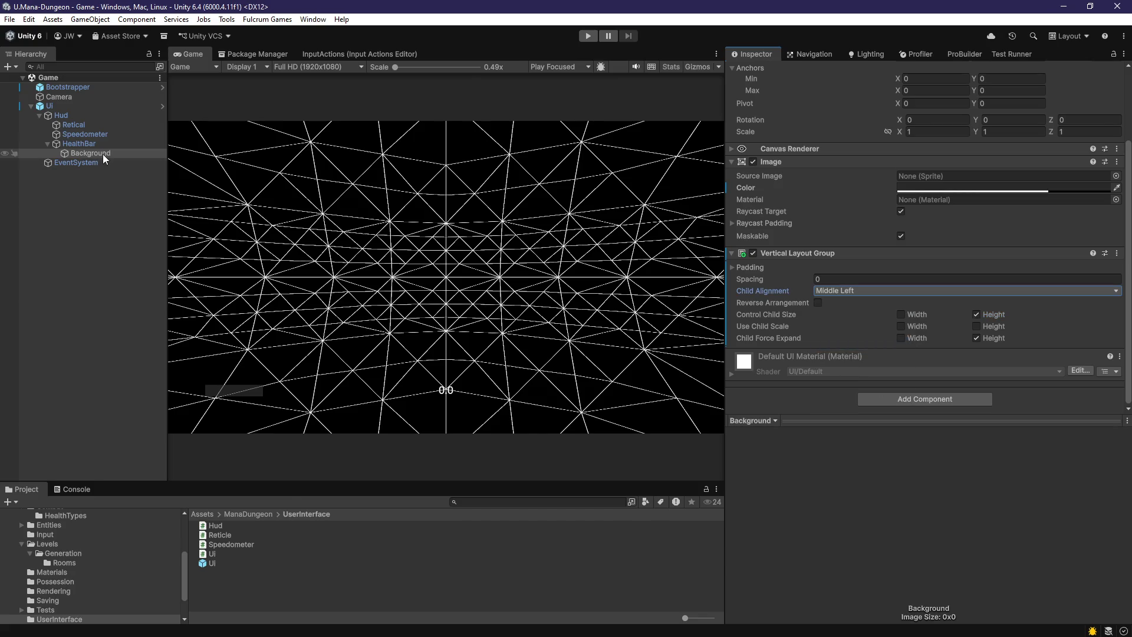
- Add a new UI Image as a child of Background
right_click(103, 154)
mouse_move(158, 455)
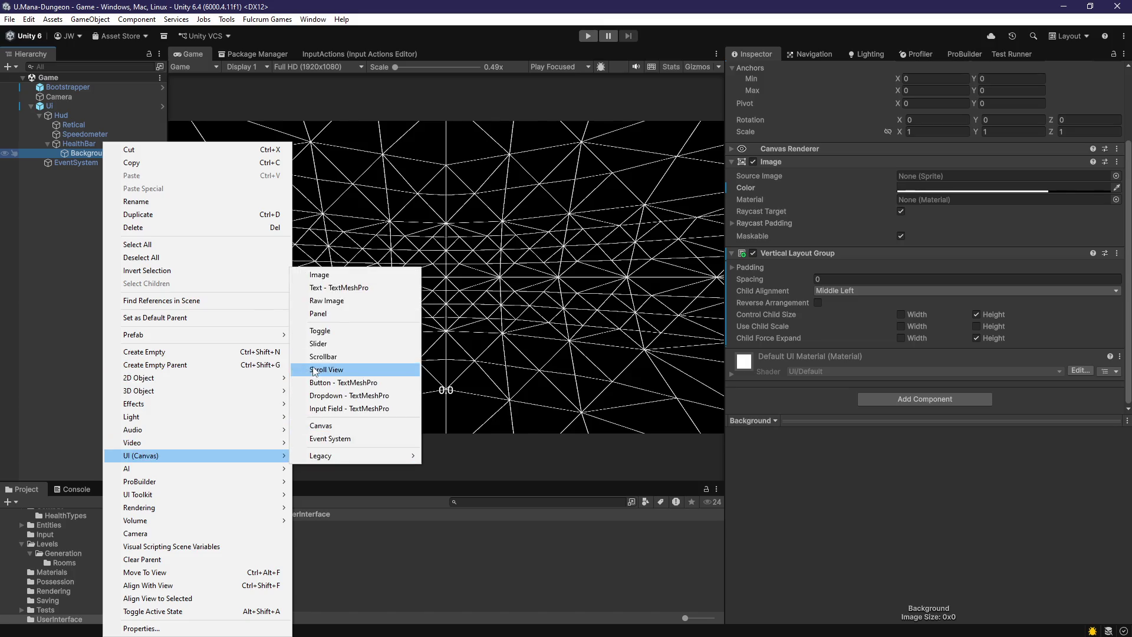
left_click(333, 275)
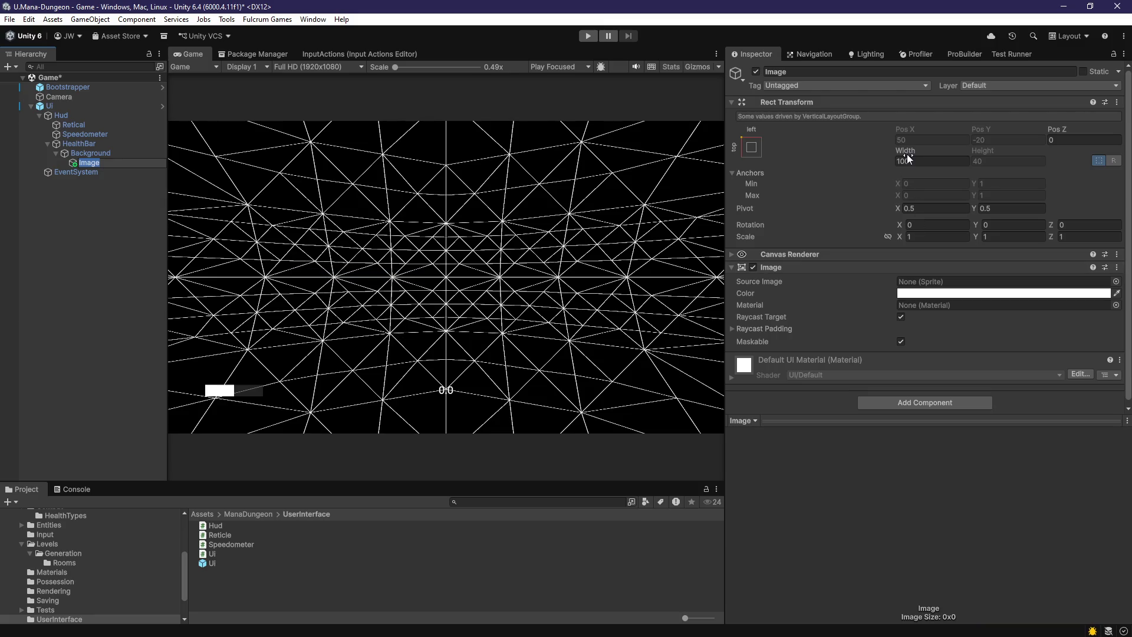
- Shrink the new white Image's width to 80.8 and duplicate it as Image (1)
left_click_drag(906, 154, 840, 155)
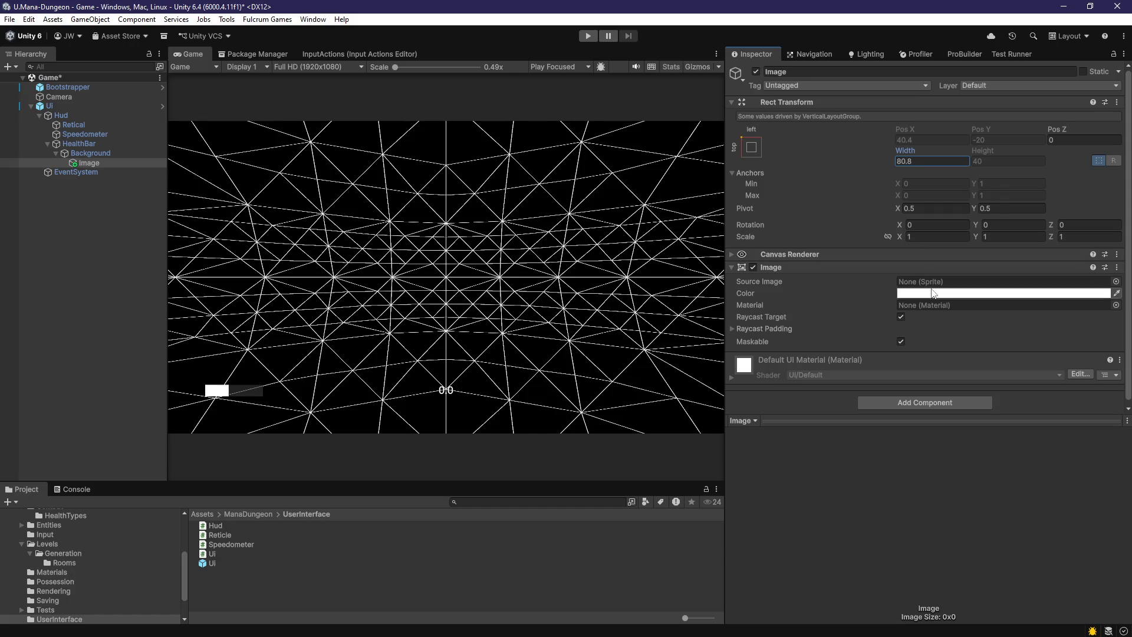
left_click(89, 163)
key("ctrl+d")
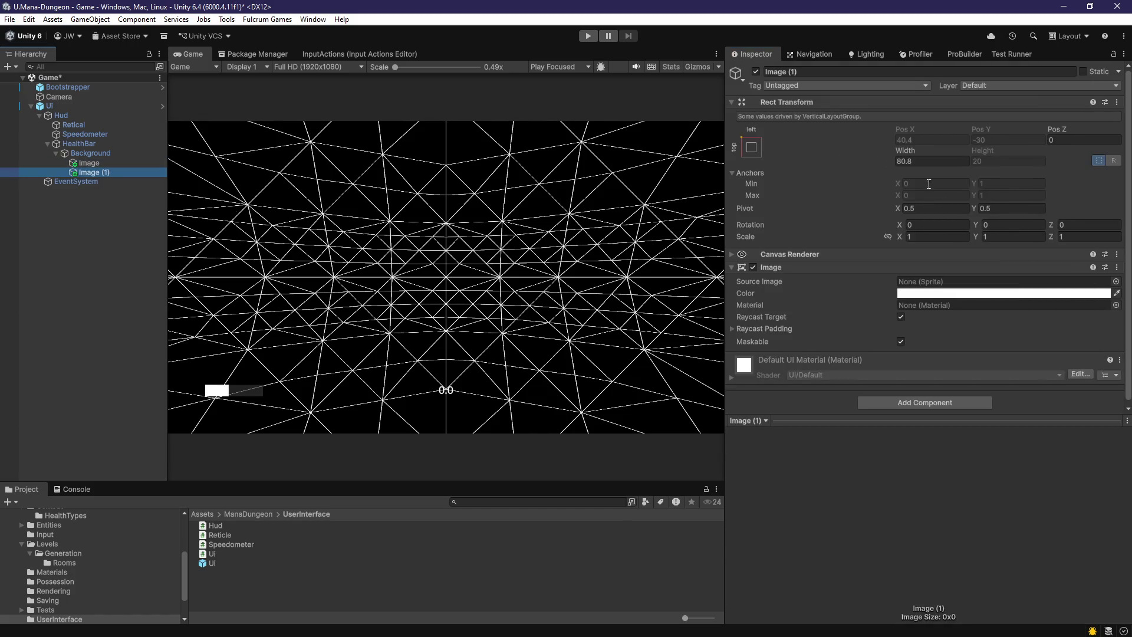
- Colour the duplicate Image (1) orange (FF9600)
left_click(1002, 293)
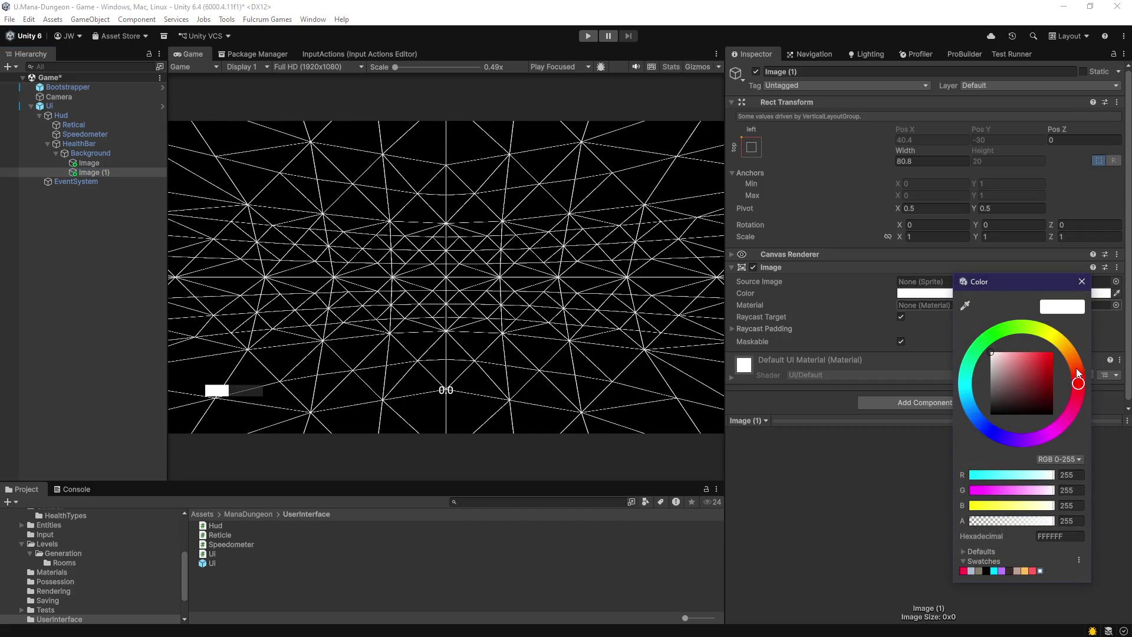
mouse_move(1081, 376)
left_mouse_down()
mouse_move(1067, 351)
mouse_move(1045, 357)
mouse_move(1053, 352)
left_mouse_up()
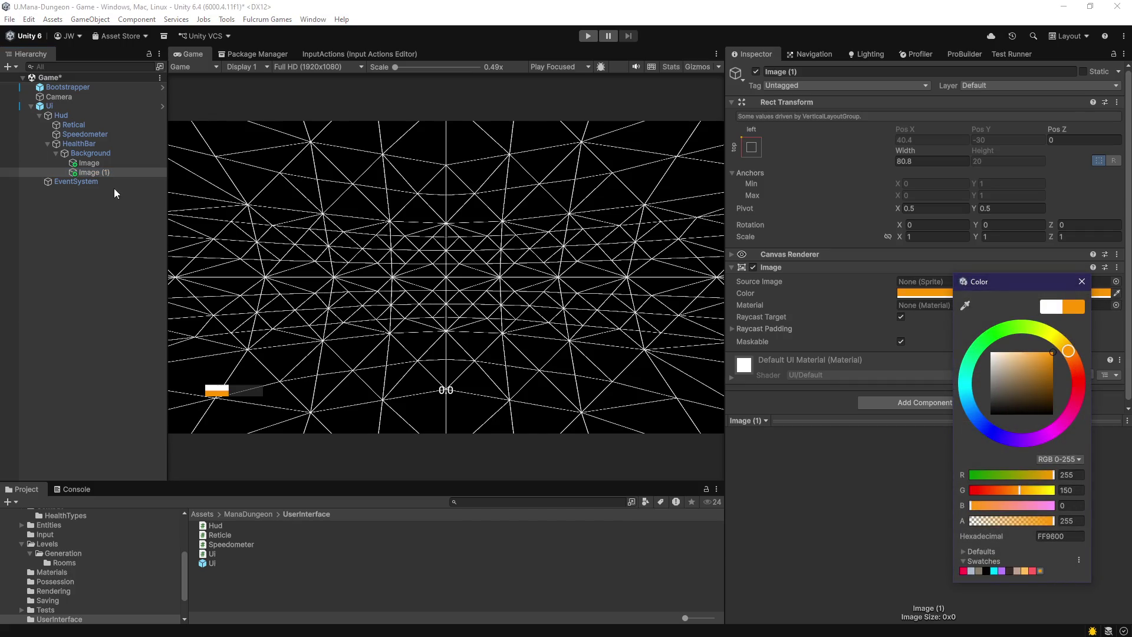
left_click(111, 171)
left_click(111, 163)
left_click(111, 153)
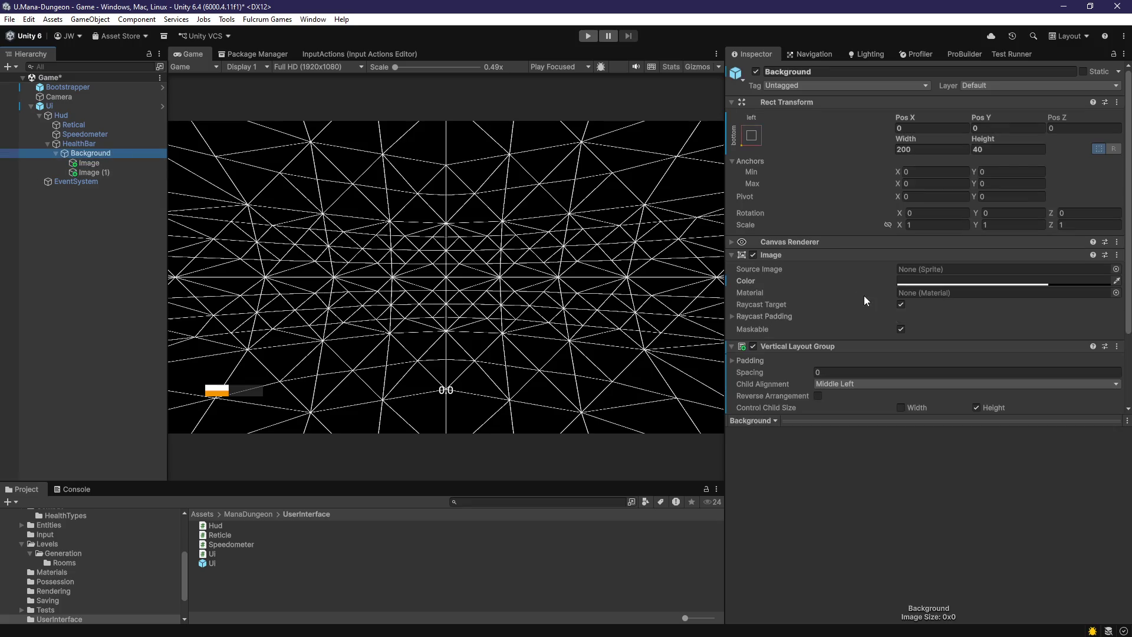
- Remove Background's Vertical Layout Group after the Horizontal one is refused alongside it
scroll(864, 297, "down", 3)
right_click(844, 257)
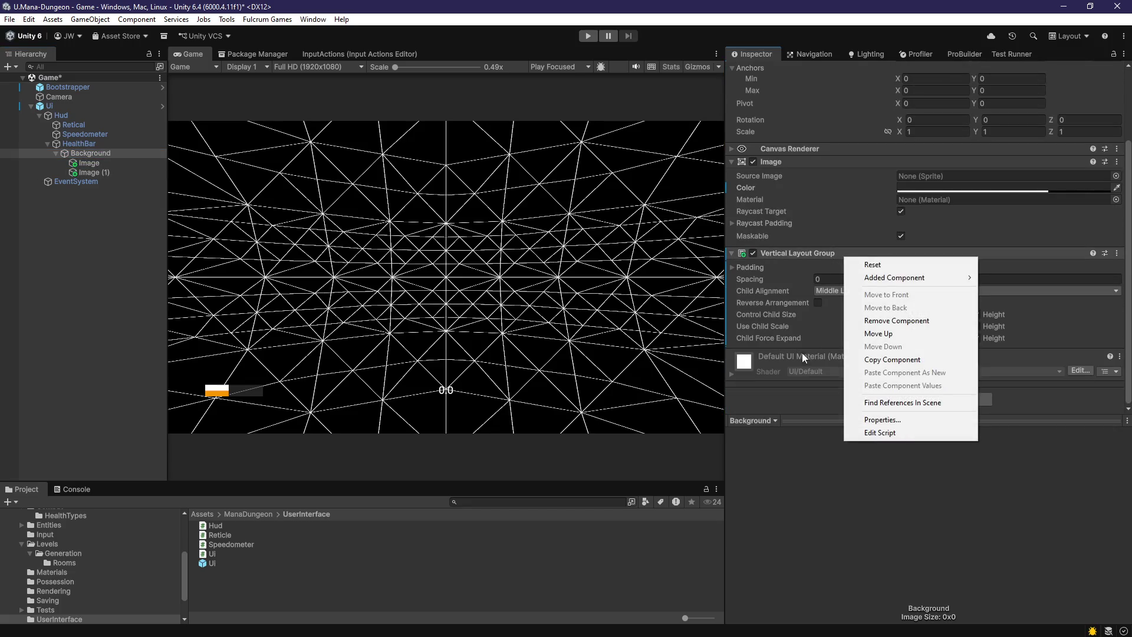
left_click(905, 398)
type("hori")
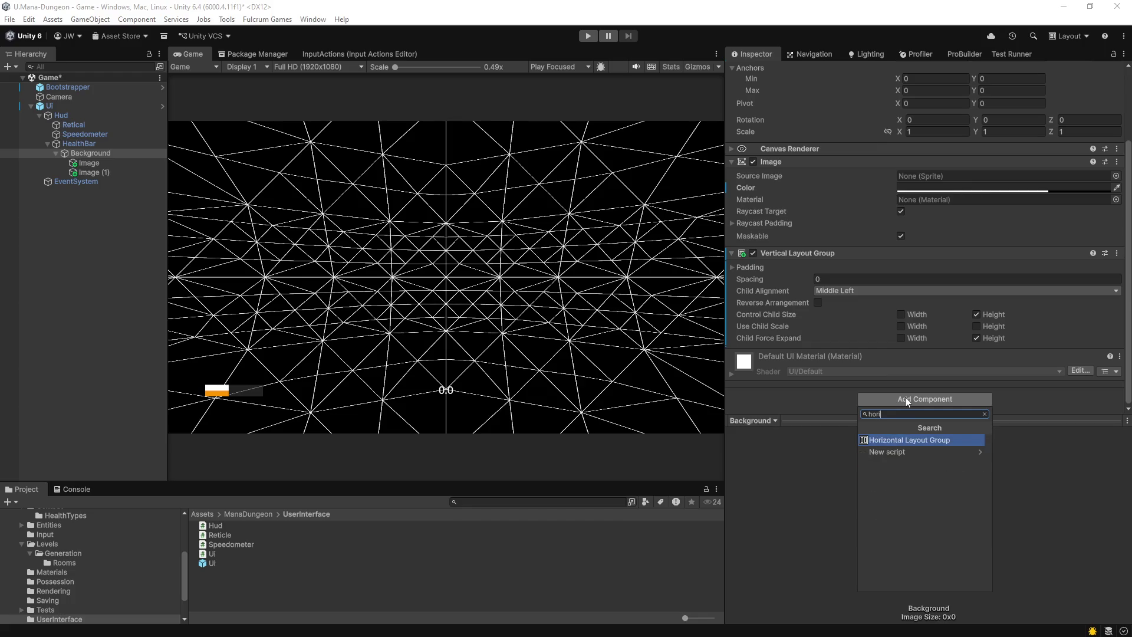
left_click(901, 441)
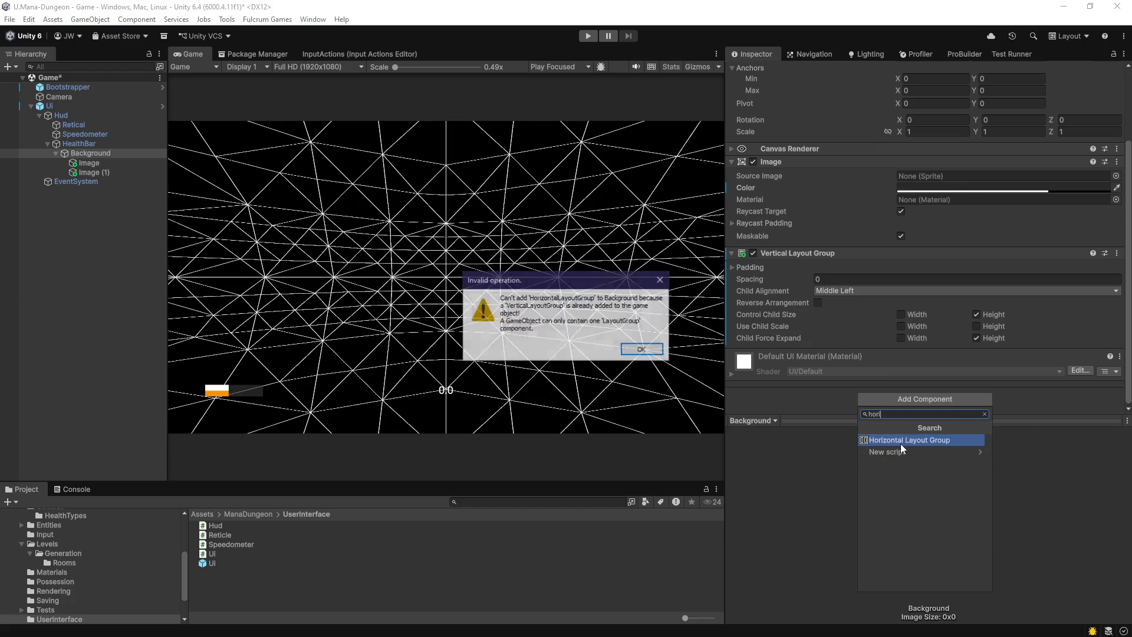
left_click(656, 355)
right_click(818, 255)
left_click(854, 319)
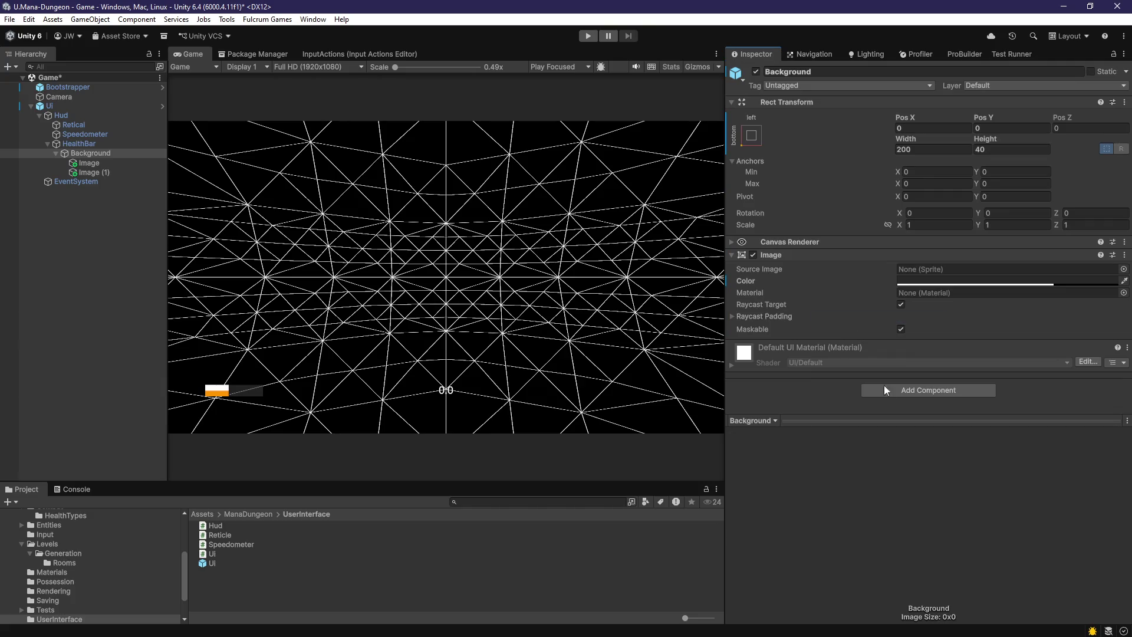
- Add a Horizontal Layout Group with child width expansion off and child height controlled
left_click(886, 388)
type("hor")
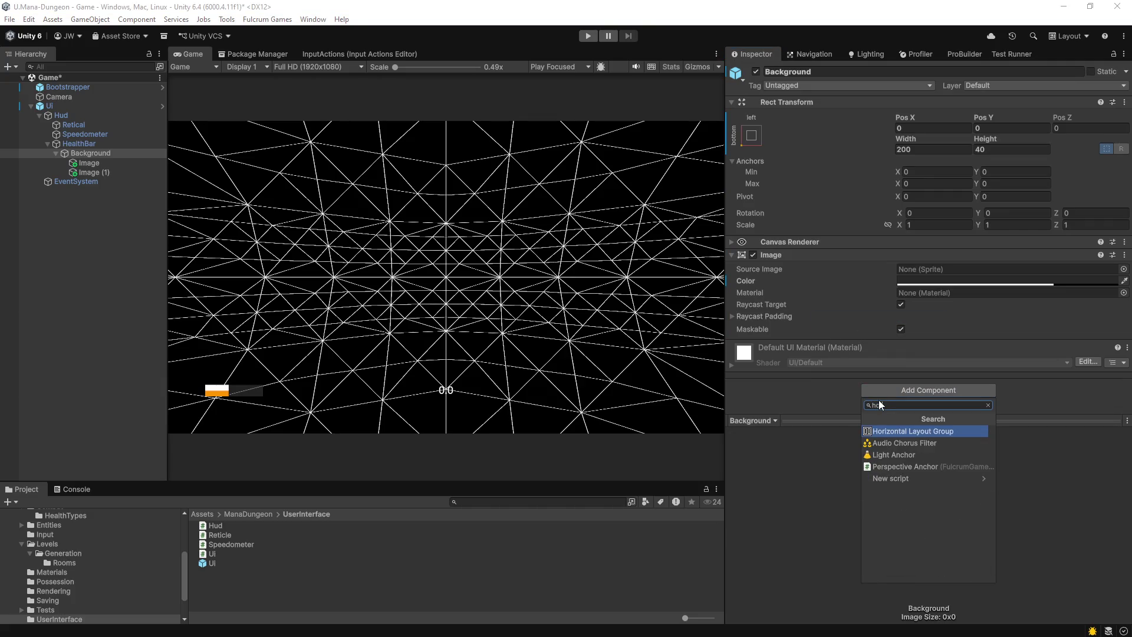
left_click(896, 431)
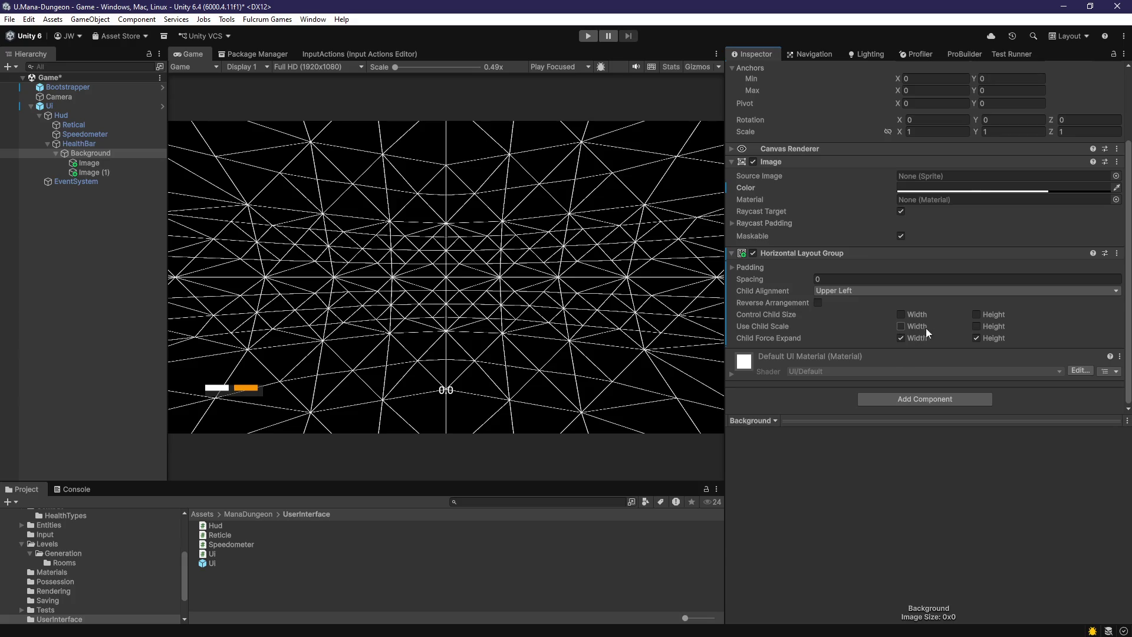
left_click(917, 337)
left_click(993, 314)
- Pad the Horizontal Layout Group by 4 on left, right, top and bottom
left_click(761, 267)
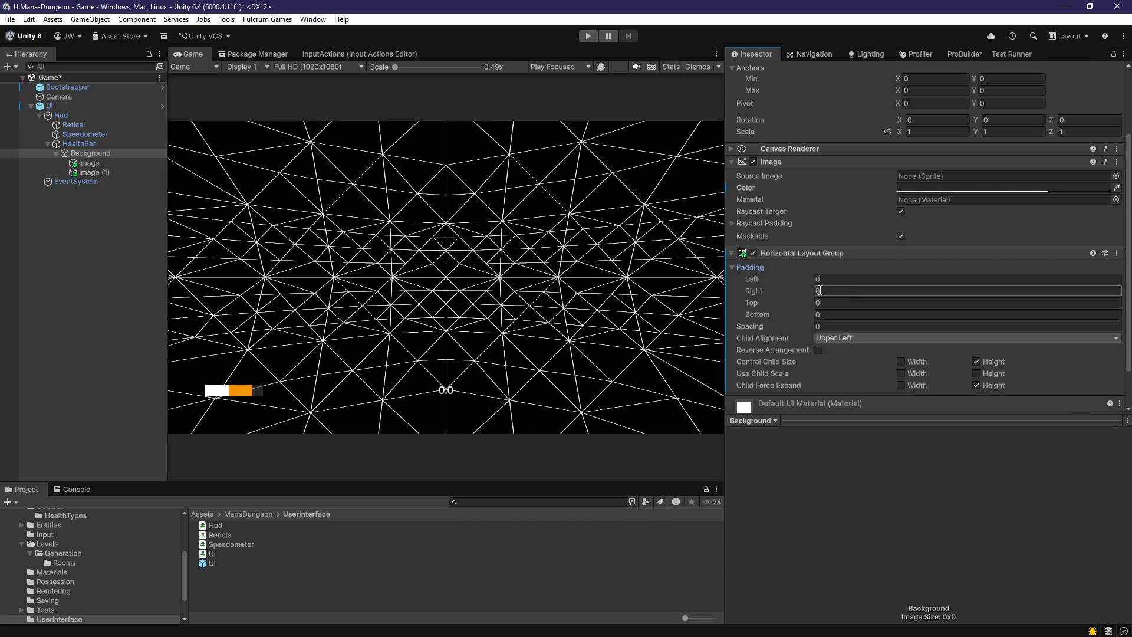
left_click(832, 305)
type("8")
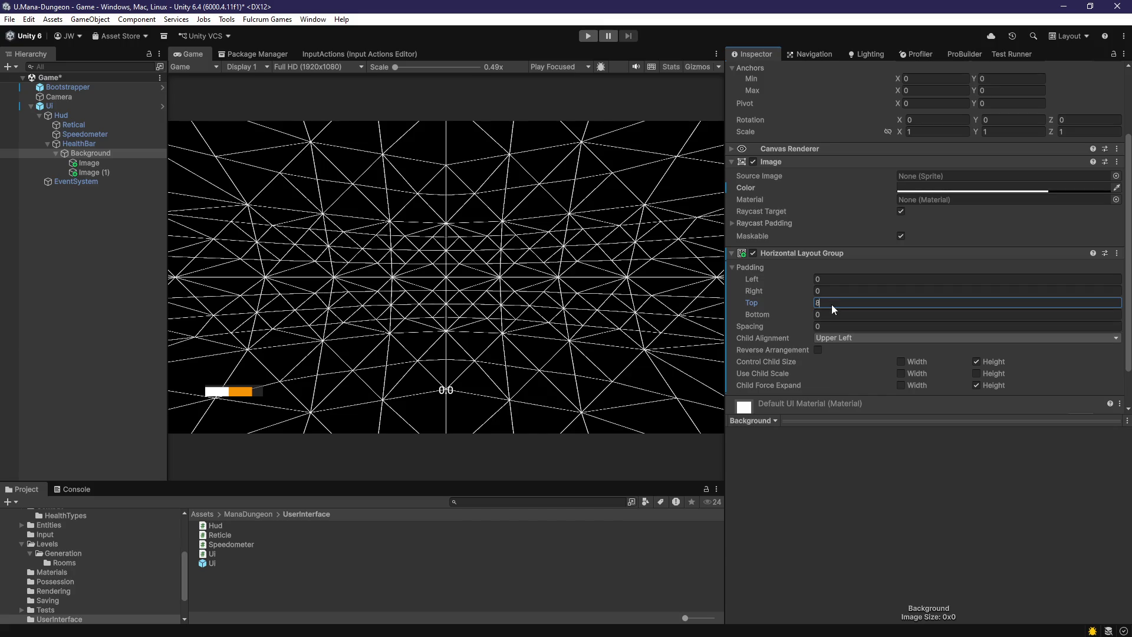
type("4")
left_click(833, 314)
type("4")
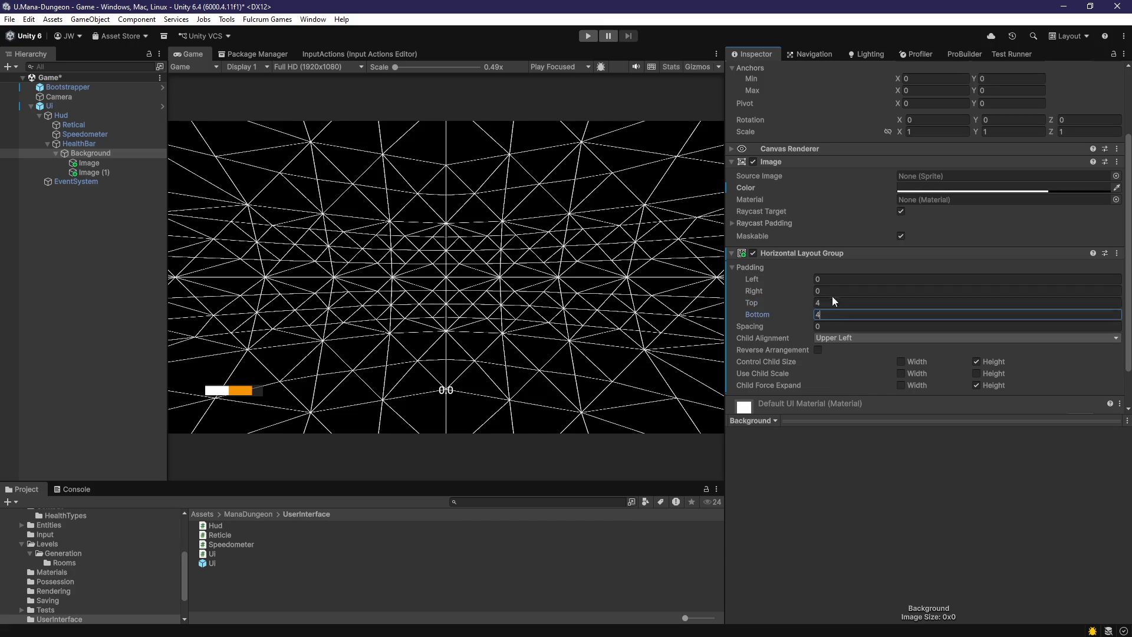
left_click(833, 292)
type("4")
left_click(837, 280)
type("4")
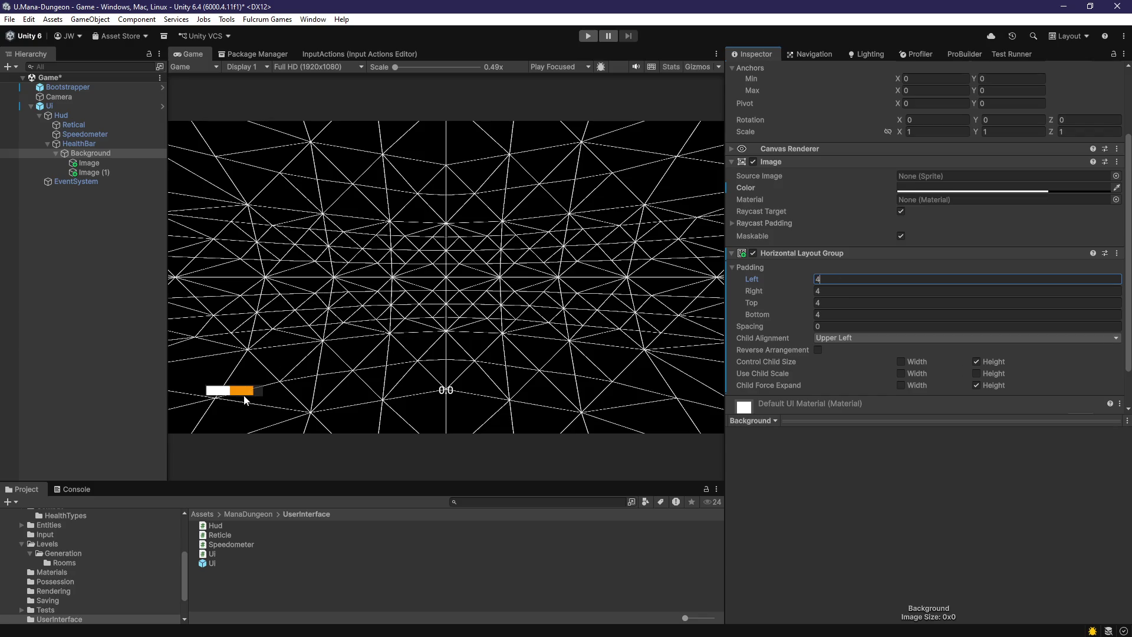
left_click(97, 145)
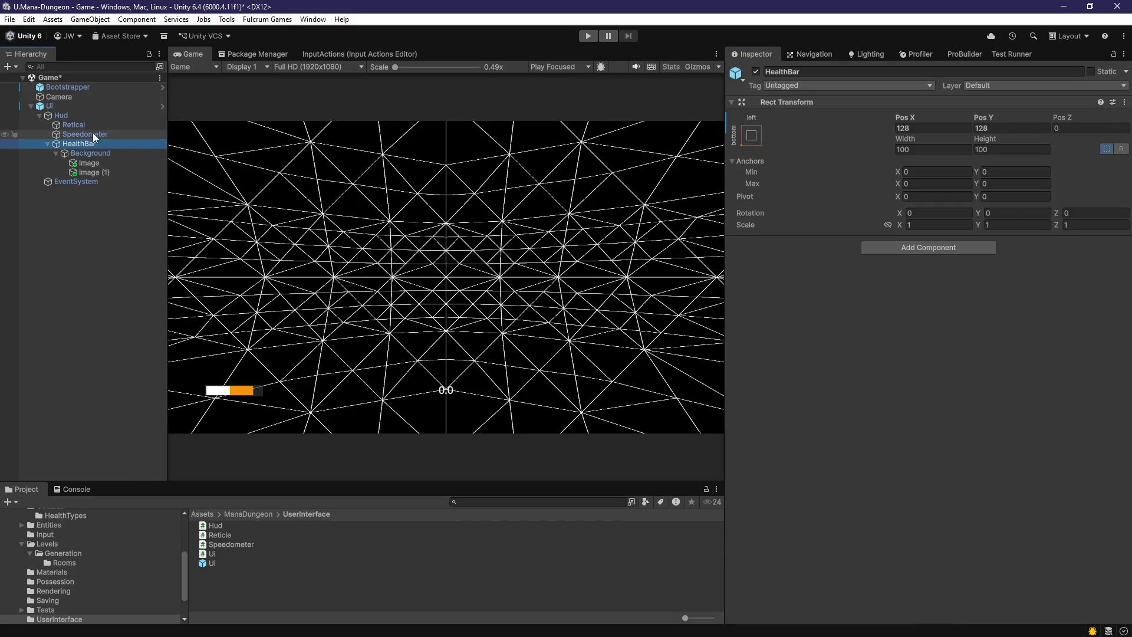
- Compare HealthBar with the Speedometer and keep HealthBar positioned at 128, 128
left_click(923, 128)
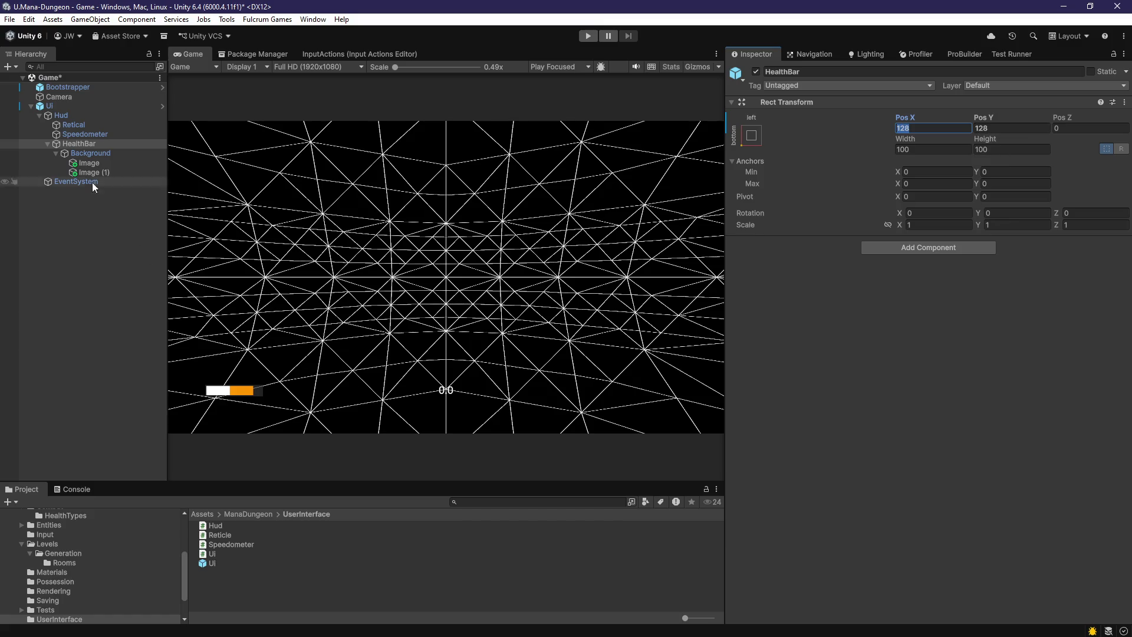
left_click(92, 138)
left_click(97, 143)
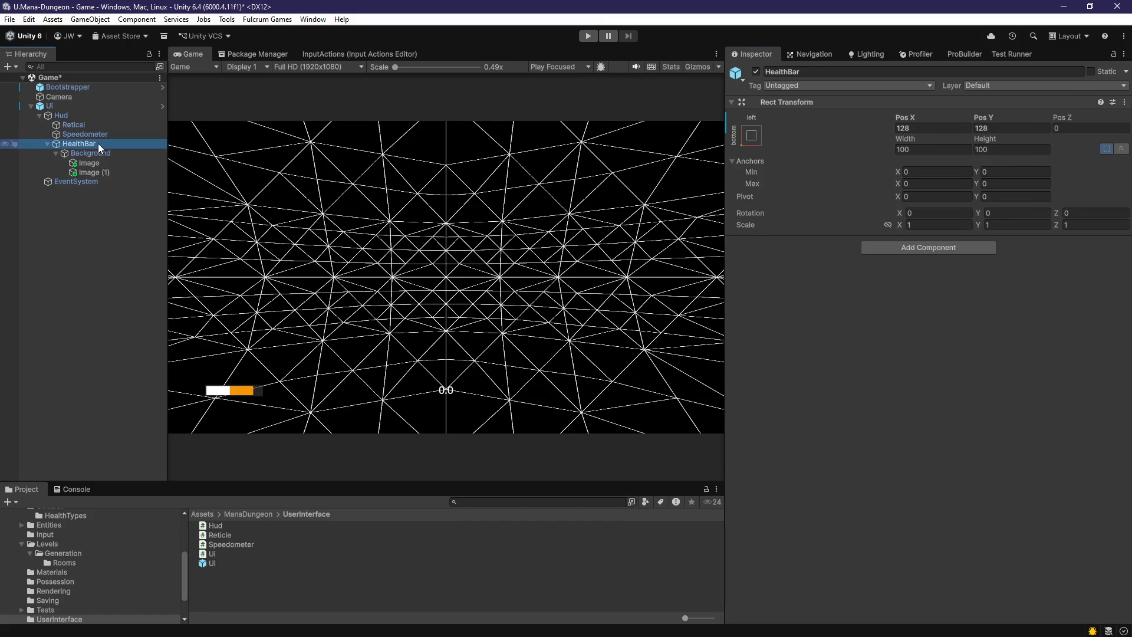
left_click(97, 137)
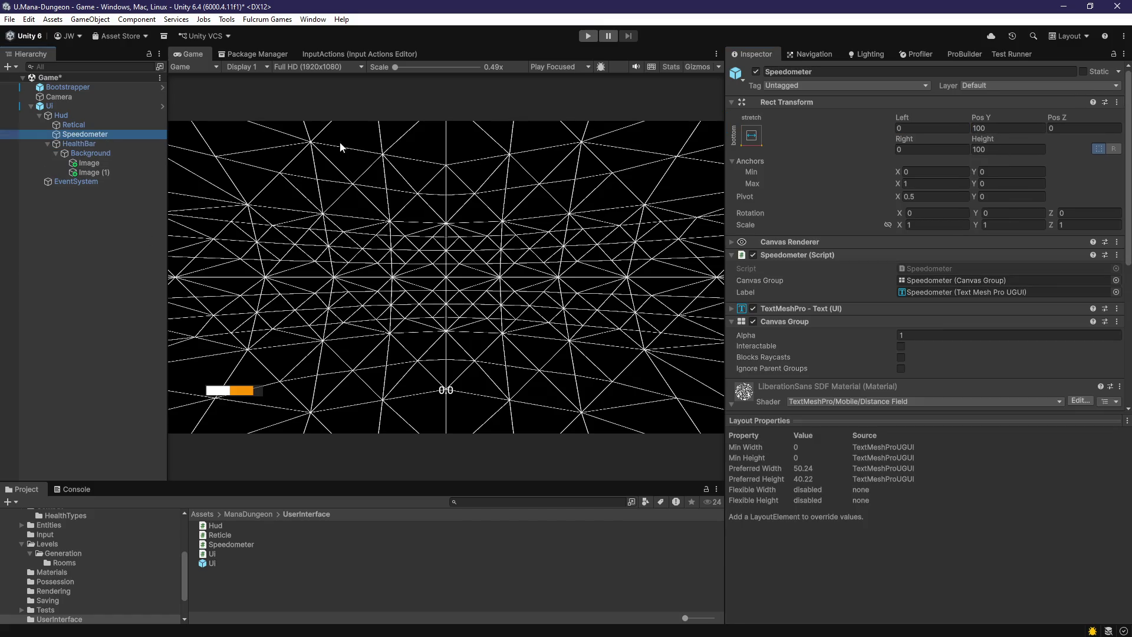
left_click(121, 144)
left_click(1008, 142)
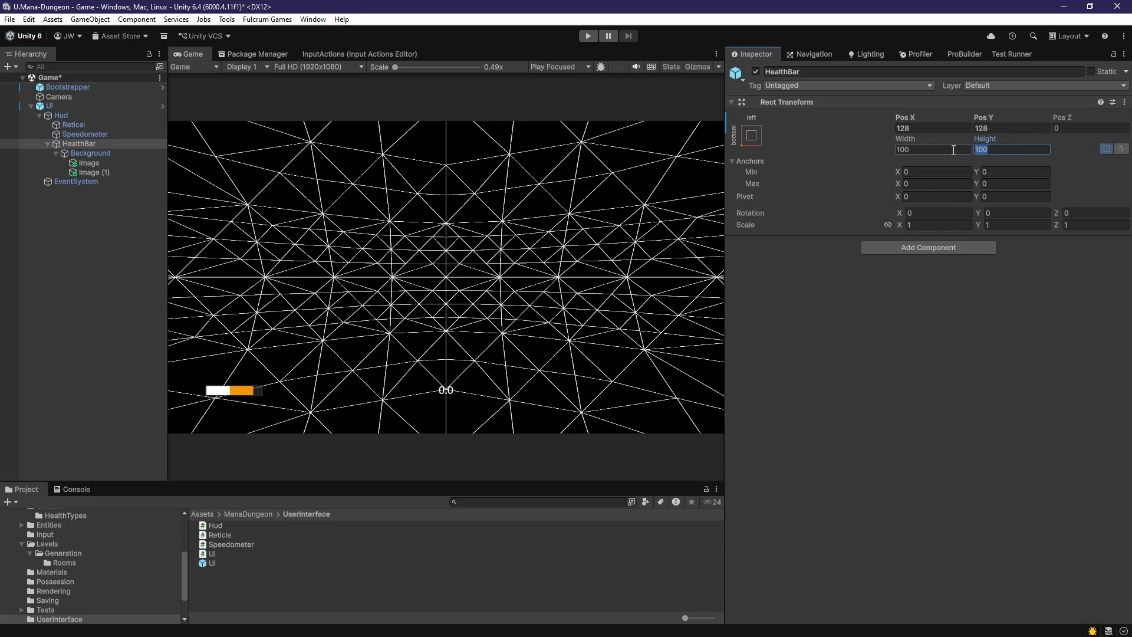
left_click(984, 128)
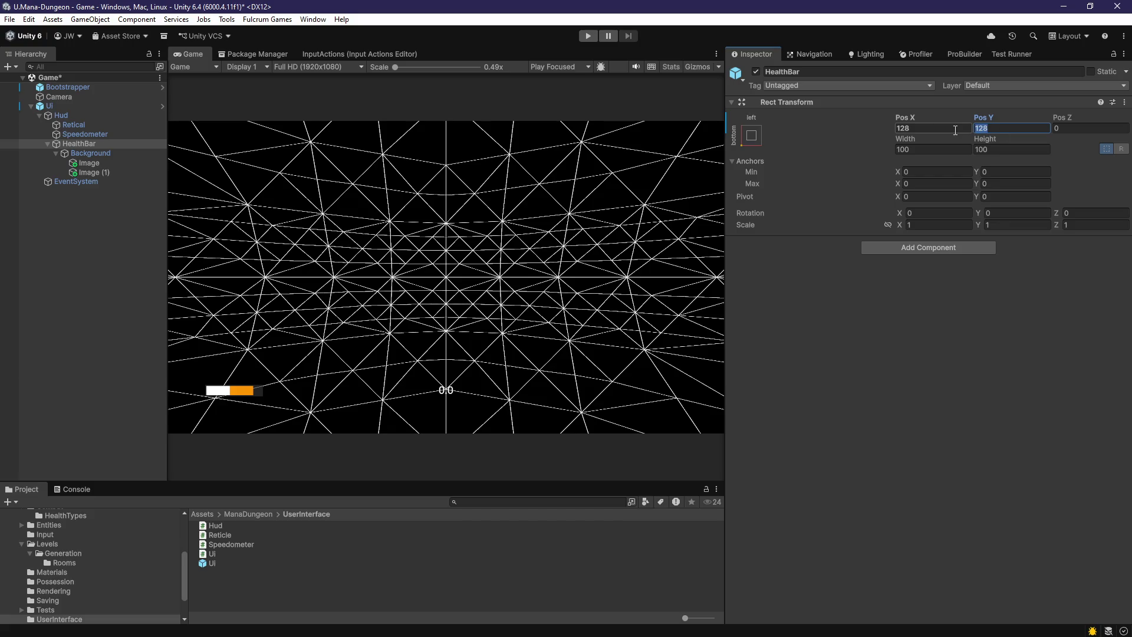
type("0")
key("BackSpace")
type("128")
left_click(946, 131)
- Resize Background to 300 wide and 48 tall
left_click(91, 153)
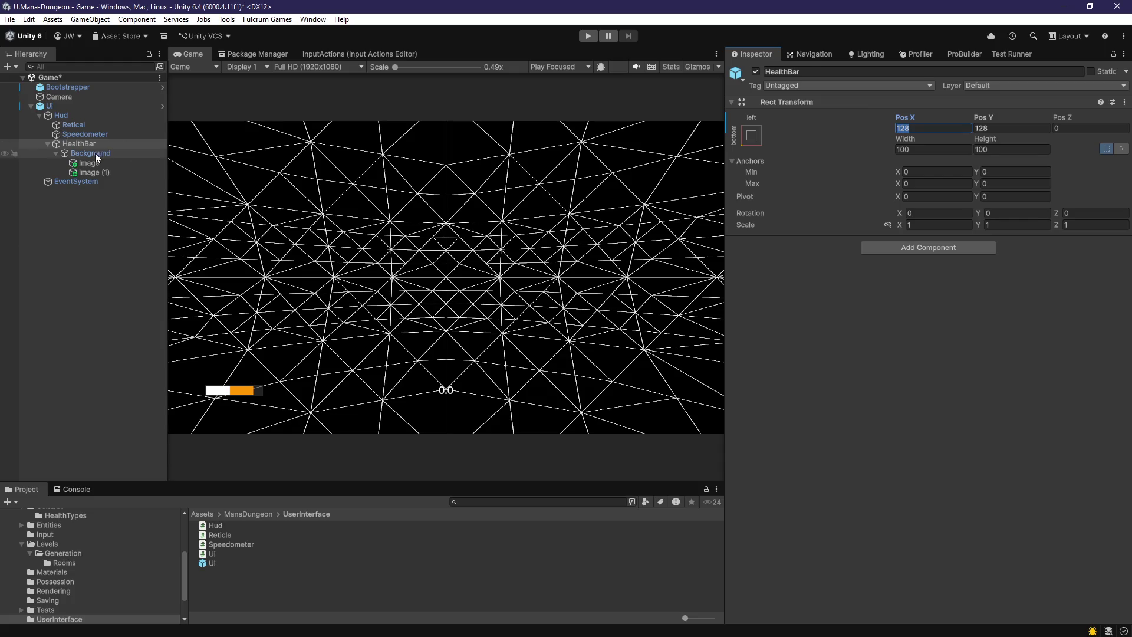
left_click(955, 150)
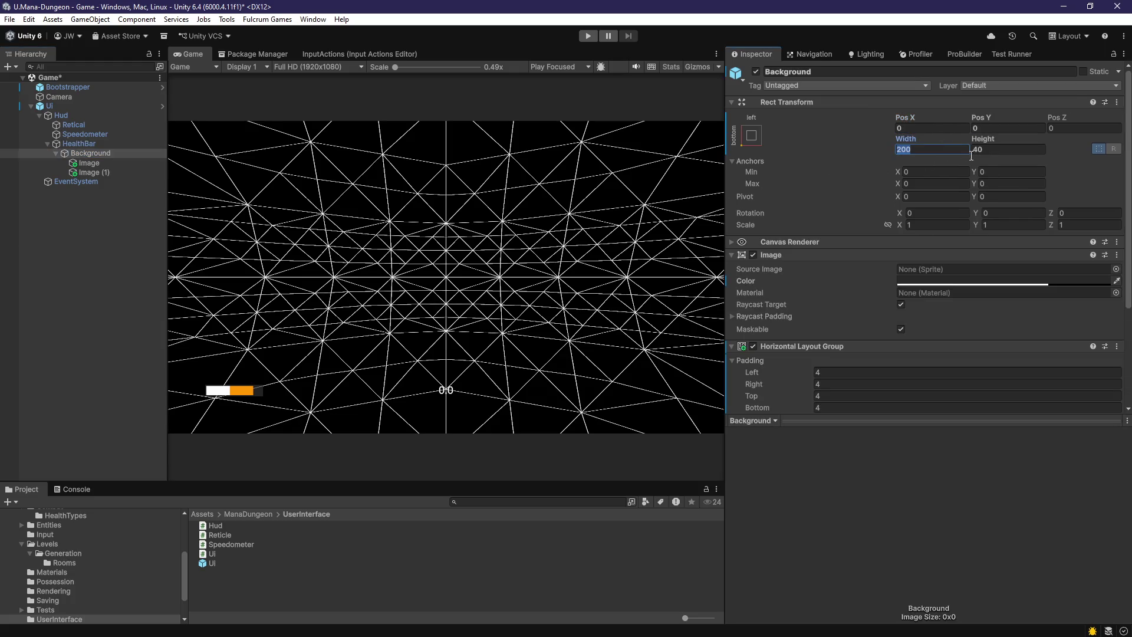
type("300")
left_click(1006, 150)
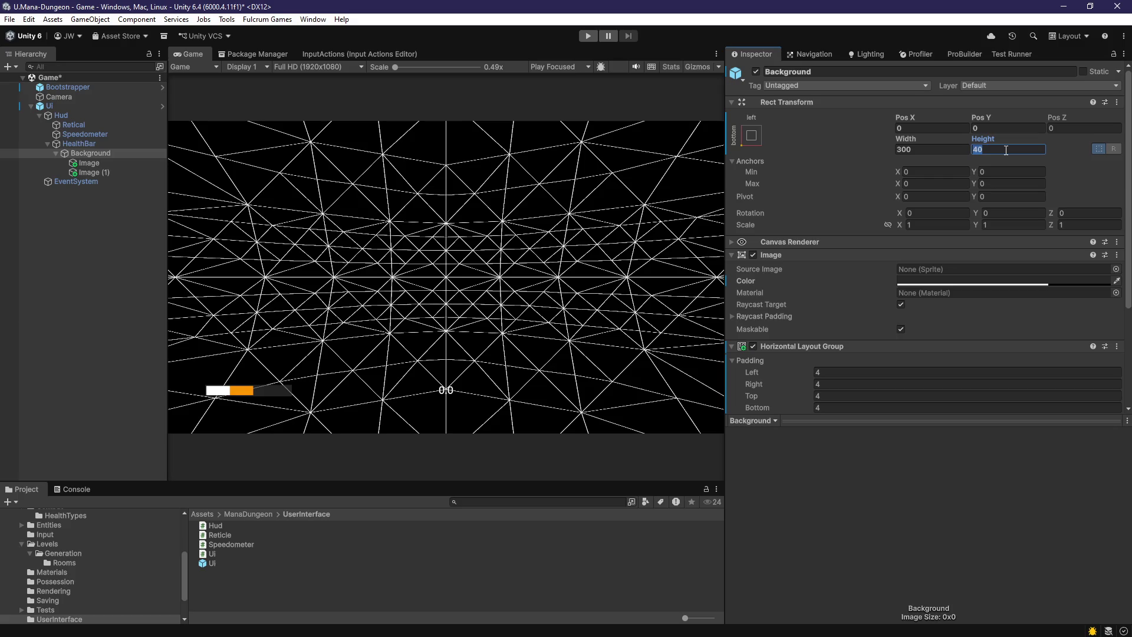
type("48")
left_click(102, 162)
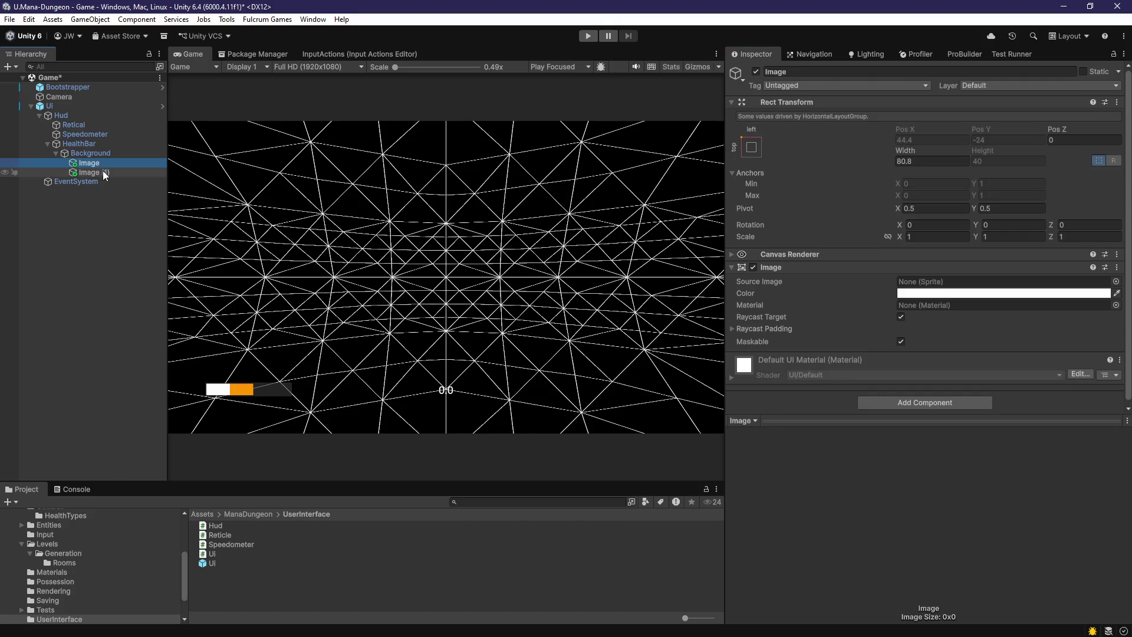
- Duplicate the orange segment as Image (2) and colour it green
left_click(103, 171)
left_click(107, 166)
left_click(110, 173)
key("ctrl+d")
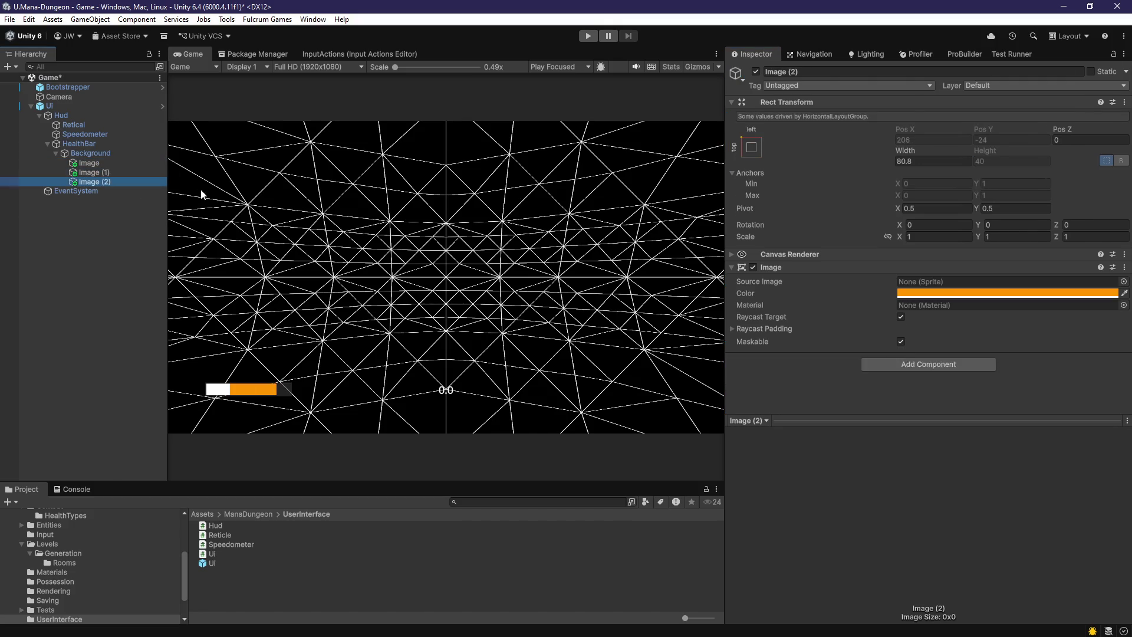
left_click(967, 293)
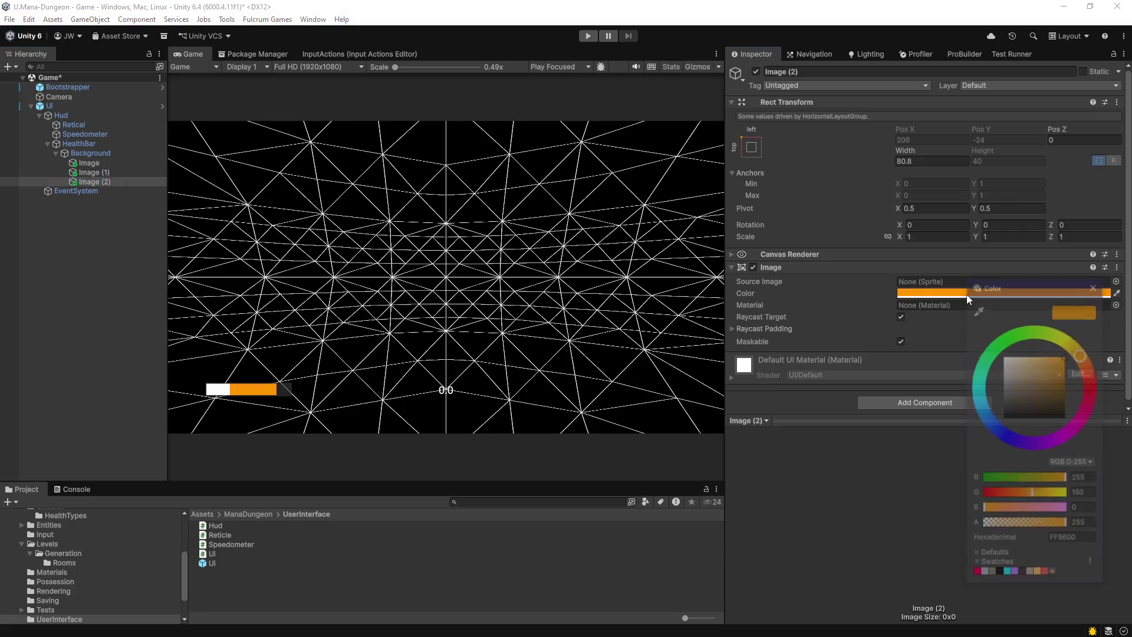
left_click(1022, 331)
left_click(122, 299)
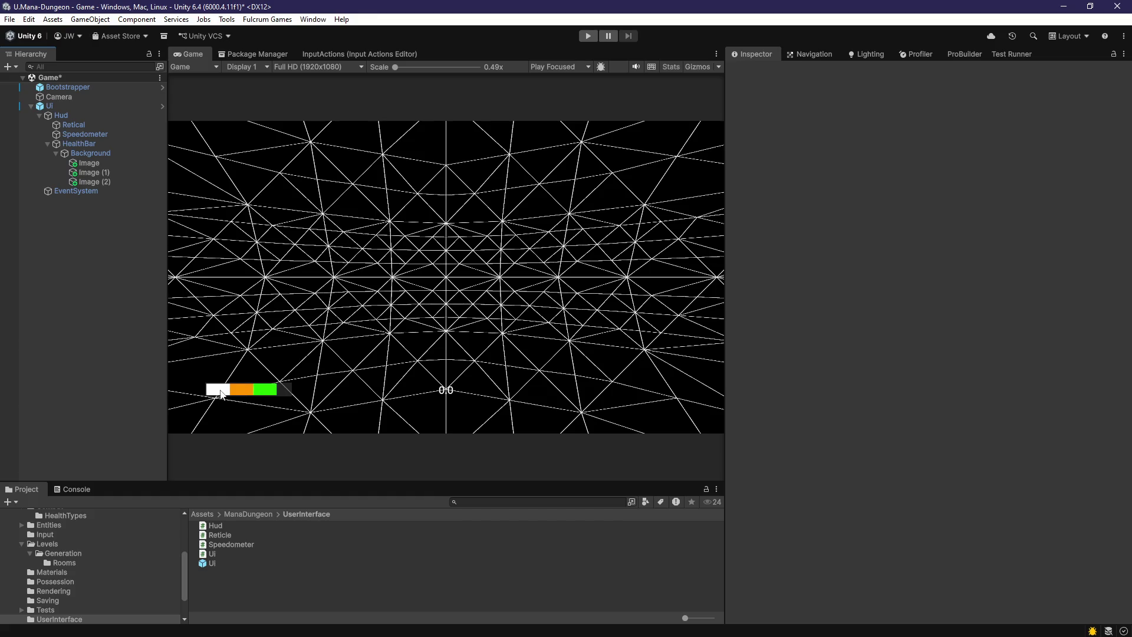
- Adjust the white segment's width to about 88.4
left_click(102, 183)
left_click(101, 164)
left_click(97, 179)
left_click(100, 164)
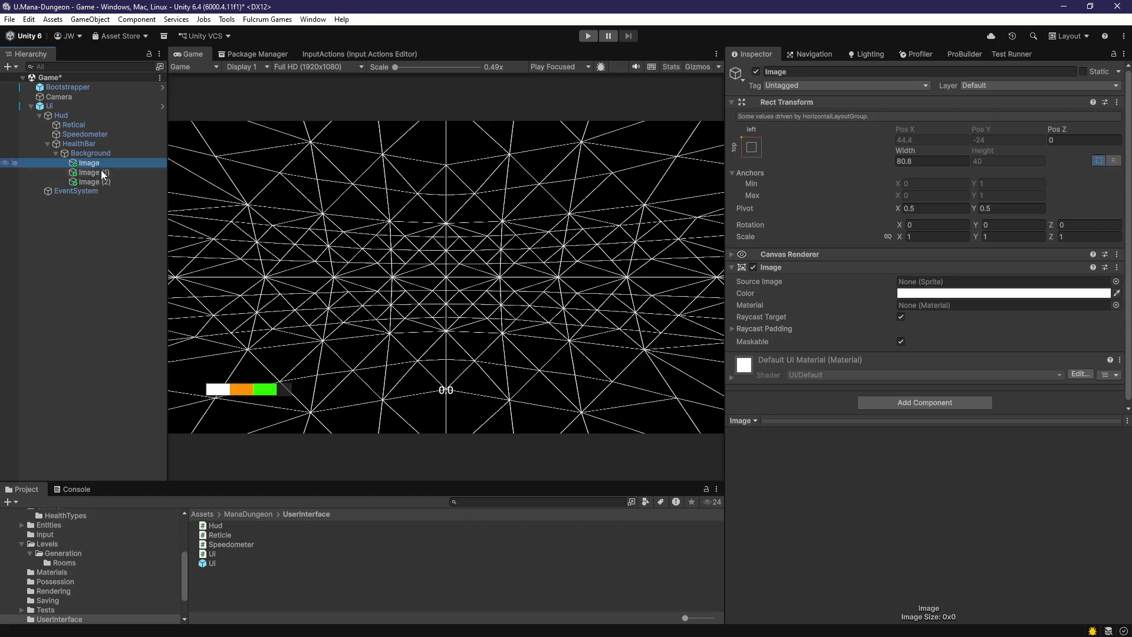
left_click(100, 173)
left_click(101, 182)
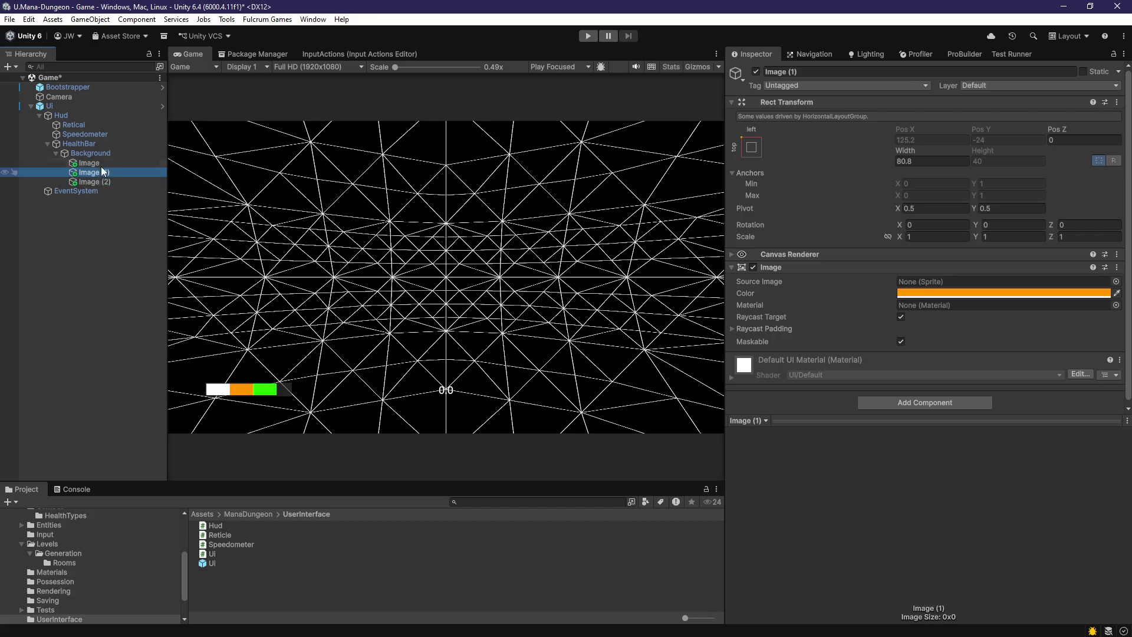
left_click(101, 165)
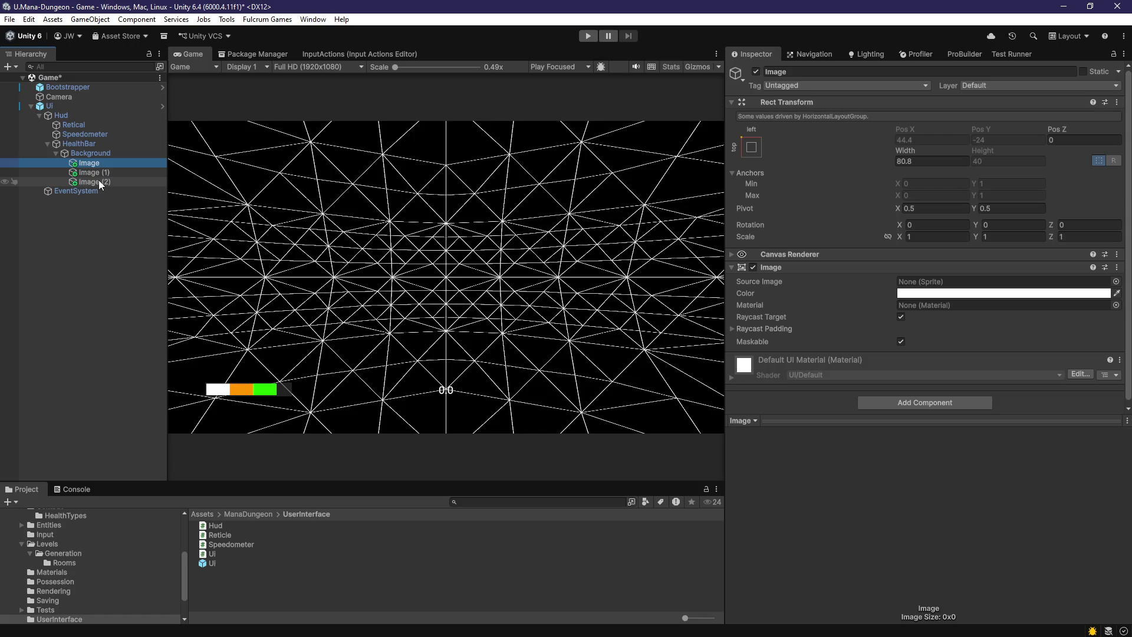
left_click(931, 160)
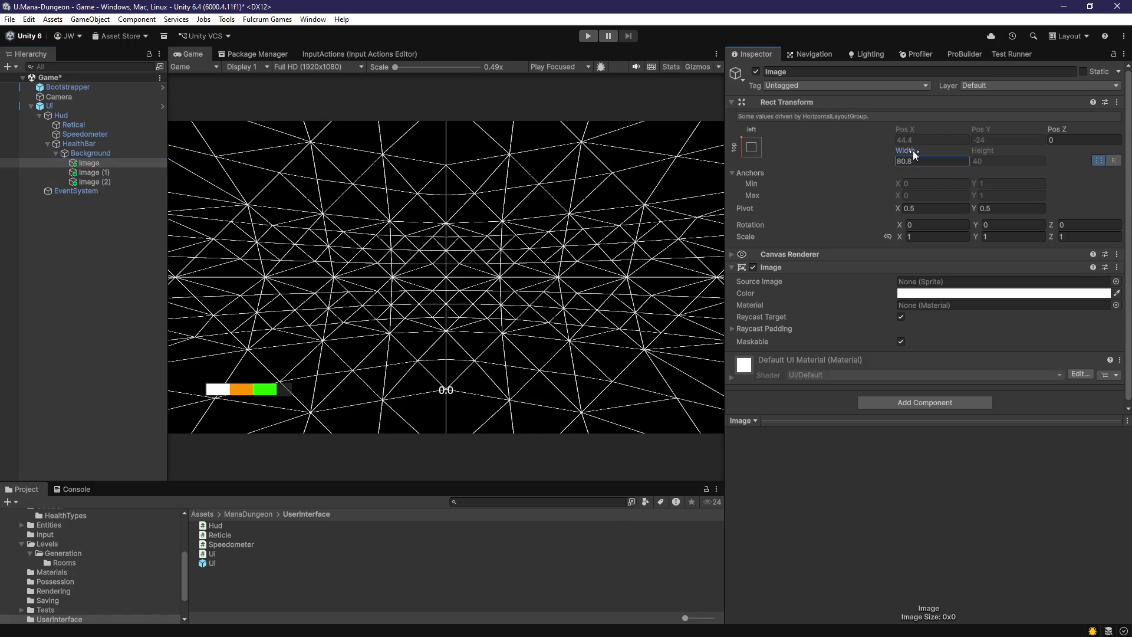
mouse_move(905, 152)
left_mouse_down()
mouse_move(848, 160)
mouse_move(964, 158)
mouse_move(941, 158)
mouse_move(939, 171)
mouse_move(859, 157)
mouse_move(929, 154)
mouse_move(914, 156)
left_mouse_up()
left_click(917, 162)
- Sketch 'SETWIDTH = Cur / ΣMax' in Paint below GETTOTALLEN(), then minimize Paint
left_click(916, 163)
key("alt+Tab")
scroll(734, 416, "down", 3)
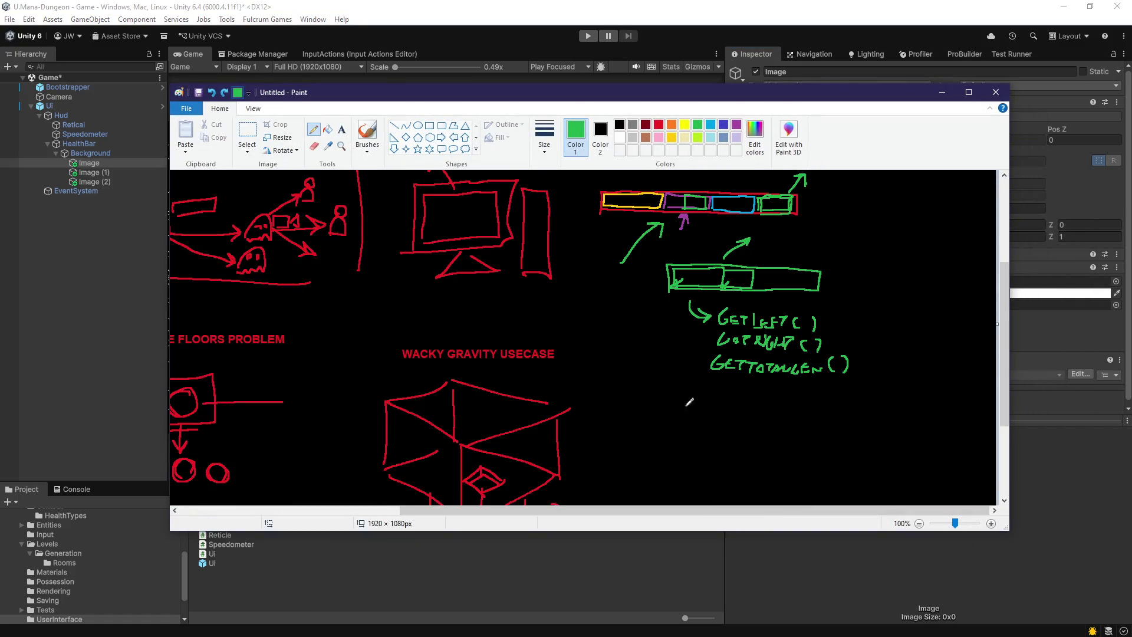
mouse_move(698, 394)
left_mouse_down()
mouse_move(688, 406)
mouse_move(797, 402)
left_mouse_up()
left_click_drag(789, 407, 798, 406)
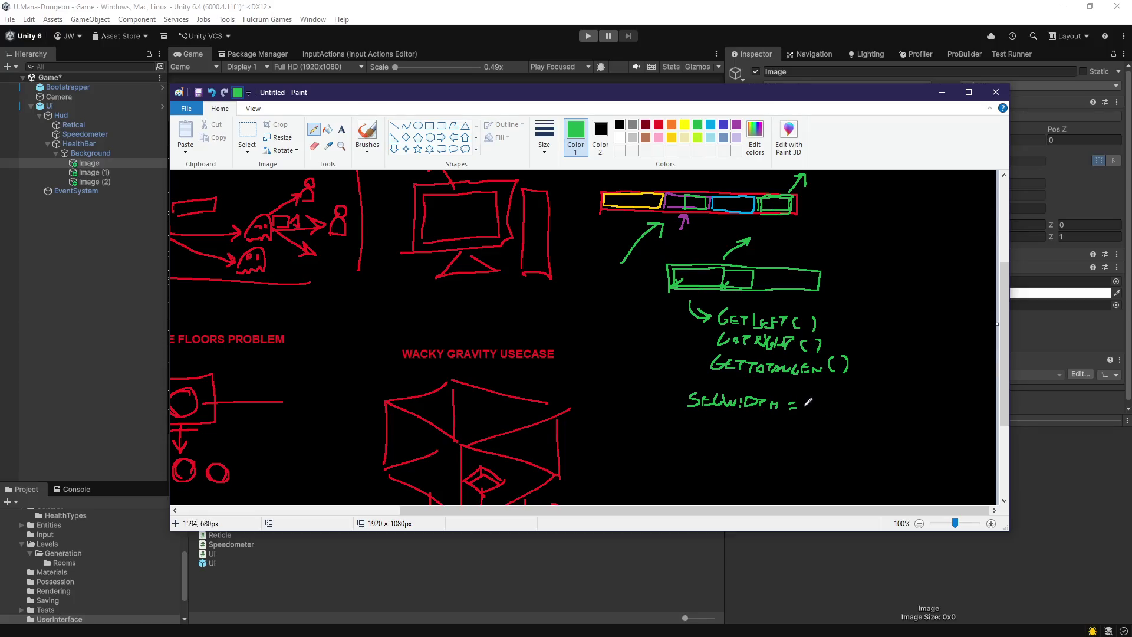
mouse_move(821, 400)
left_mouse_down()
mouse_move(812, 406)
mouse_move(842, 406)
mouse_move(808, 434)
mouse_move(854, 436)
left_mouse_up()
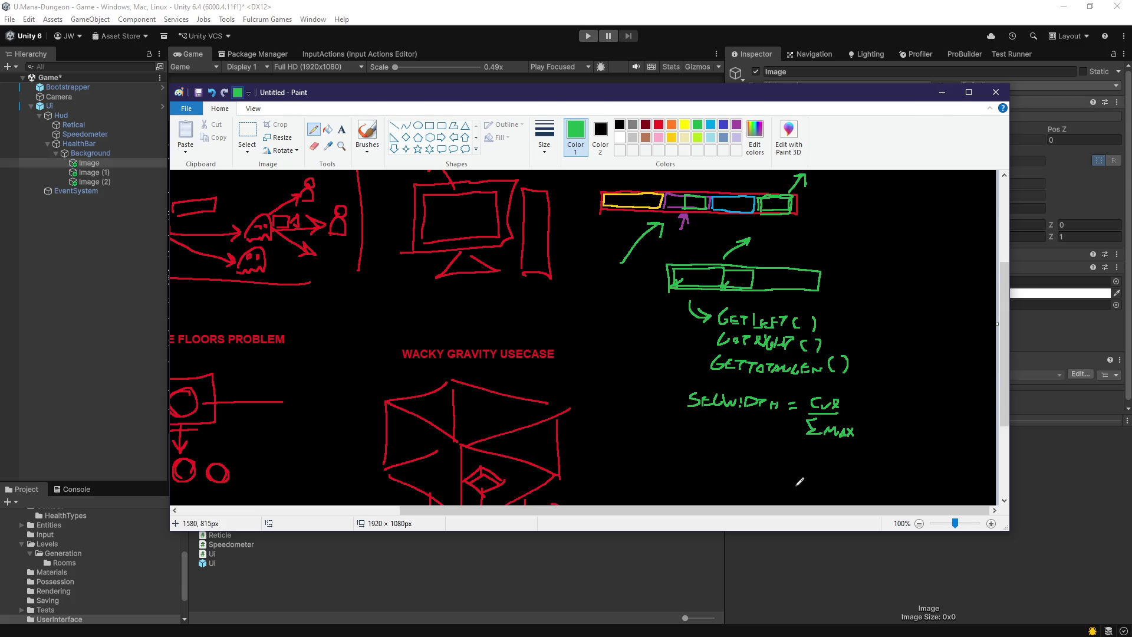
mouse_move(791, 448)
left_mouse_down()
mouse_move(806, 431)
mouse_move(804, 441)
left_mouse_up()
left_click(942, 92)
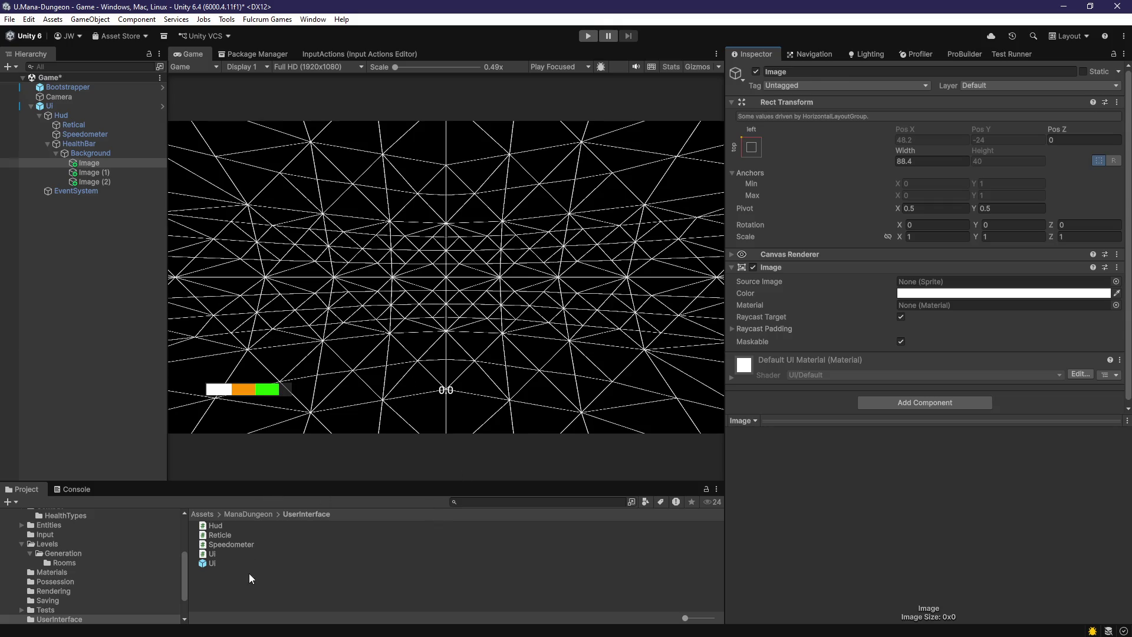
- Create a HealthBar MonoBehaviour script in the UserInterface folder and open it briefly
right_click(226, 584)
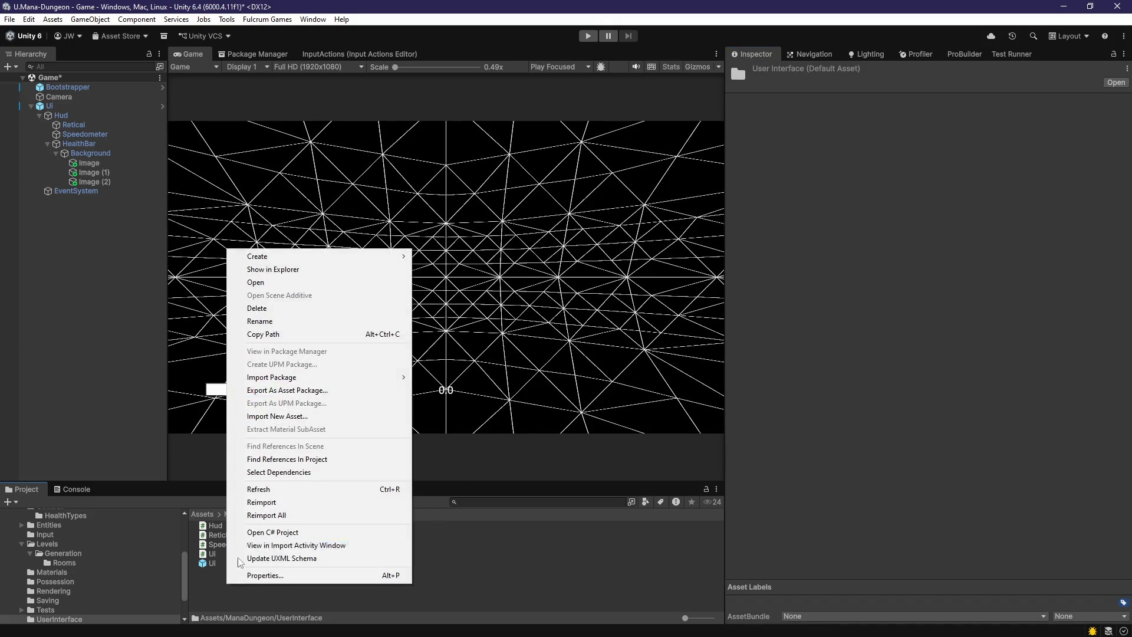
left_click(86, 151)
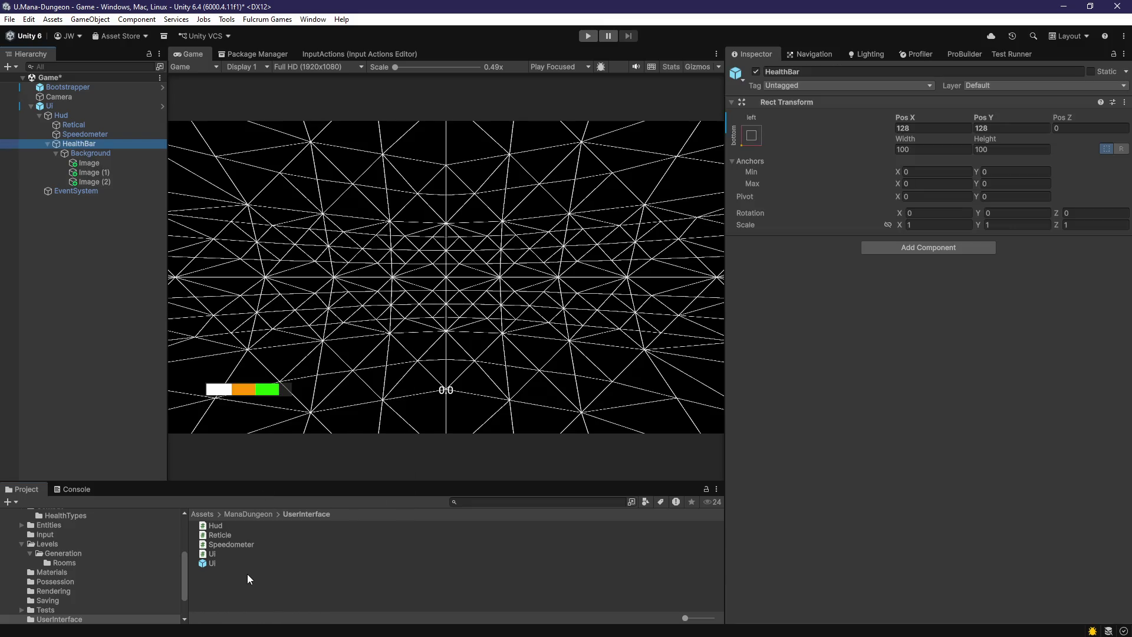
right_click(247, 574)
mouse_move(305, 257)
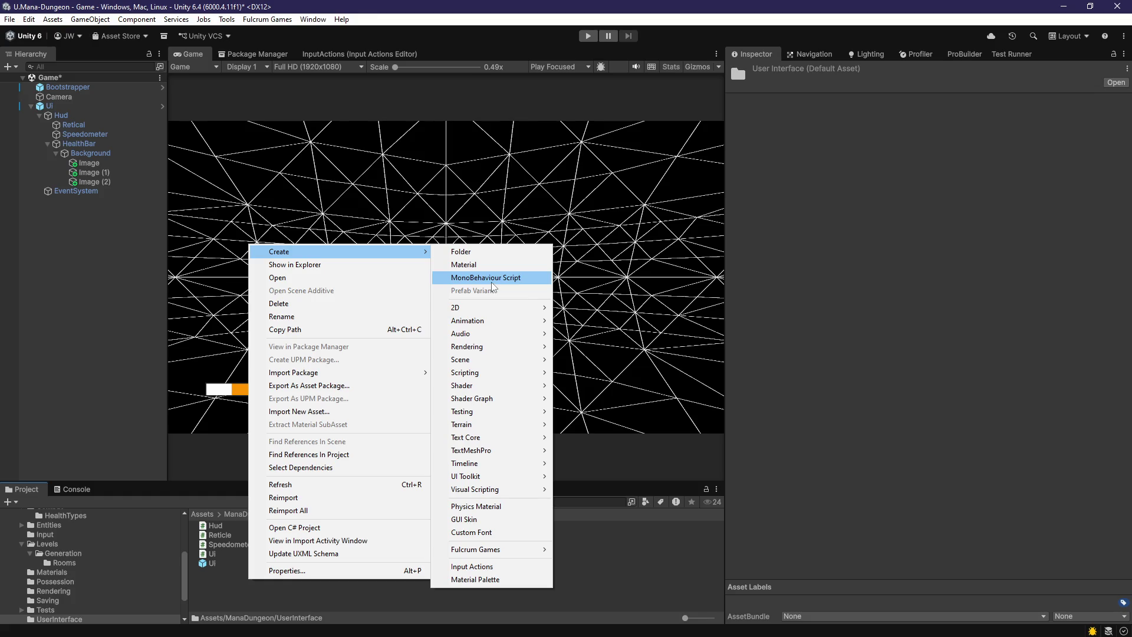
left_click(490, 278)
type("HealthBar")
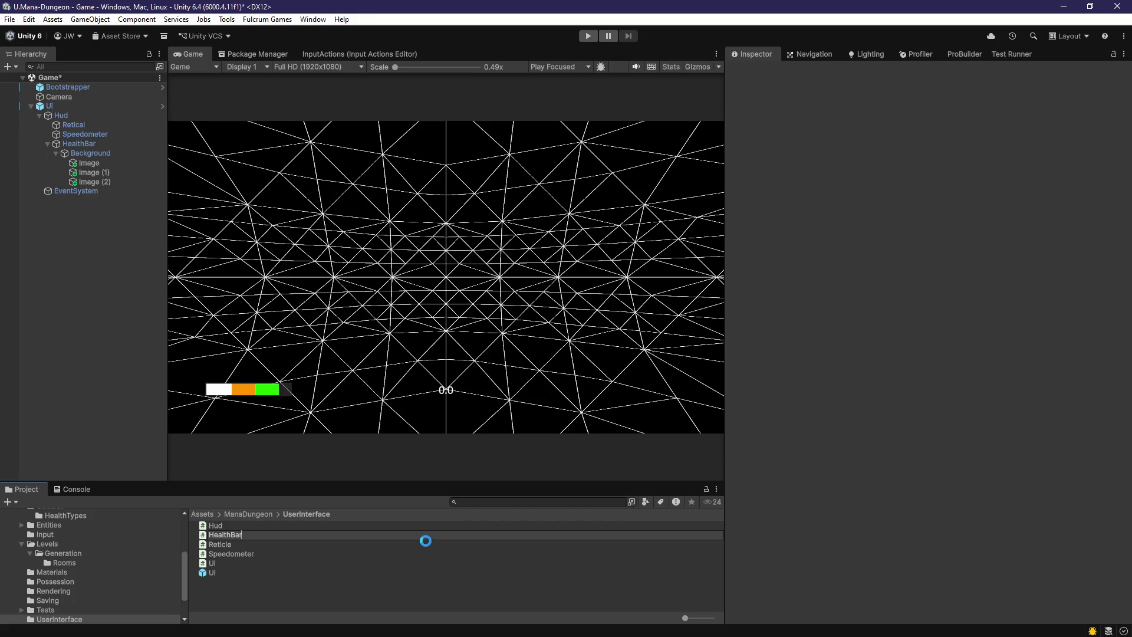
key("Return")
double_click(310, 526)
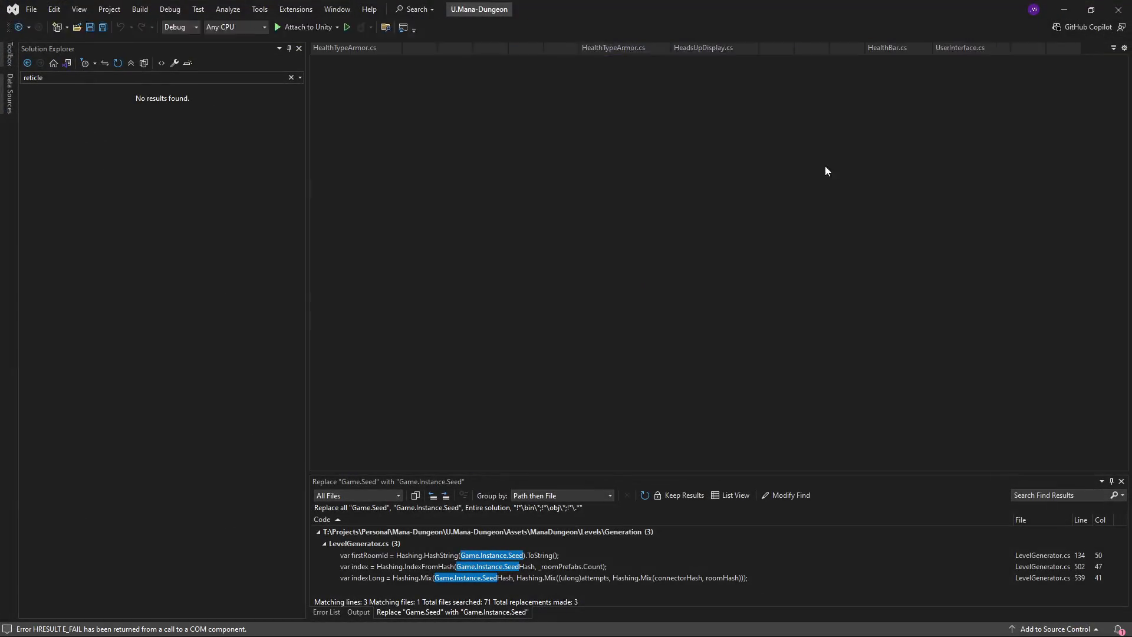
left_click(1062, 11)
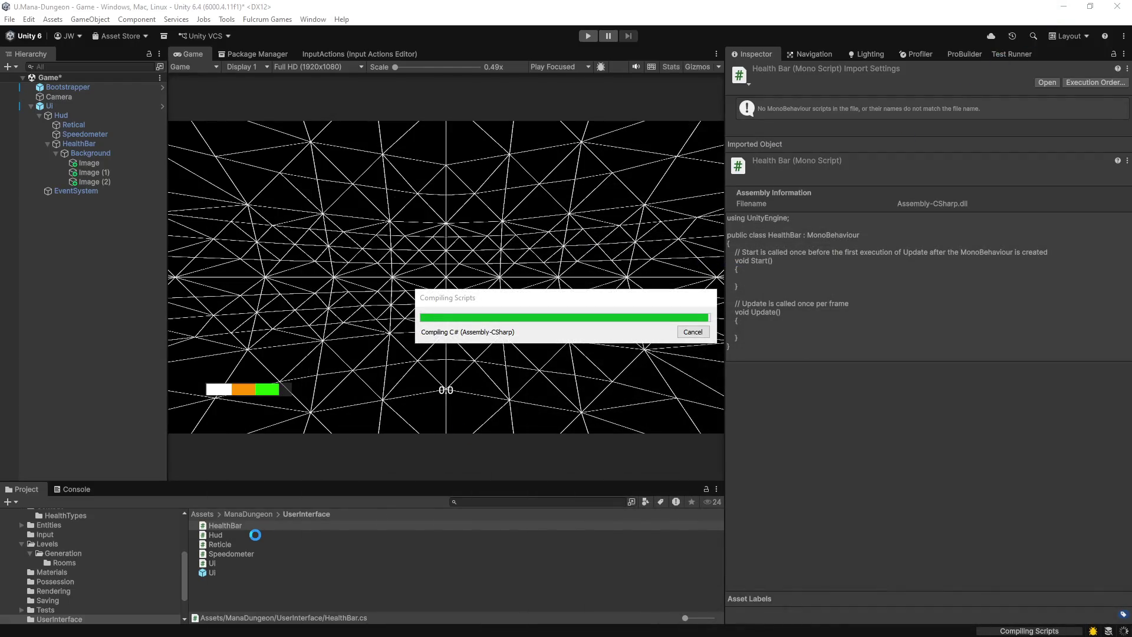
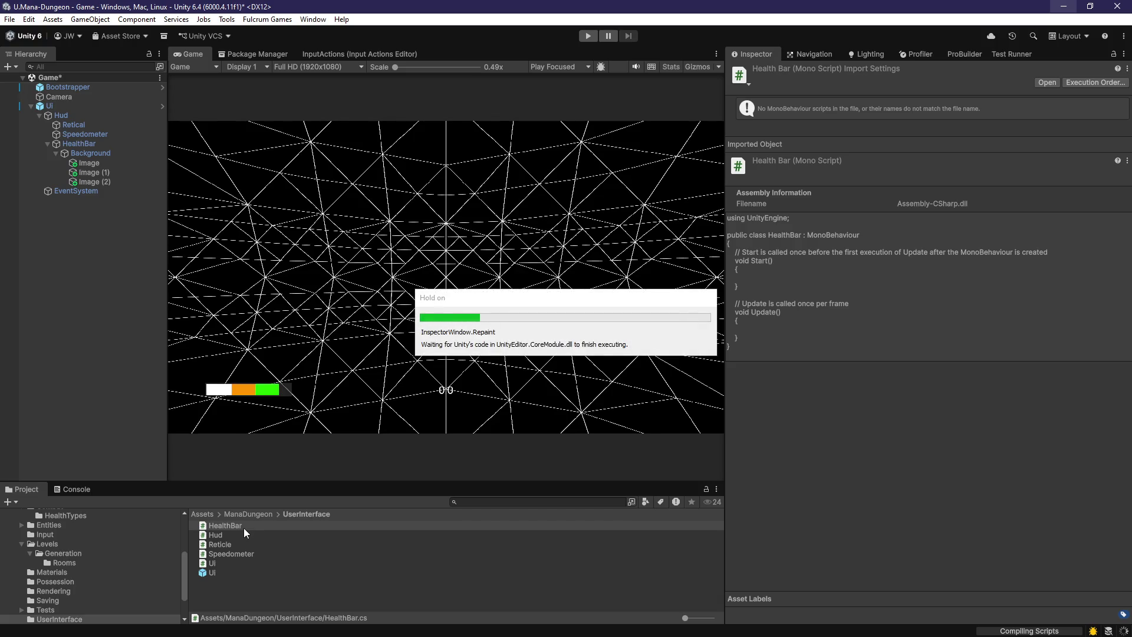
- Open the HealthBar script from Unity's UserInterface folder in Visual Studio
left_click(246, 528)
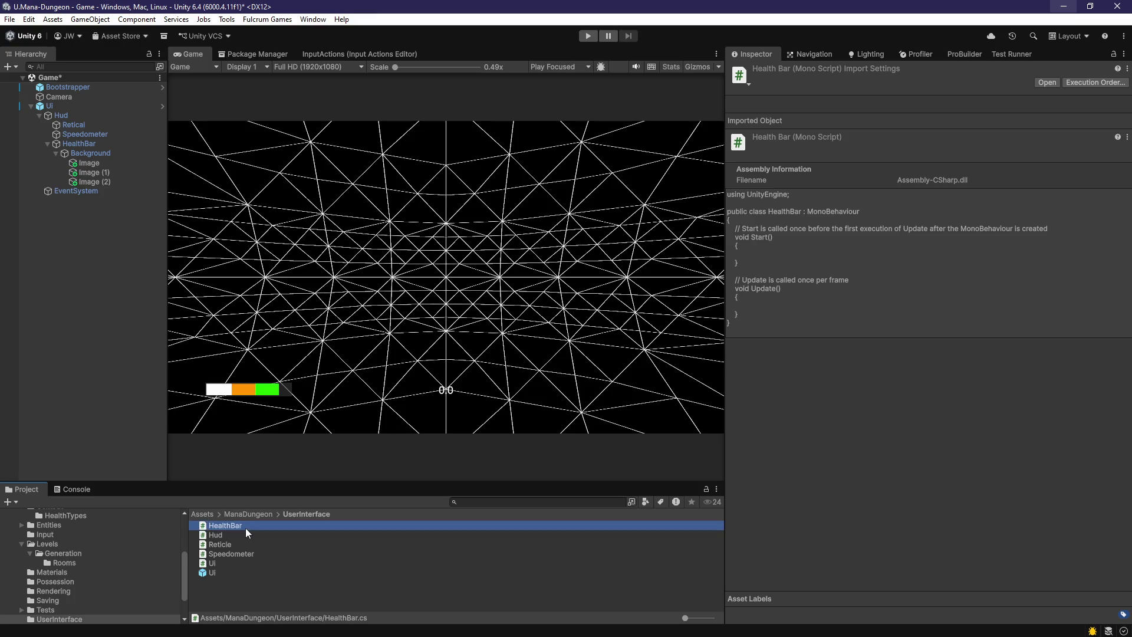
double_click(245, 528)
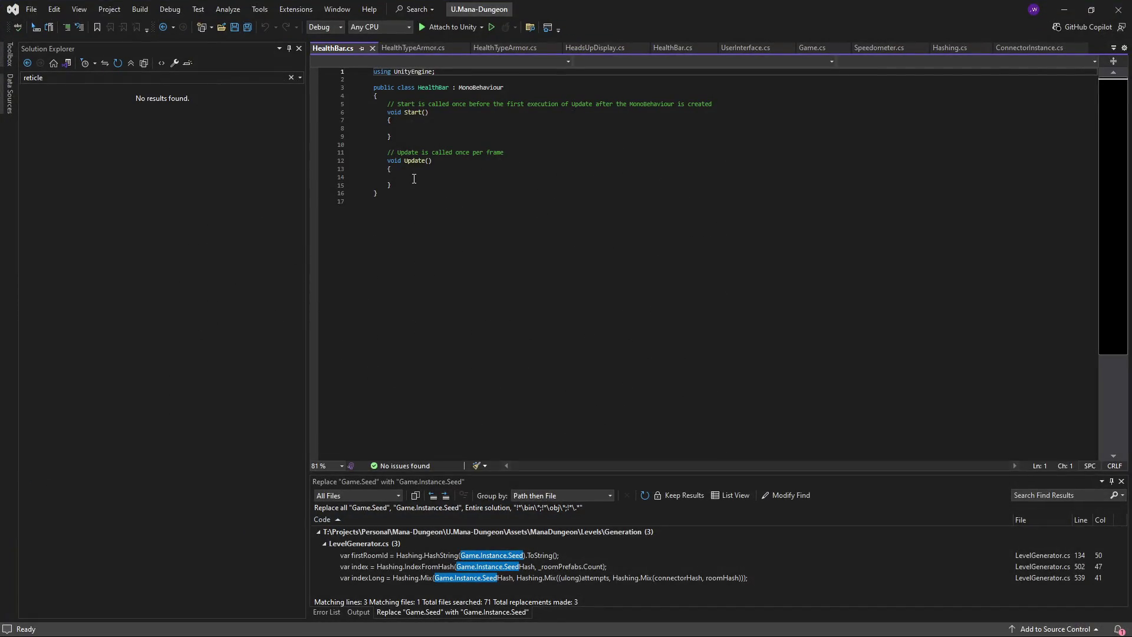
- Wrap the HealthBar class in namespace FulcrumGames.ManaDungeon and delete the Start and Update methods
left_click(373, 87)
key("Return")
key("Up")
type("name")
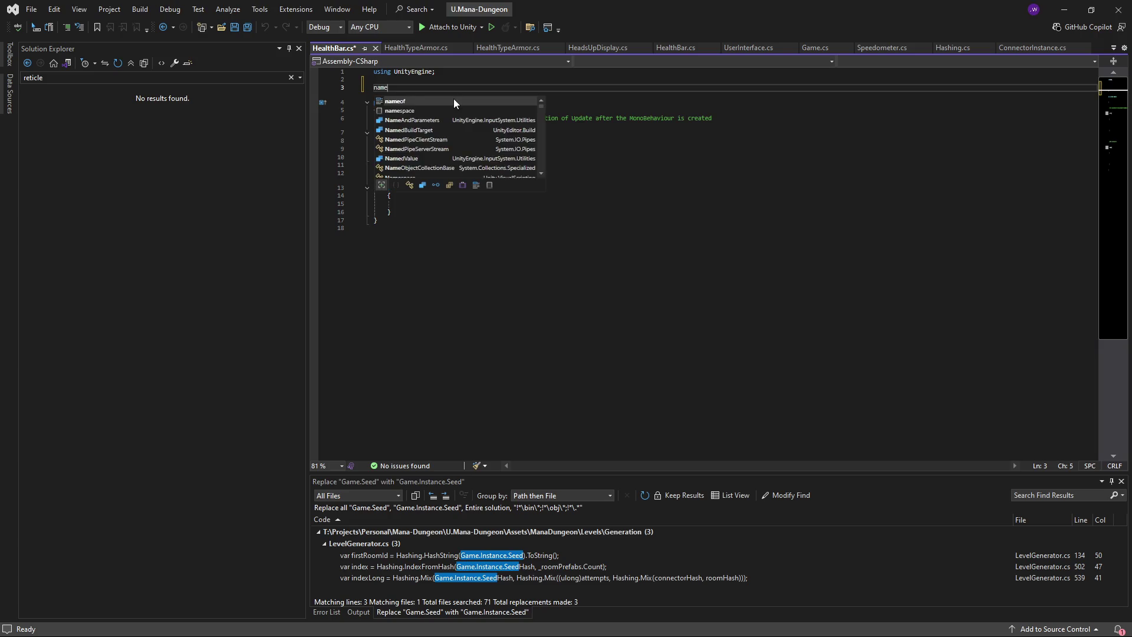
type("space FulcrumGames.ManaD")
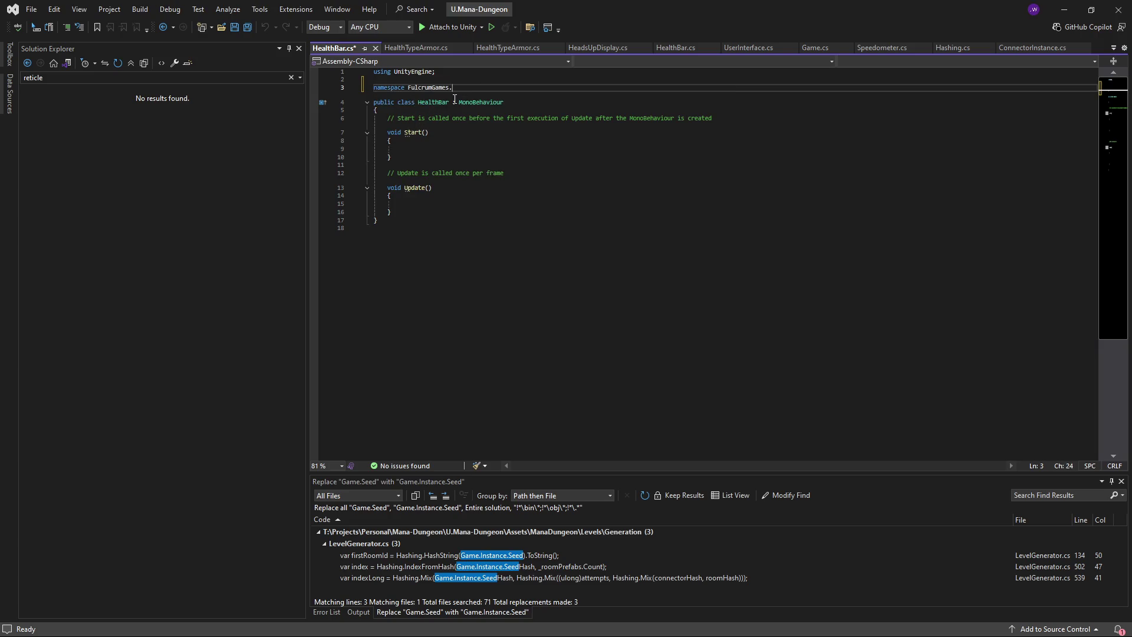
key("Return")
type("{")
key("Return")
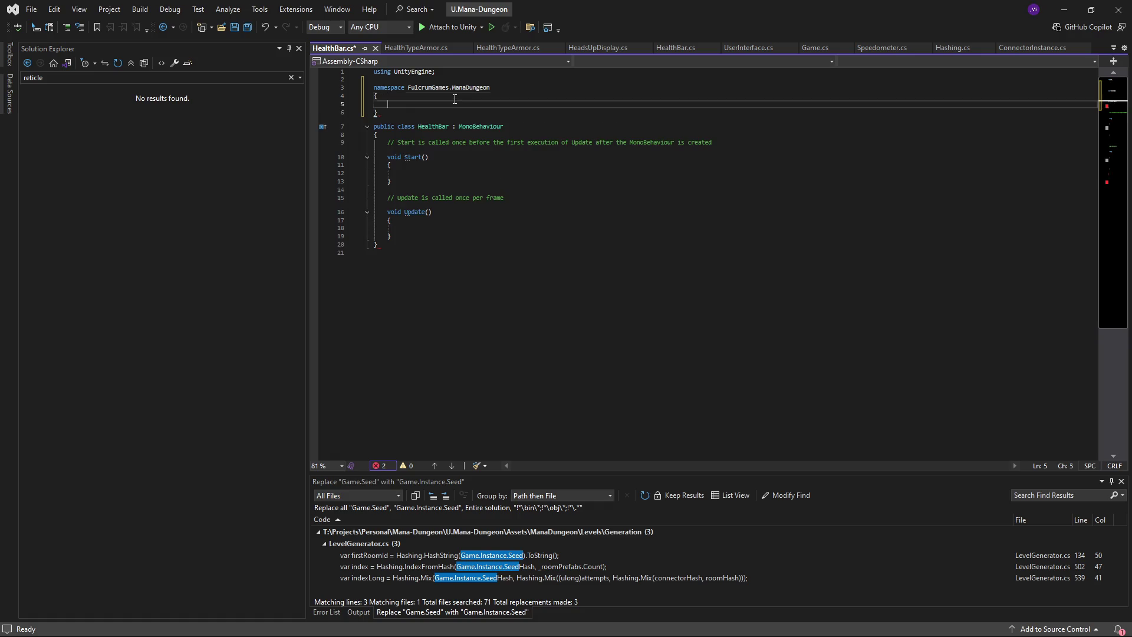
type("public class HealthBar : MonoBehaviour     {         // Start is called once before the first execution of Update after the MonoBehaviour is created         void Start()         {          }          // Update is called once per frame         void Update()         {          }     }")
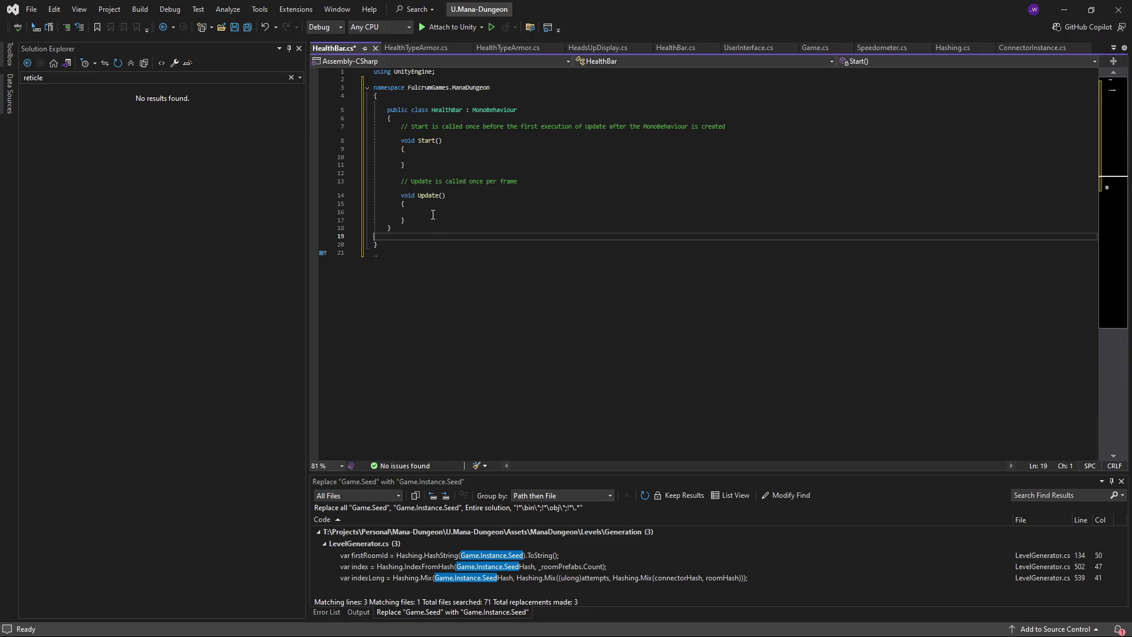
left_click(473, 126)
key("ctrl+shift+l")
key("ctrl+shift+l")
key("ctrl+shift+l")
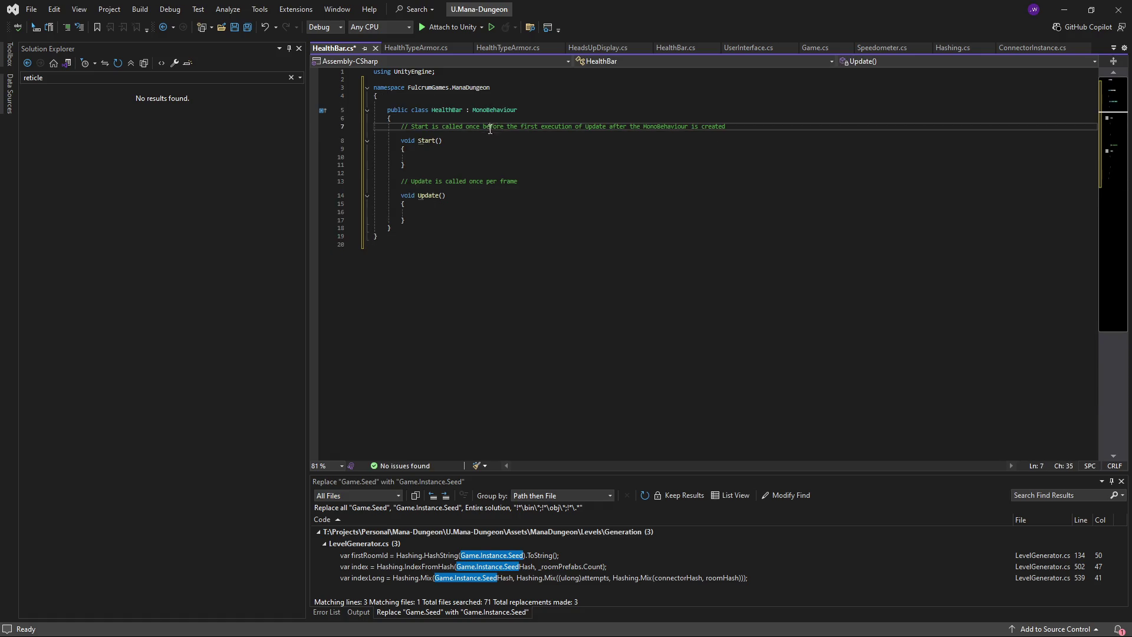
key("ctrl+shift+l")
key("ctrl+shift+l")
key("ctrl+shift+l")
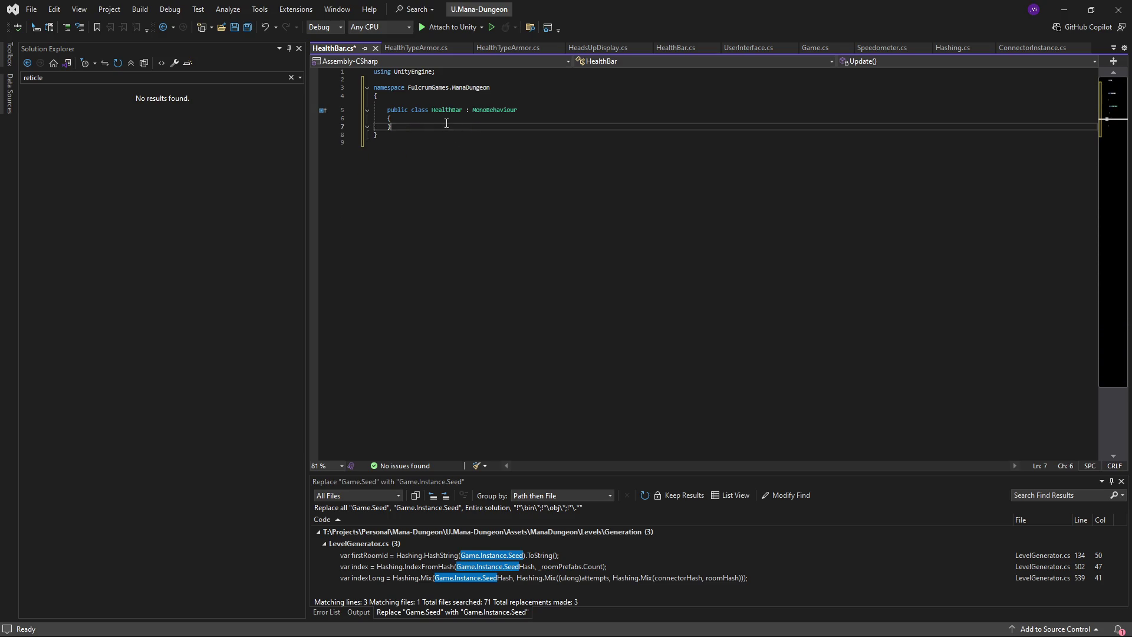
- Declare a [SerializeField] private RectTransform _layoutTransform field and save HealthBar.cs
type("[SerialzeField]")
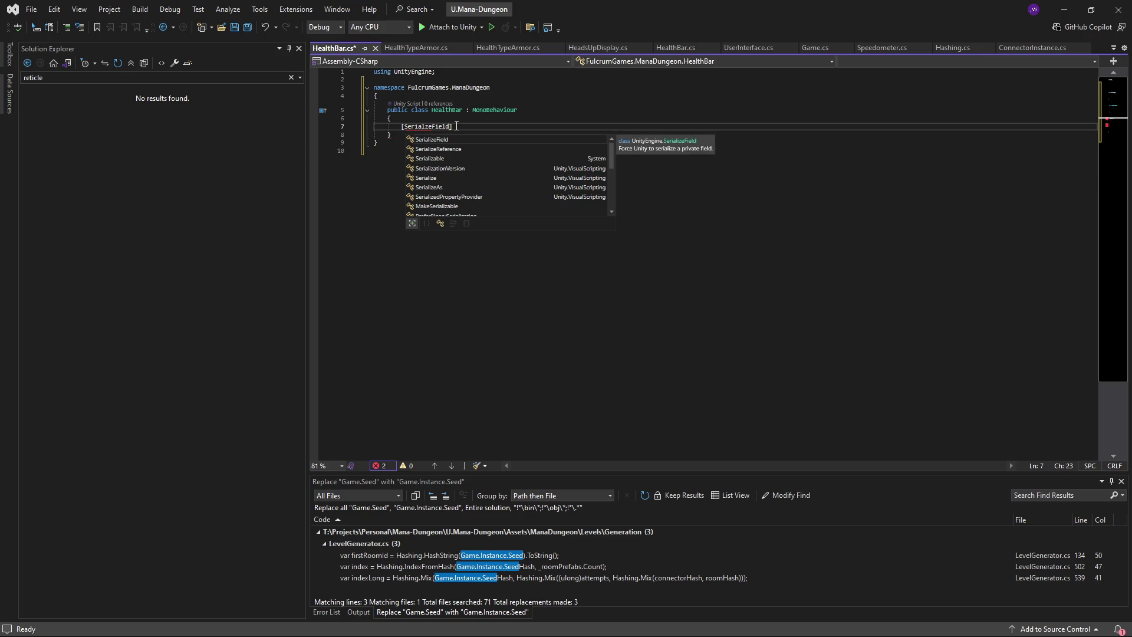
key("Tab")
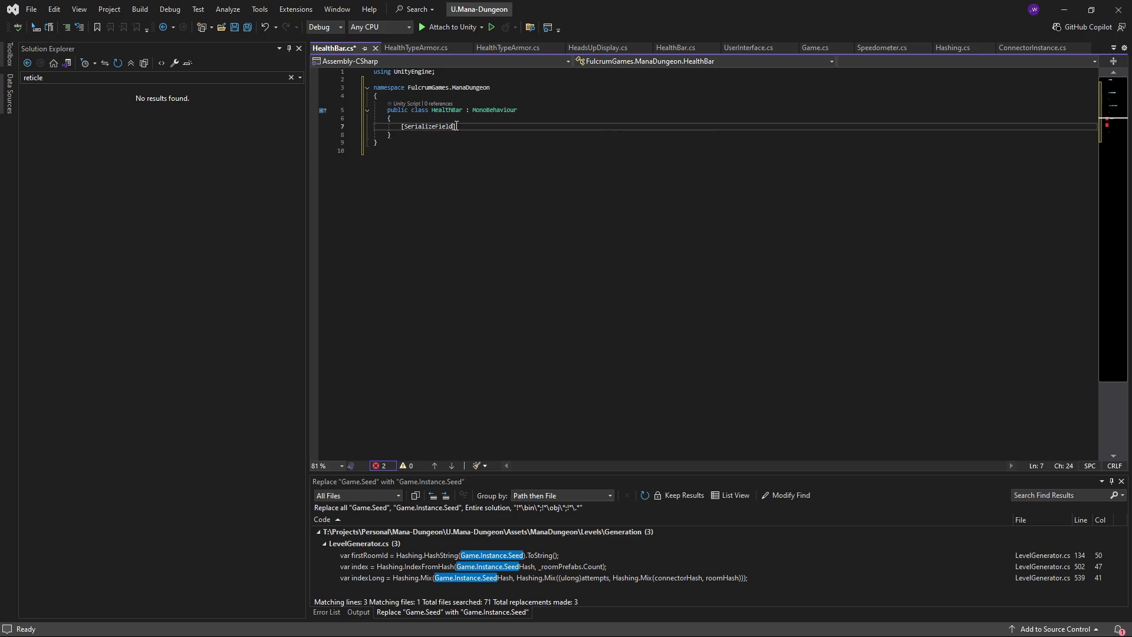
key("Return")
type("private ")
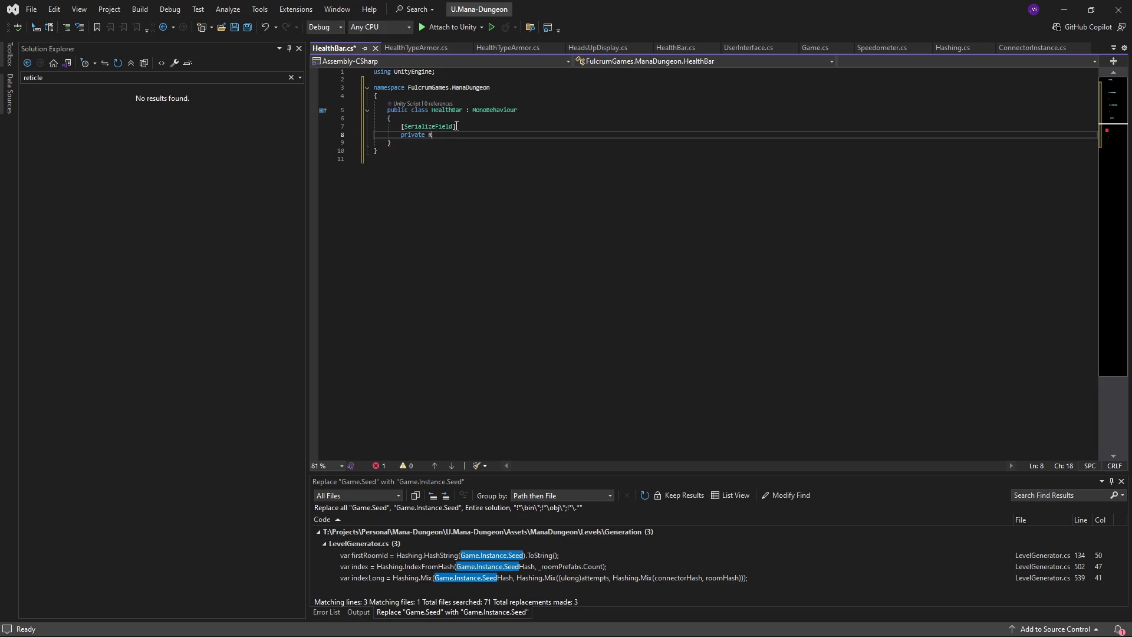
type("RectTransform")
key("Escape")
type("_barParent")
key("ctrl+BackSpace")
type("_backgro")
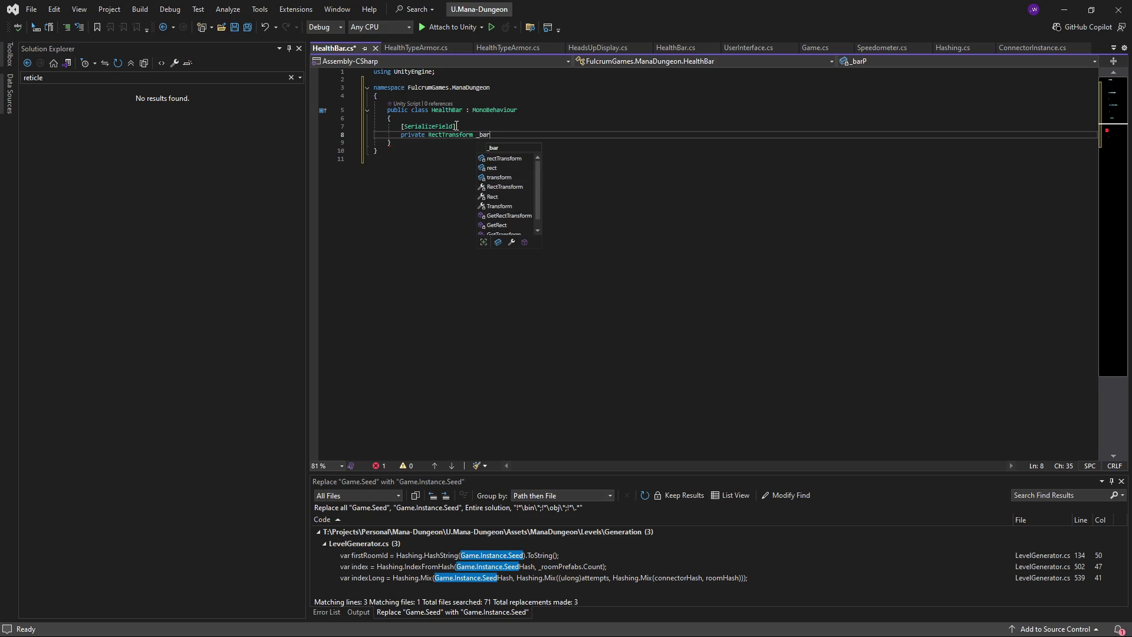
key("ctrl+BackSpace")
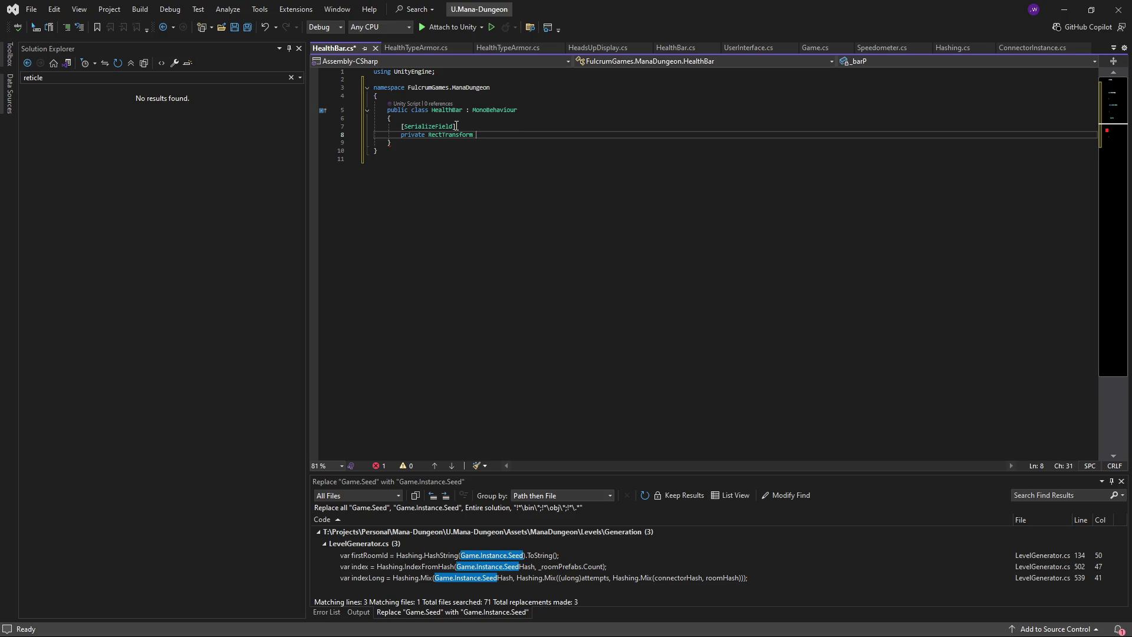
type("_layoutTransform;")
key("Return")
key("Return")
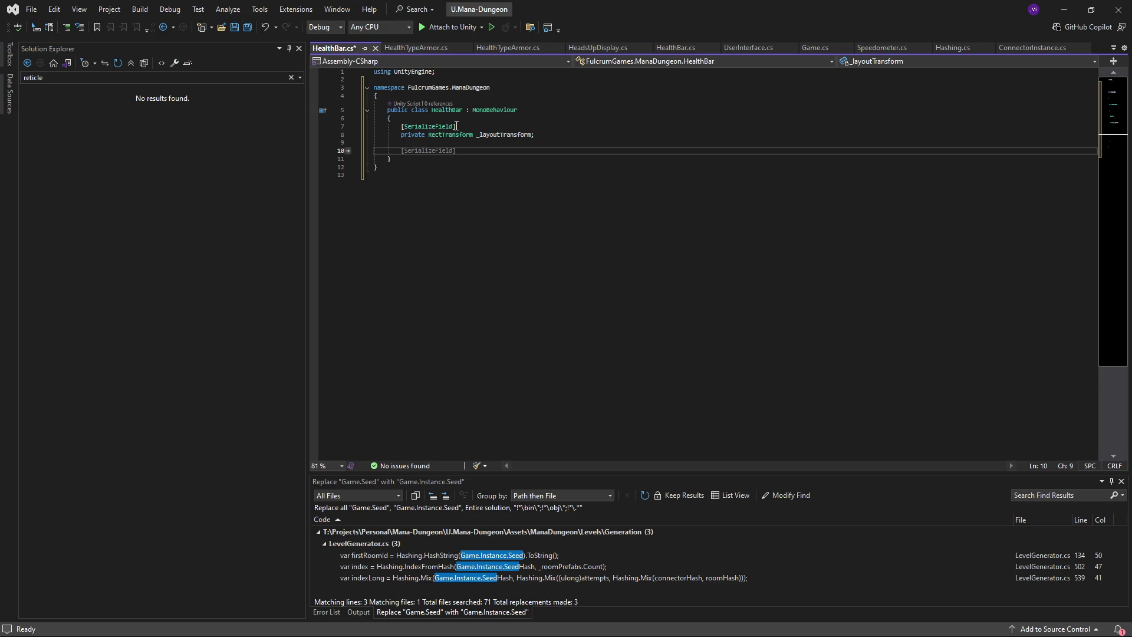
key("ctrl+s")
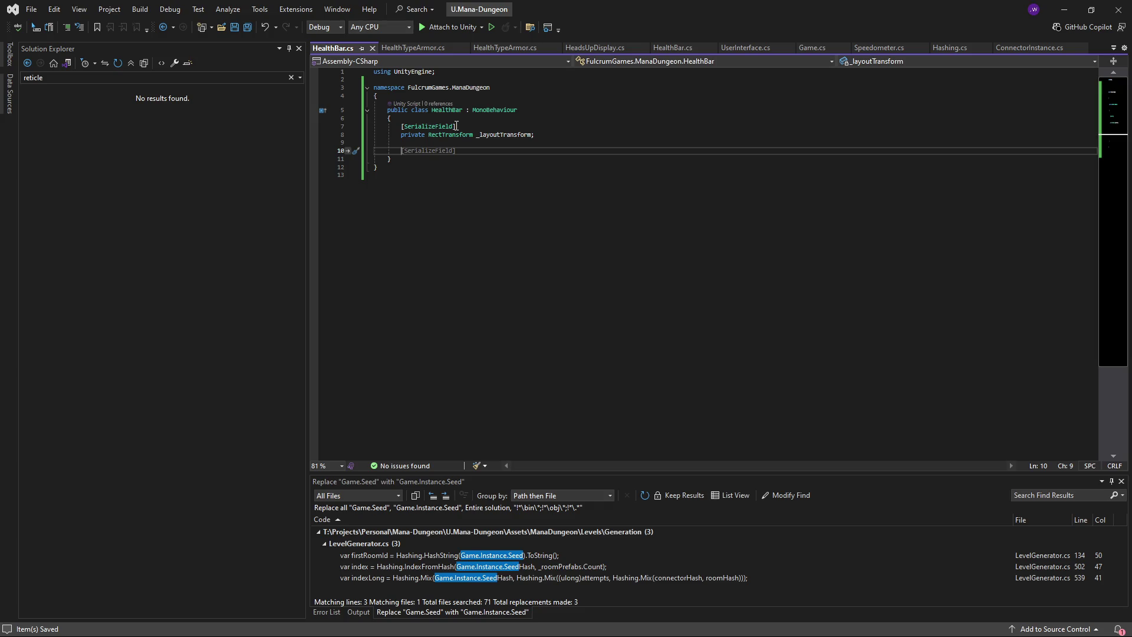
- Add an empty private void LateUpdate() method to HealthBar and save
type("private ")
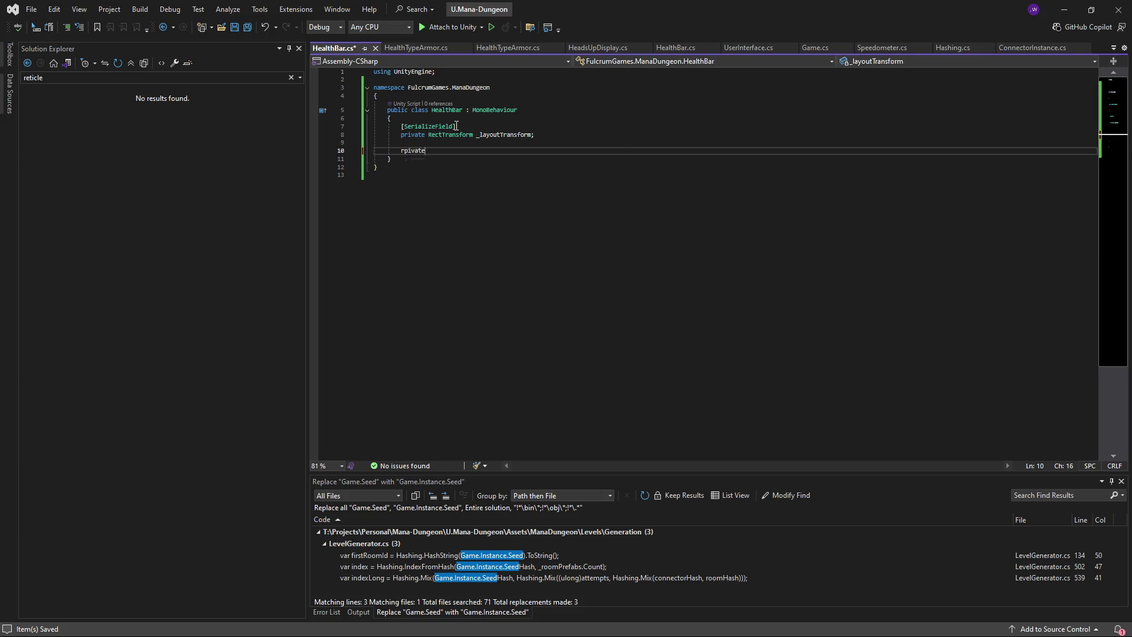
type("void LateUpate")
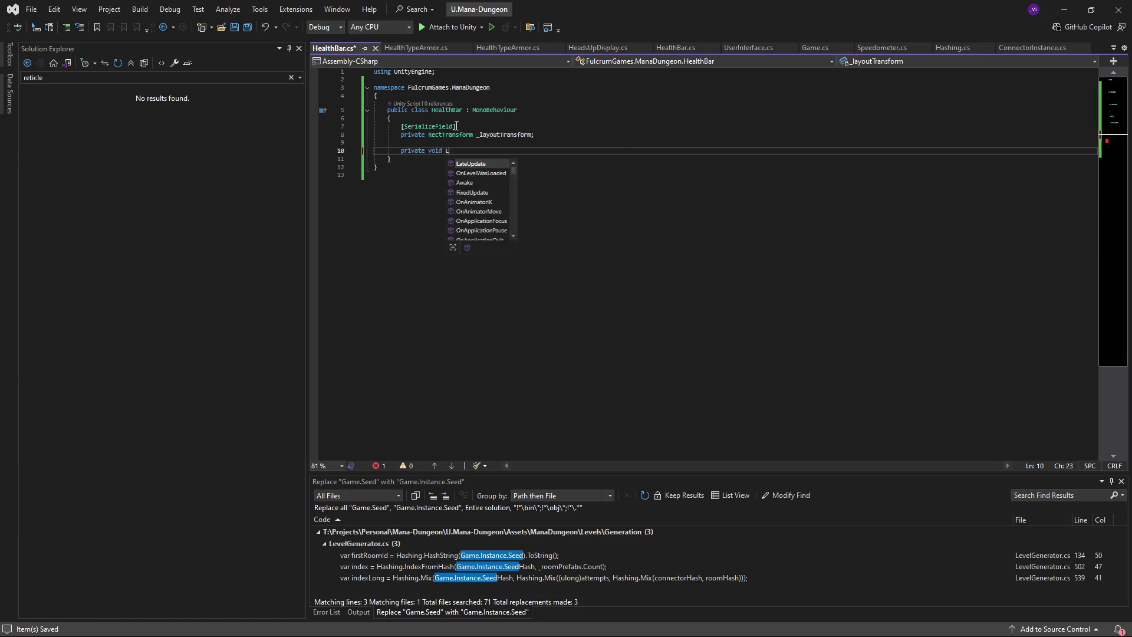
key("Tab")
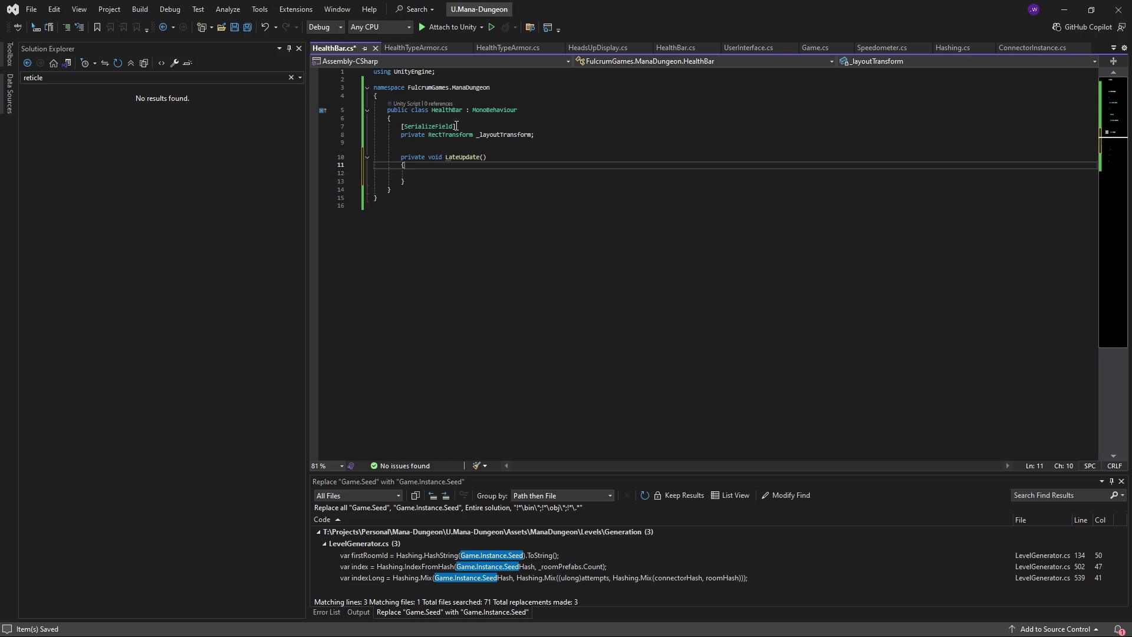
key("Down")
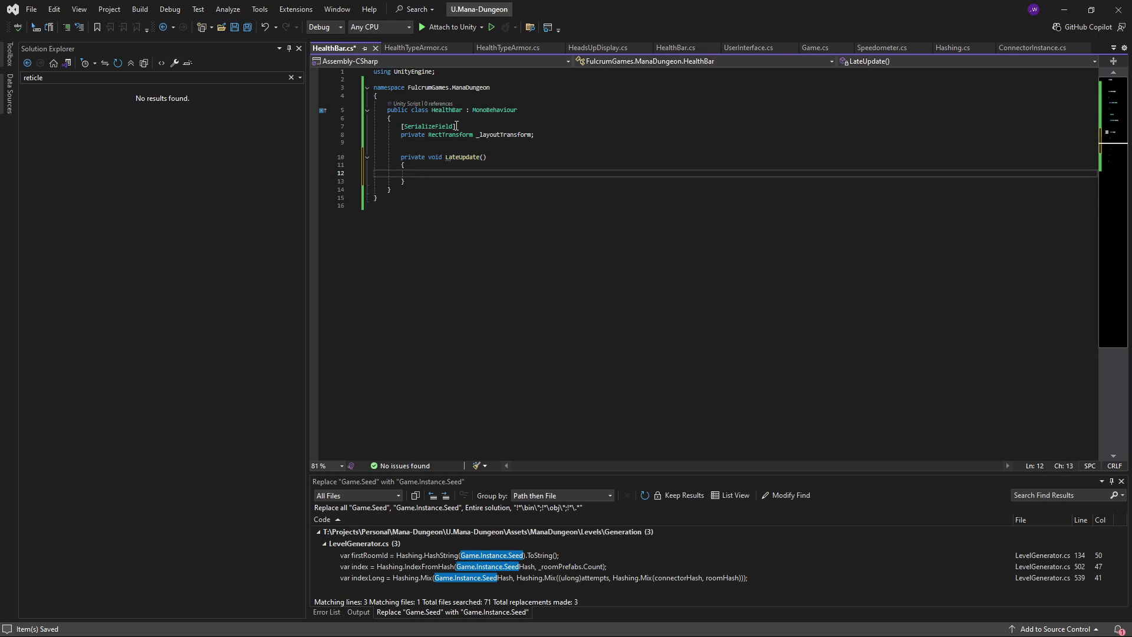
key("Up")
key("Up")
key("Up")
key("Down")
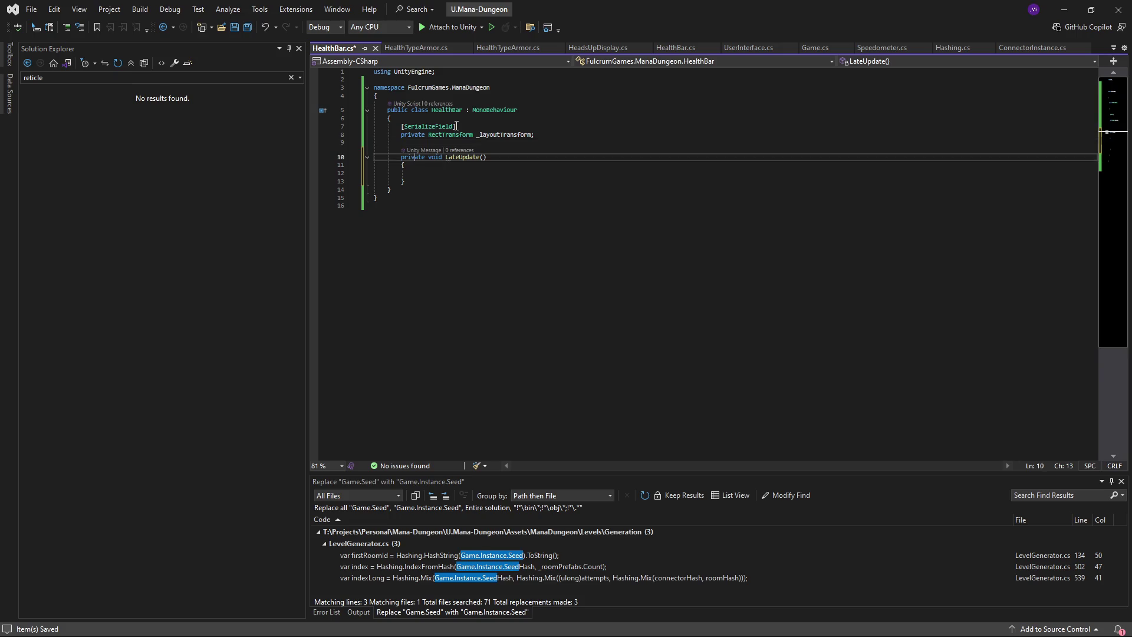
key("Down")
key("ctrl+s")
key("Up")
key("Up")
key("Up")
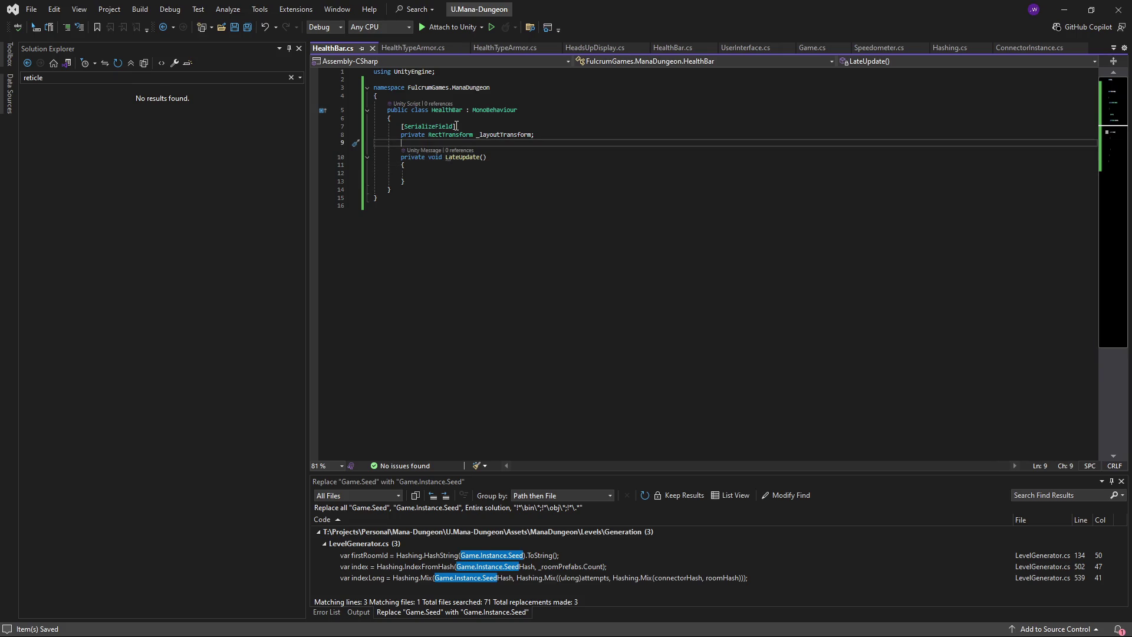
key("Down")
key("Down")
key("Down")
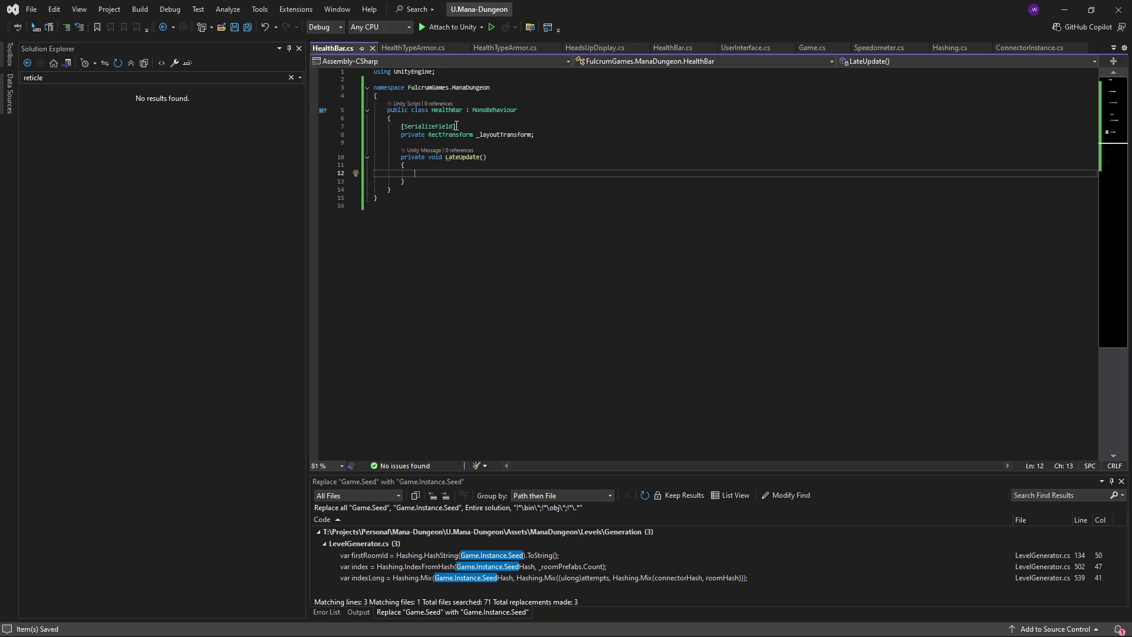
- Make LateUpdate return early when !Game.Instance || !Game.Instance.Player, then save
type("if ")
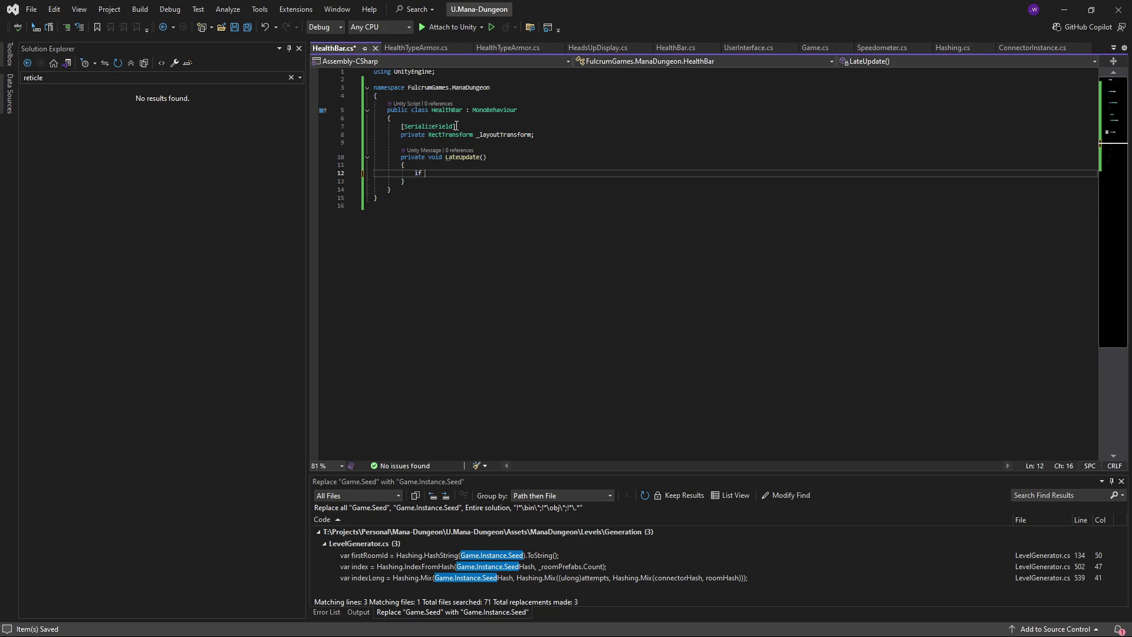
type("(!Game.")
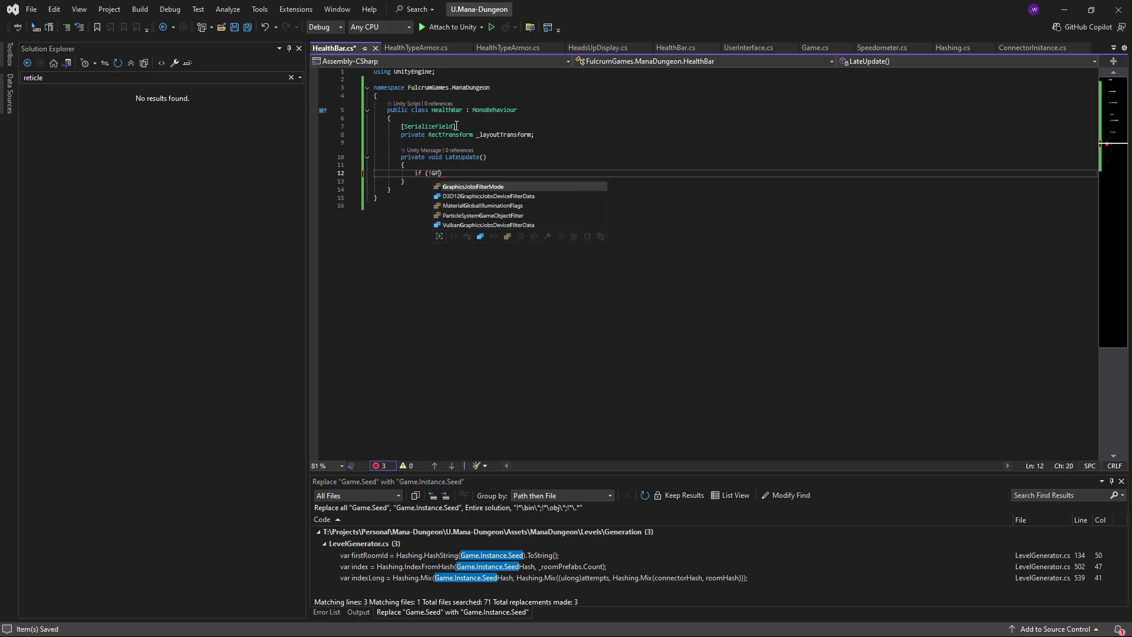
type("Instance")
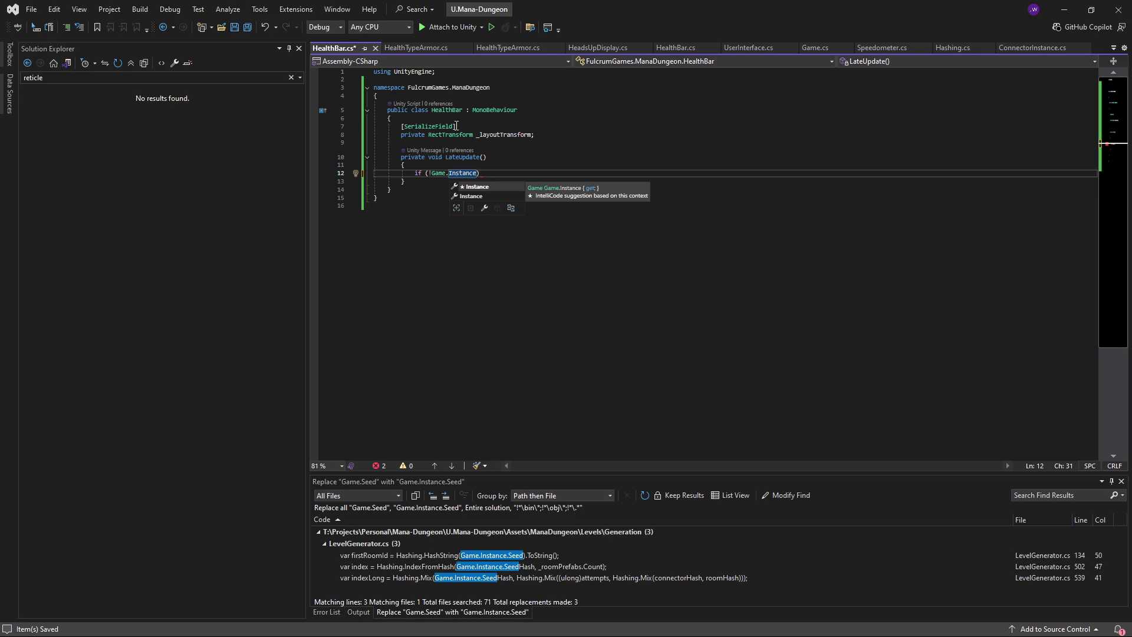
type("|| !Game.")
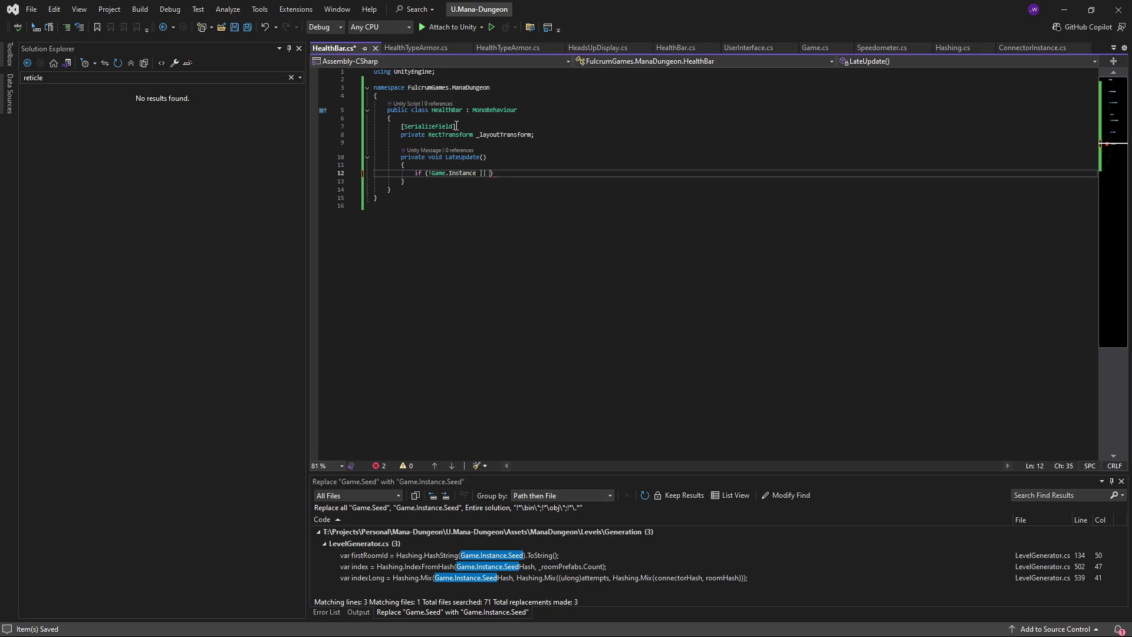
type("Instance.Play")
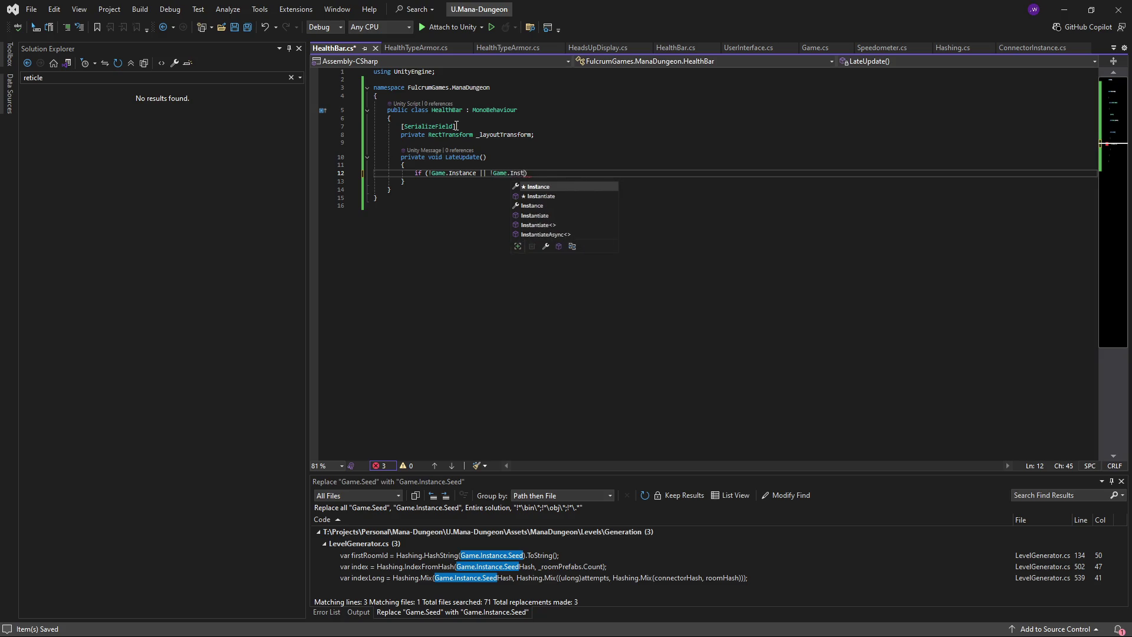
type("er")
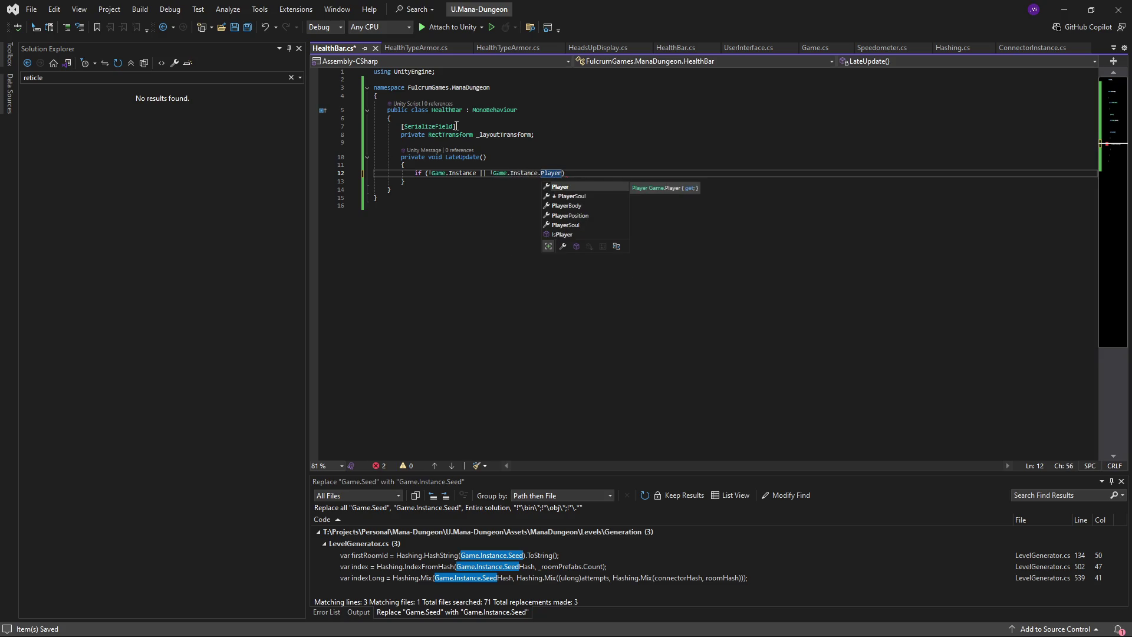
key("End")
key("Return")
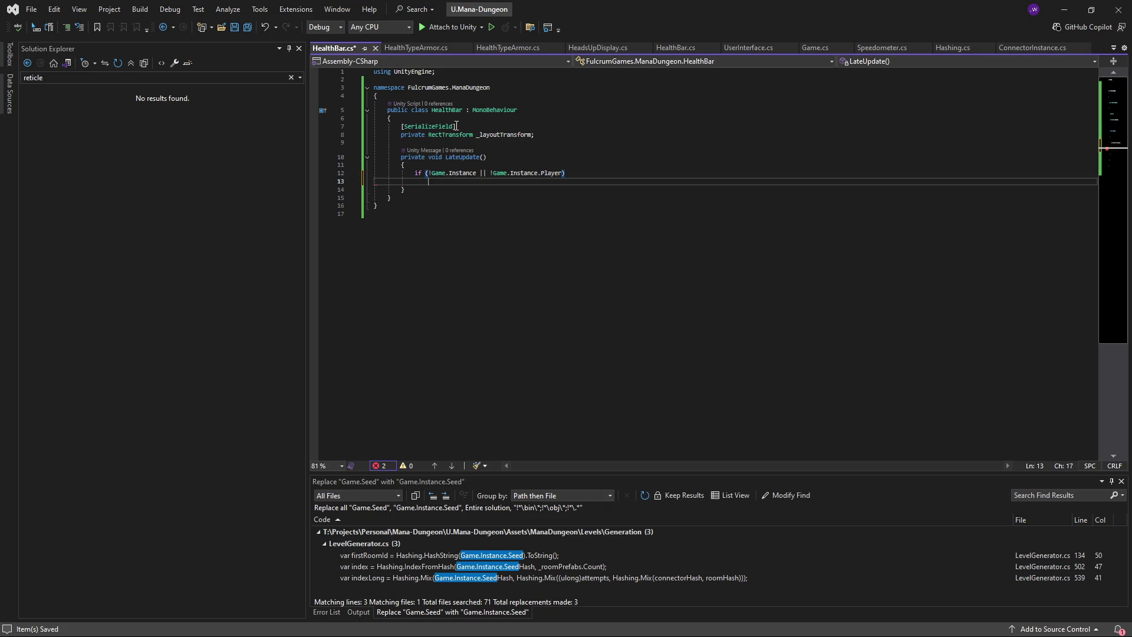
type("return;")
key("Return")
key("Return")
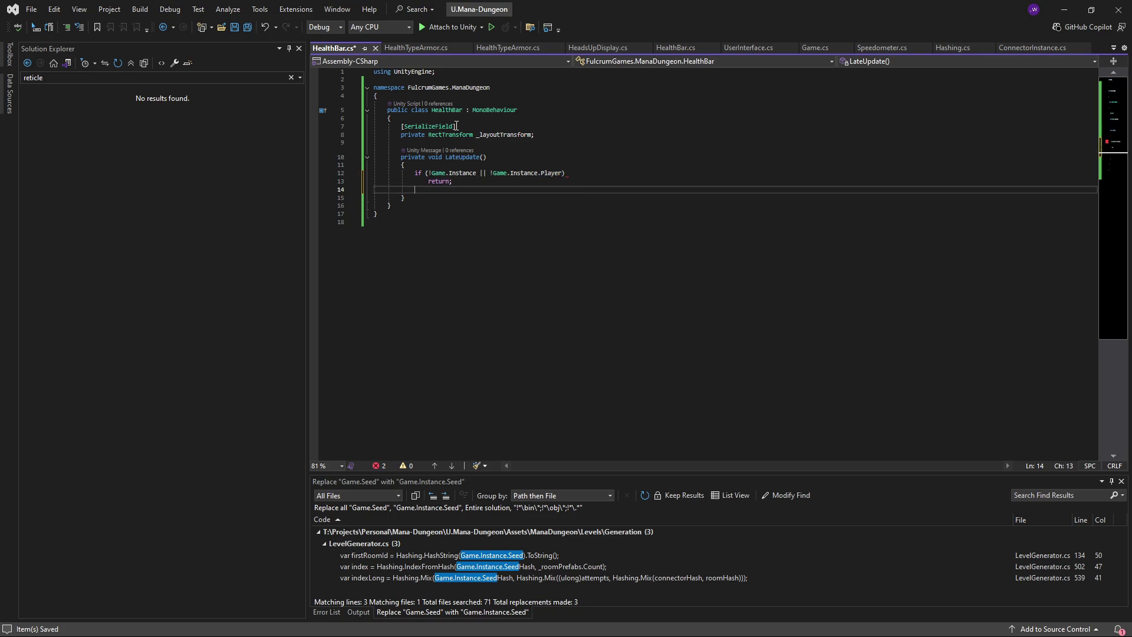
key("ctrl+s")
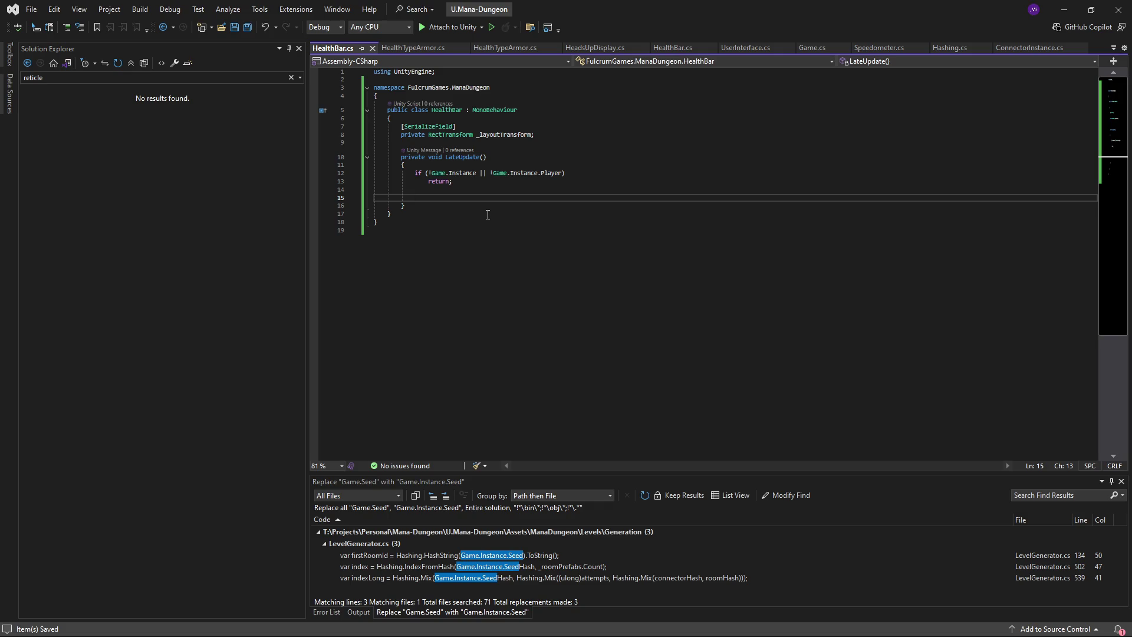
- Add a '// TODO: Make event-based.' comment above LateUpdate and save
key("Up")
key("Up")
key("Up")
key("Return")
type("//")
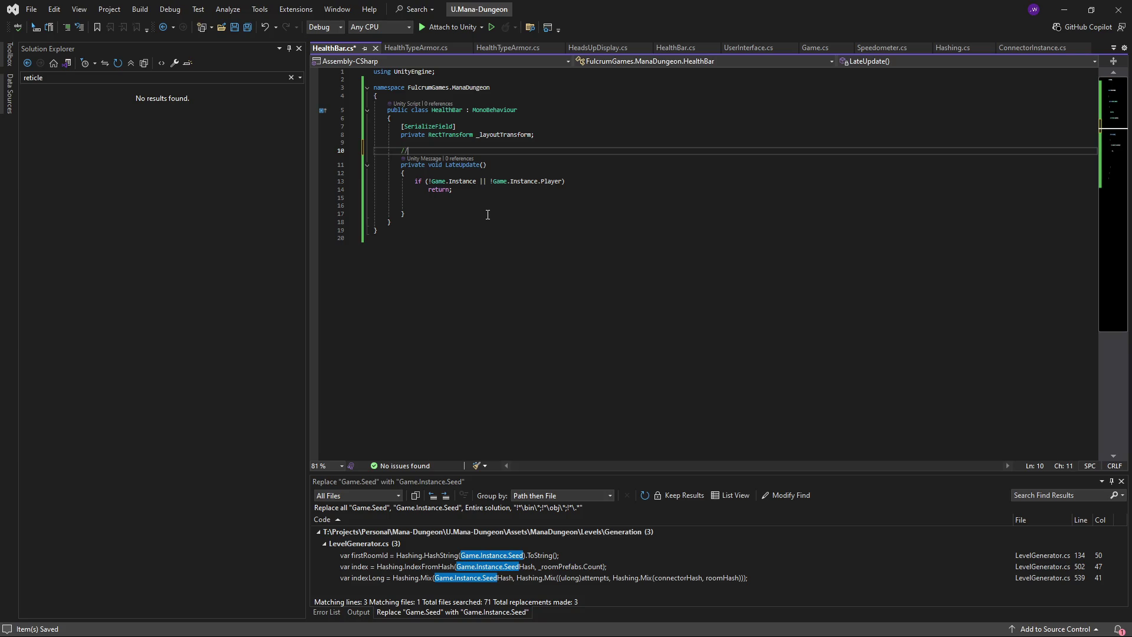
type(" TODO: Make event-based.")
key("Down")
key("ctrl+s")
- Add an empty public void Show() method after LateUpdate
key("Down")
key("Down")
key("Down")
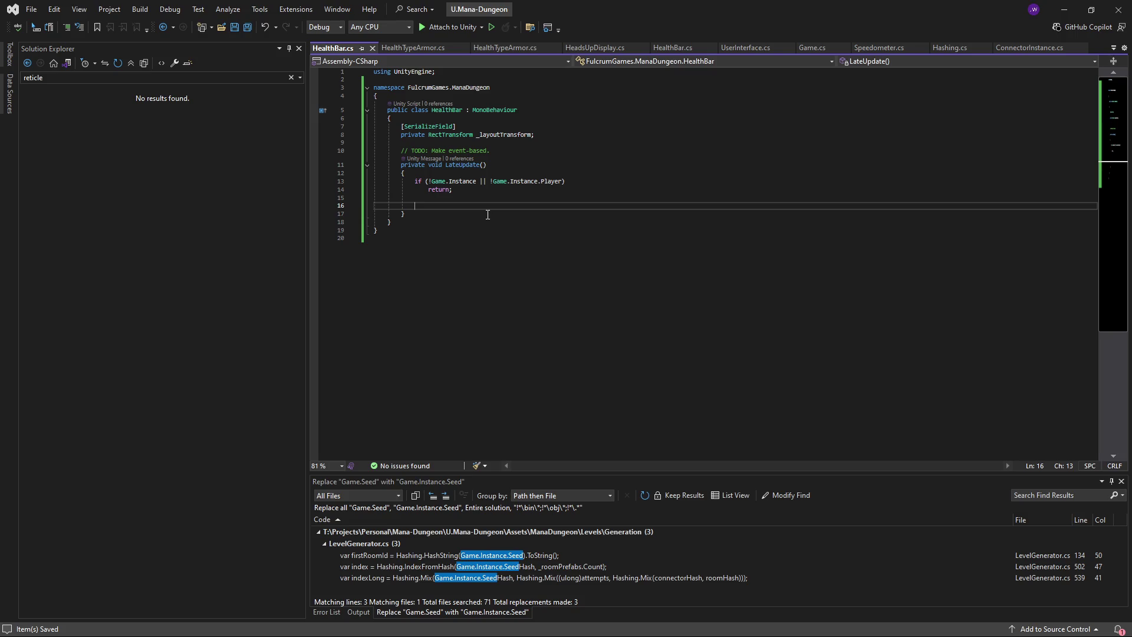
key("Down")
key("Return")
key("Return")
type("p")
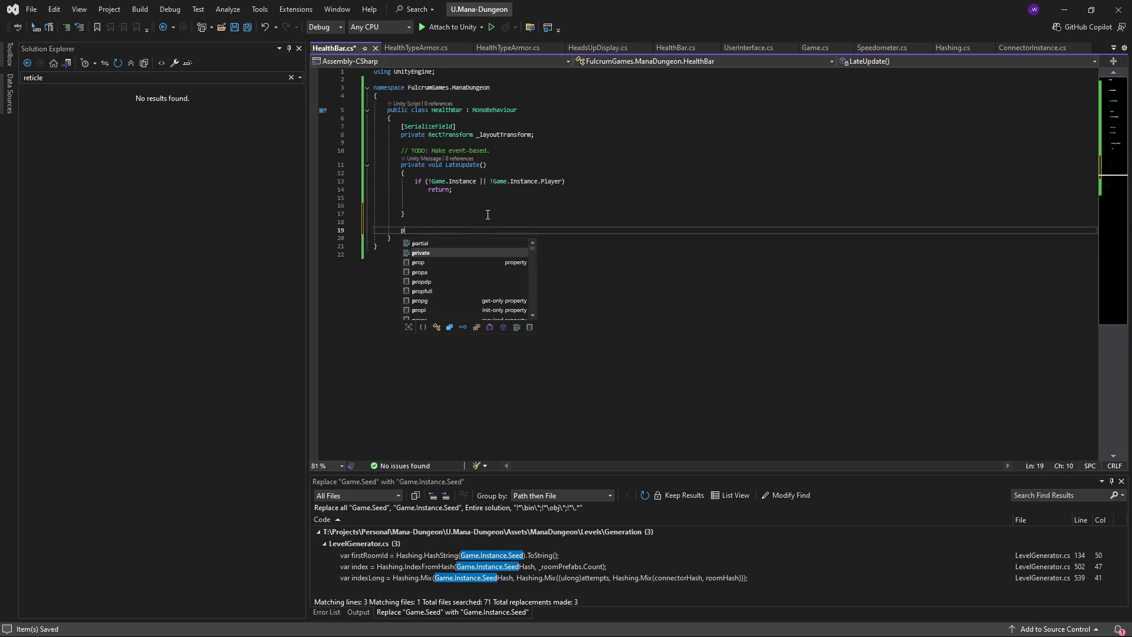
type("ublic v")
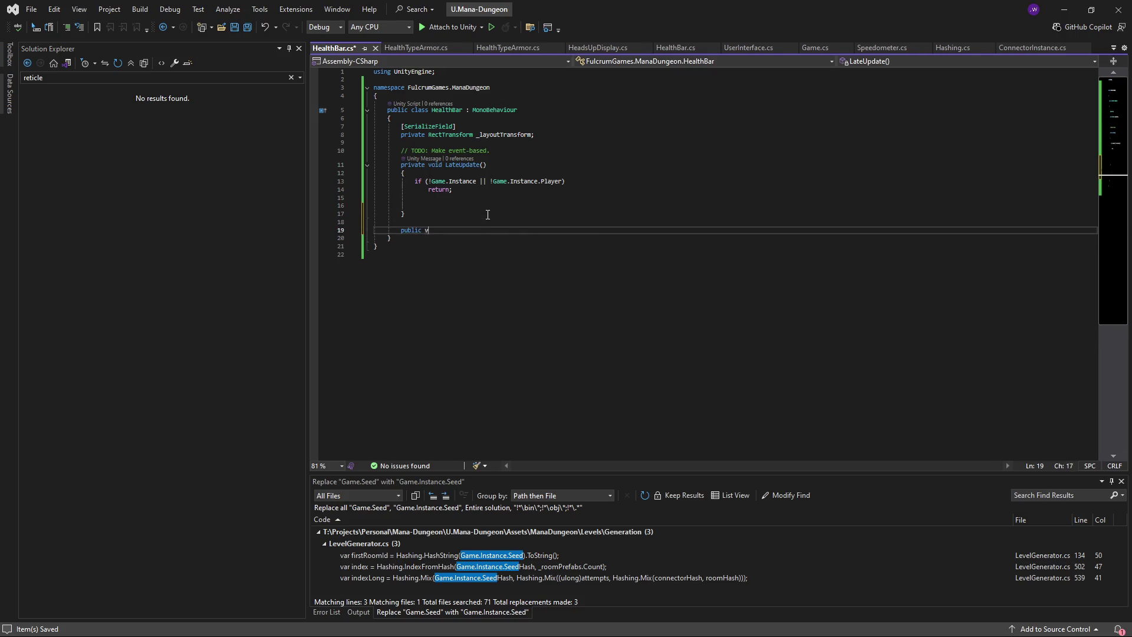
type("oid Show()")
key("Return")
type("{")
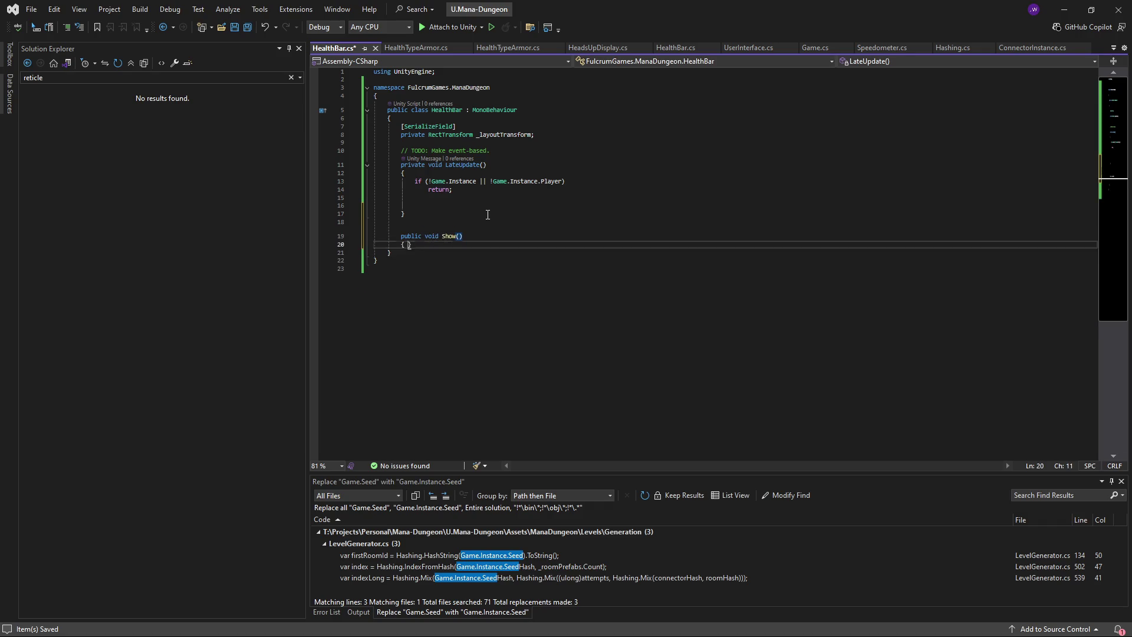
key("Return")
- Add an empty public void Hide() method below Show() and save the script
key("Down")
key("Return")
key("Return")
type("public void ")
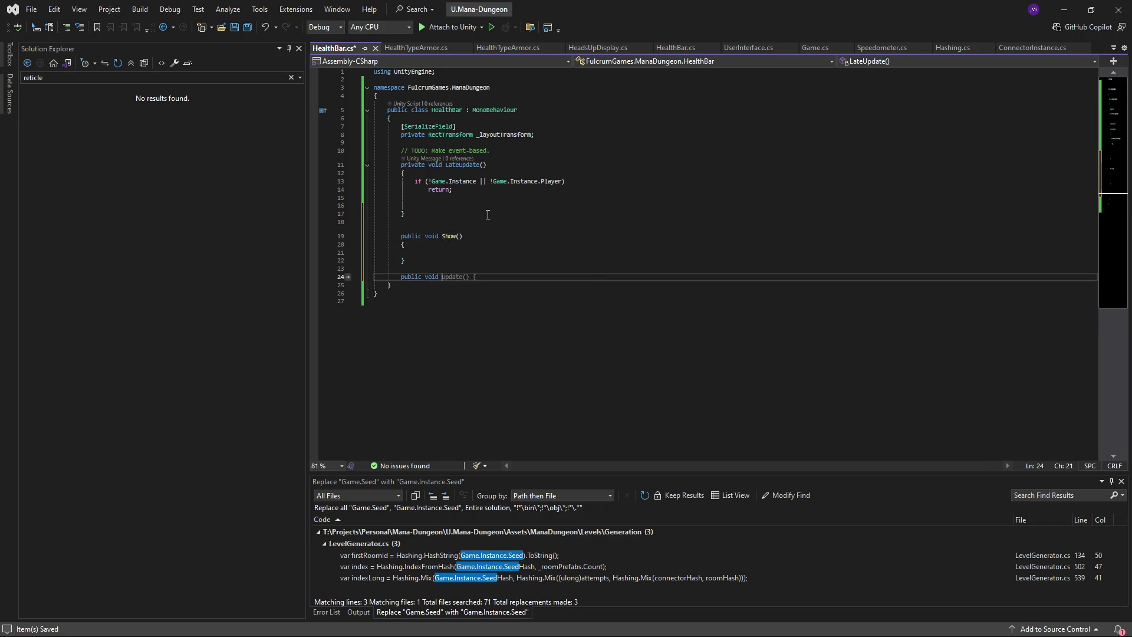
type("Hide()")
key("Return")
type("{")
key("Return")
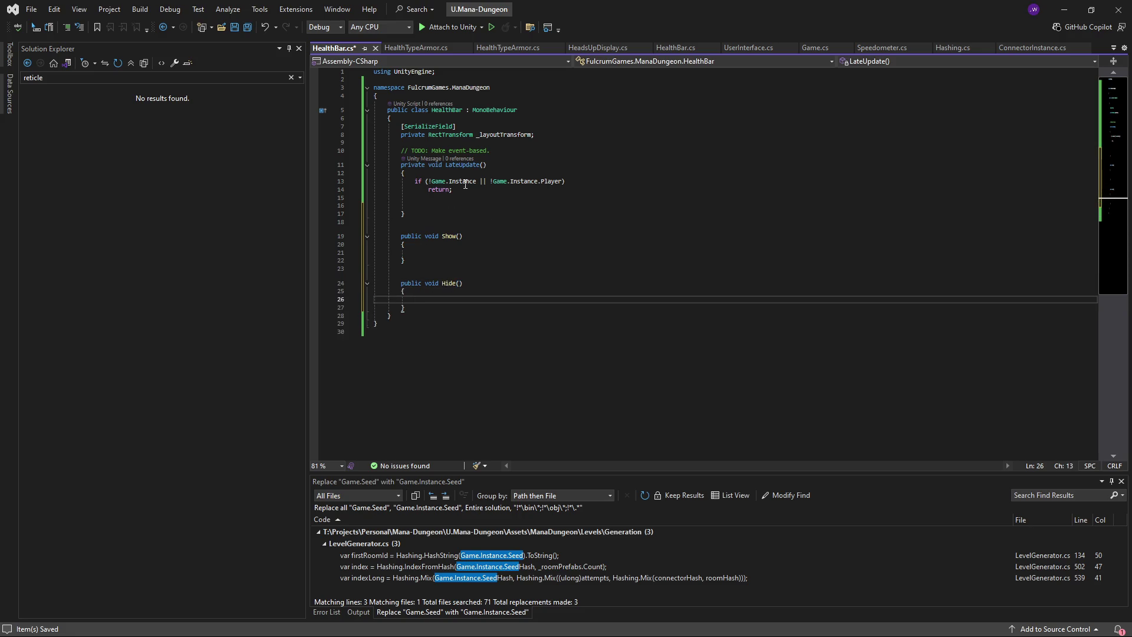
key("ctrl+s")
left_click(554, 118)
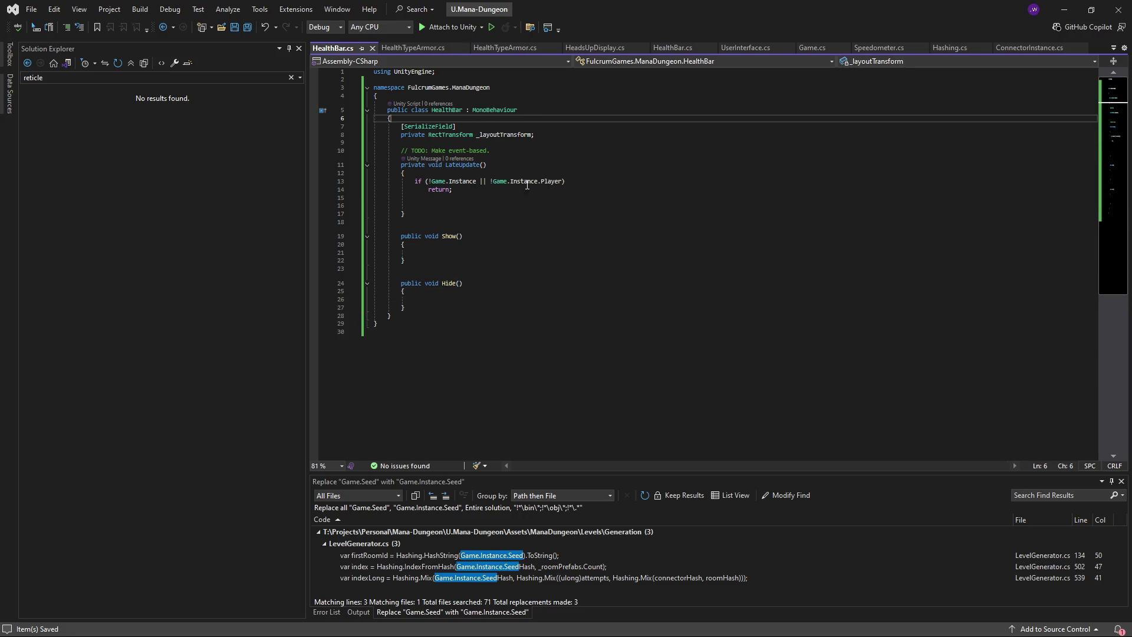
left_click(465, 255)
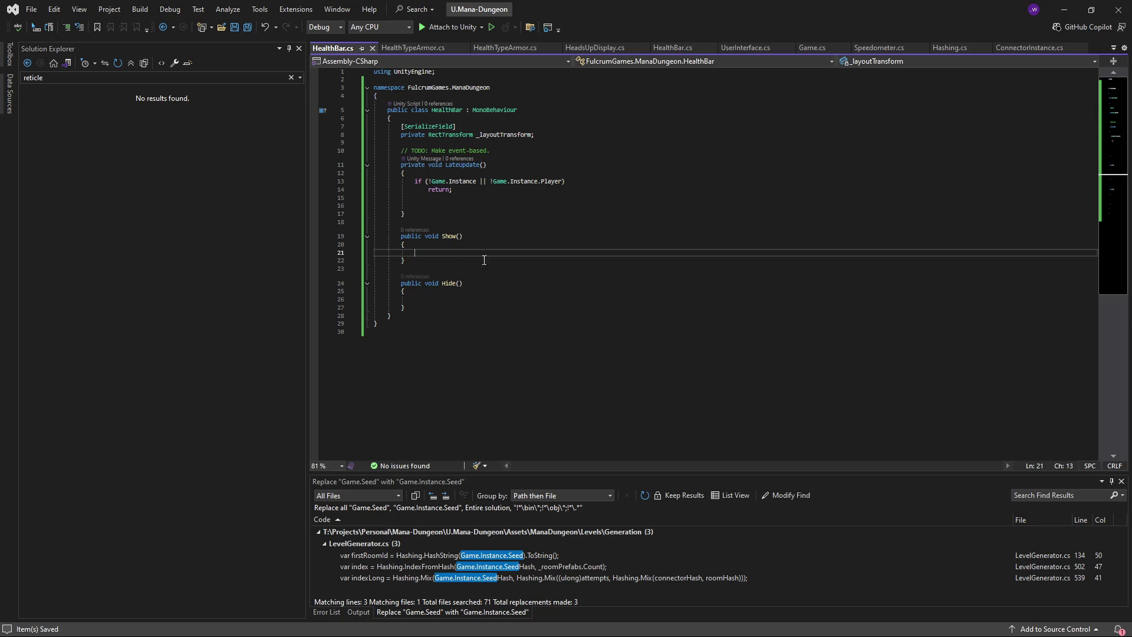
left_click(491, 302)
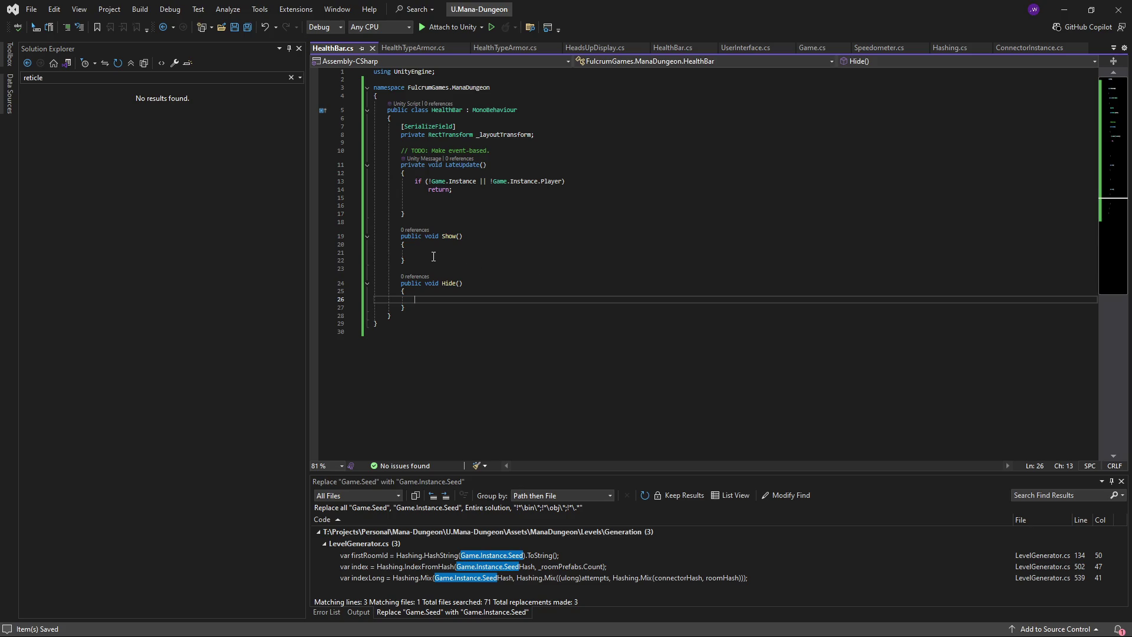
left_click(452, 205)
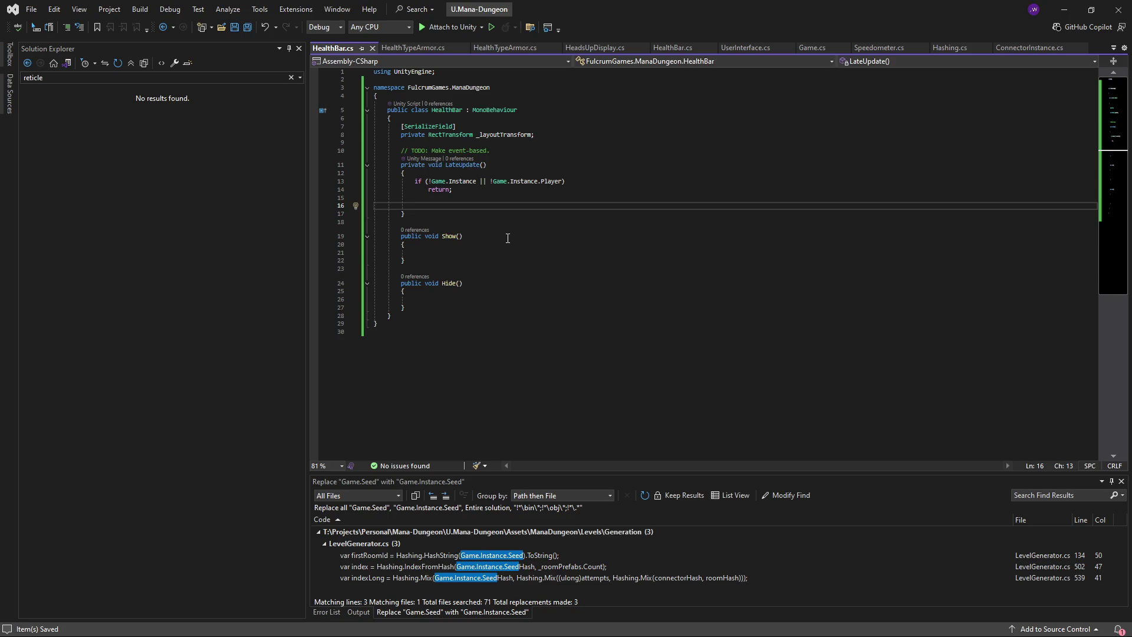
- Add a [SerializeField] private CanvasGroup _canvasGroup field below _layoutTransform
left_click(589, 136)
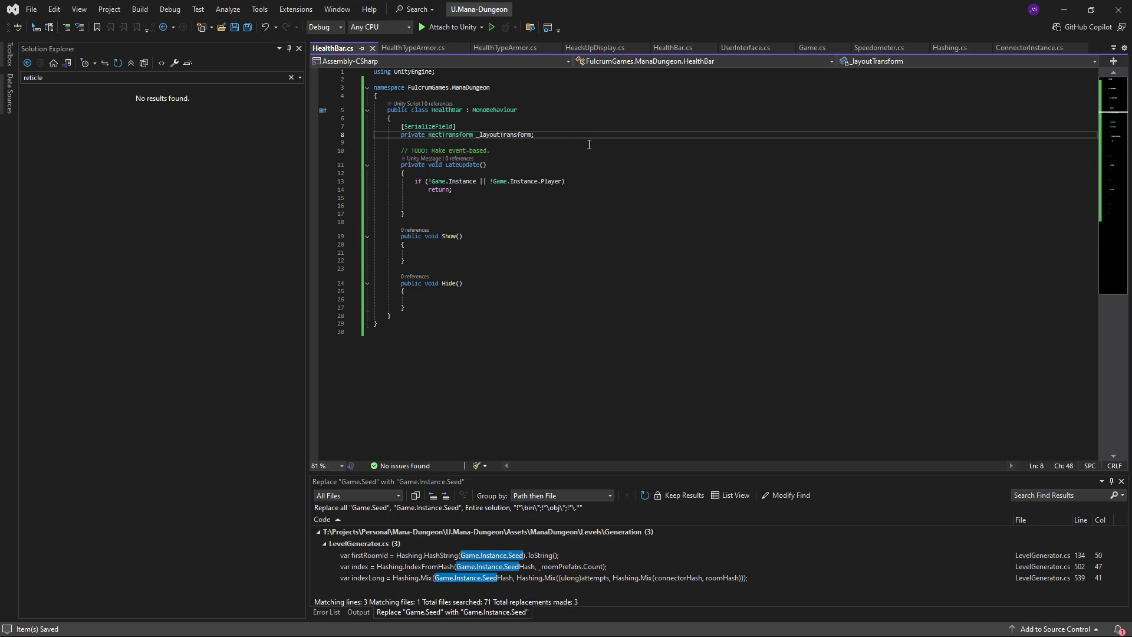
key("Return")
key("Return")
type("[")
type("SerializeField]")
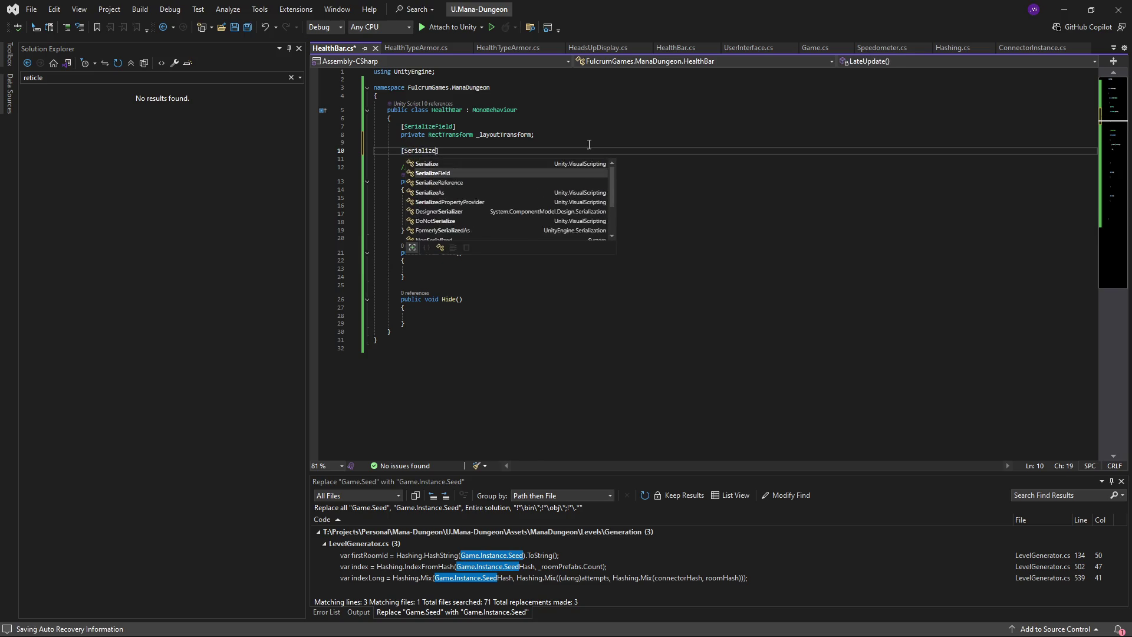
key("Return")
type("private ")
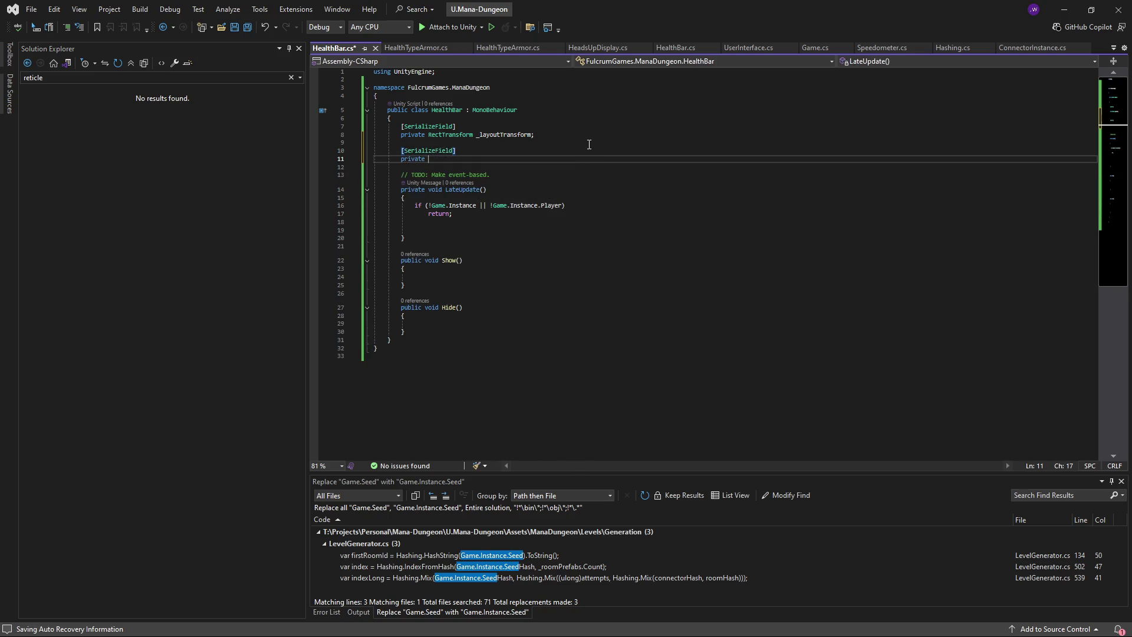
type("CanvasGrou")
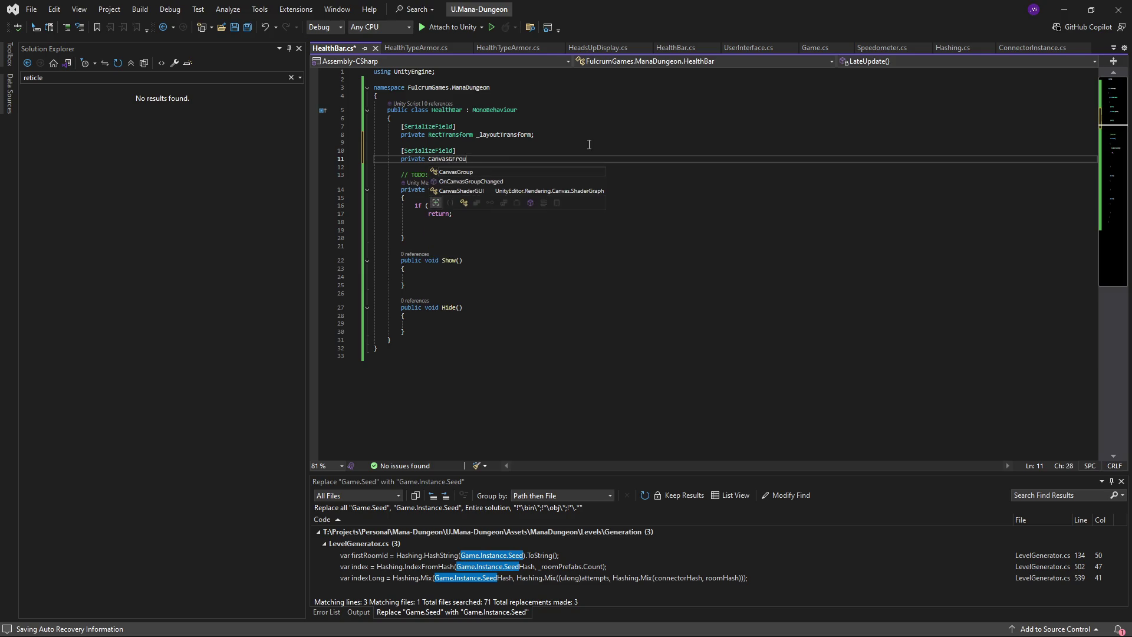
type("p _canvasGroup;")
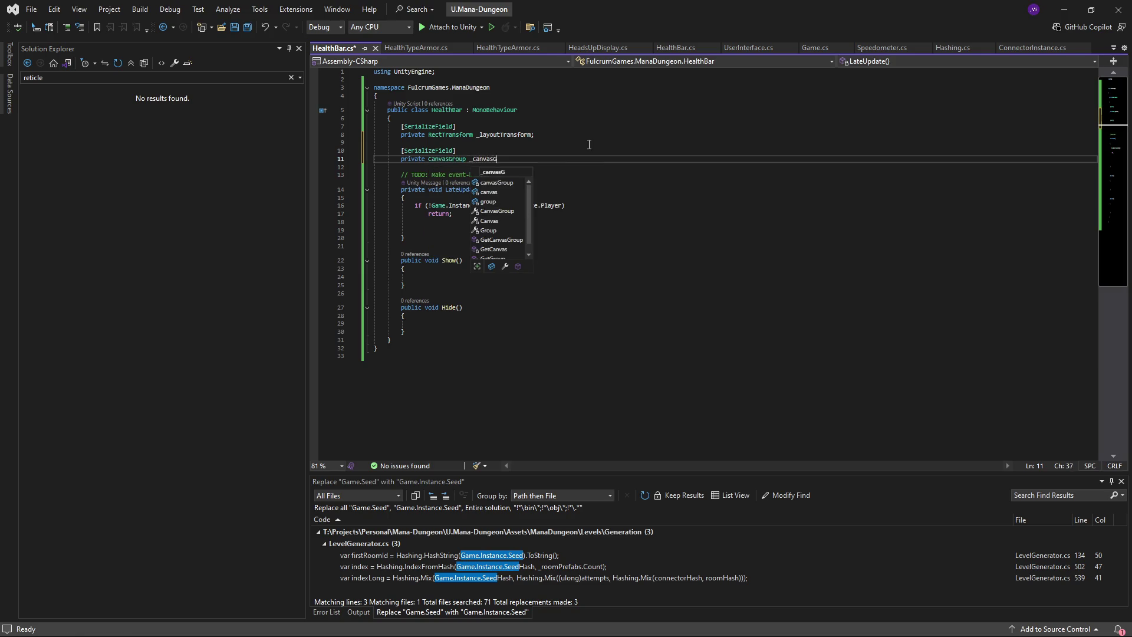
scroll(612, 135, "down", 2)
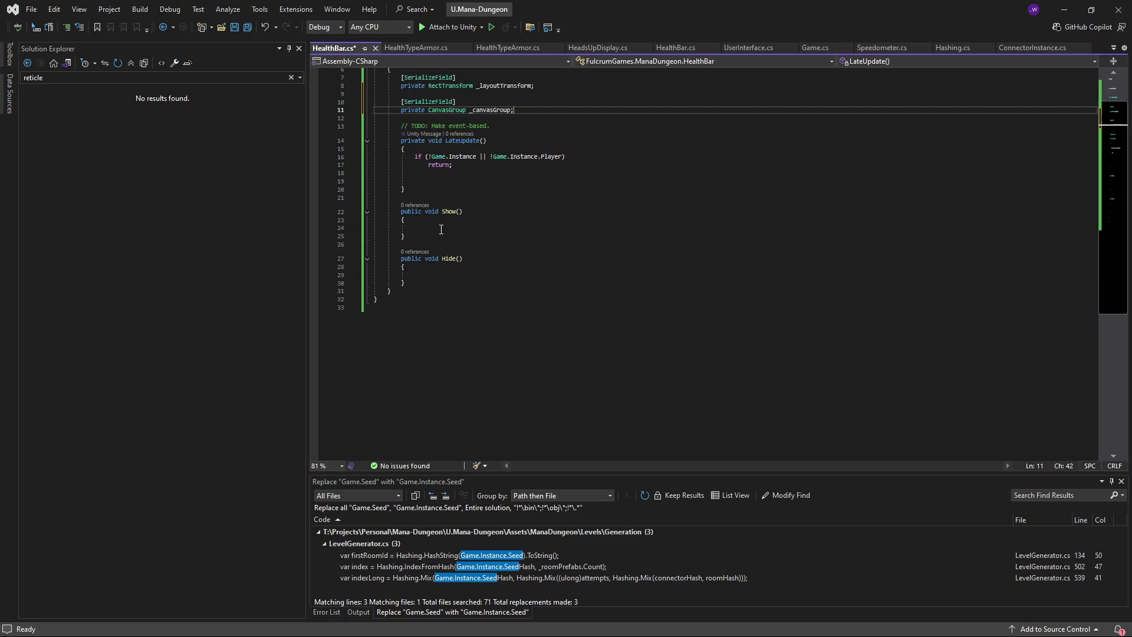
left_click(472, 228)
scroll(509, 247, "up", 2)
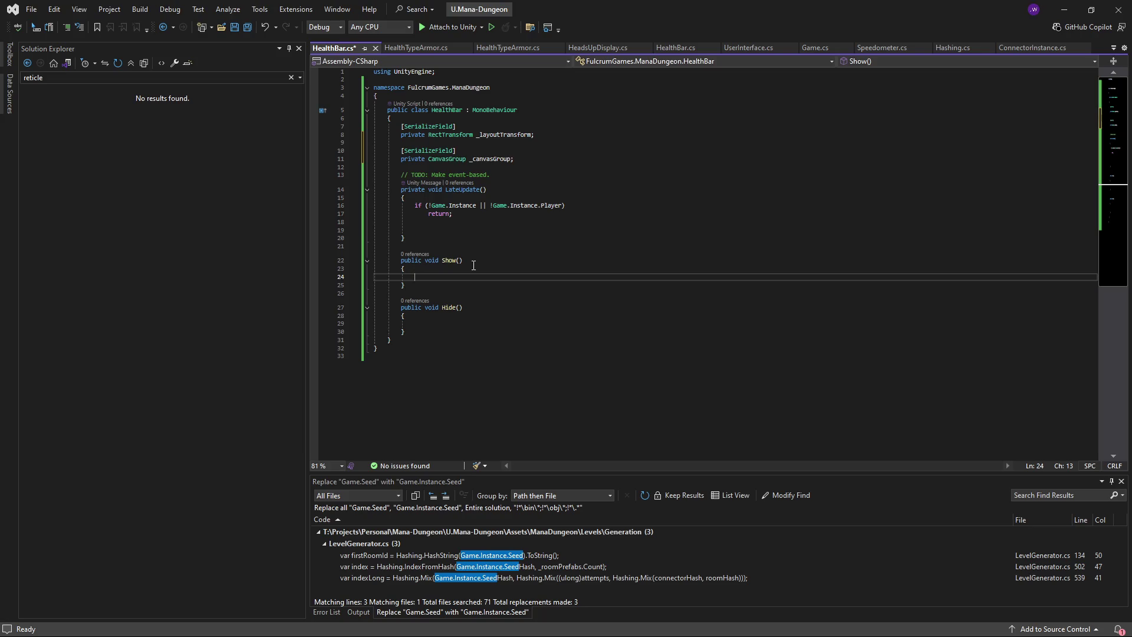
- Set _canvasGroup.alpha = 1.0f inside the Show() method
key("alt+Tab")
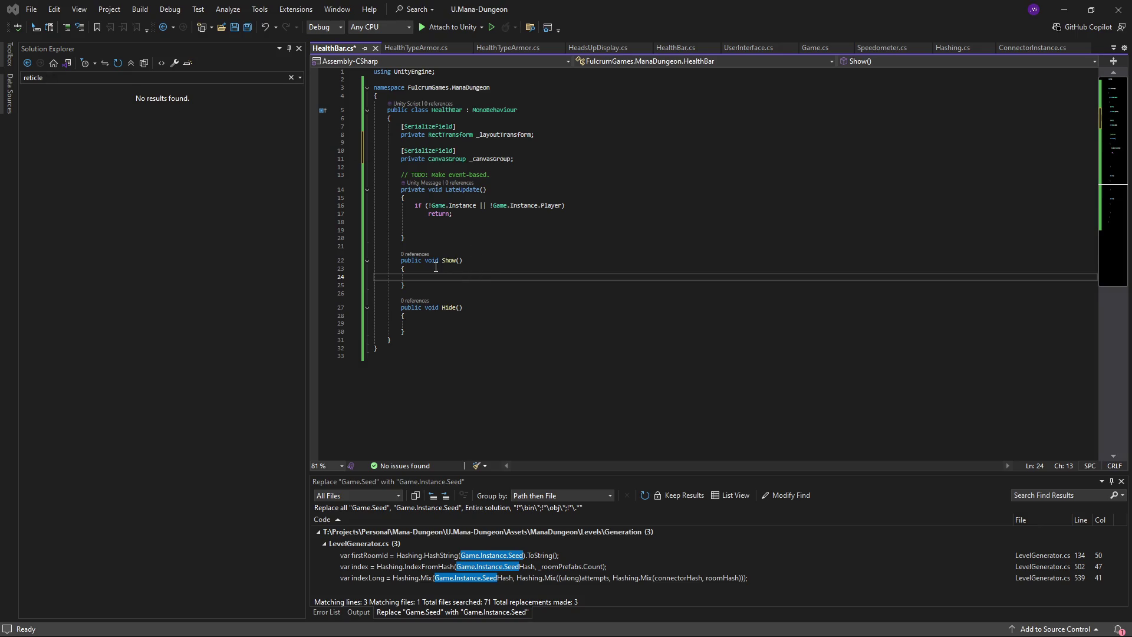
key("alt+Tab")
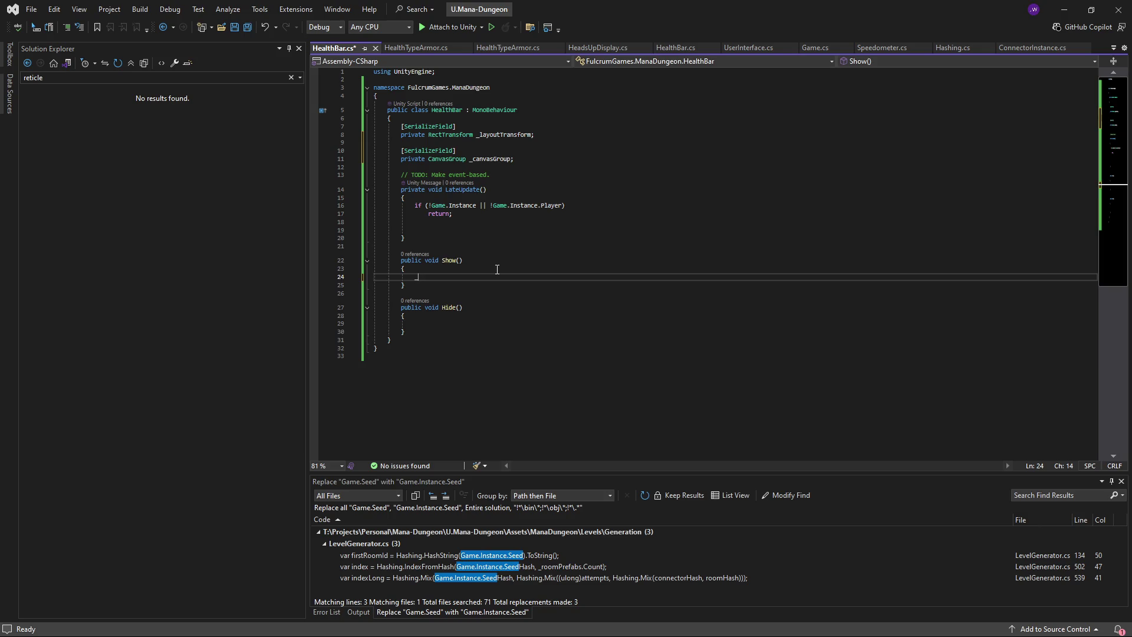
type("_canvasGroup")
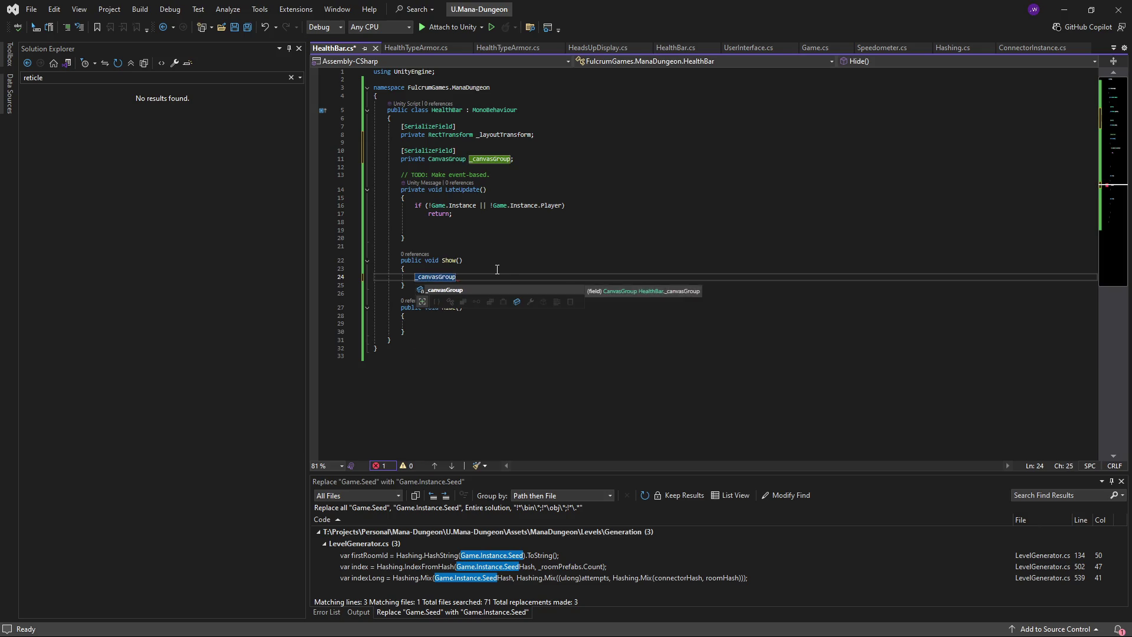
type(".alpha = 1")
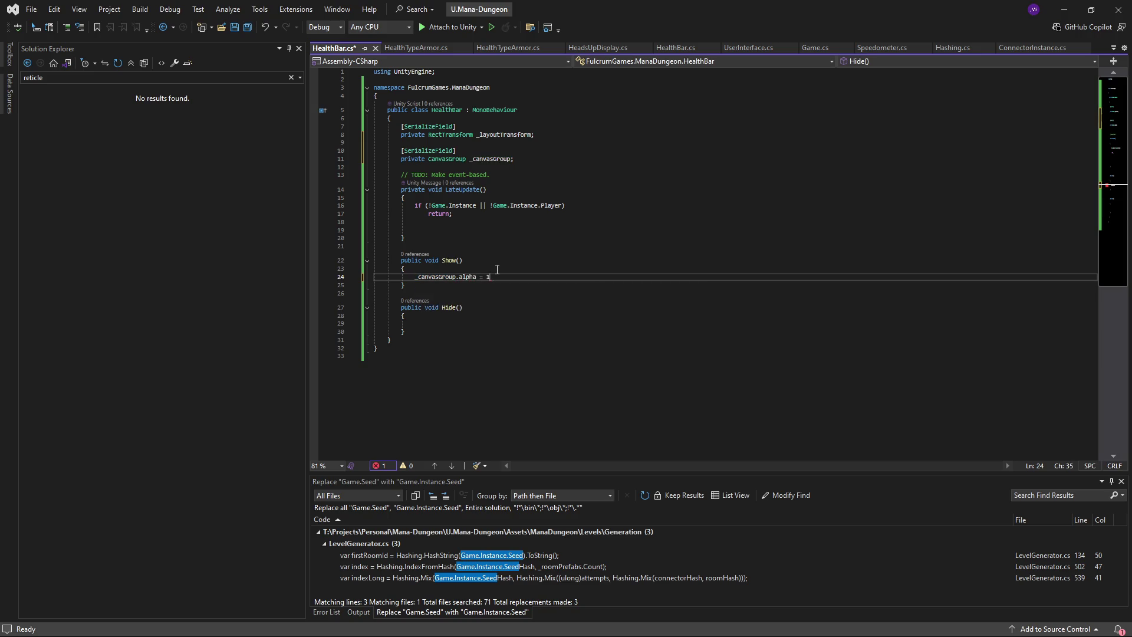
type(".0f;")
key("Down")
key("Down")
key("Down")
- Copy the alpha line into Hide(), change the value to 0.0f, and save
key("Up")
key("Up")
key("Up")
key("Down")
key("Down")
key("Down")
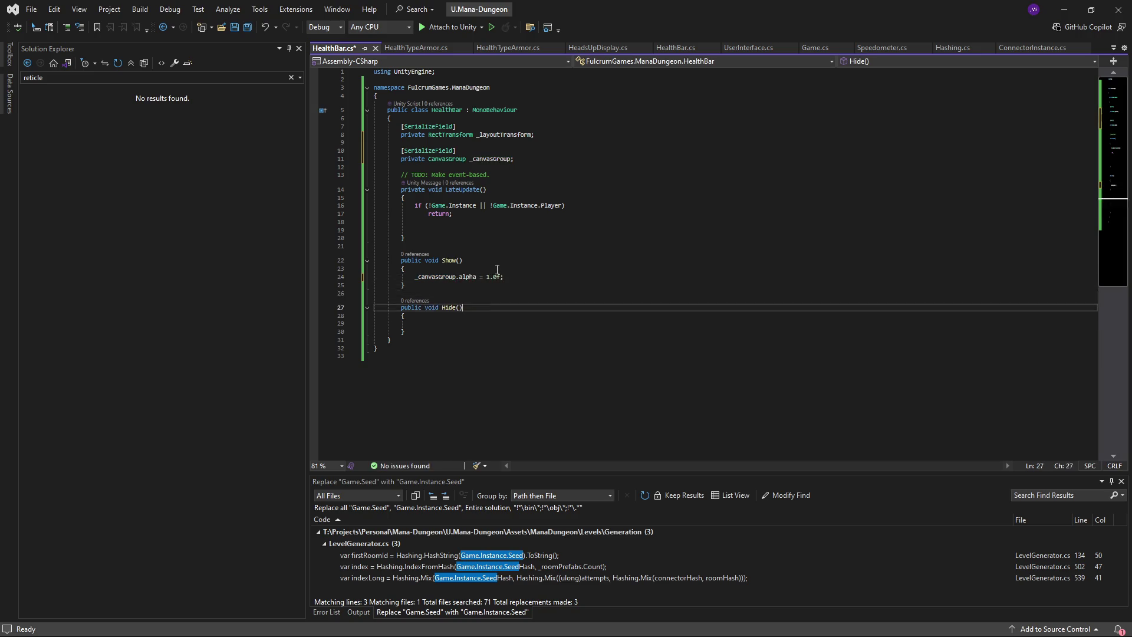
key("Down")
key("Down")
type("_canvasGroup.alpha = 1.0f;")
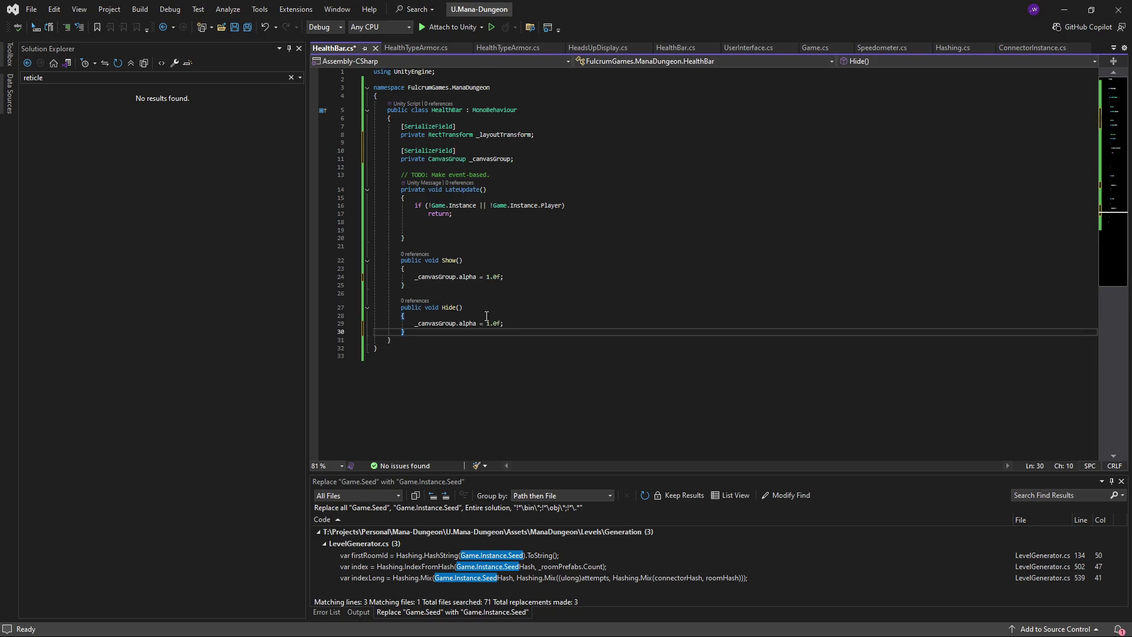
double_click(498, 323)
type("0.0f")
key("ctrl+s")
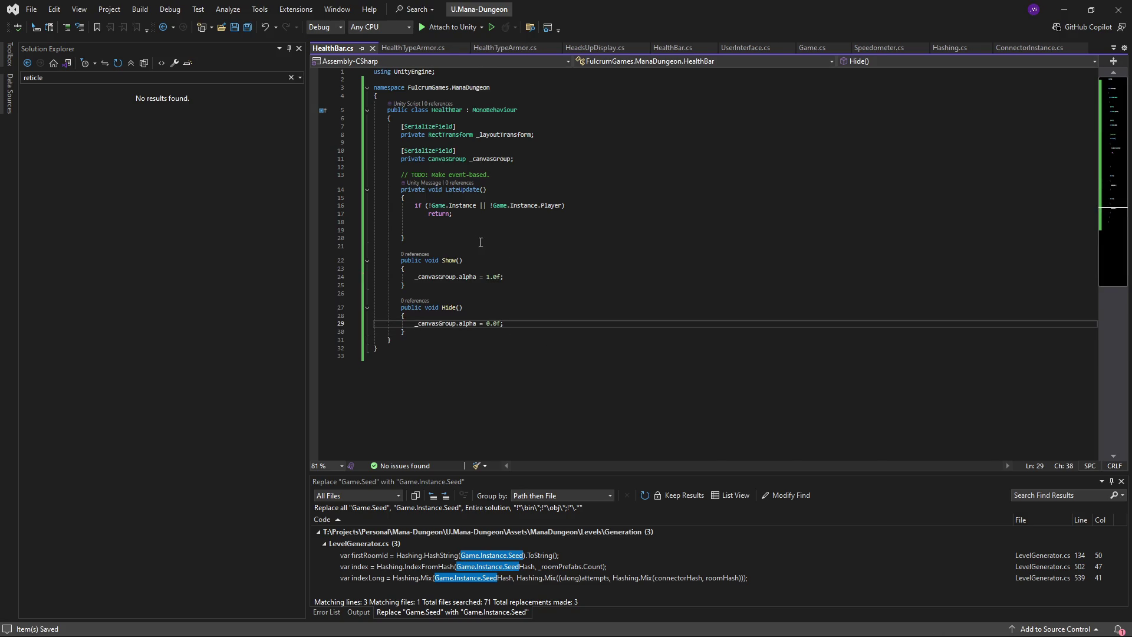
left_click(480, 243)
key("Up")
key("Up")
key("Down")
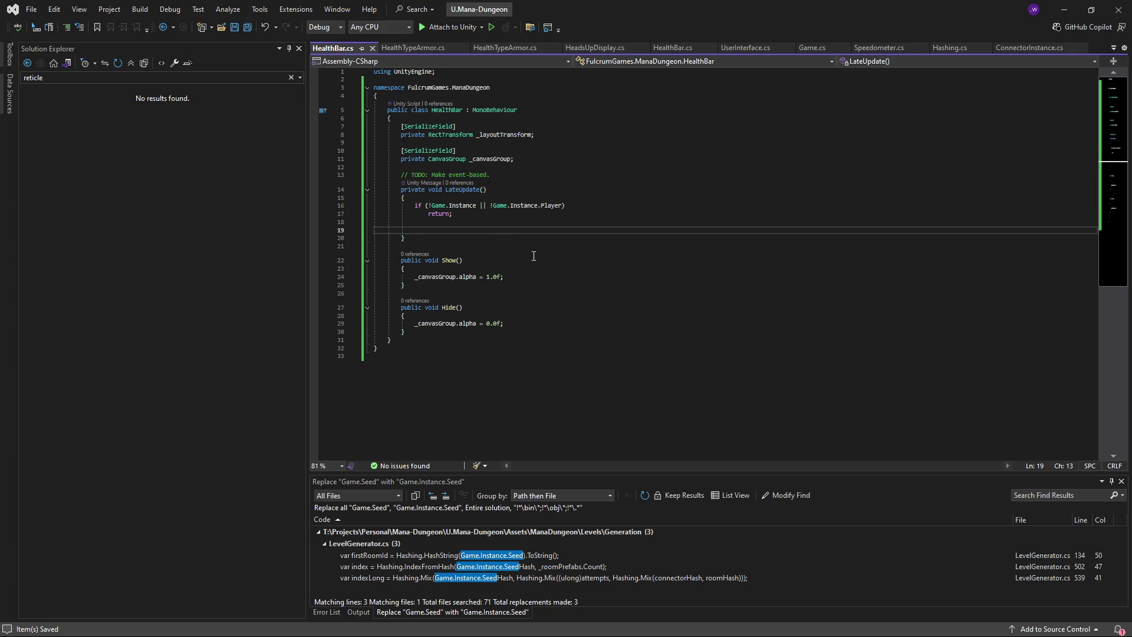
- Open an empty brace block under LateUpdate's early-return null check
type("if (")
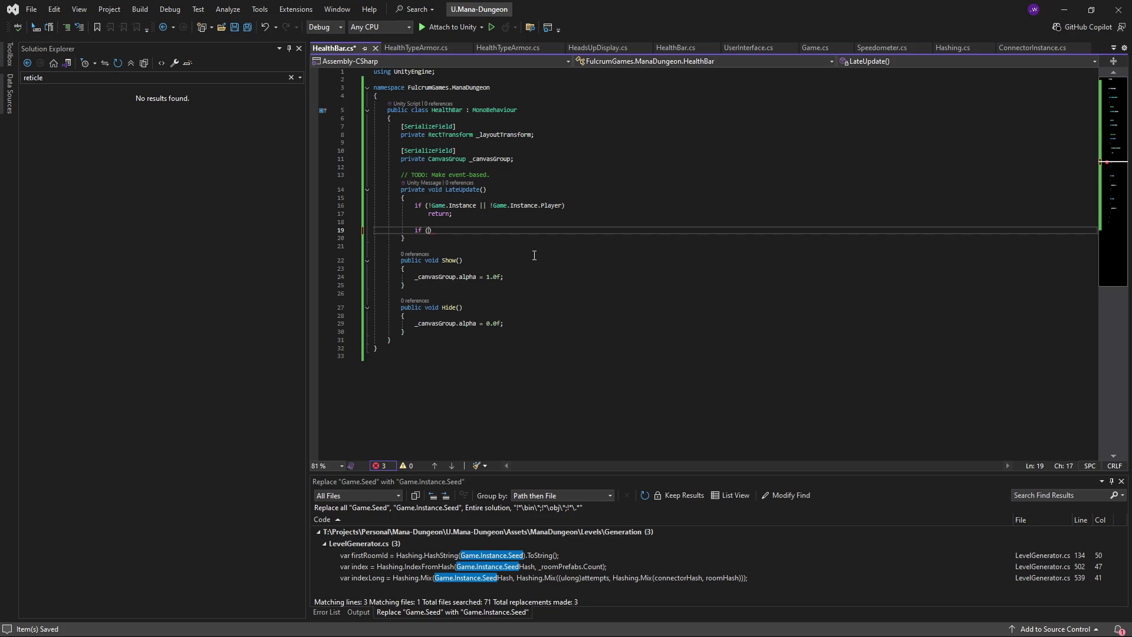
key("ctrl+z")
key("ctrl+z")
key("ctrl+z")
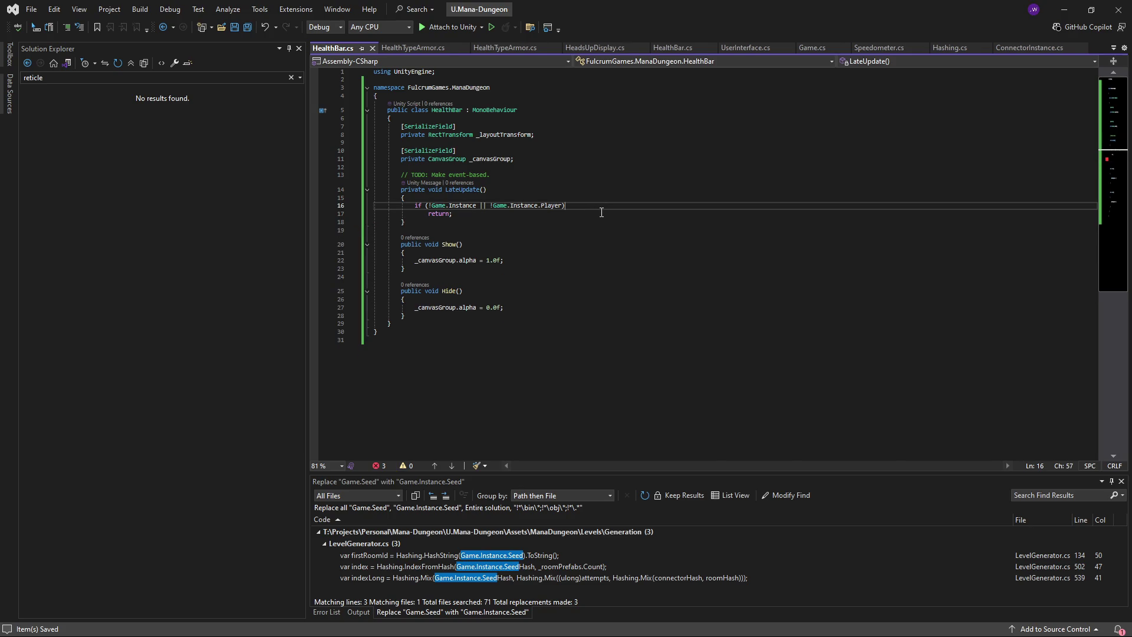
key("Return")
type("{")
key("Return")
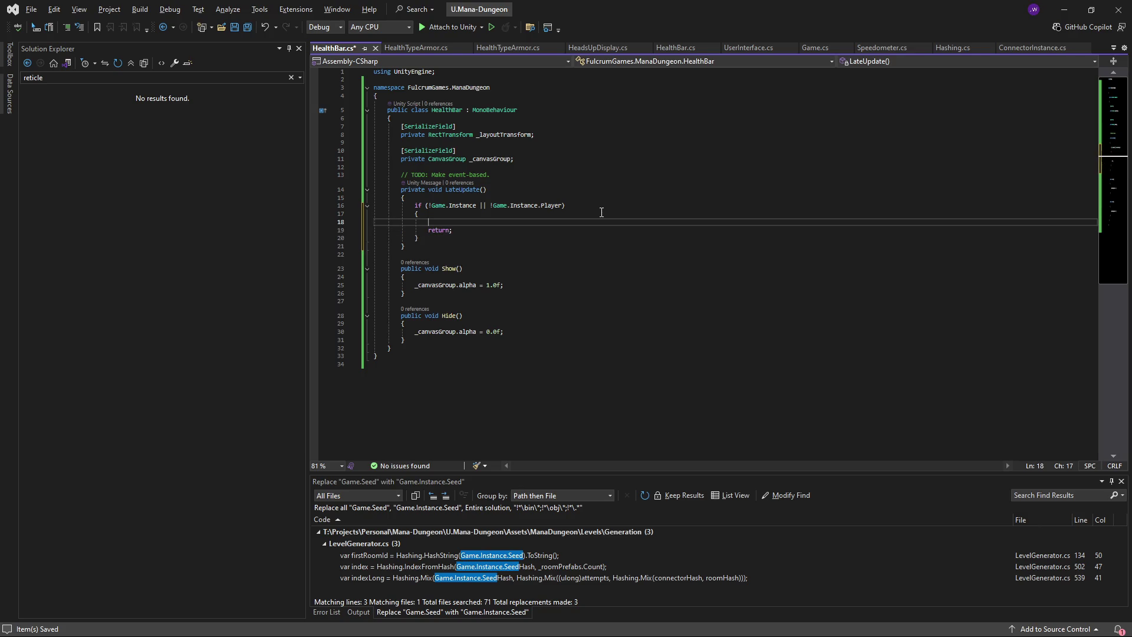
- Add a public bool IsShown => _canvasGroup ? _canvasGroup.alpha != 0.0f : false property and save
left_click(566, 160)
key("Return")
key("Return")
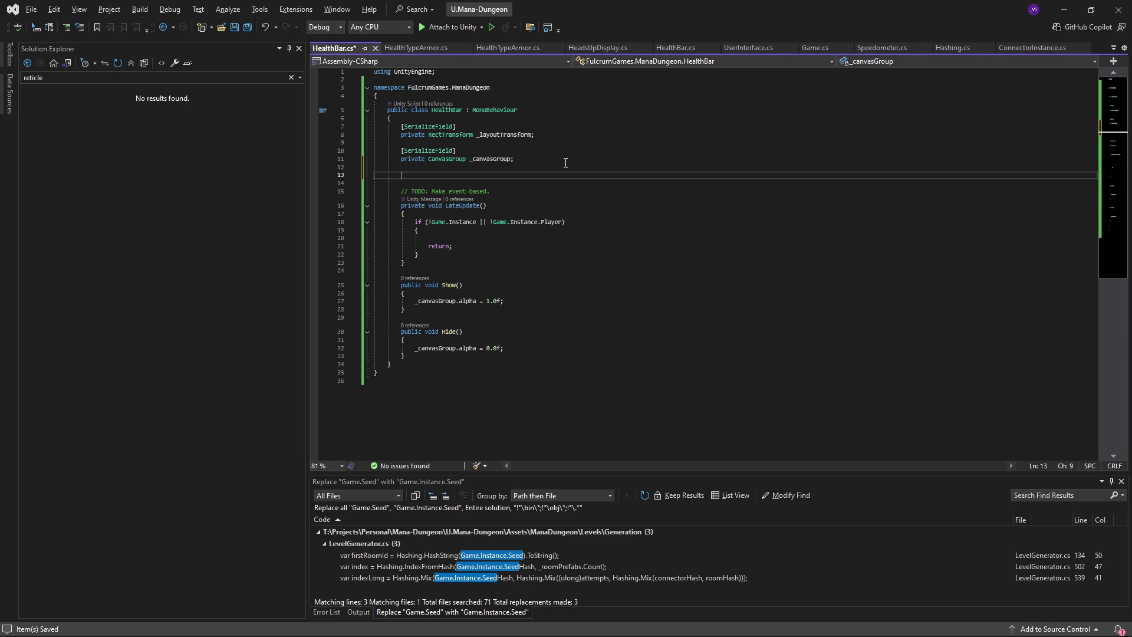
type("public bool IsShown =>")
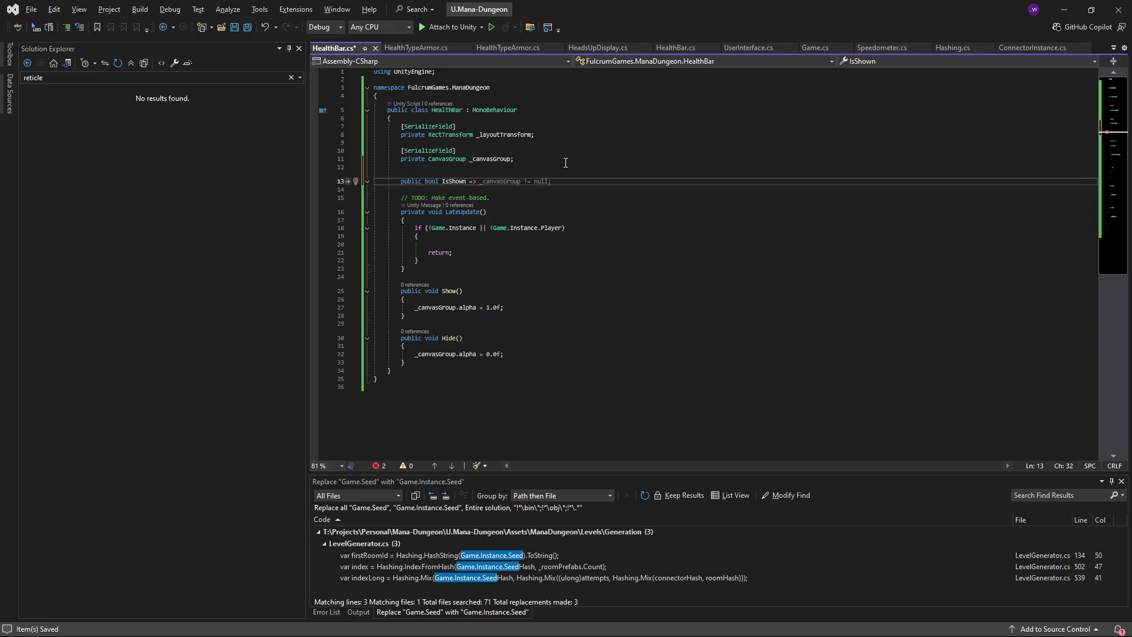
type("_canvasGro")
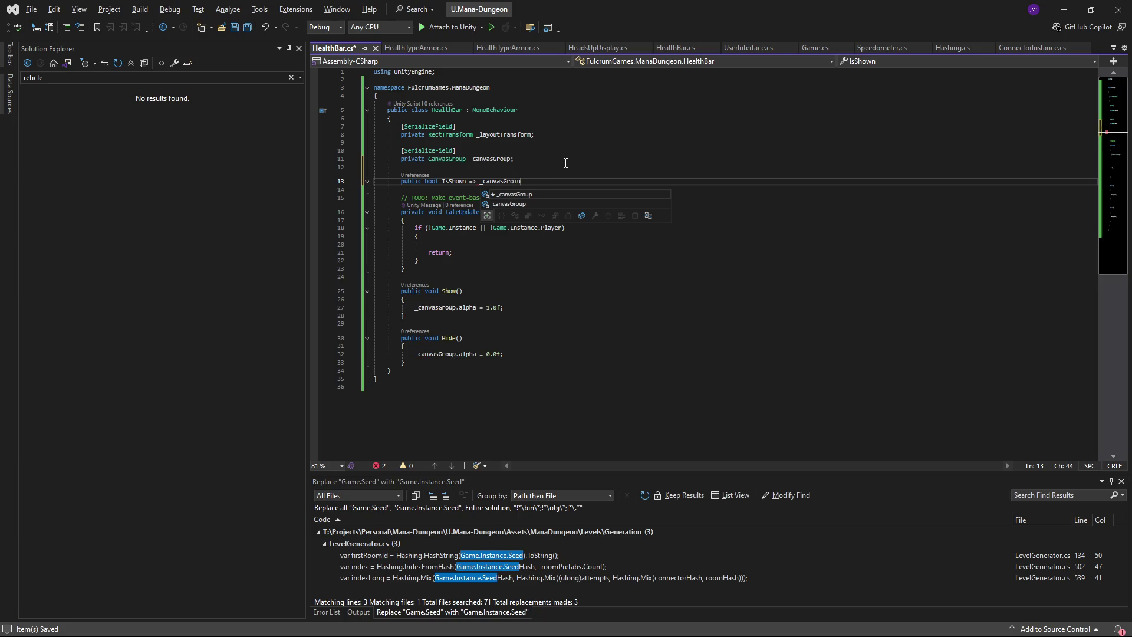
key("Tab")
type("? ")
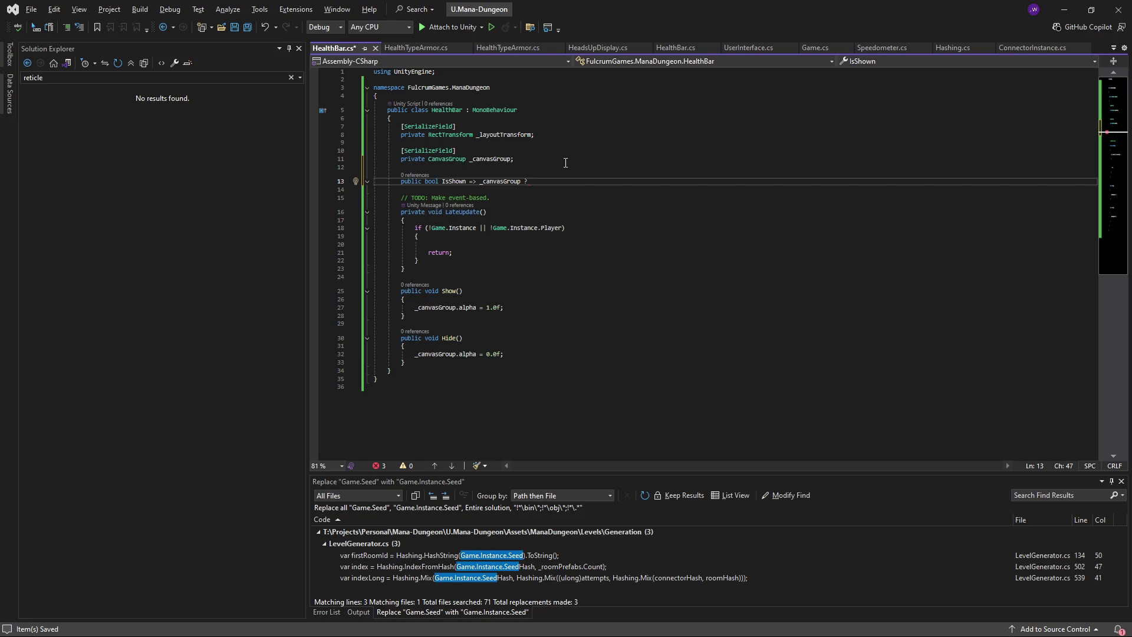
type("_canvasGroup")
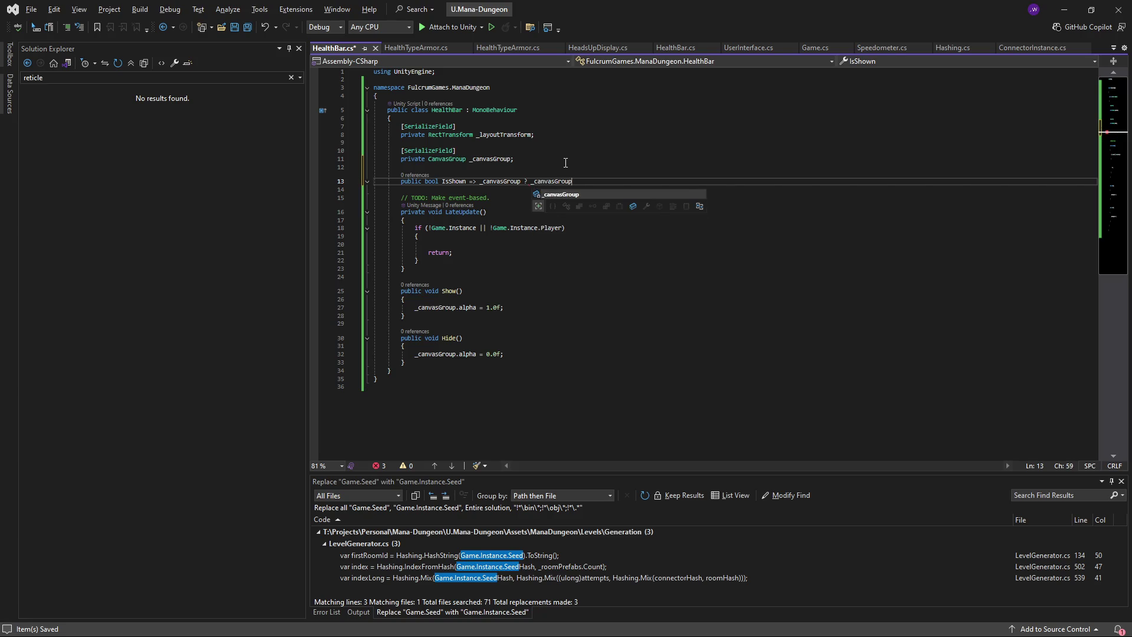
type(".alpha ==")
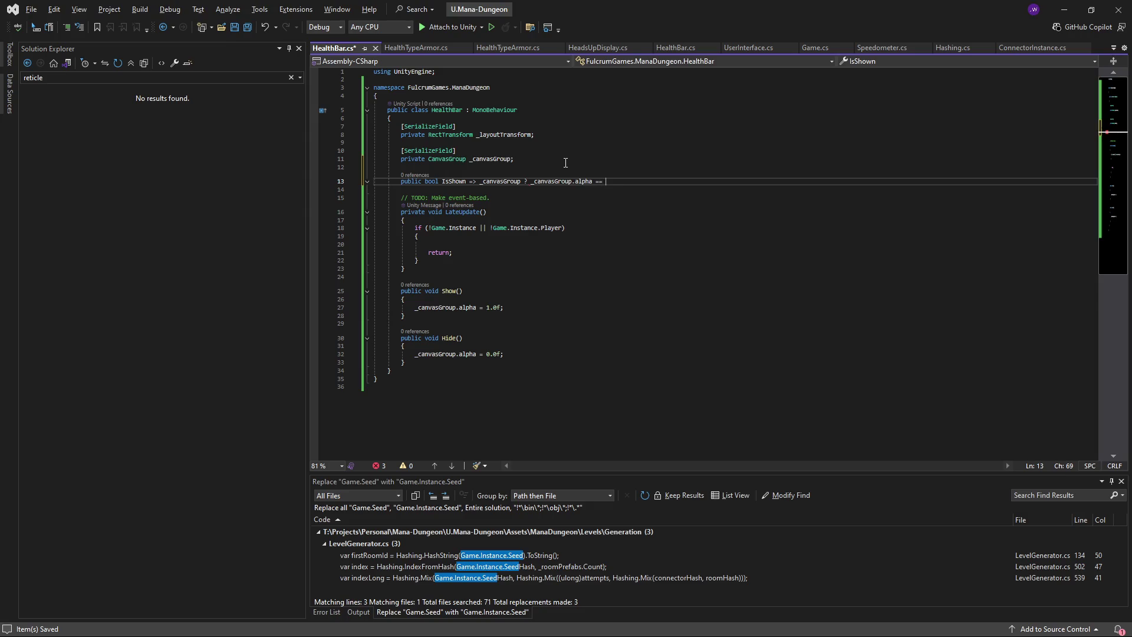
key("BackSpace")
key("BackSpace")
key("BackSpace")
type("!= 0.0f")
type(": false;")
key("ctrl+s")
scroll(598, 295, "down", 1)
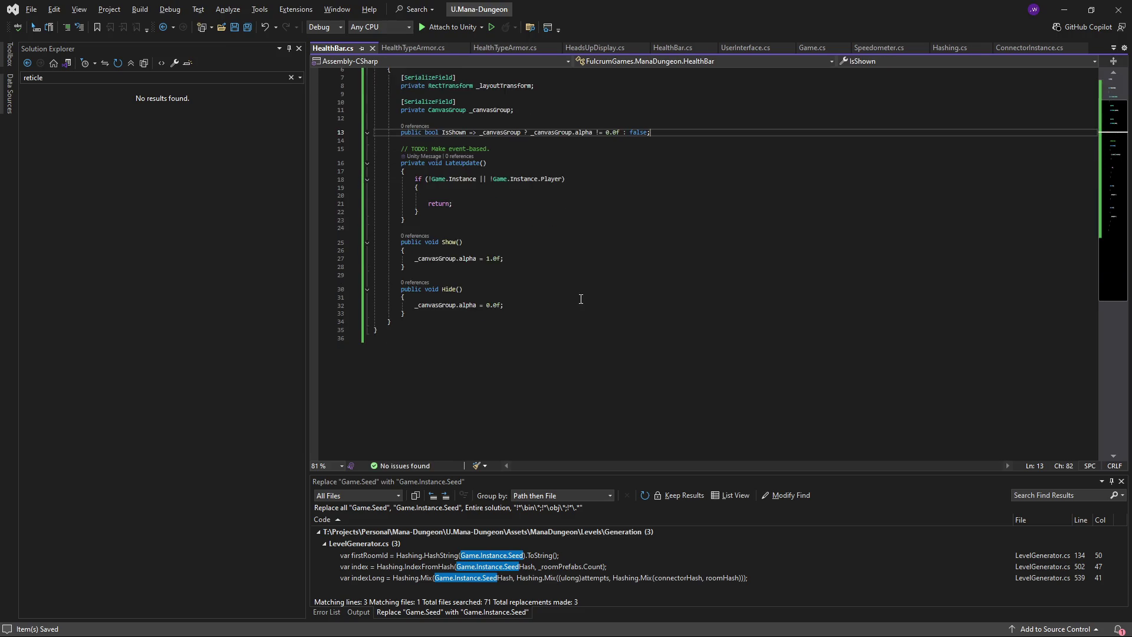
scroll(499, 279, "up", 1)
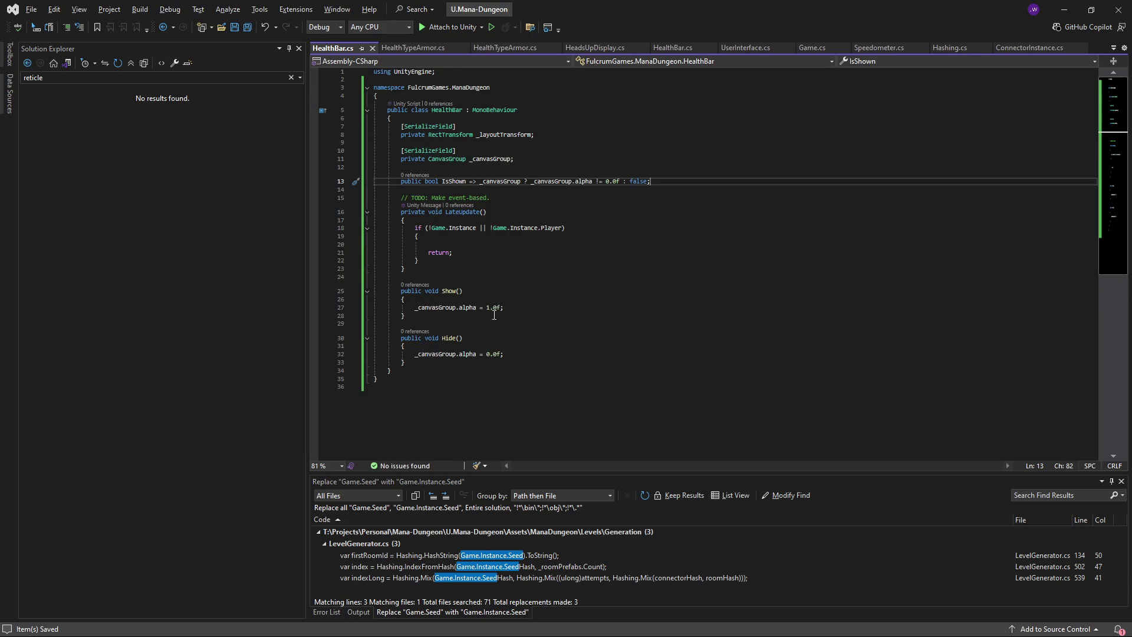
left_click(529, 315)
- Inside the early-return block, add if (IsShown) { Hide(); }
left_click(519, 244)
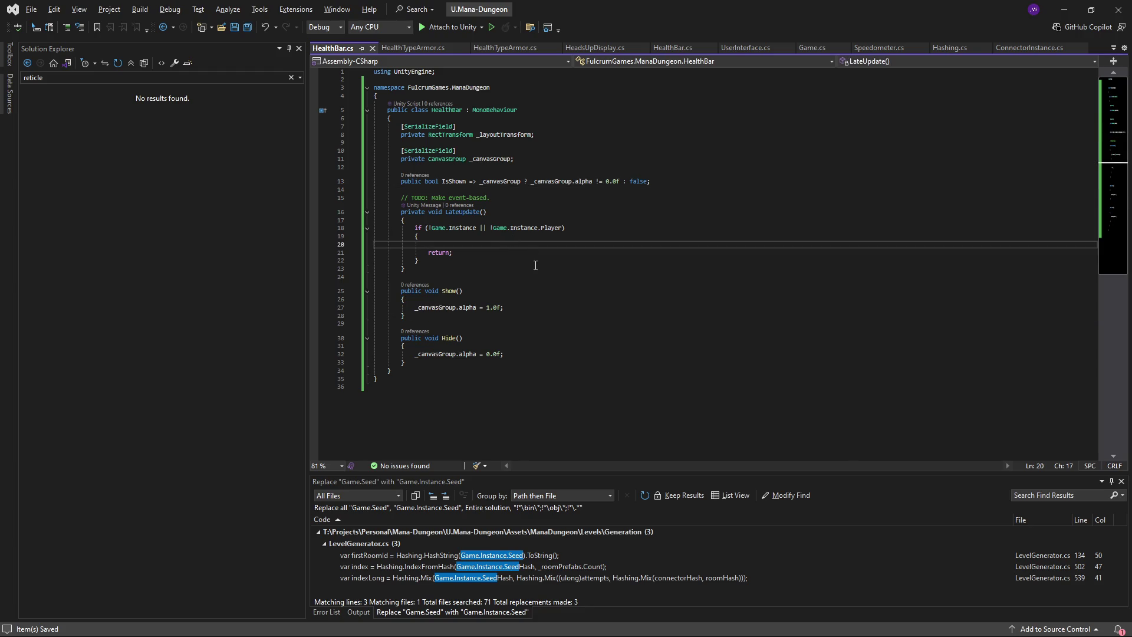
type("if (IsShown) {")
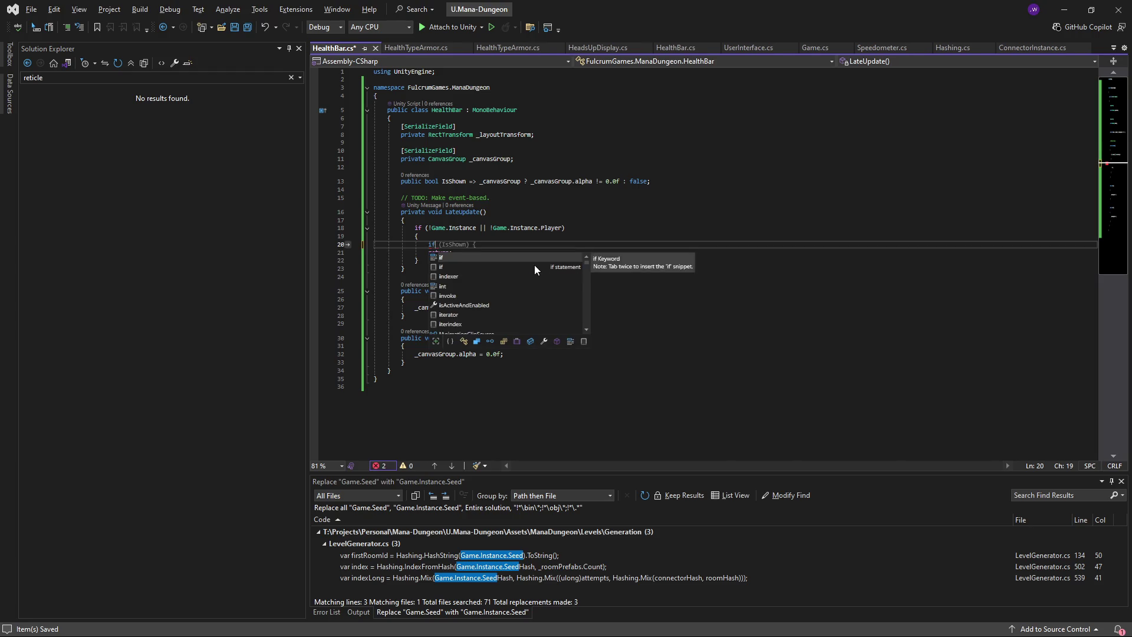
key("Return")
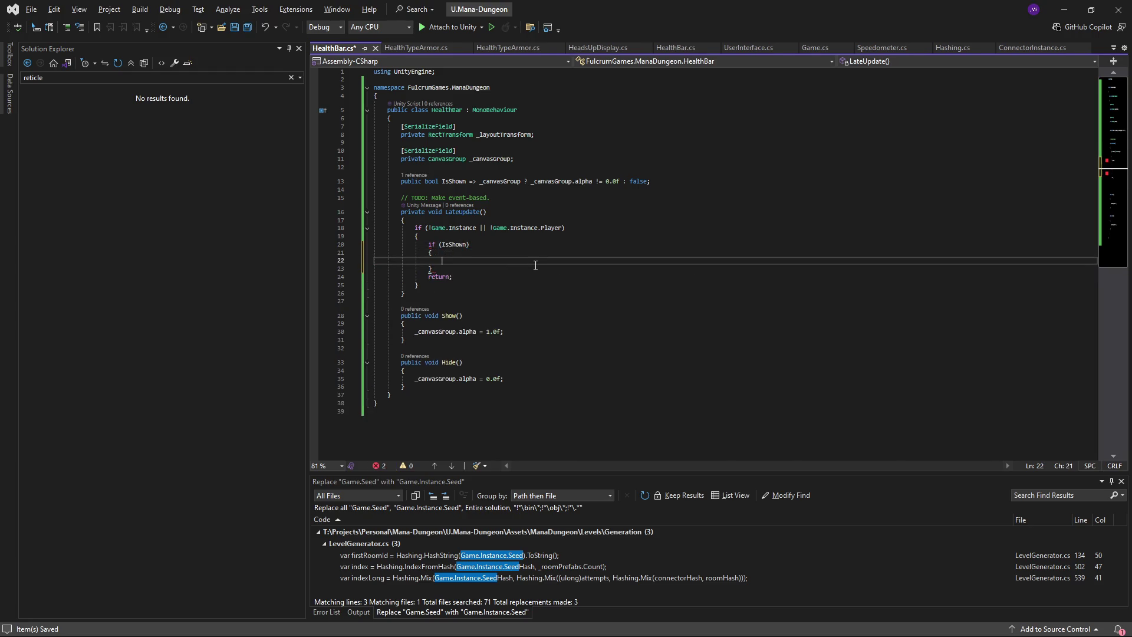
type("Hide();")
key("Down")
key("Return")
key("Down")
key("Down")
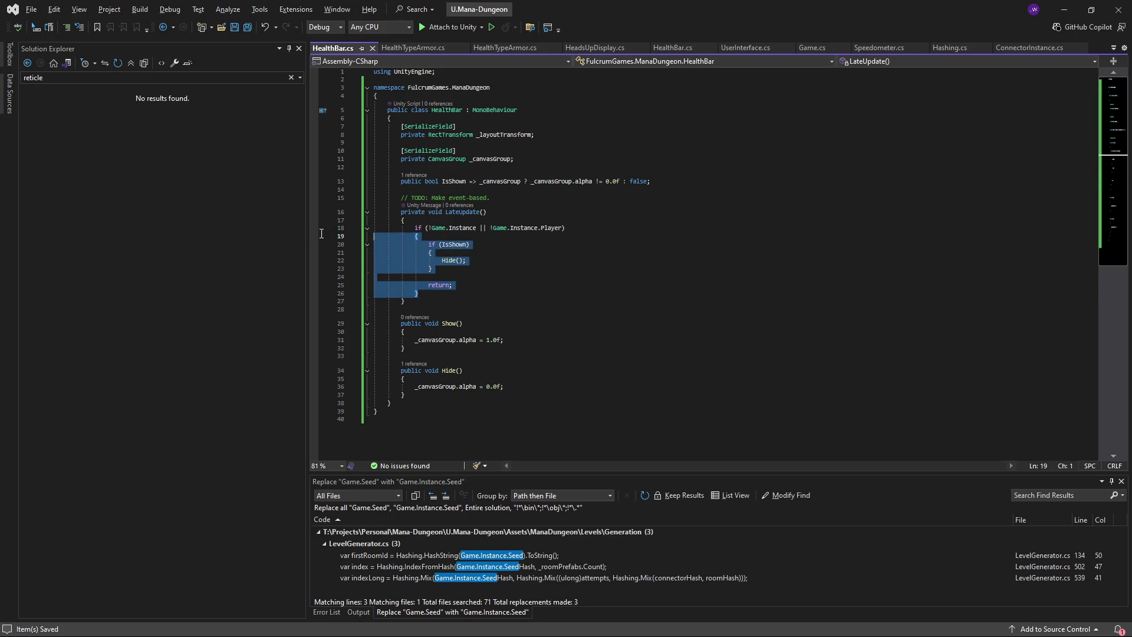
key("Up")
key("Up")
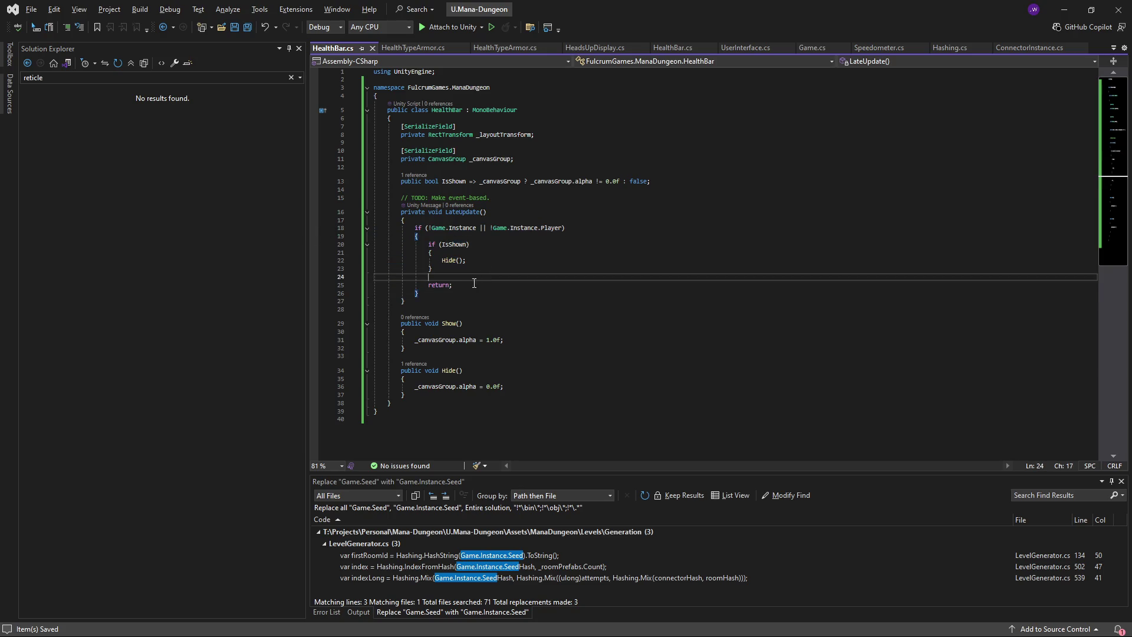
left_click_drag(445, 270, 375, 244)
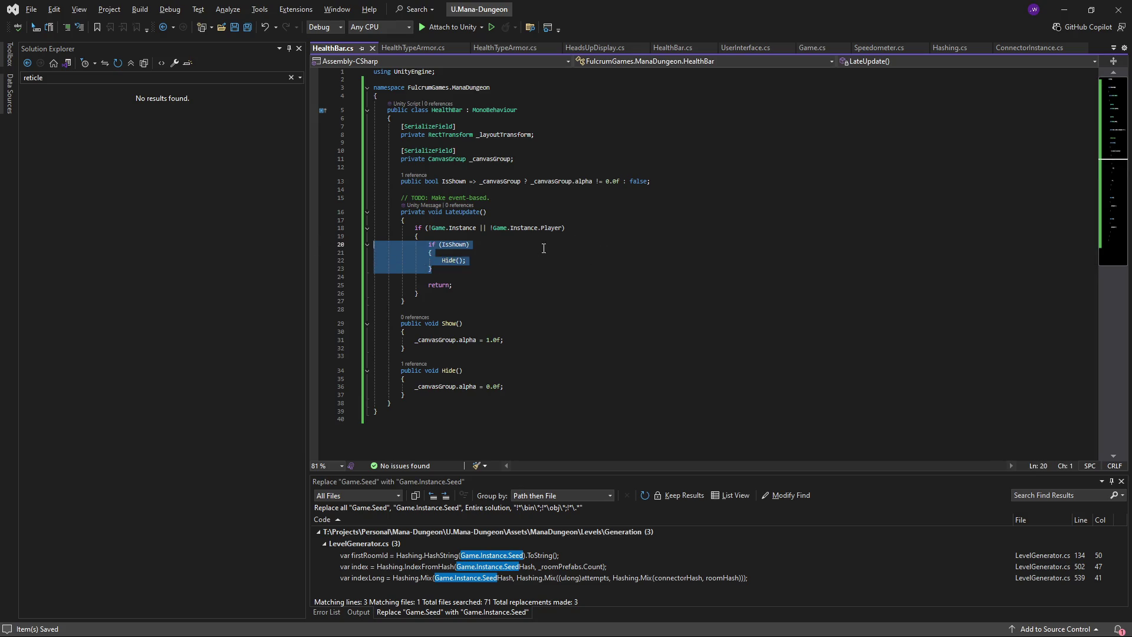
- Begin a new if statement after the early-return block, checking the player body via Game.Instance
left_click(490, 293)
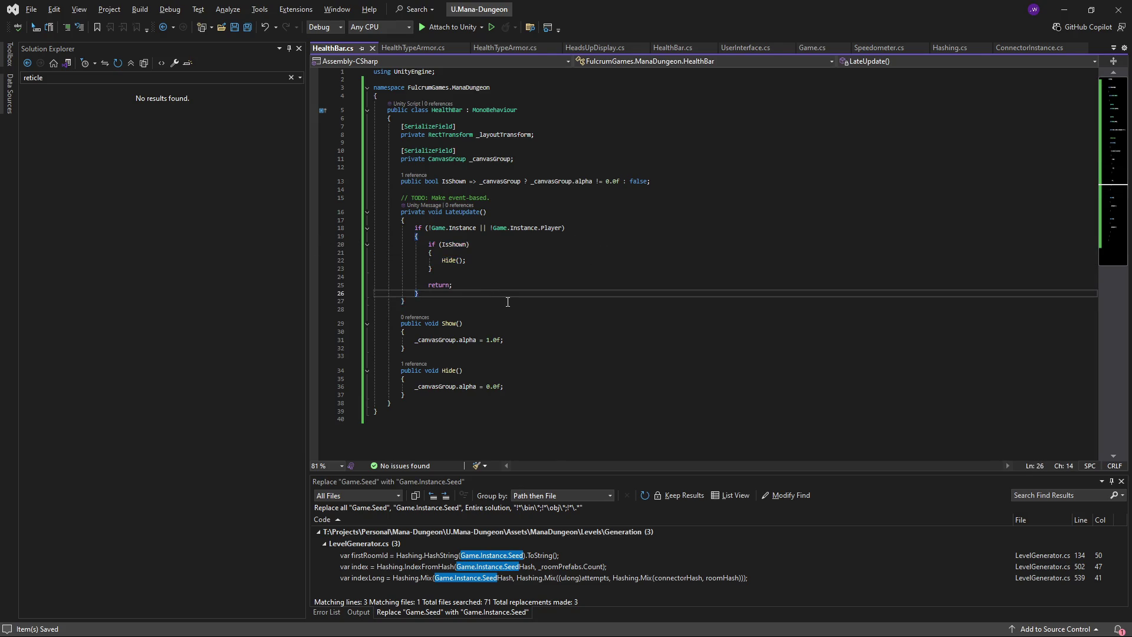
key("Return")
key("Return")
type("if ()")
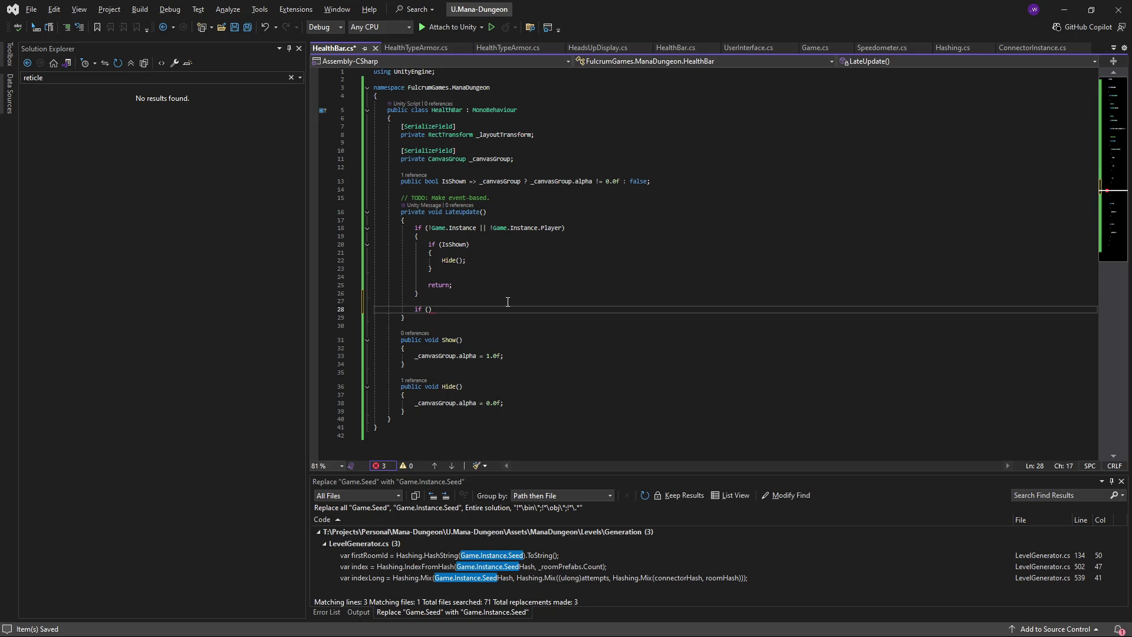
type("Game.Insta")
type(".Player")
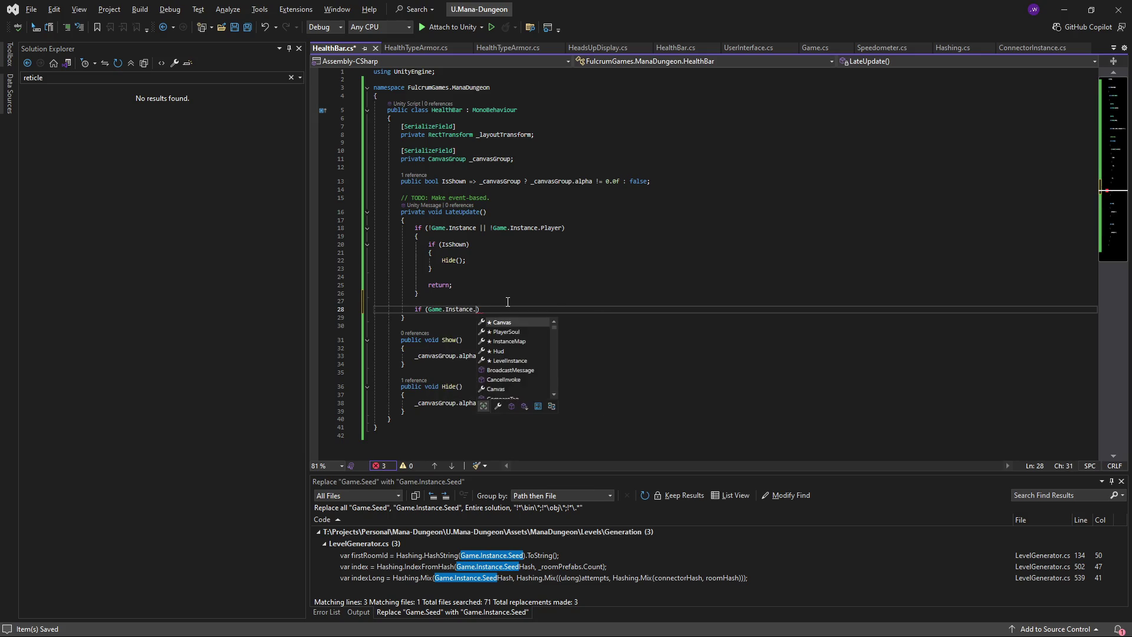
type("Bod")
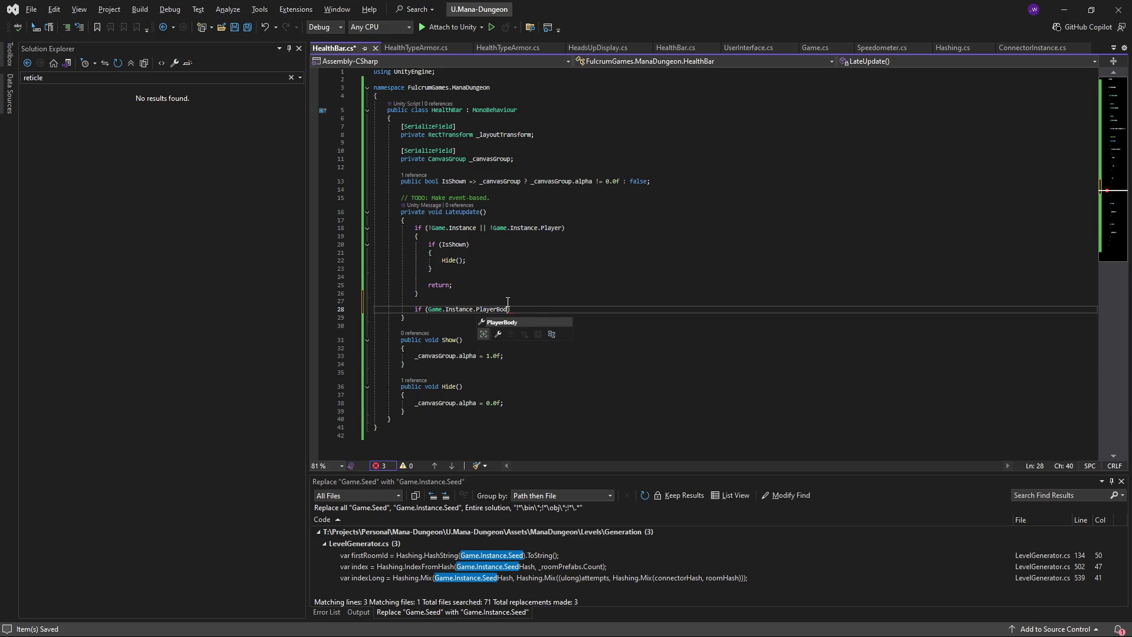
- Replace the old Player check with '!Game.Instance.PlayerBody' in the early-exit condition and save
key("ctrl+shift+Left")
key("ctrl+shift+Left")
key("ctrl+shift+Left")
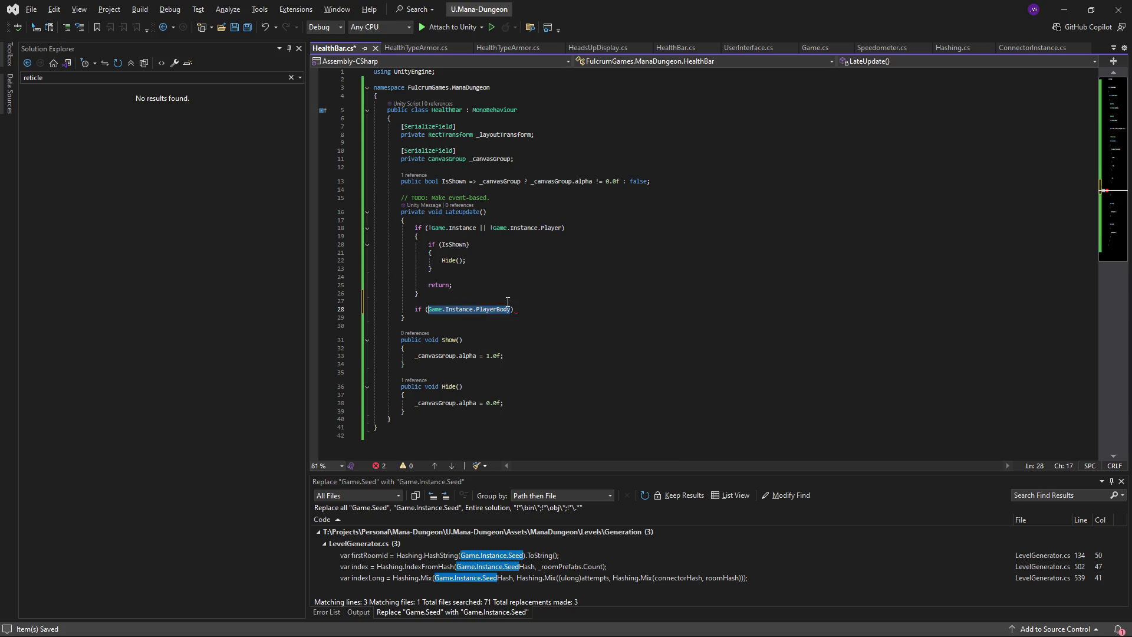
key("BackSpace")
left_click(556, 228)
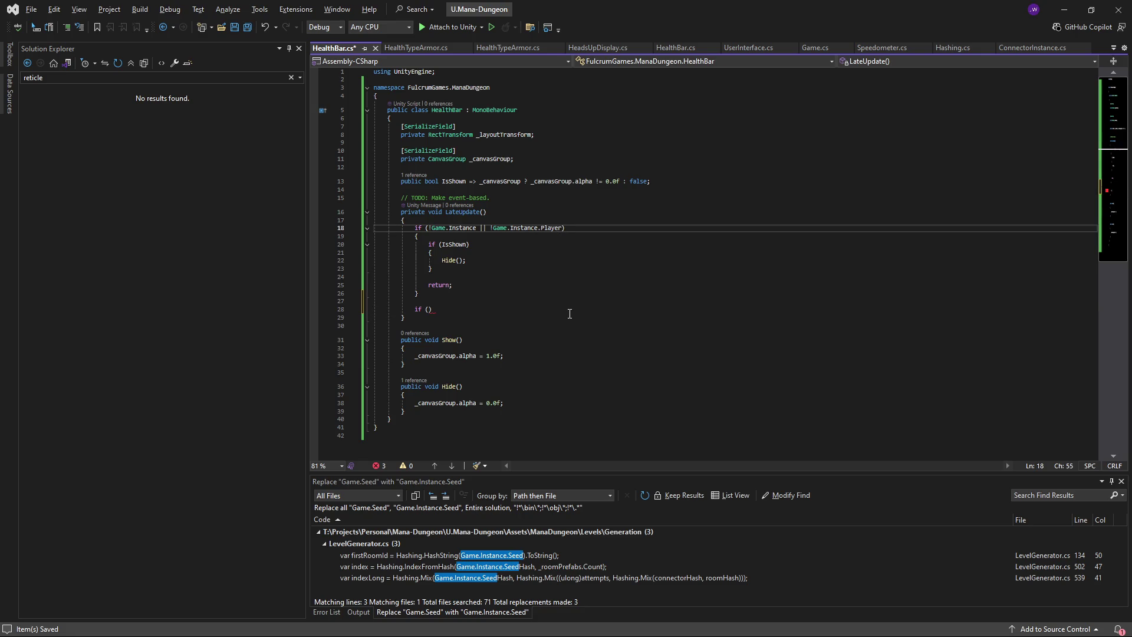
type("|| !Game.Instance.PlayerBody")
key("Down")
key("Down")
key("Down")
key("Up")
key("Up")
key("Up")
key("ctrl+shift+Left")
key("ctrl+shift+Left")
key("ctrl+shift+Left")
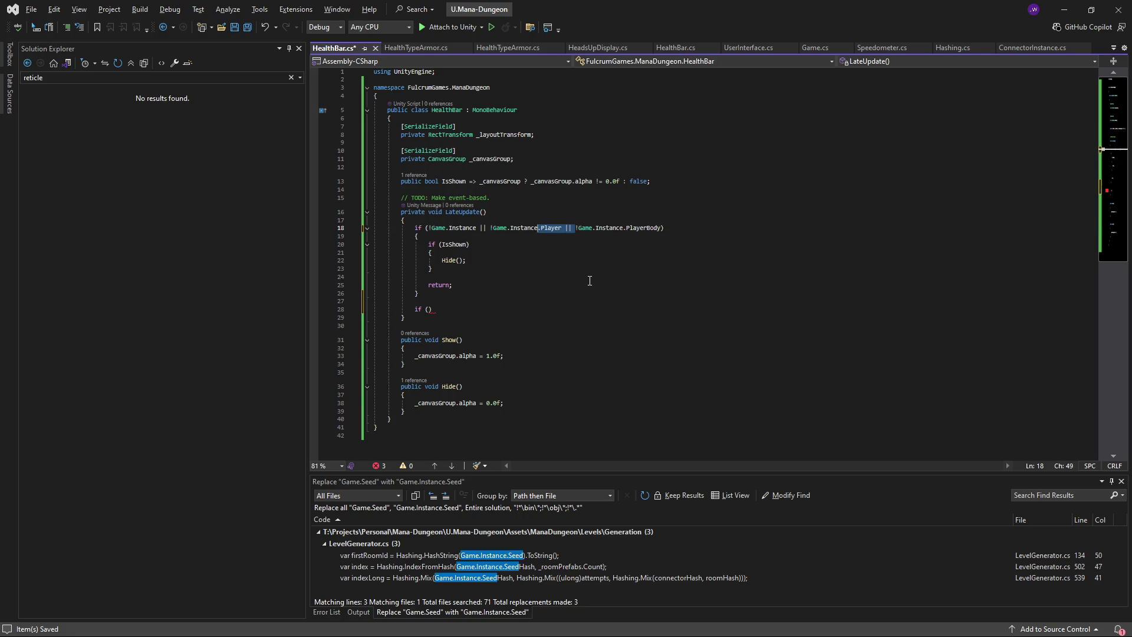
key("shift+Left")
key("BackSpace")
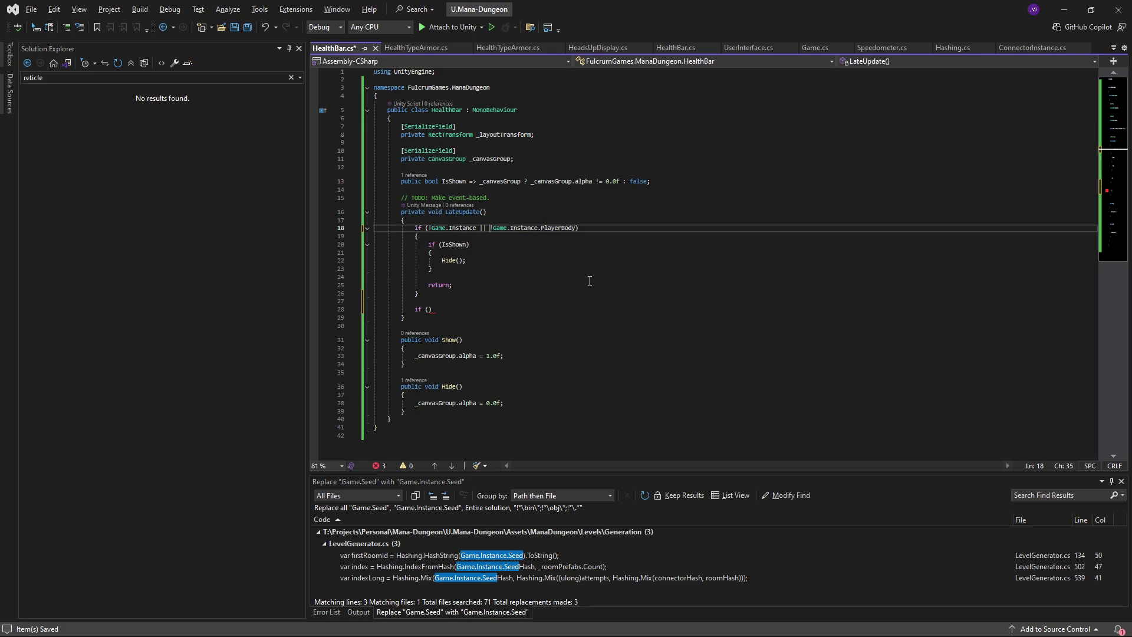
key("Down")
key("Down")
key("Down")
key("ctrl+s")
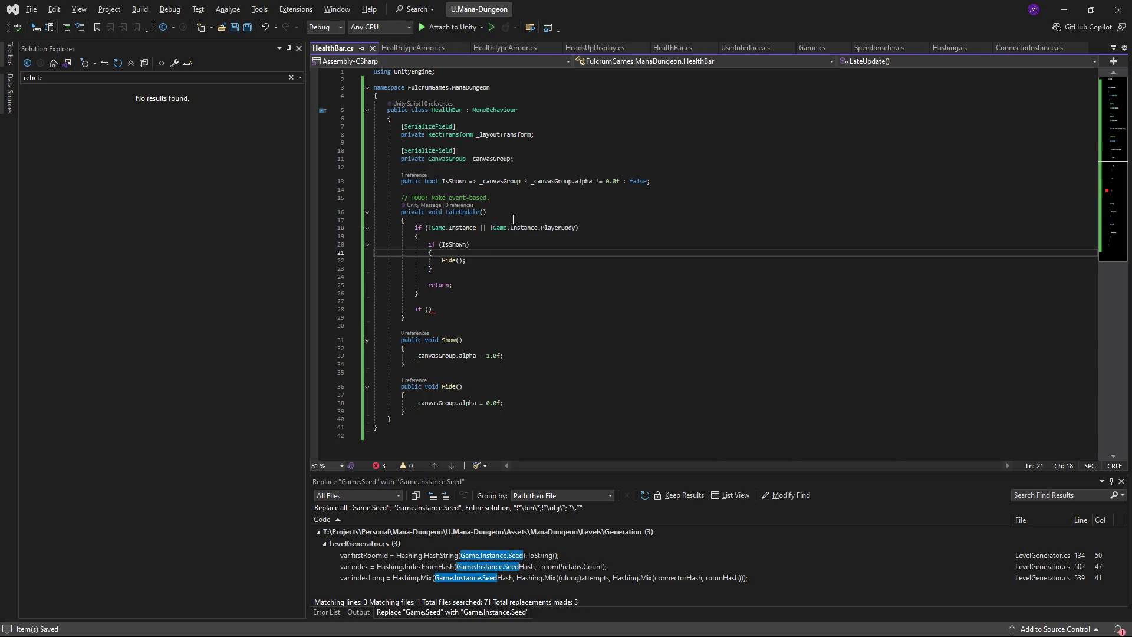
- Discard the unfinished if and start a new 'if (' at the top of LateUpdate
left_click(467, 311)
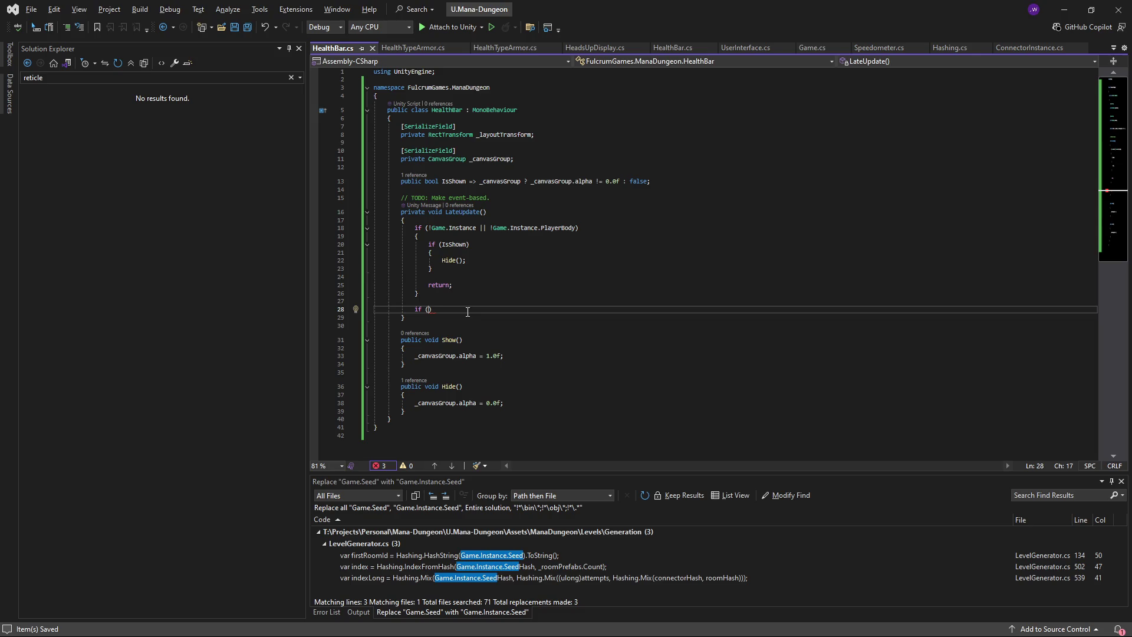
type("!Game")
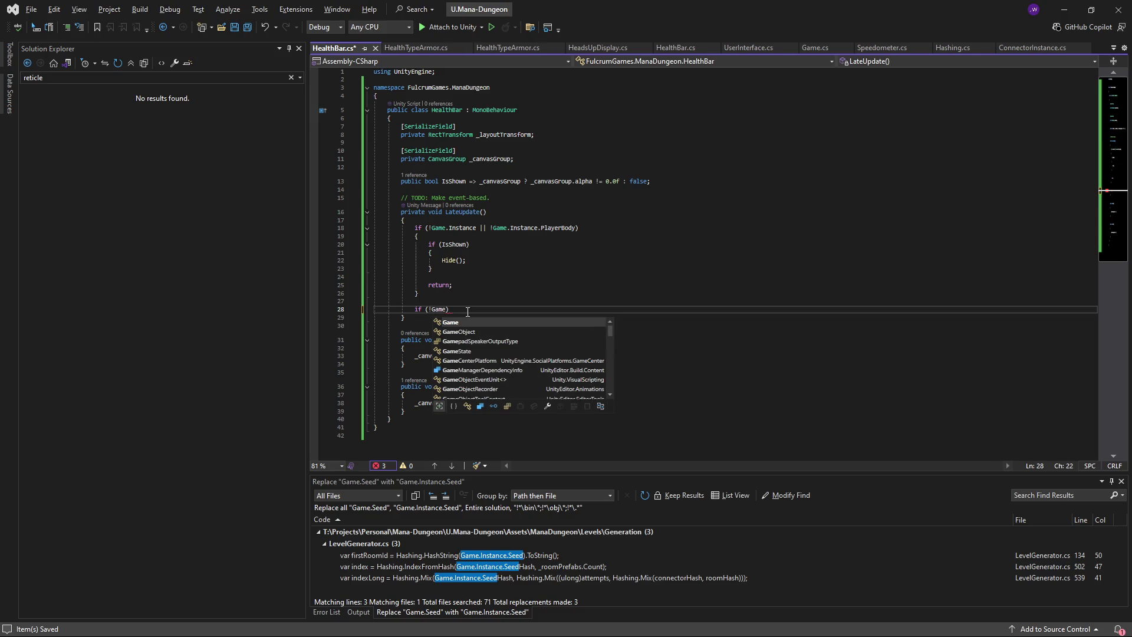
key("BackSpace")
key("BackSpace")
key("BackSpace")
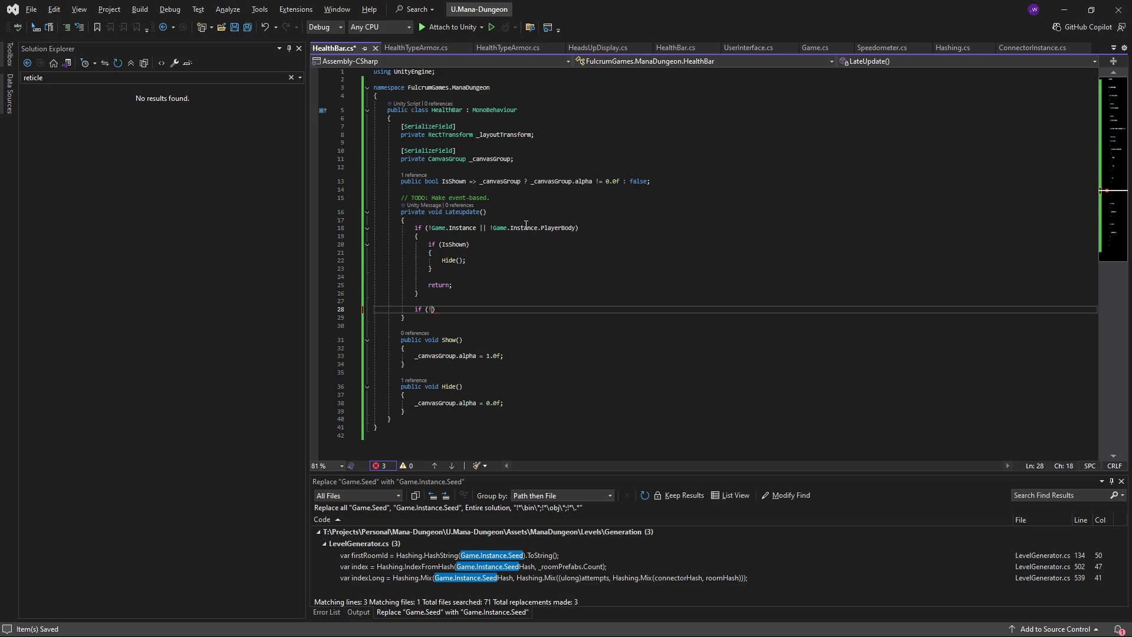
left_click(519, 223)
key("ctrl+z")
key("ctrl+z")
key("ctrl+z")
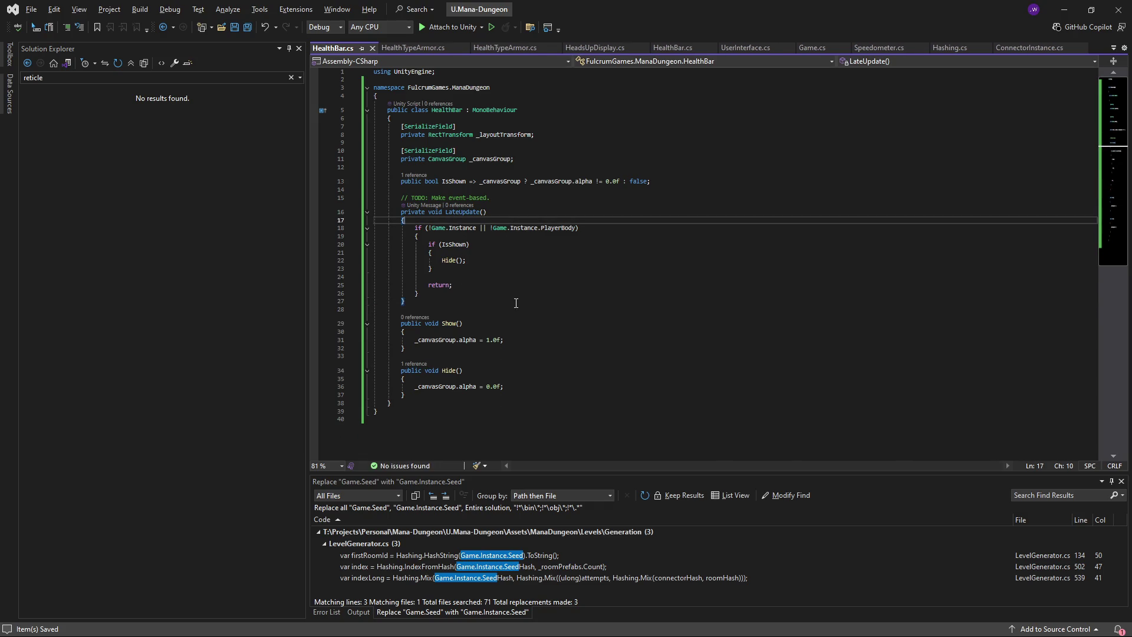
key("Return")
key("Return")
key("Up")
type("if (")
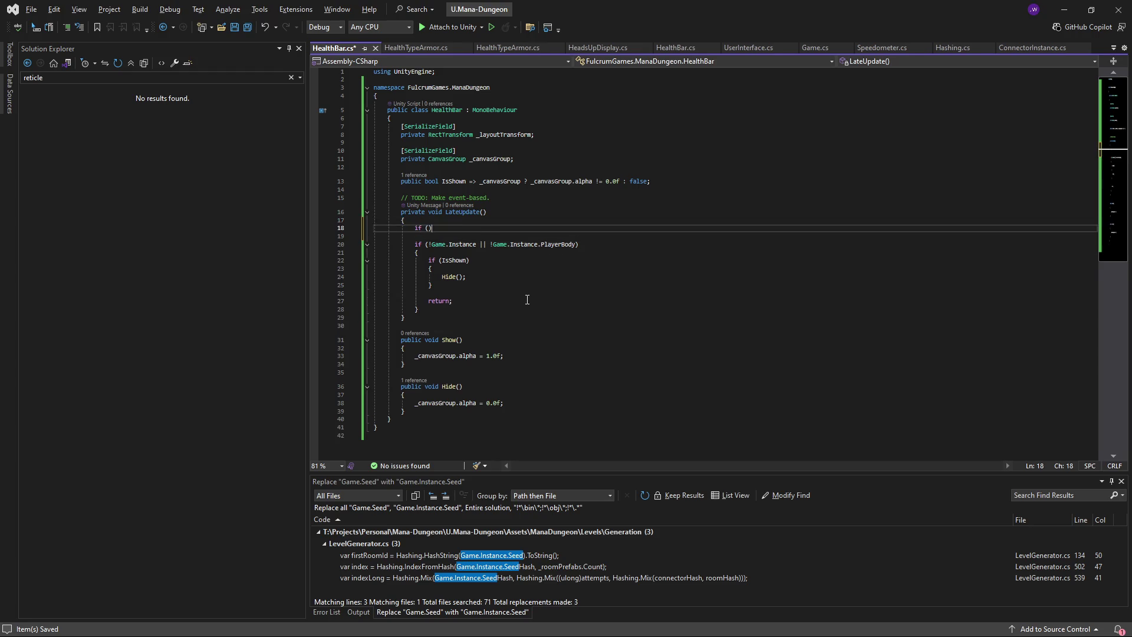
key("Left")
- Move the Game.Instance check into the new if, which returns when it's missing
left_click_drag(479, 245, 429, 245)
key("ctrl+c")
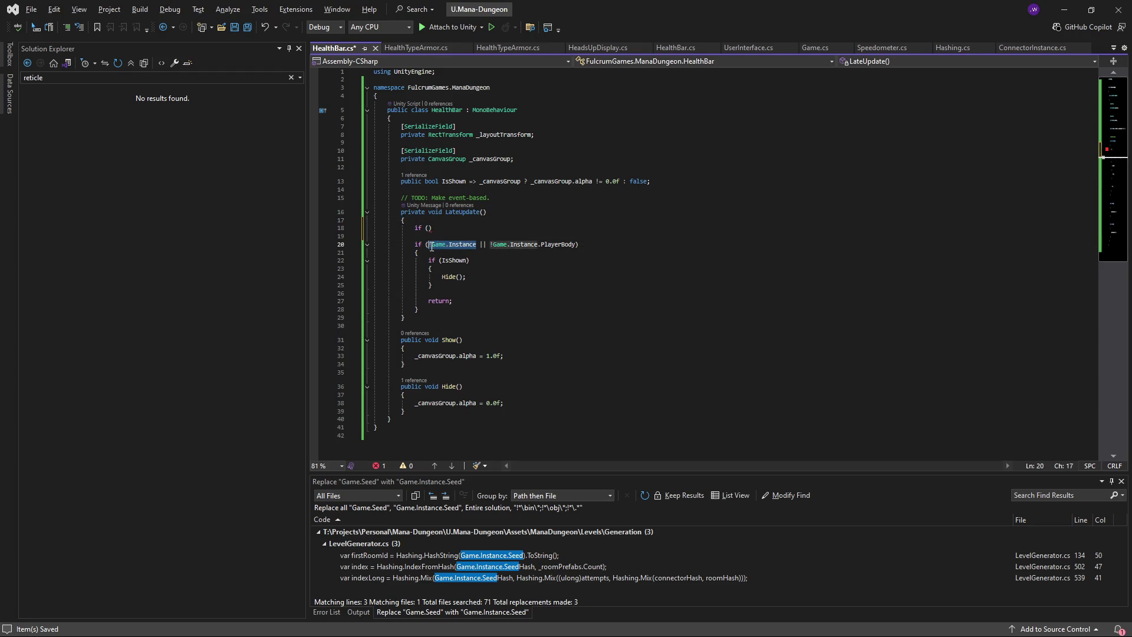
key("Delete")
left_click(429, 227)
key("ctrl+v")
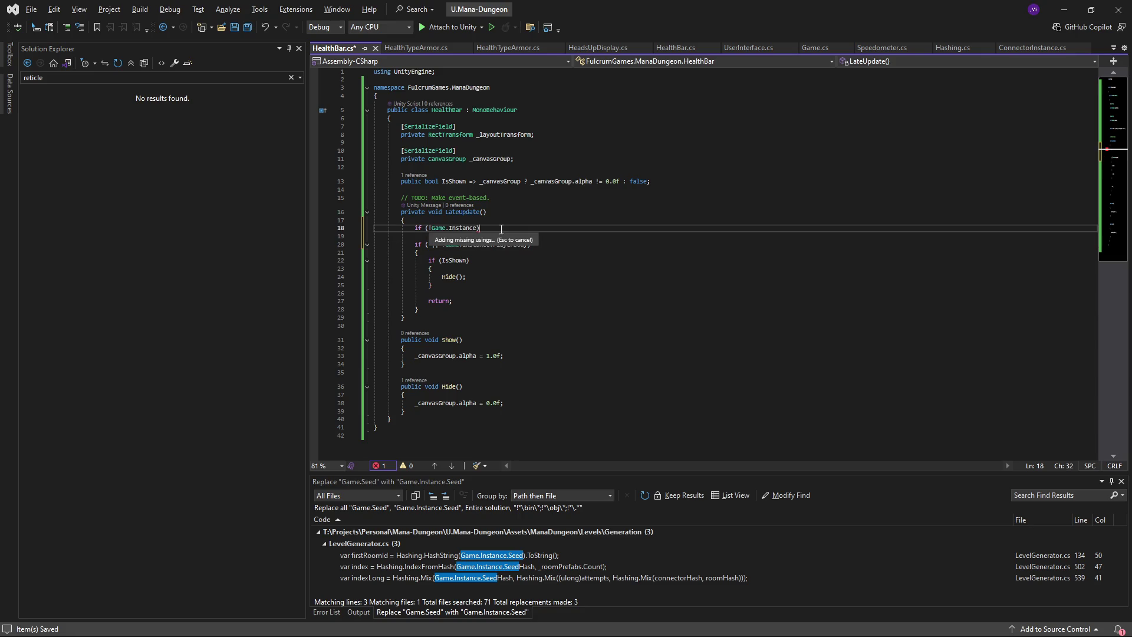
key("End")
key("Return")
type("return;")
key("Return")
key("Return")
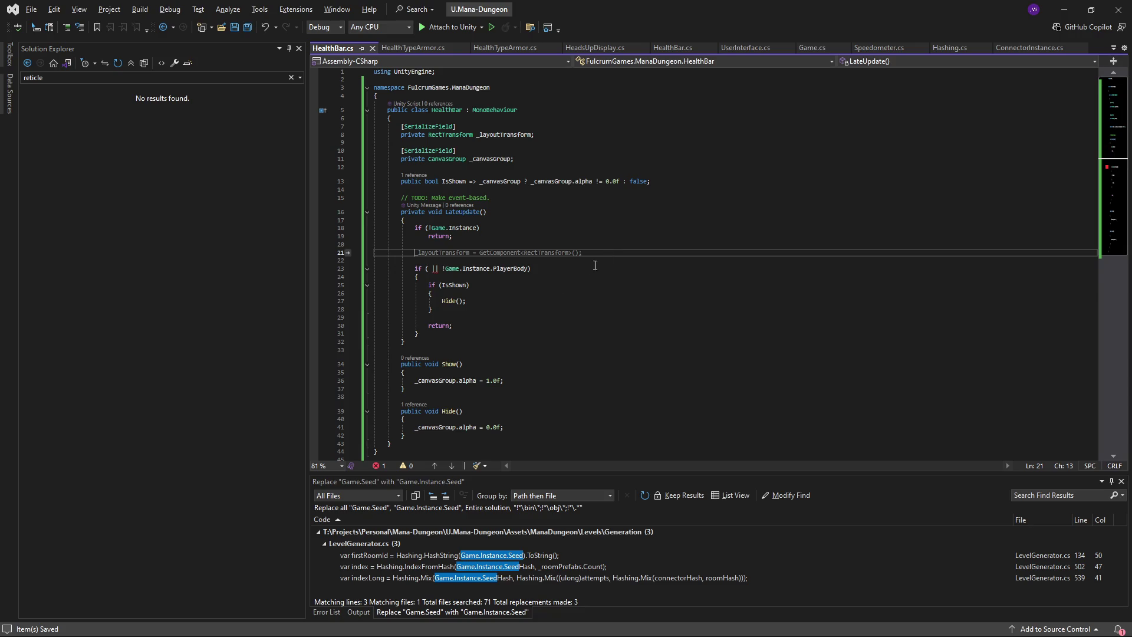
key("Down")
key("Up")
key("Up")
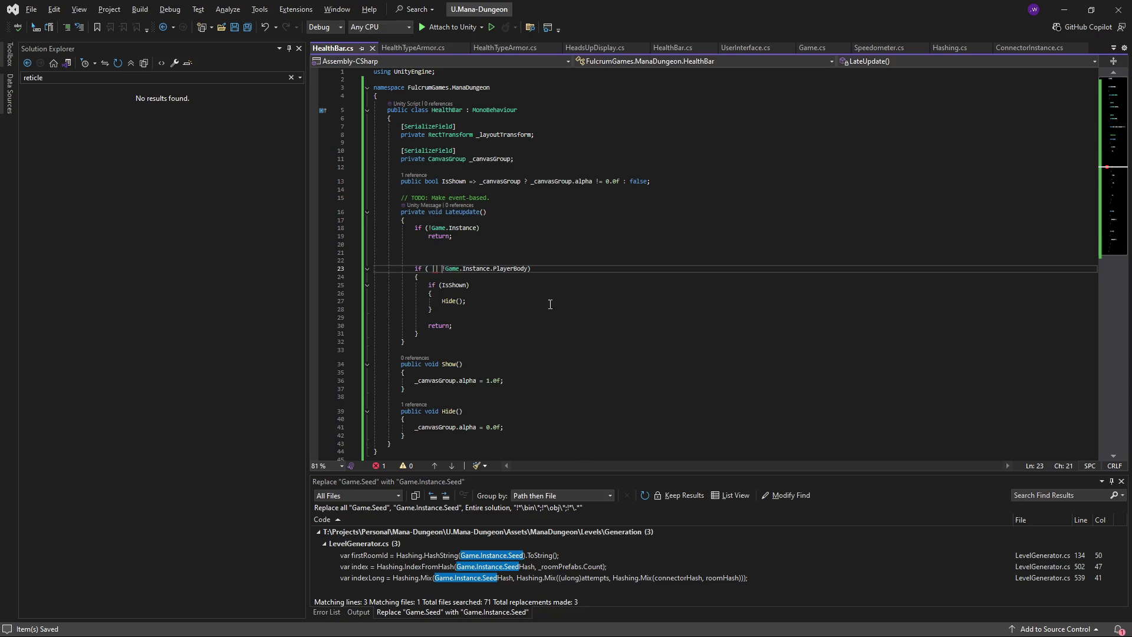
- Delete the leftover '( ||' from the PlayerBody check, remove blank lines, and save HealthBar.cs
left_click_drag(441, 268, 424, 269)
key("BackSpace")
key("ctrl+shift+l")
key("ctrl+shift+l")
left_click_drag(452, 236, 308, 224)
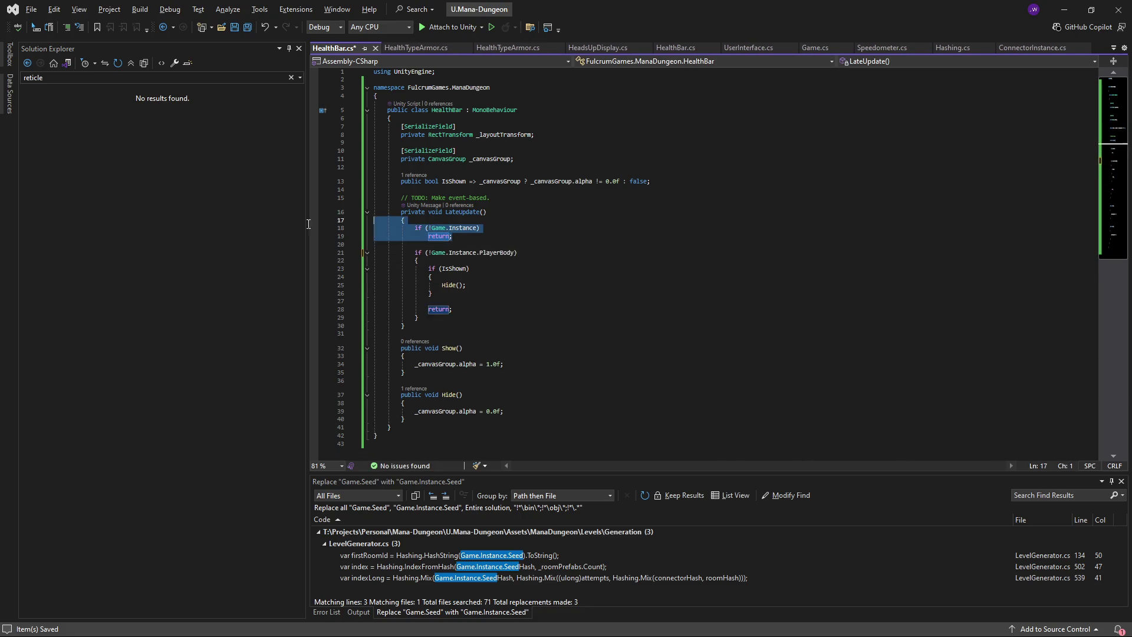
left_click(452, 233)
key("ctrl+s")
- Select lines 21–26 around the IsShown block, ending with the caret after the PlayerBody condition
left_click(459, 268)
scroll(459, 260, "down", 1)
scroll(459, 249, "up", 1)
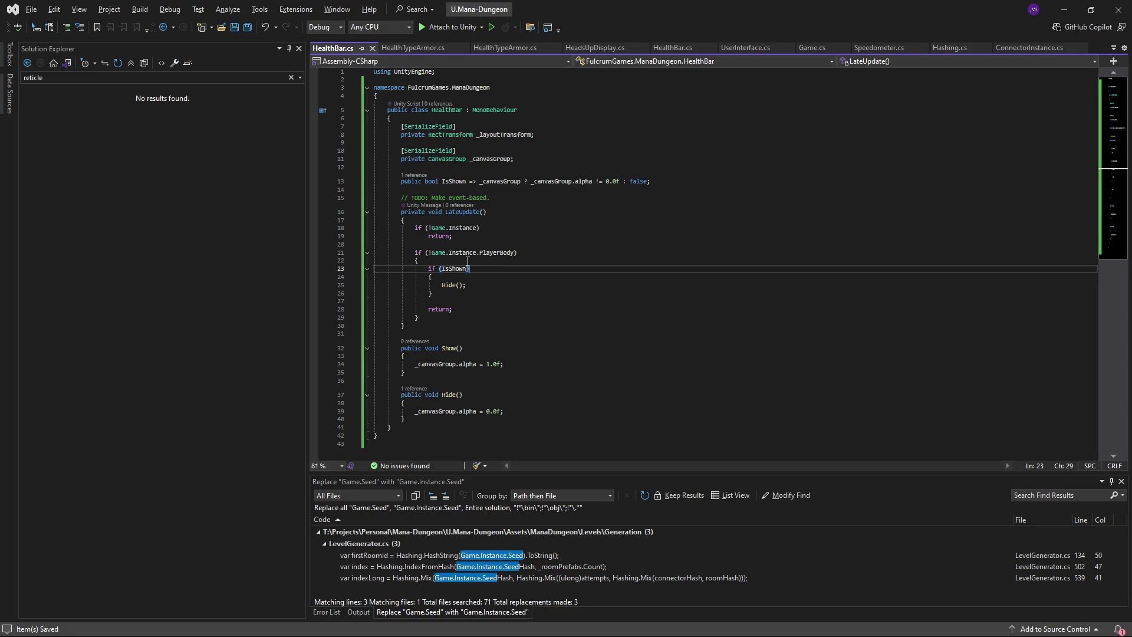
left_click(547, 251)
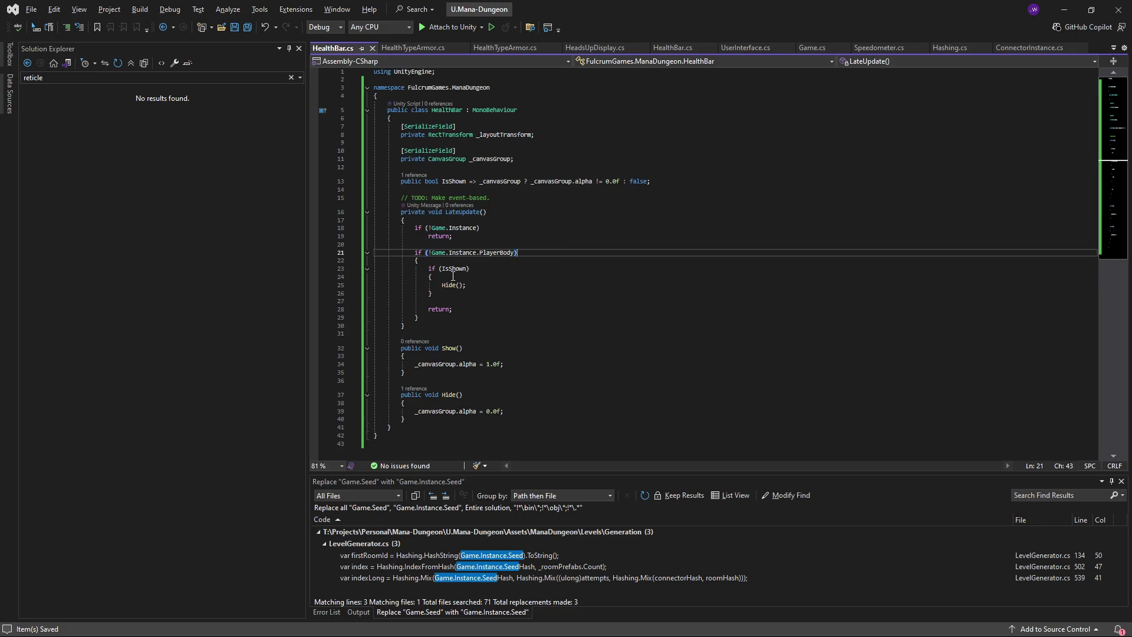
left_click(463, 293)
left_click_drag(463, 295, 355, 266)
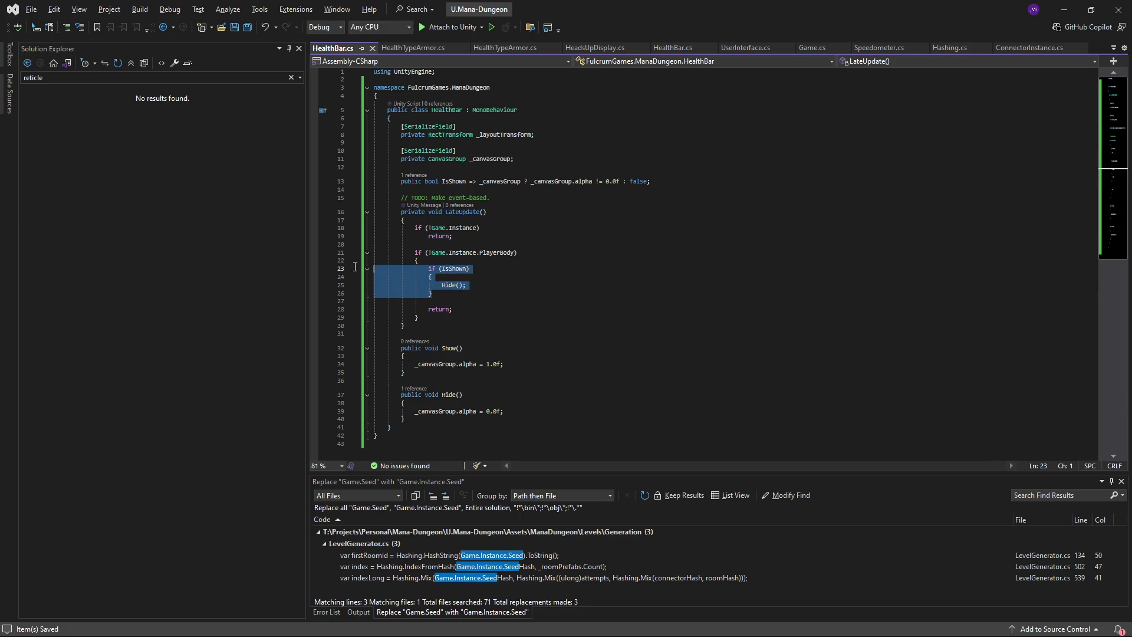
left_click(519, 253)
mouse_move(463, 293)
left_mouse_down()
mouse_move(378, 269)
mouse_move(373, 253)
left_mouse_up()
left_click(527, 255)
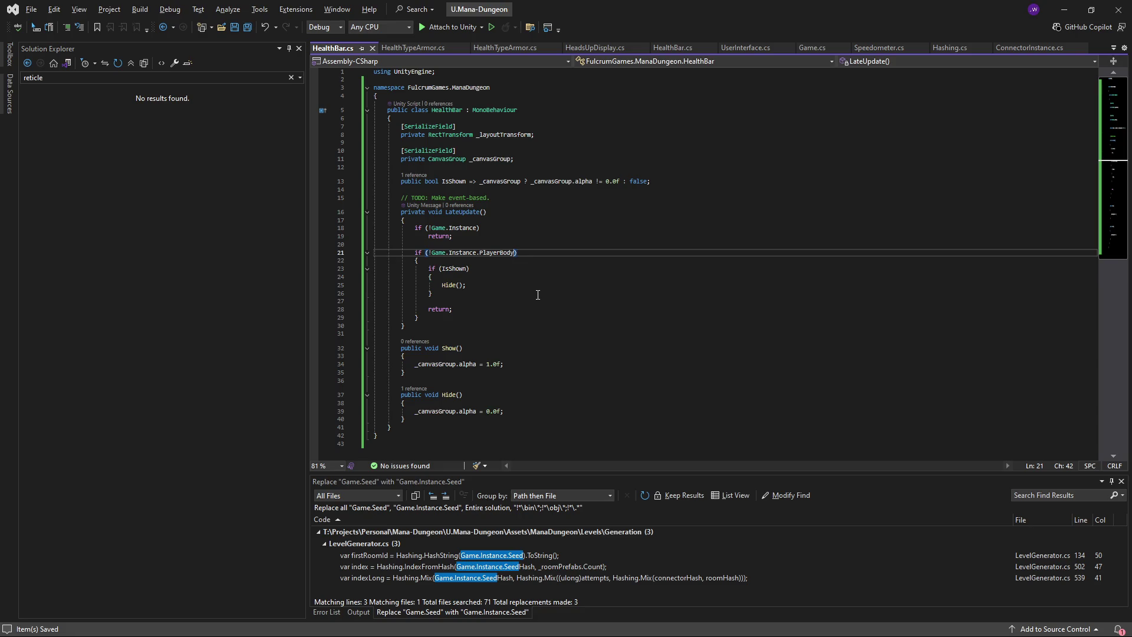
- Extend the condition with '|| !Game.Instance.PlayerBody.TryGetComponent<Health>(out var playerHealth)'
type("|| !Gam")
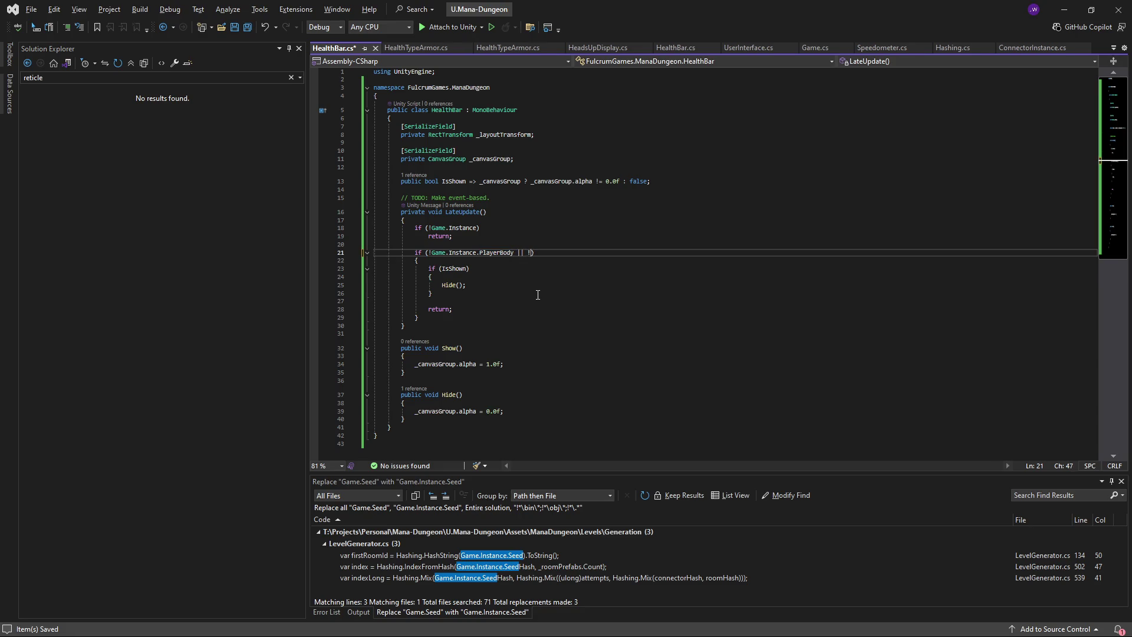
type("e.Instance.PlayerB")
type("ody.")
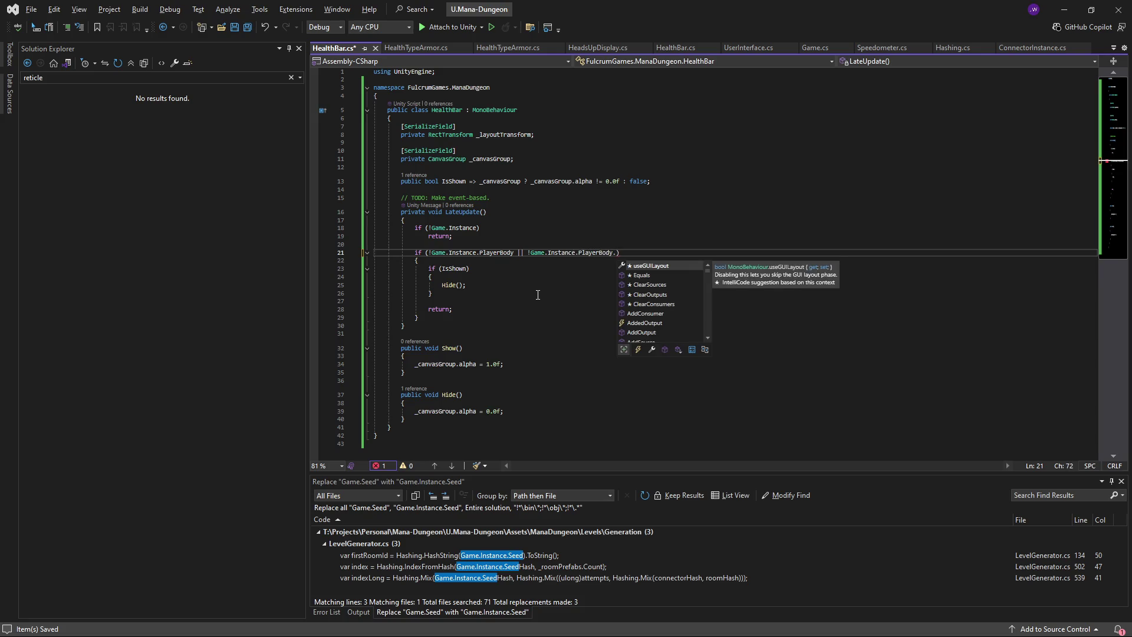
type("Try")
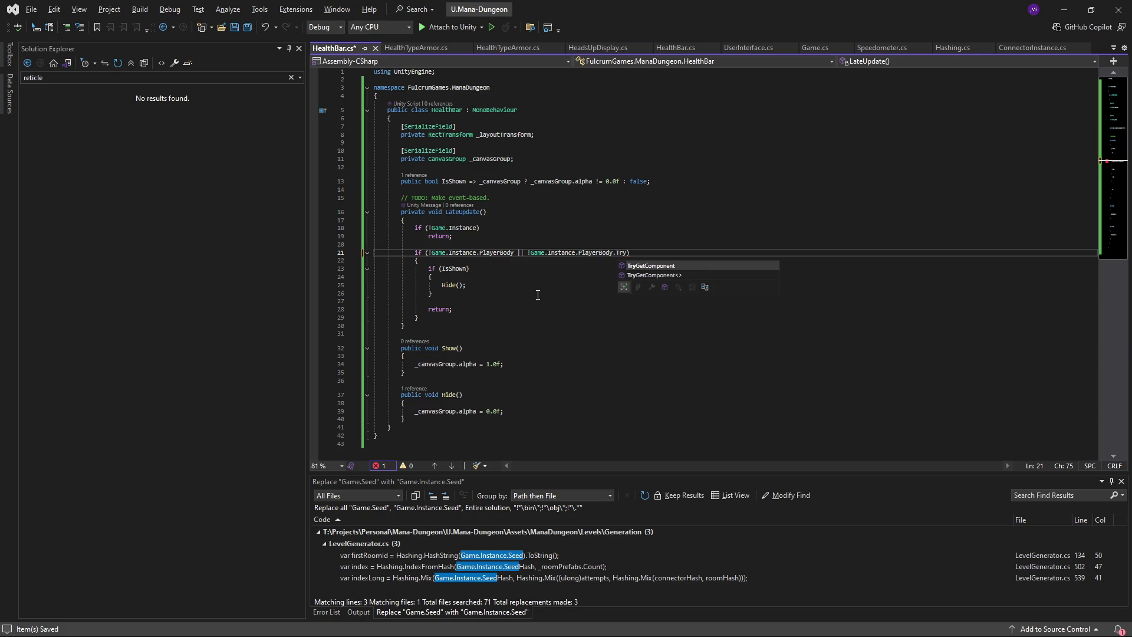
type("GetComponent<")
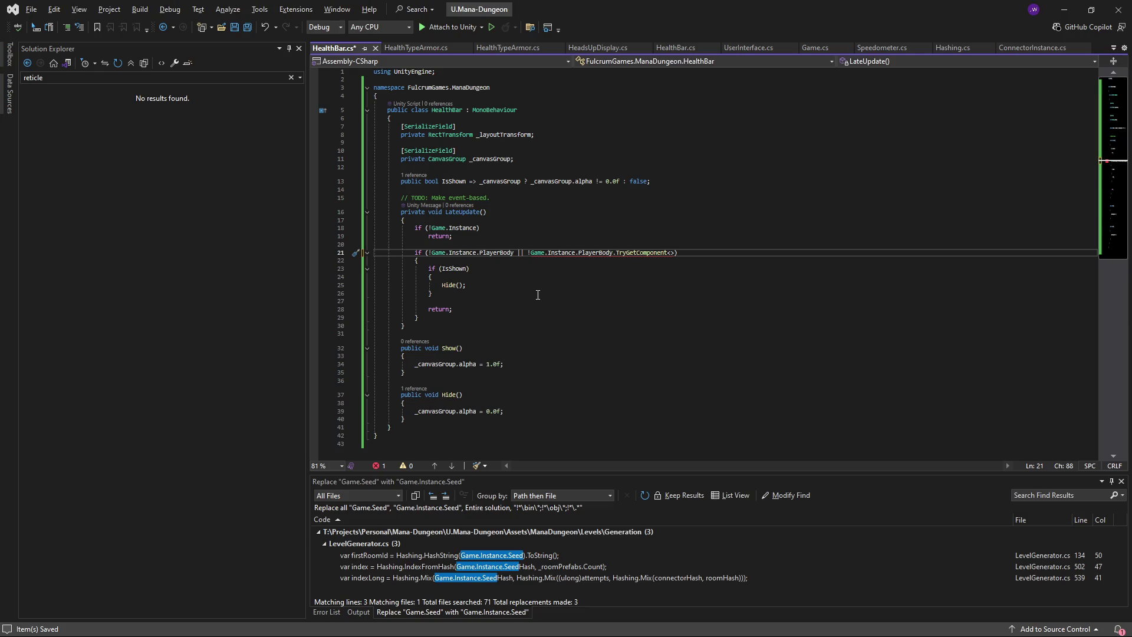
type("Health>")
type("()")
key("Left")
type("out var playerHealth")
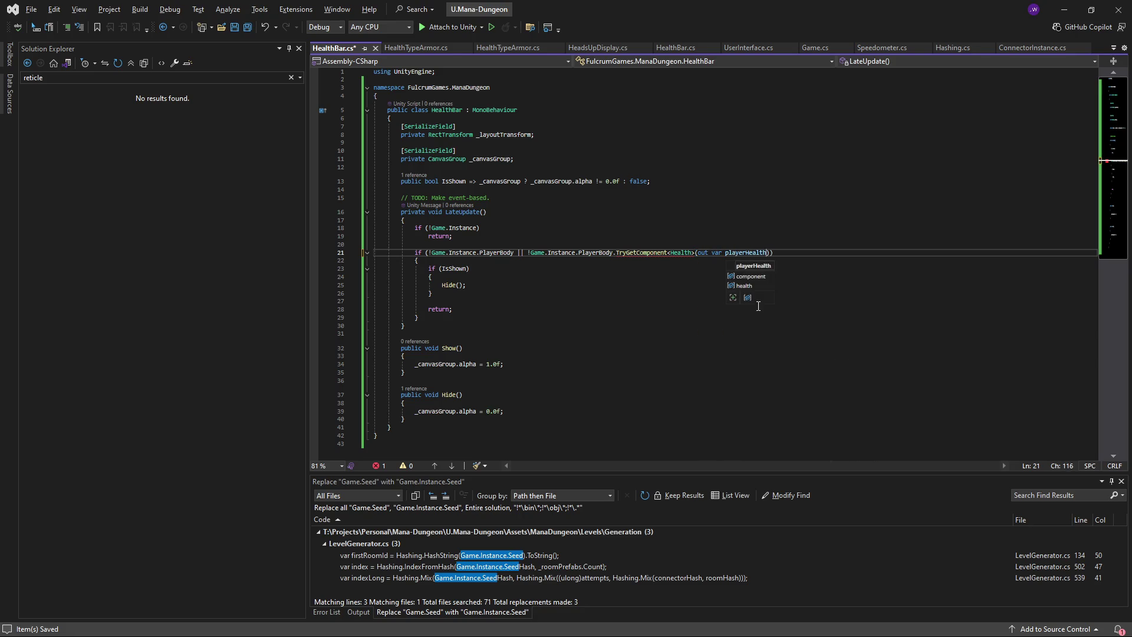
key("Escape")
key("Down")
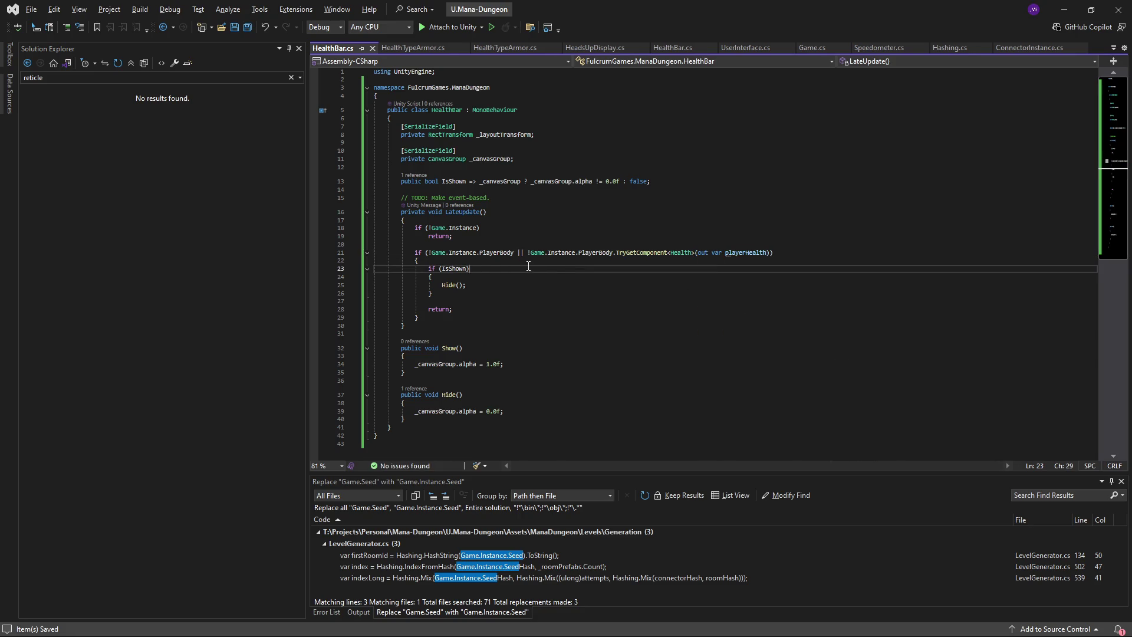
- Begin 'pools = playerHealth.' below the PlayerBody block and jump to the Health class definition
scroll(507, 286, "down", 2)
left_click(485, 271)
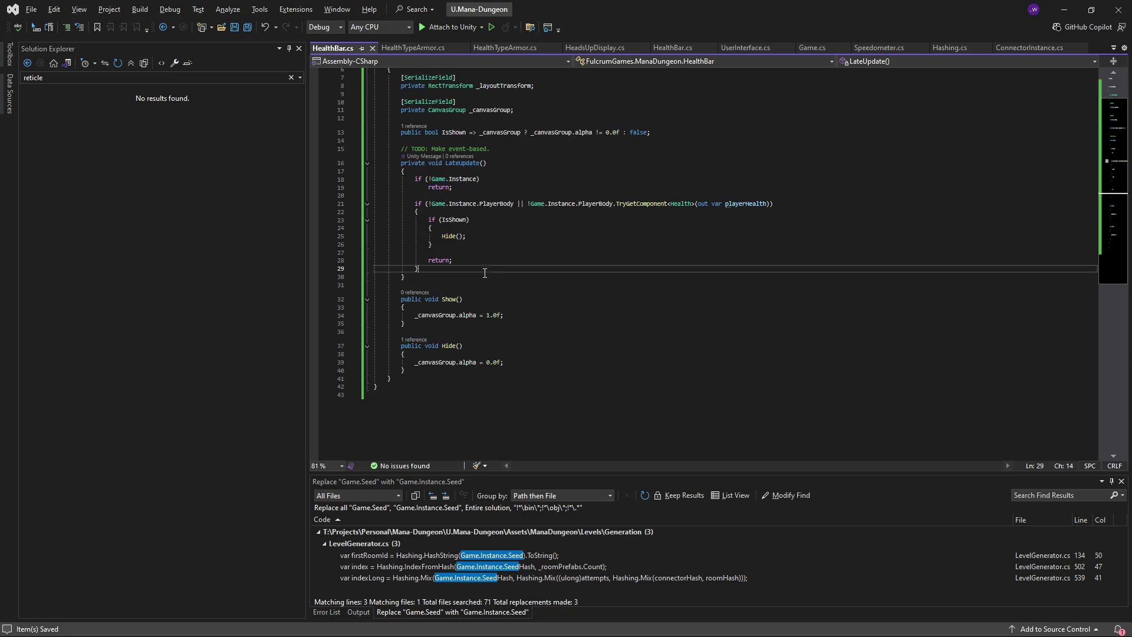
key("Return")
key("Return")
type("var")
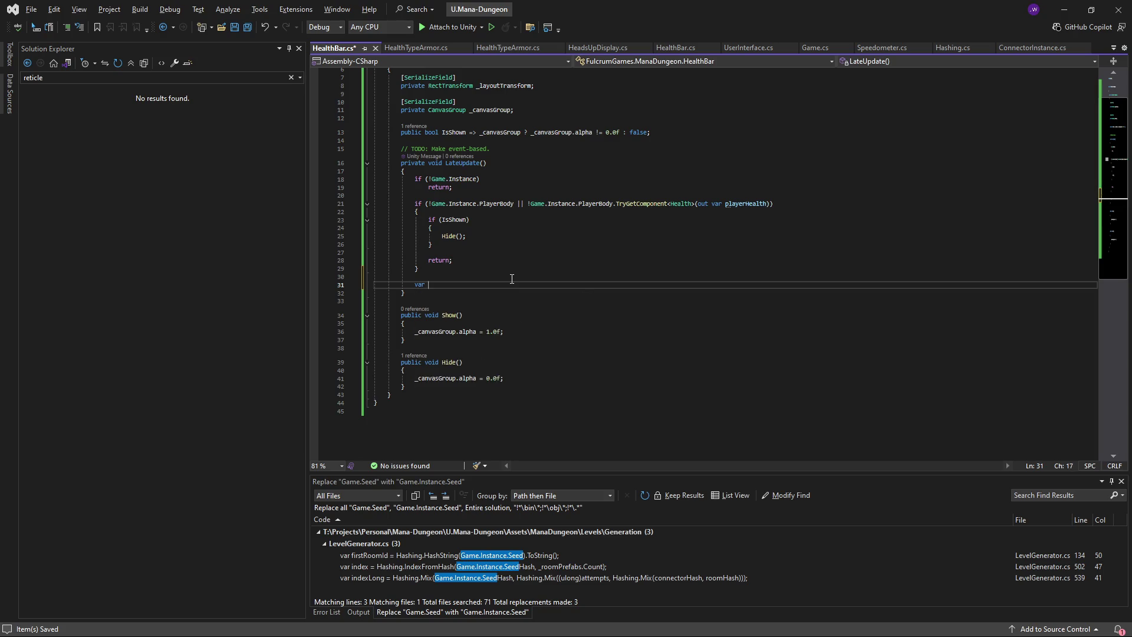
type("pools = ")
type("playerHealth.Po")
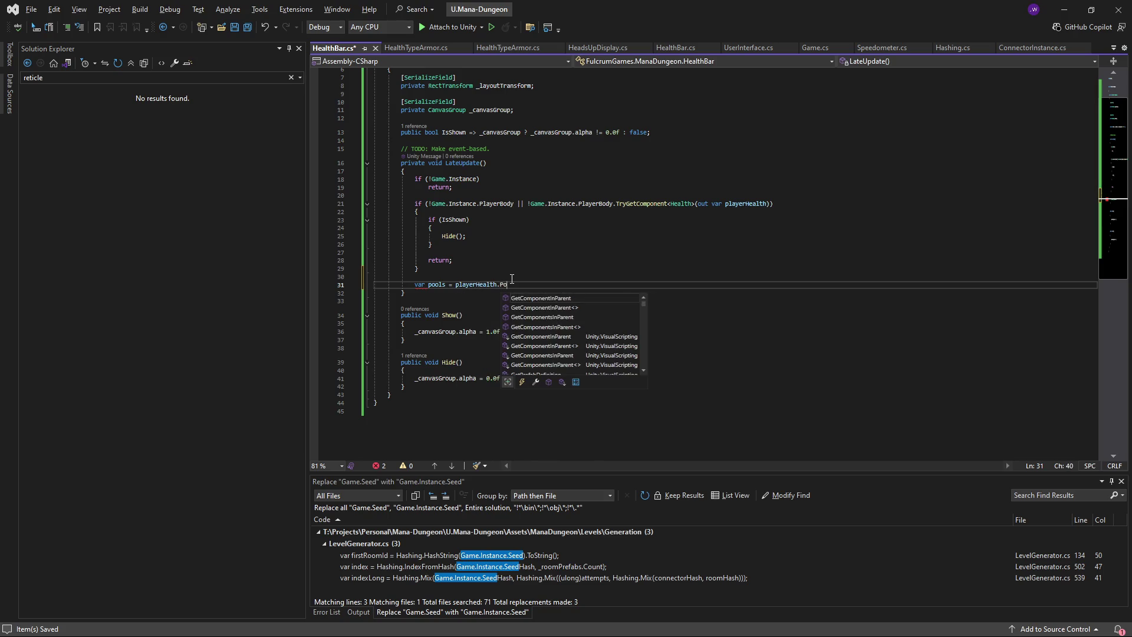
key("BackSpace")
key("BackSpace")
key("BackSpace")
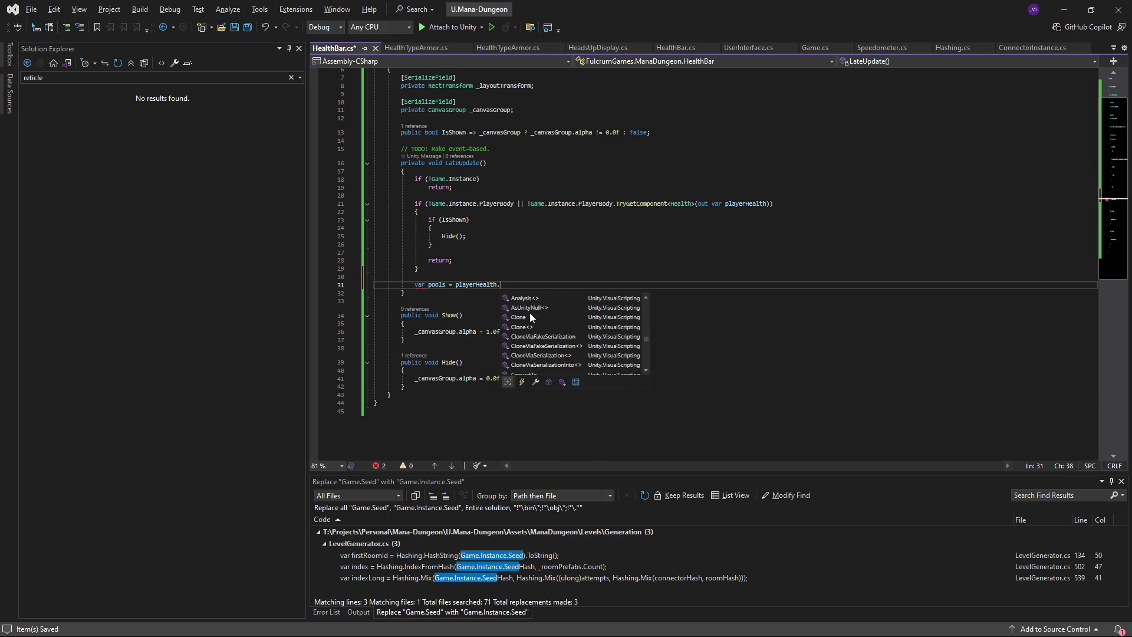
left_click(475, 284)
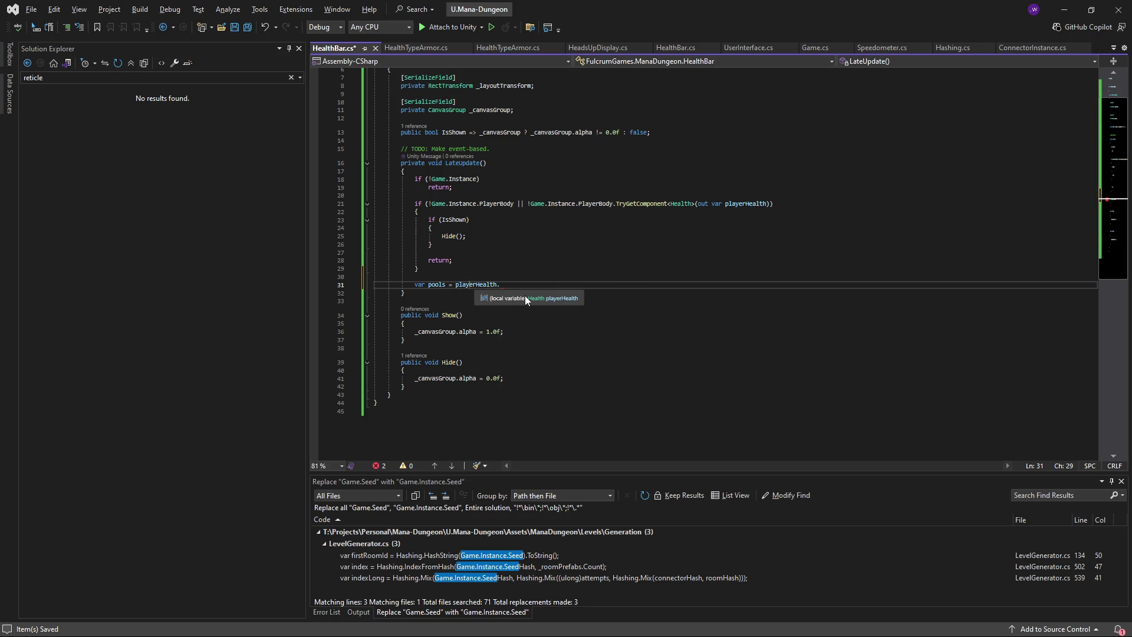
left_click(525, 296)
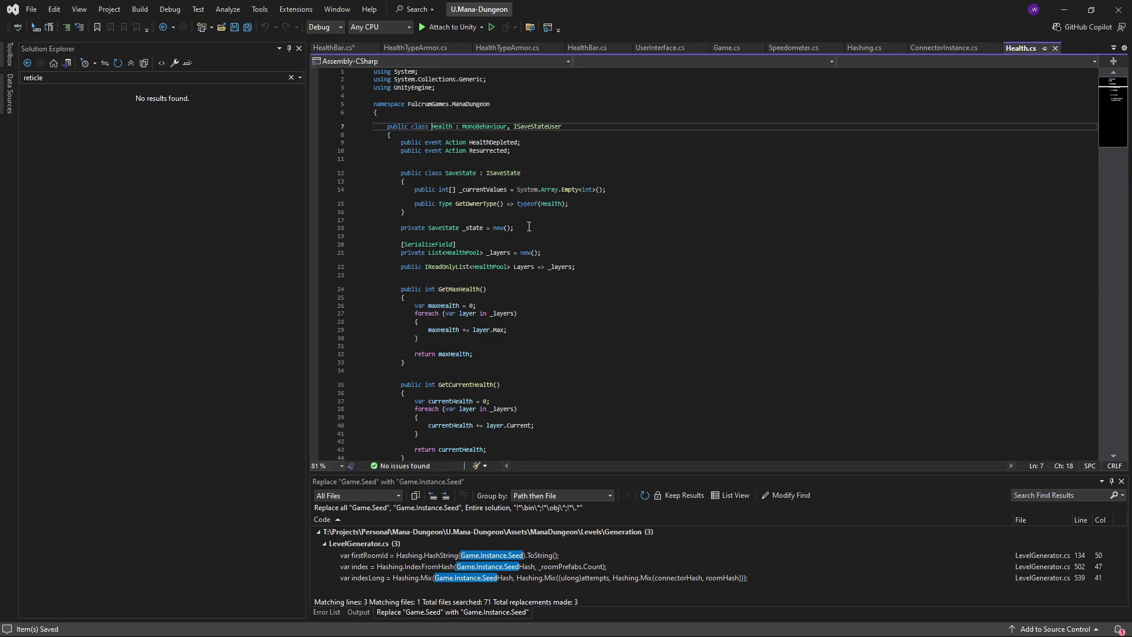
- In Health.cs, rename the _layers field to _pools
left_click(163, 28)
left_click(181, 28)
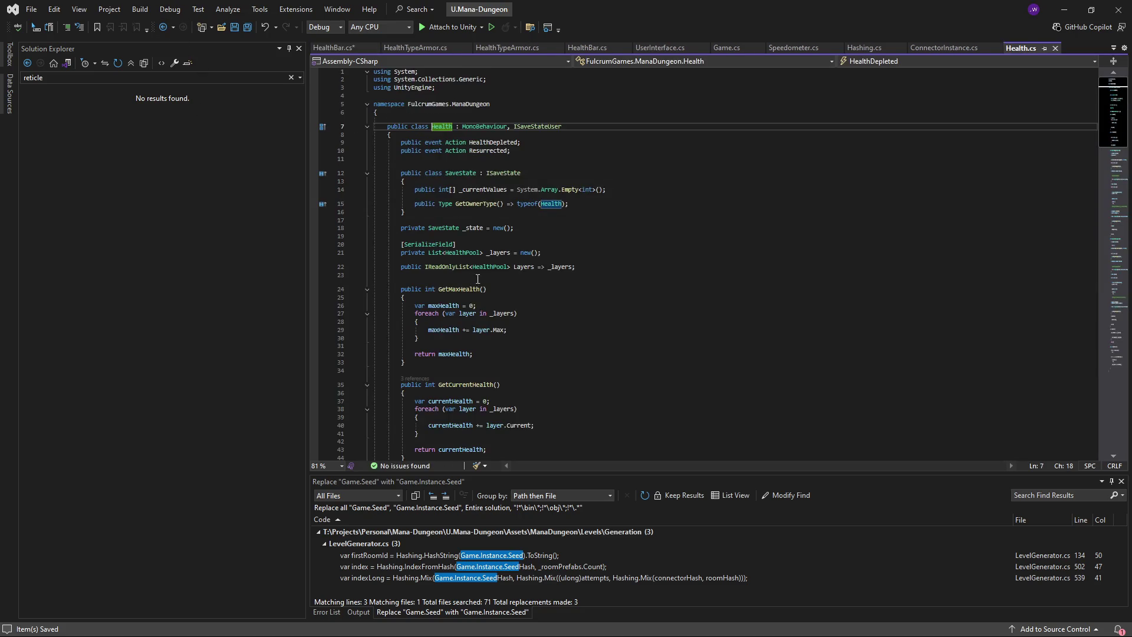
left_click(496, 254)
key("ctrl+r")
key("ctrl+r")
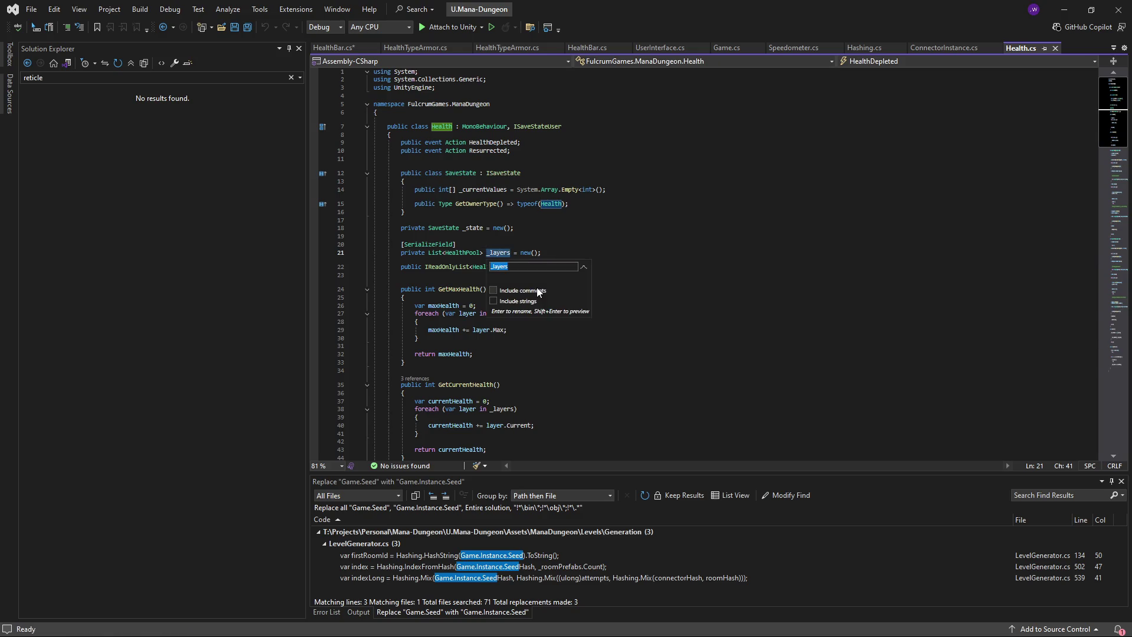
type("_pool")
type("s")
key("Return")
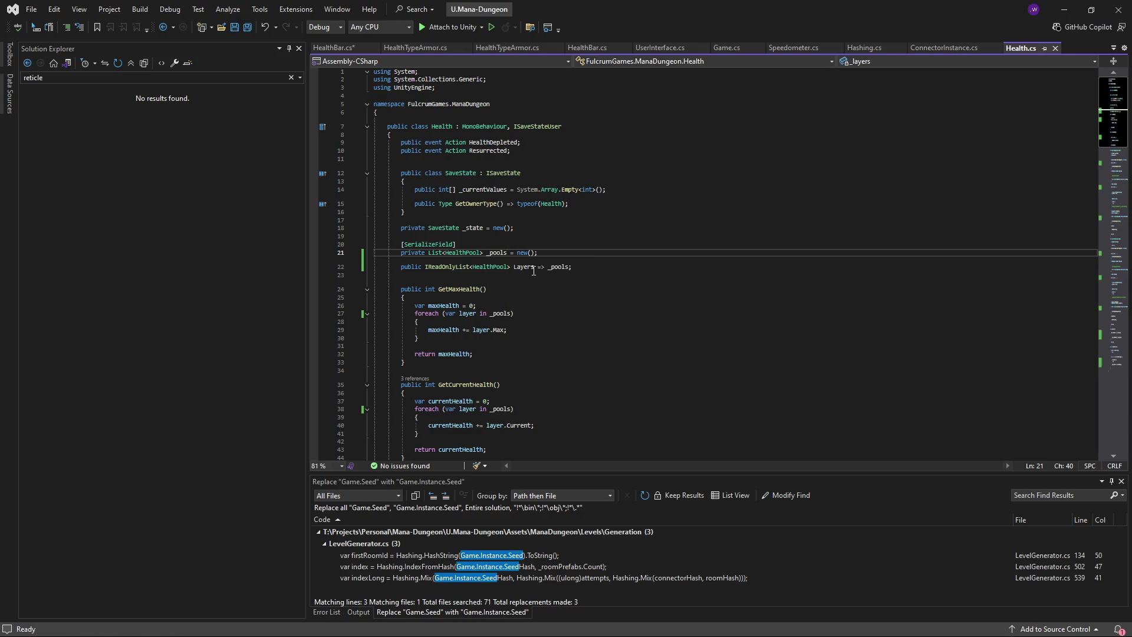
- Rename the Layers property to Pools and save Health.cs
left_click(534, 269)
key("ctrl+r")
key("ctrl+r")
type("Pools")
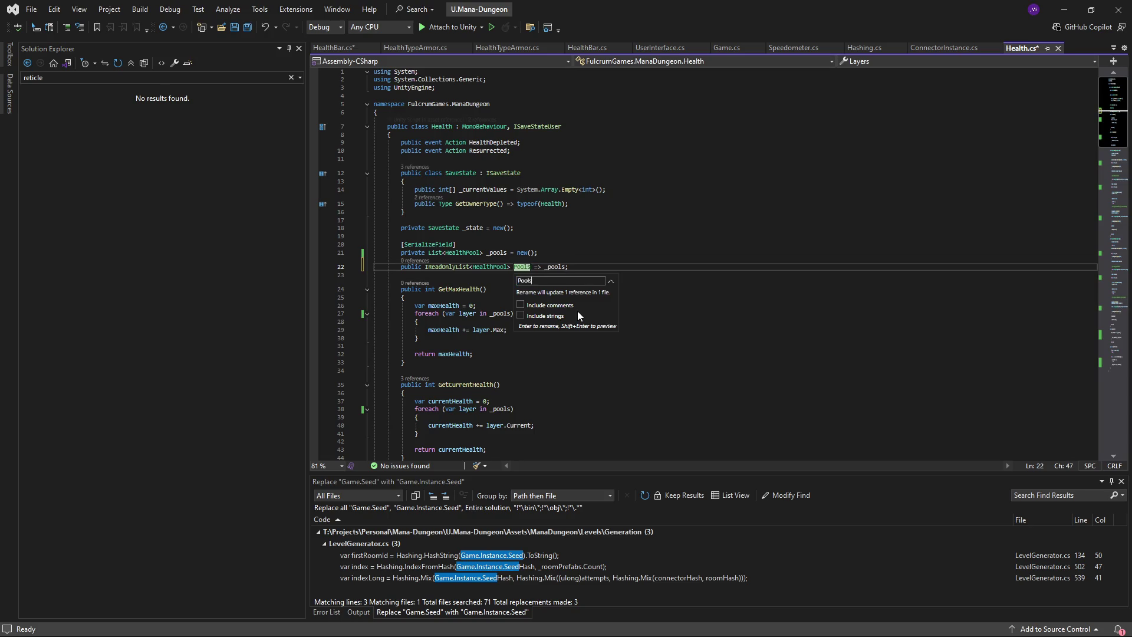
key("Return")
key("ctrl+s")
left_click(584, 310)
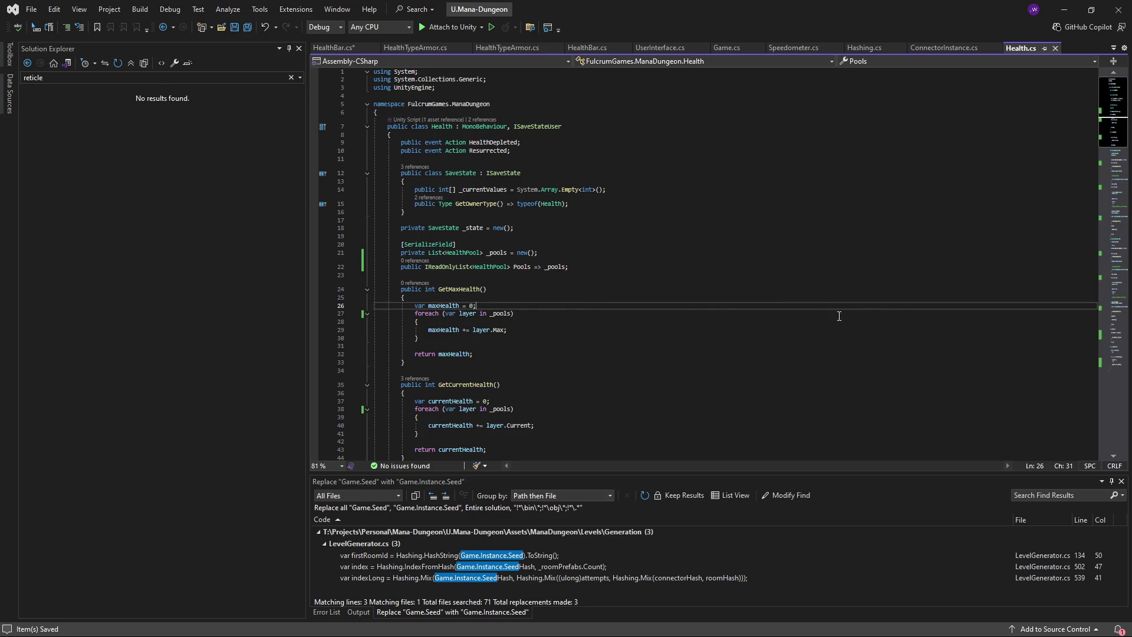
left_click(1065, 10)
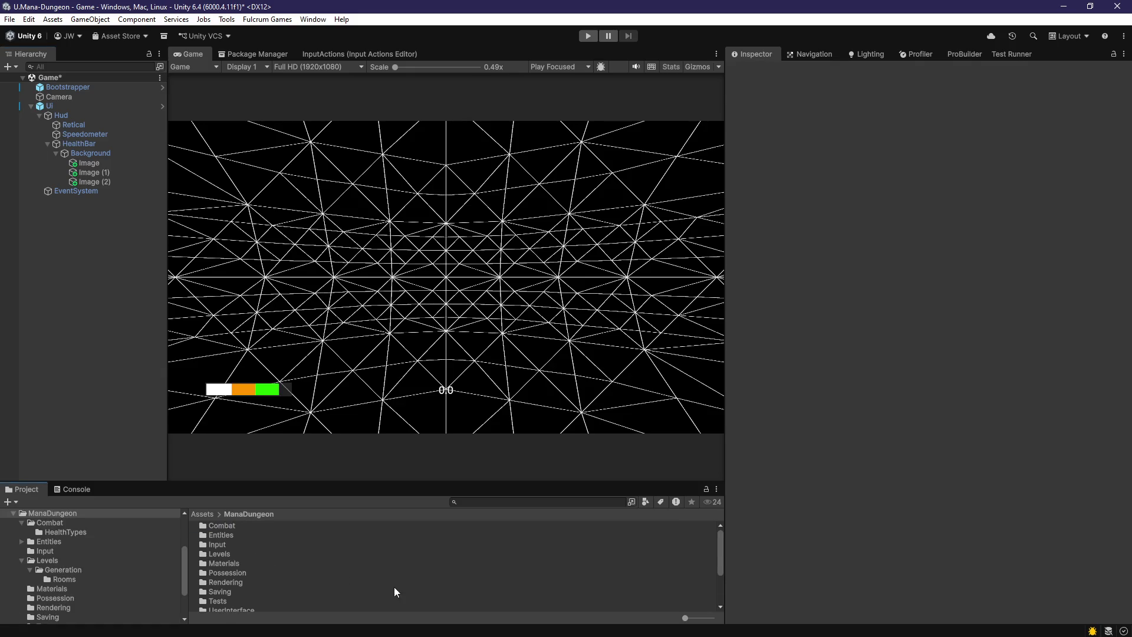
- Scroll through Unity's Project panel and open the Entities folder
scroll(394, 588, "down", 3)
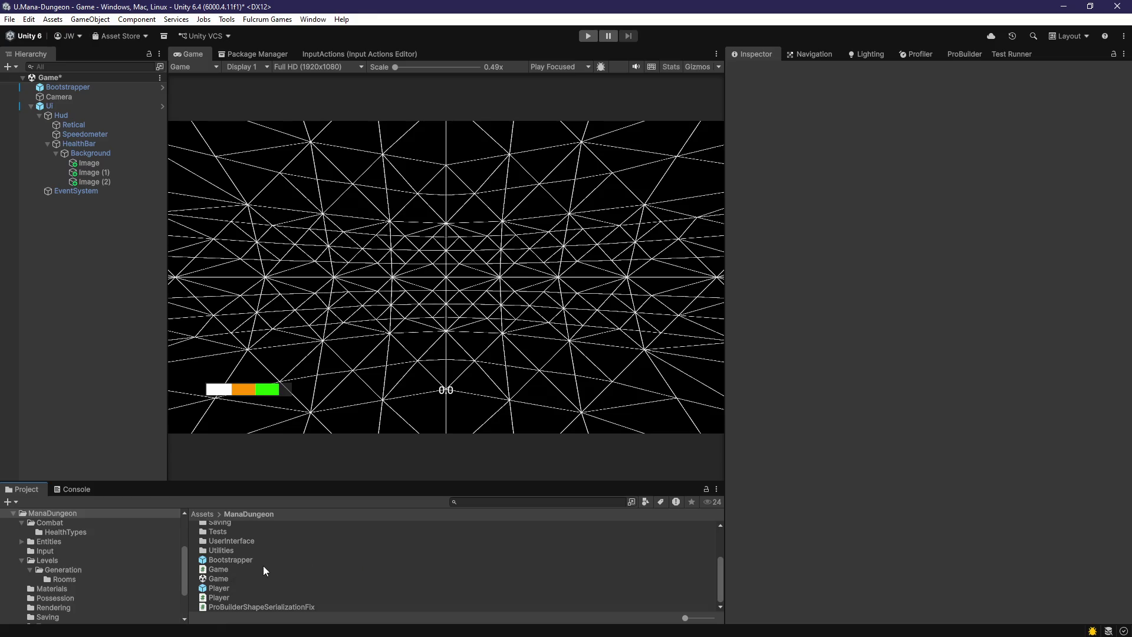
scroll(263, 565, "up", 3)
scroll(263, 555, "down", 3)
scroll(230, 578, "up", 3)
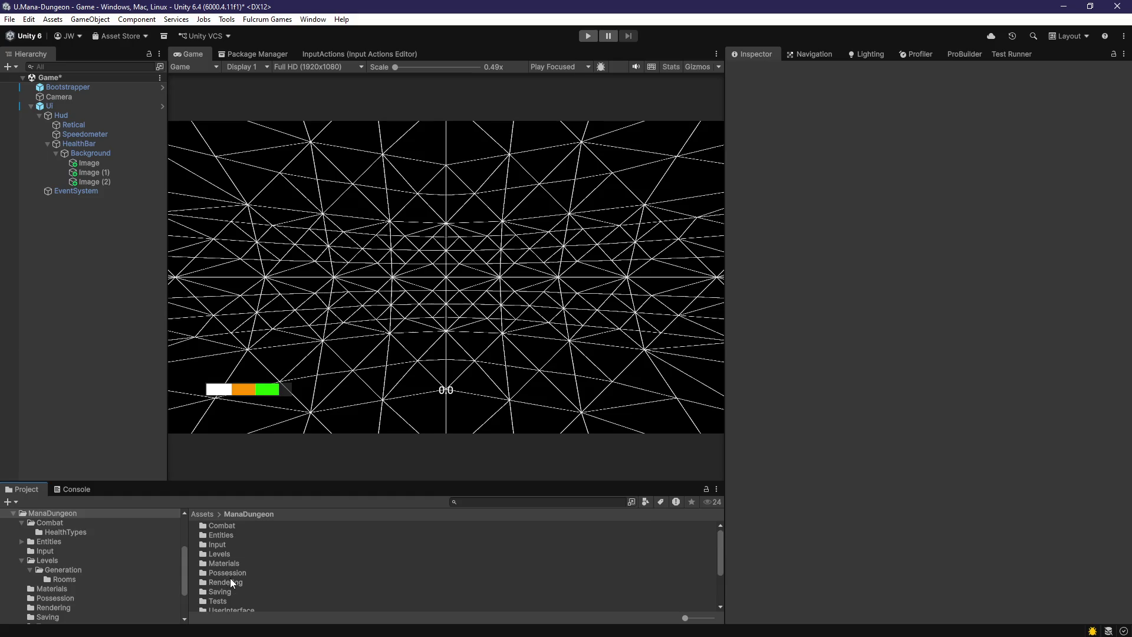
double_click(232, 536)
- Select the Character prefab and add two expanded elements to the Health Pools list
left_click(232, 536)
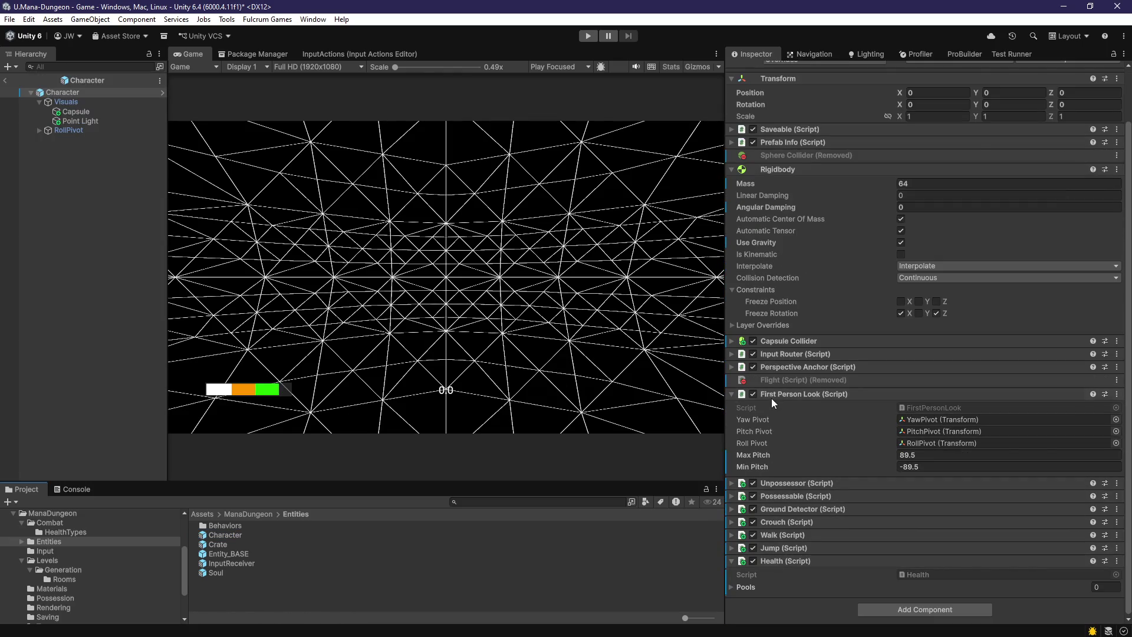
left_click(772, 394)
left_click(787, 227)
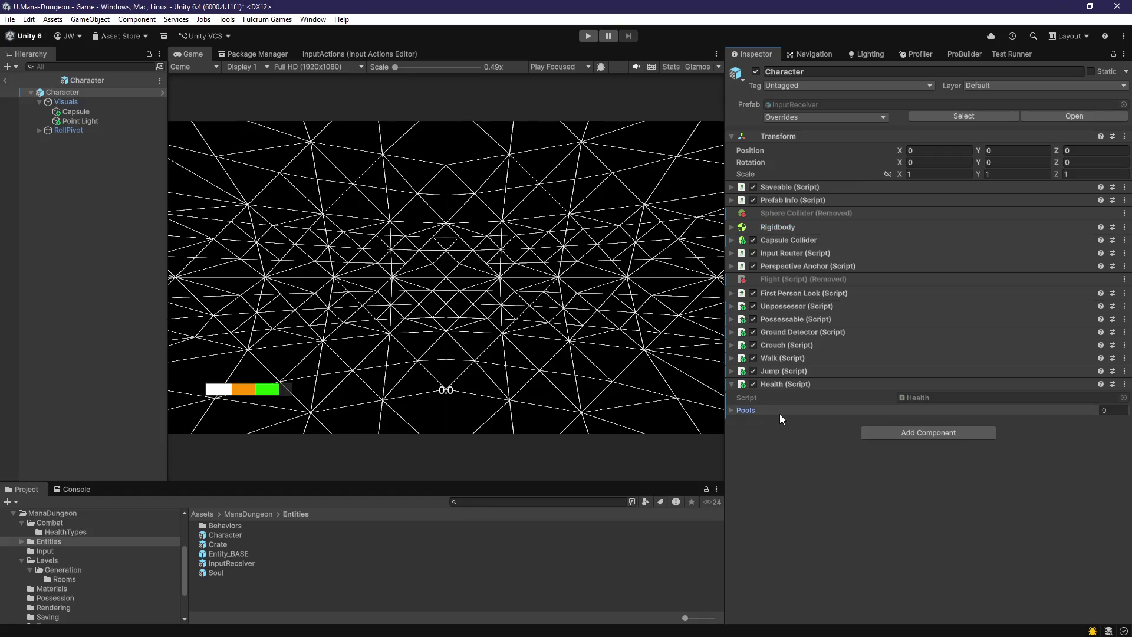
left_click(780, 411)
left_click(1097, 440)
left_click(1095, 452)
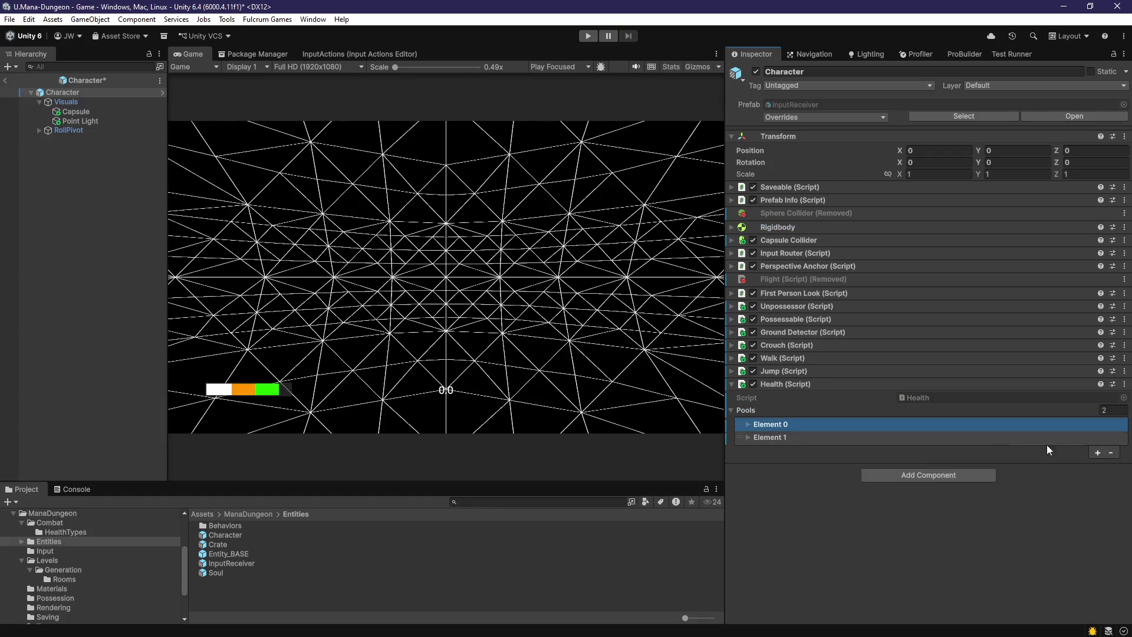
left_click(822, 425)
left_click(787, 473)
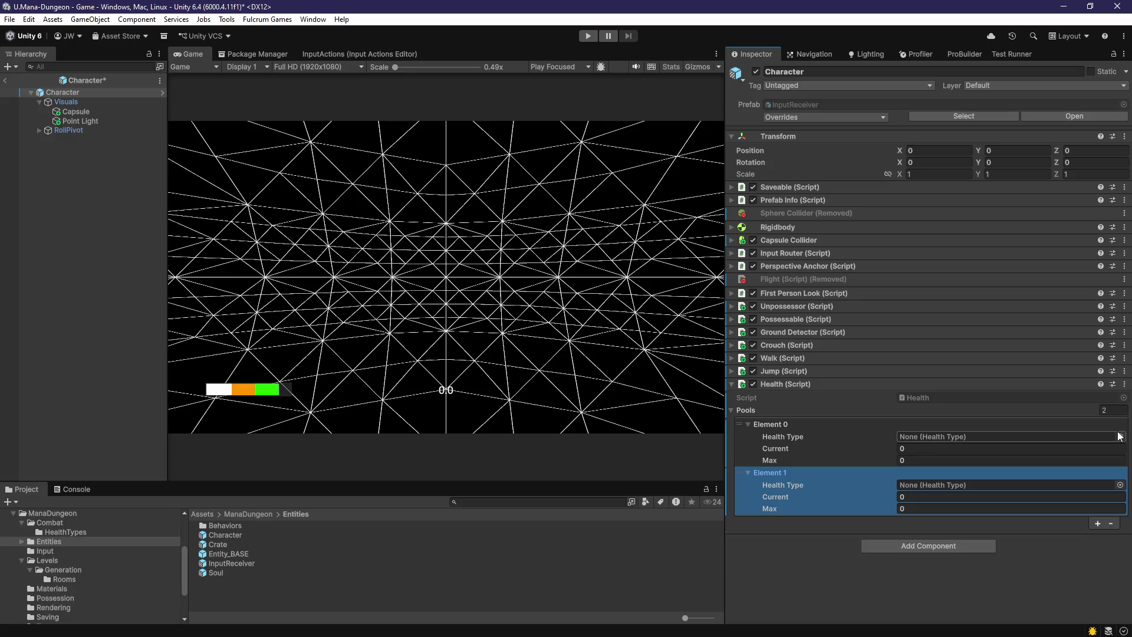
- Set pool Element 0 to BasicHealth with Current and Max of 80
left_click(1120, 436)
double_click(912, 365)
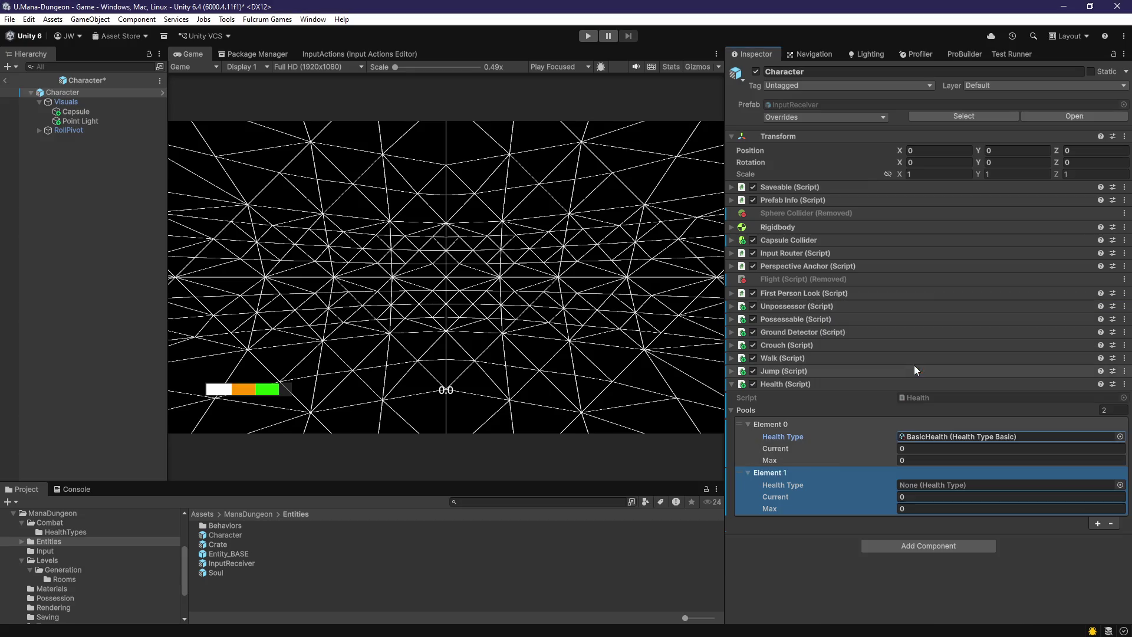
left_click(936, 448)
type("80")
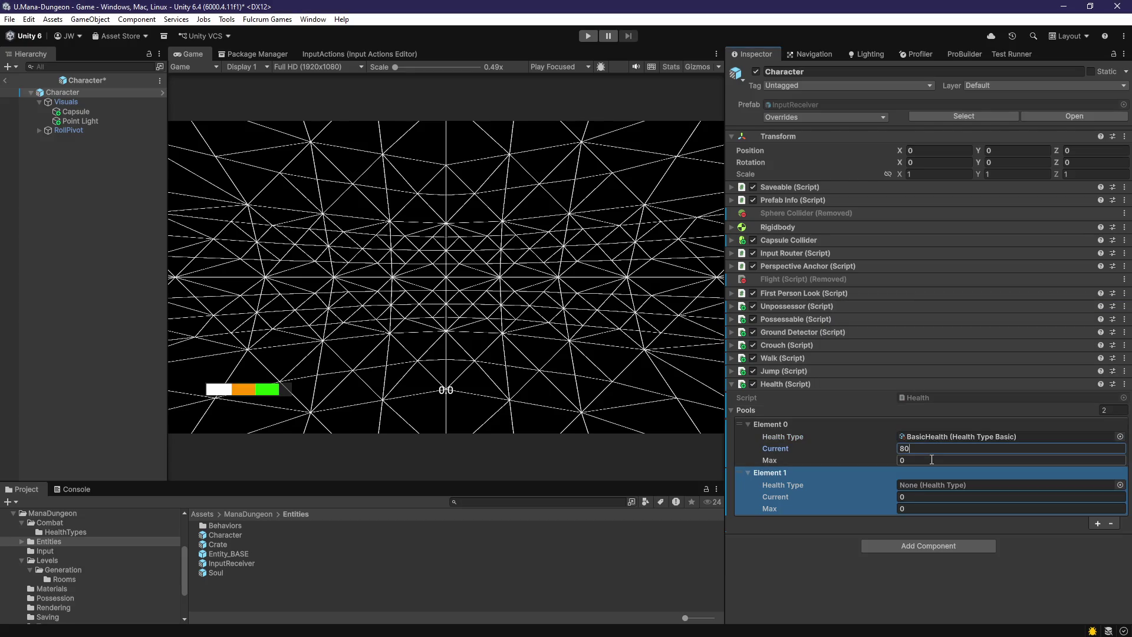
left_click(932, 460)
type("80")
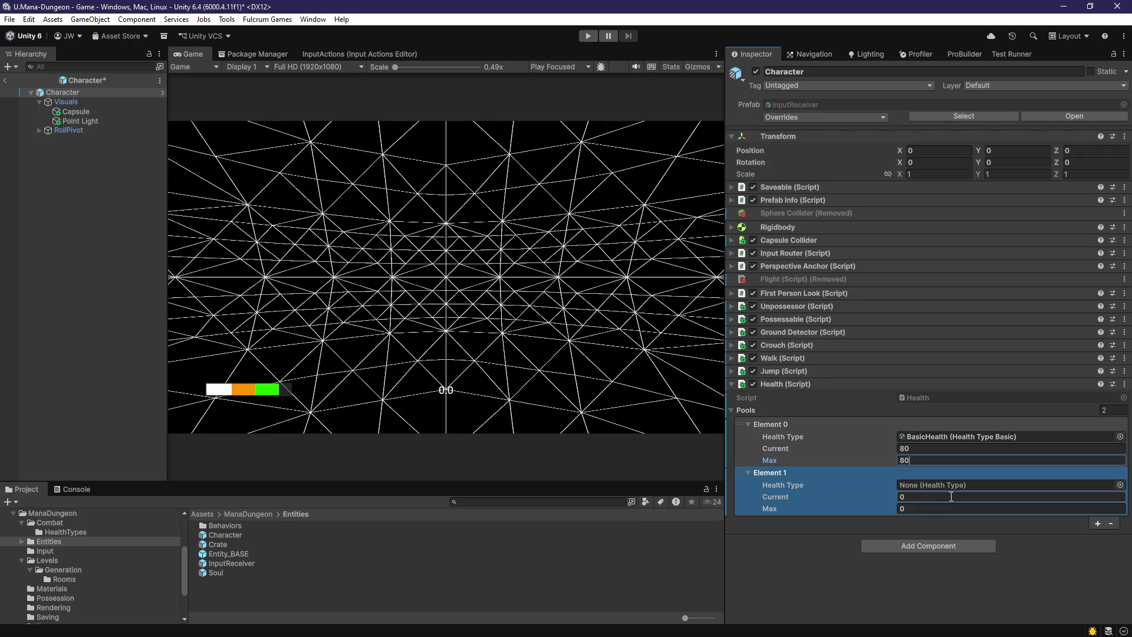
- Set pool Element 1 to ArmorHealth with Current and Max of 20
left_click(1120, 484)
double_click(883, 367)
left_click(943, 496)
type("2")
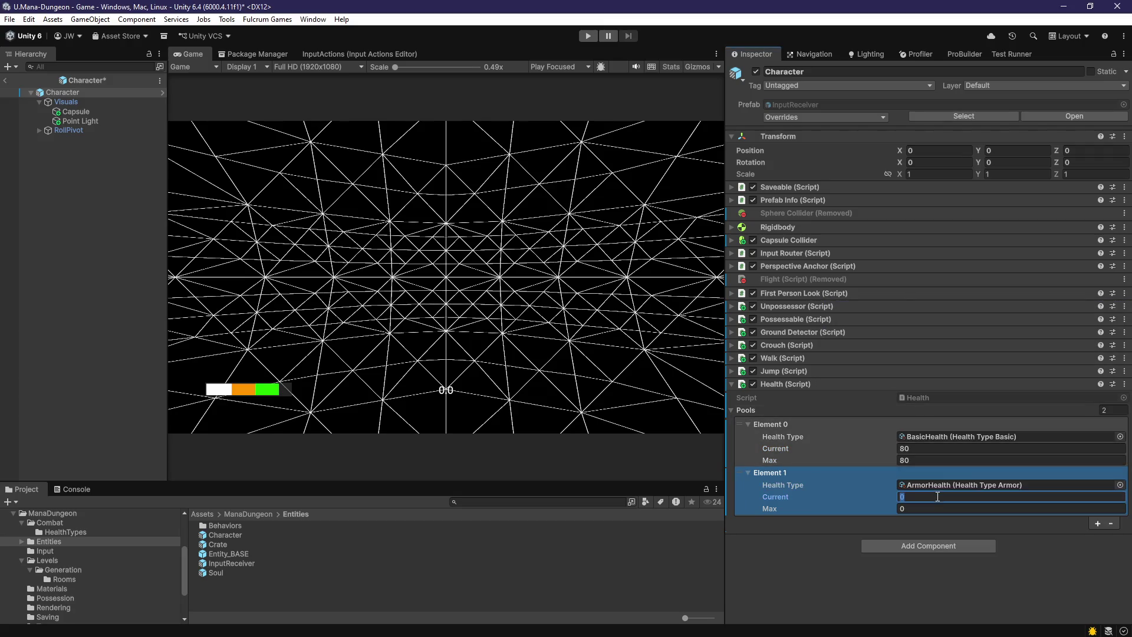
type("0")
left_click(931, 508)
type("20")
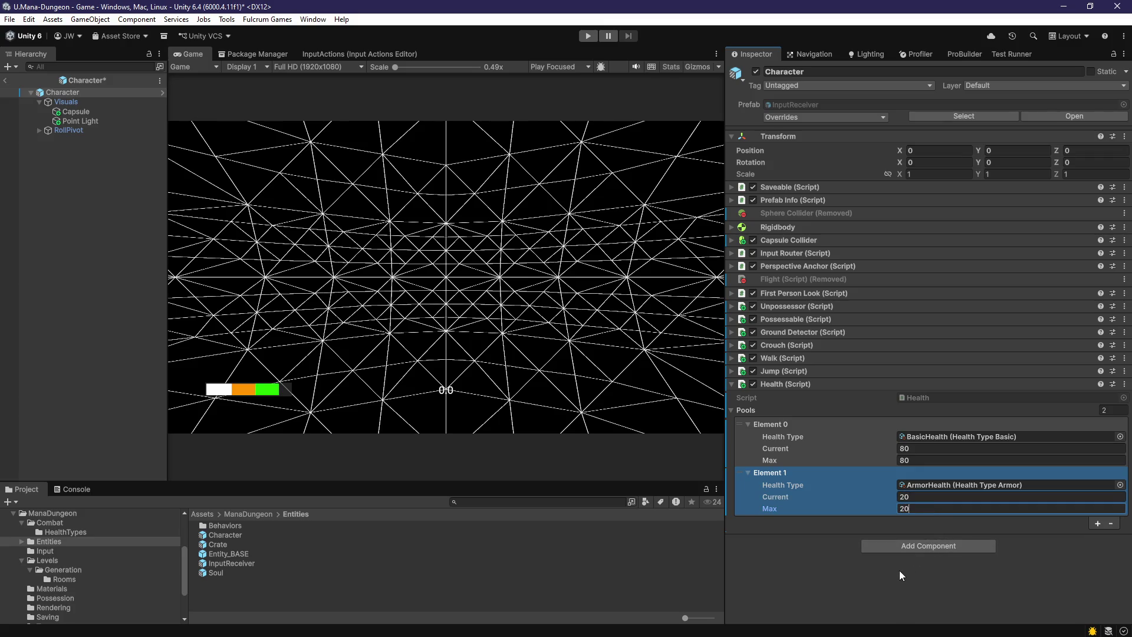
left_click(899, 571)
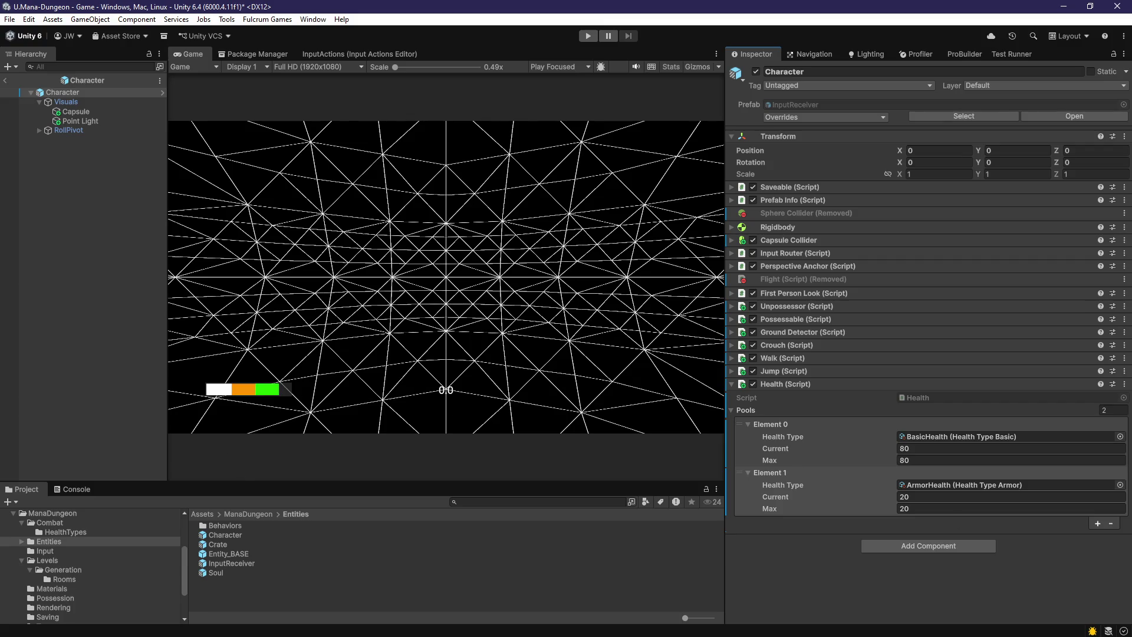
key("alt+Tab")
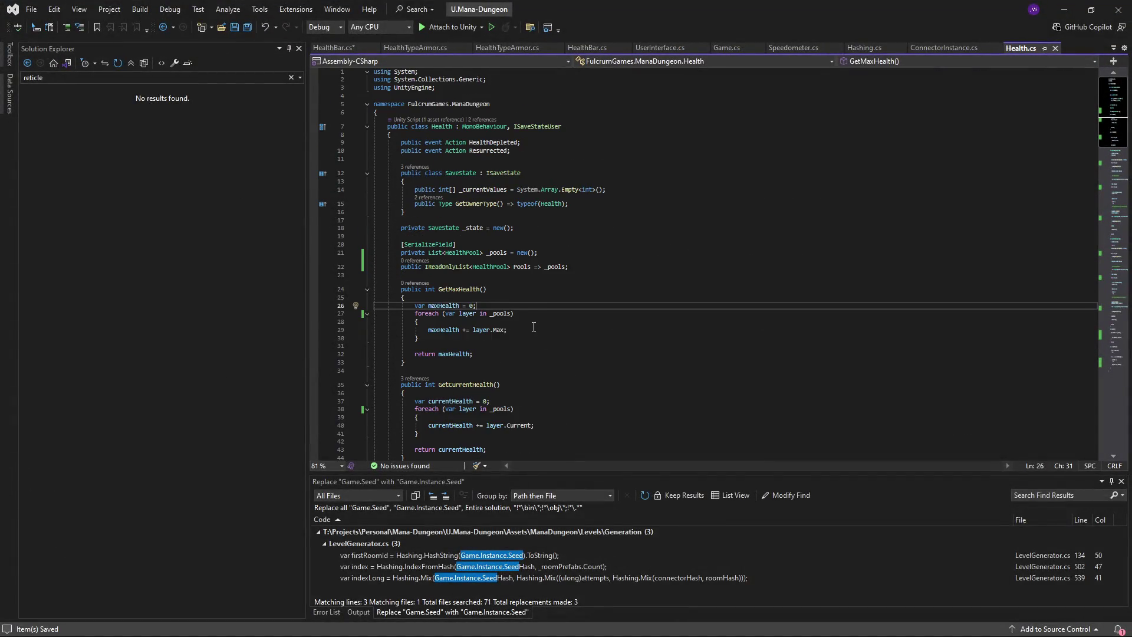
- In HealthBar.cs, complete line 31 as 'var pools = playerHealth.Pools;' and save
left_click(510, 340)
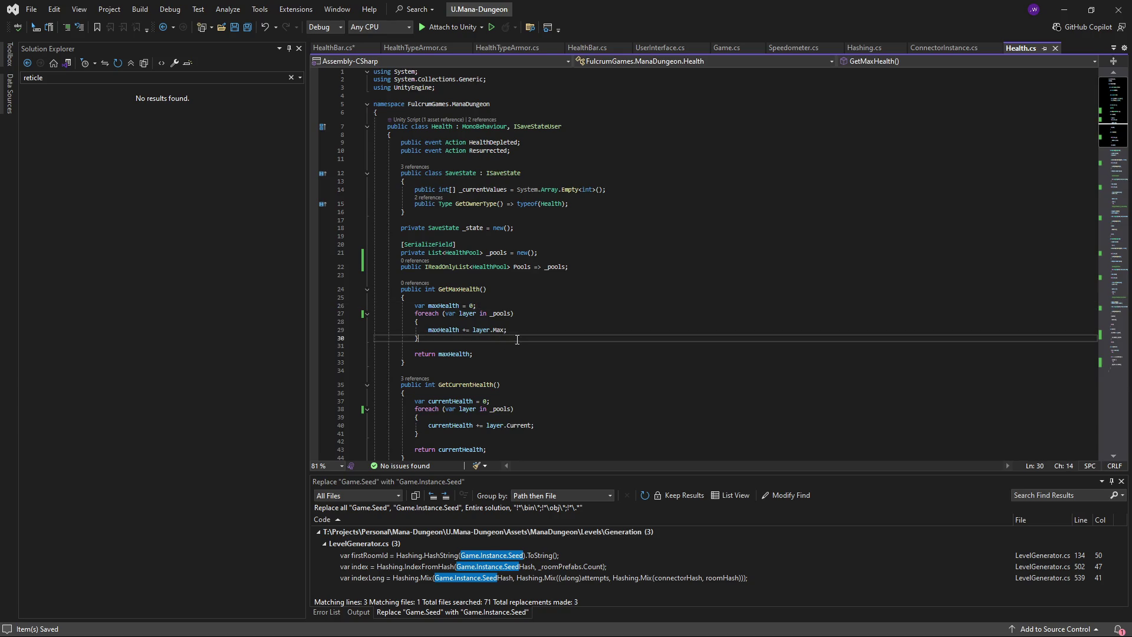
scroll(478, 330, "down", 3)
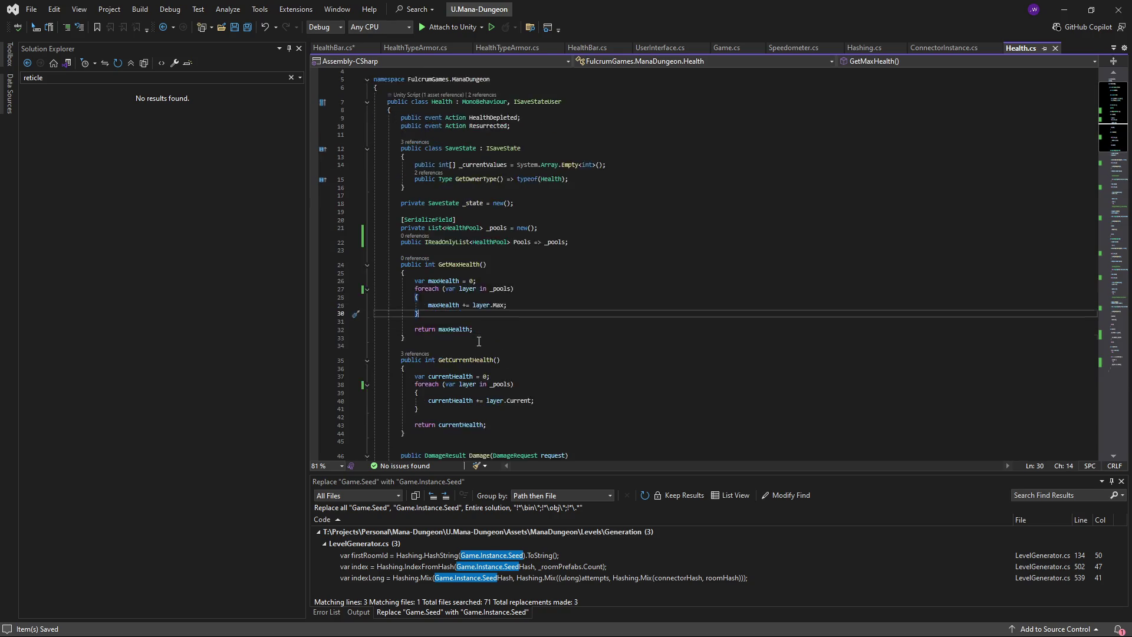
scroll(478, 331, "up", 3)
left_click(333, 47)
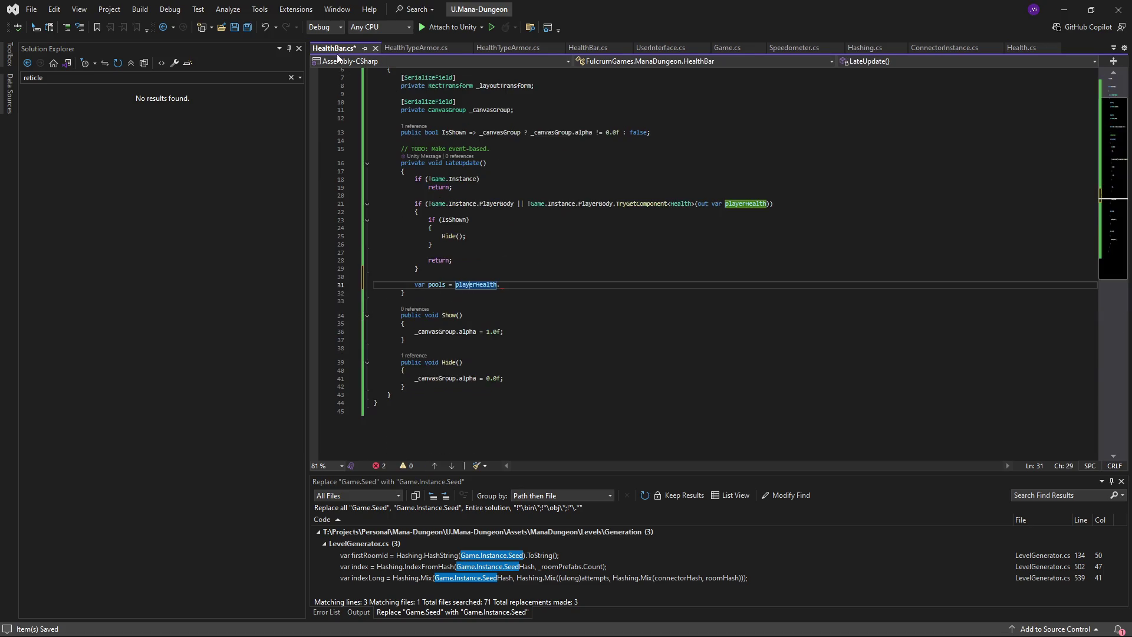
left_click(514, 284)
type("Pools;")
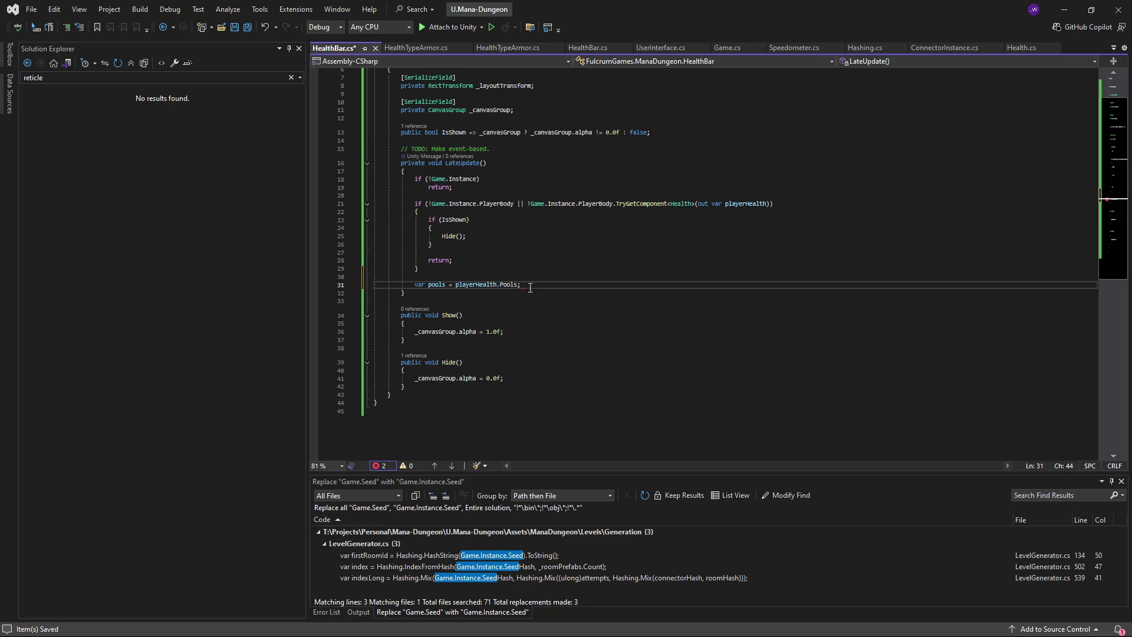
scroll(530, 287, "up", 2)
key("ctrl+s")
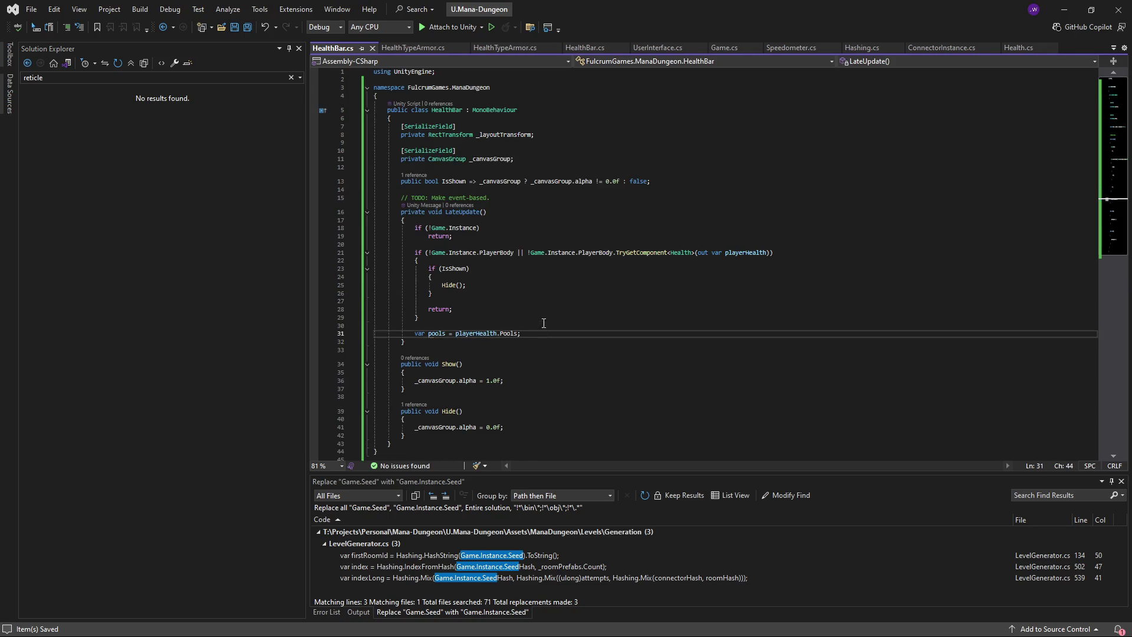
- Review the pools line, then place the caret on the blank line among the fields
scroll(551, 289, "down", 1)
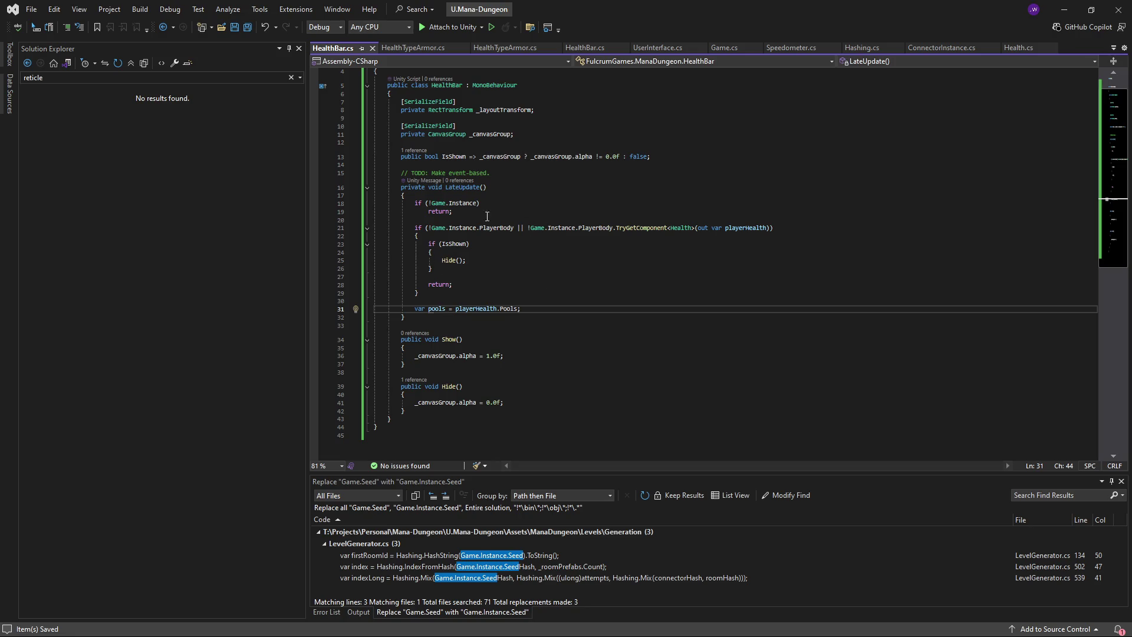
key("shift+Home")
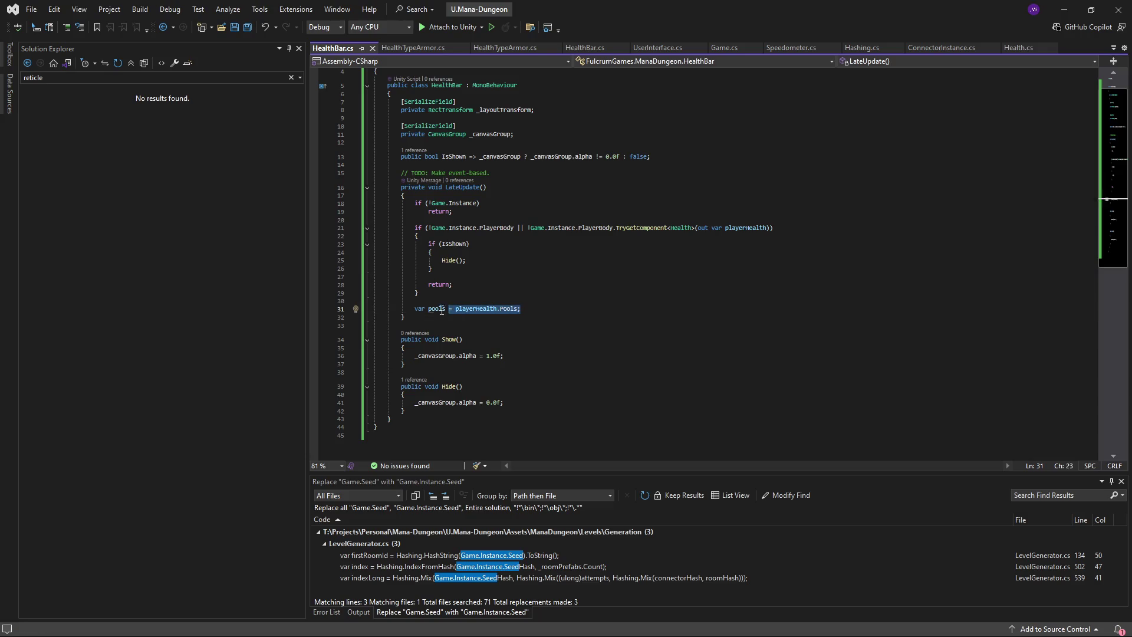
key("shift+Home")
key("Right")
key("Down")
key("Up")
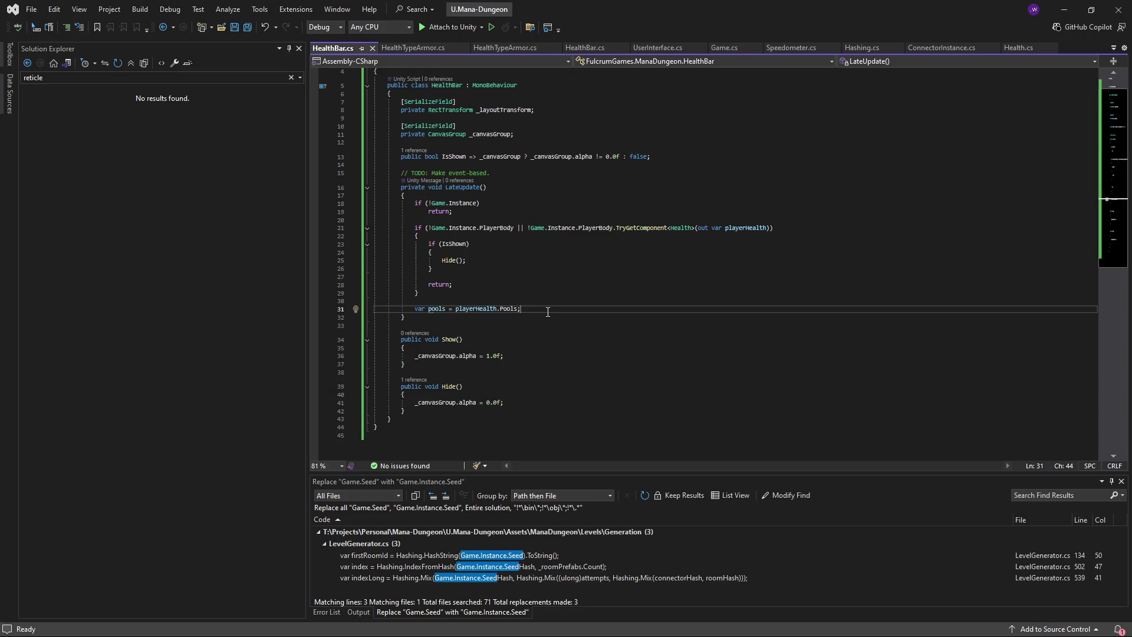
left_click(548, 143)
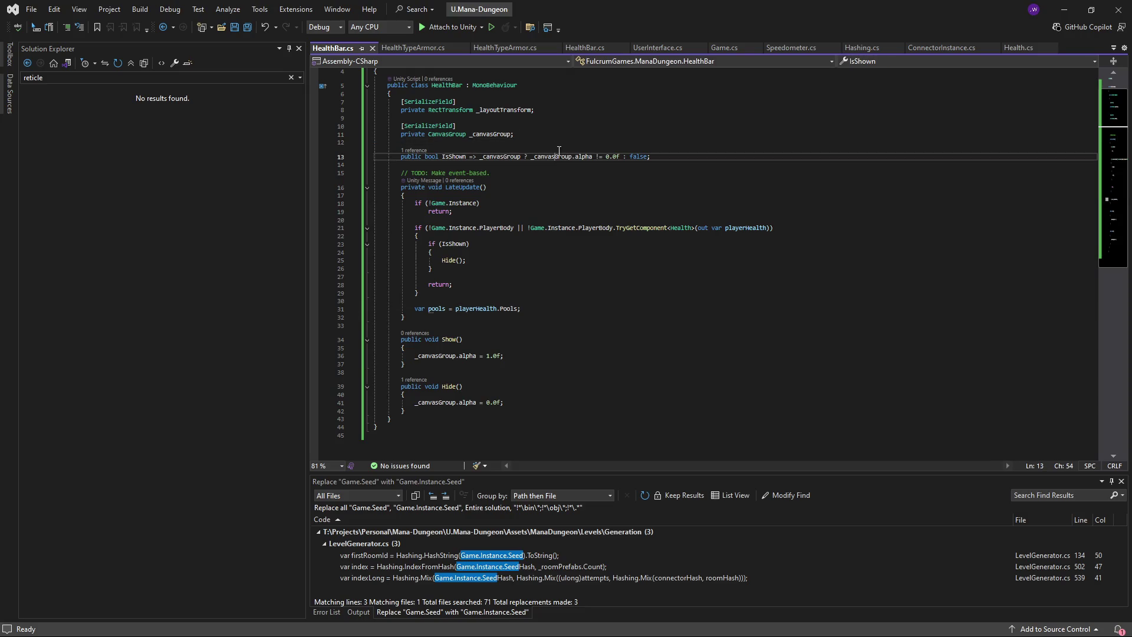
- Begin a 'private List<Image>' field after _canvasGroup, then return to Unity
key("Return")
type("private Lis")
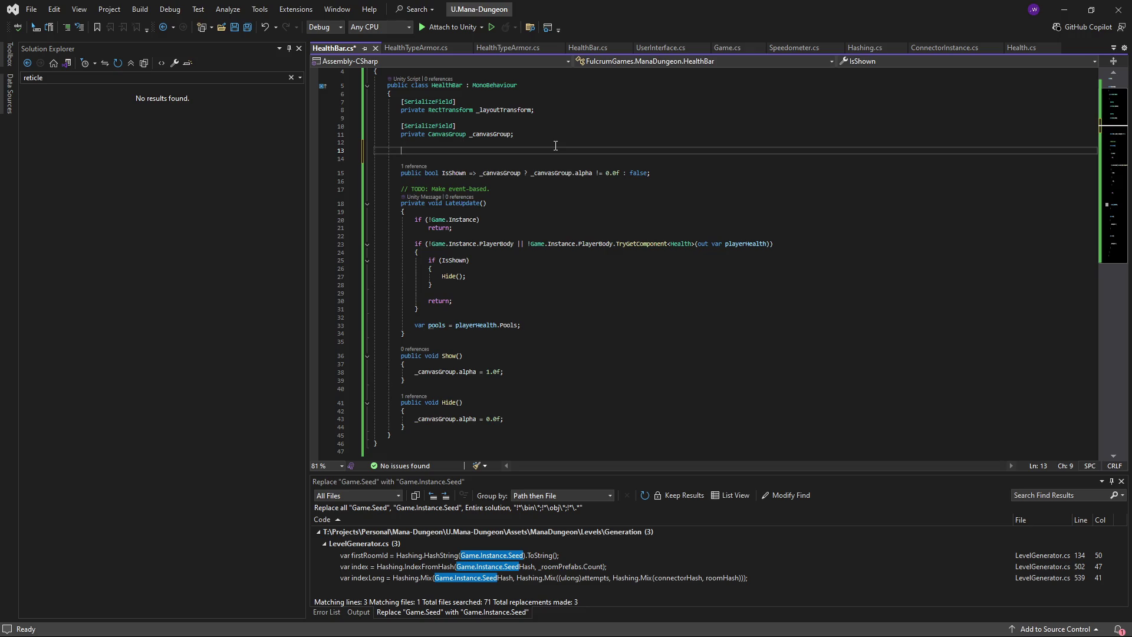
type("t<Image")
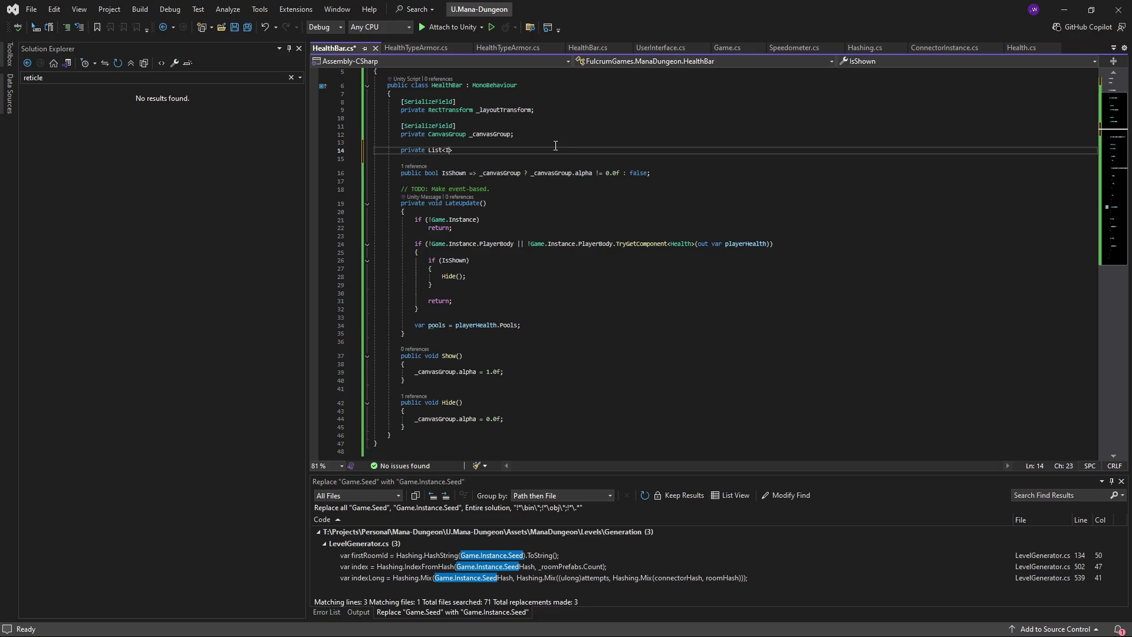
type(">")
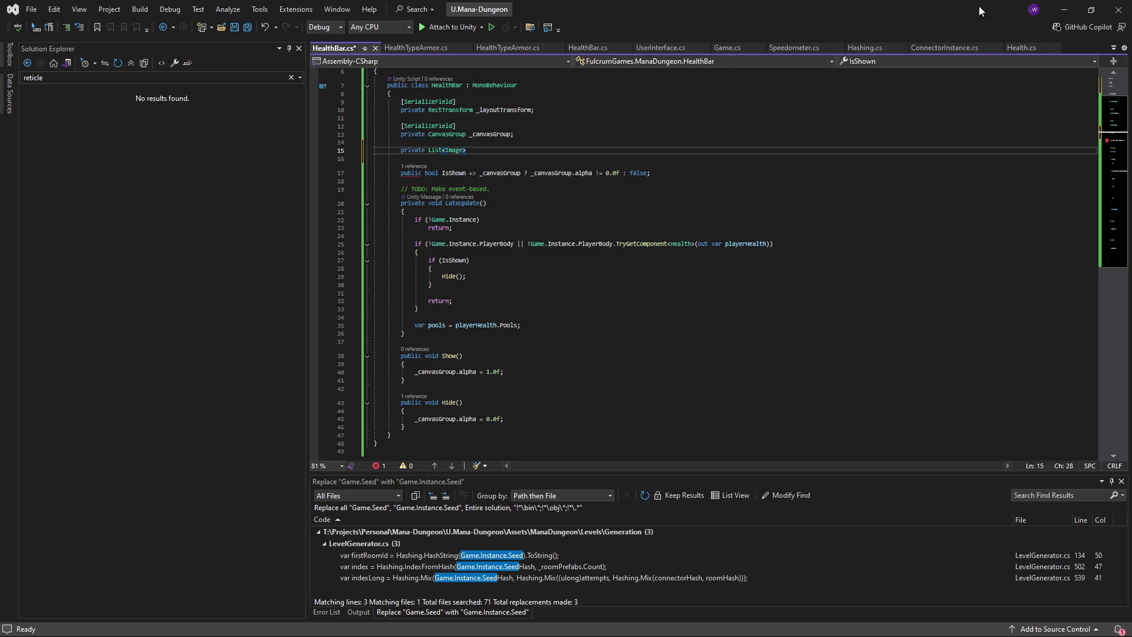
left_click(1065, 9)
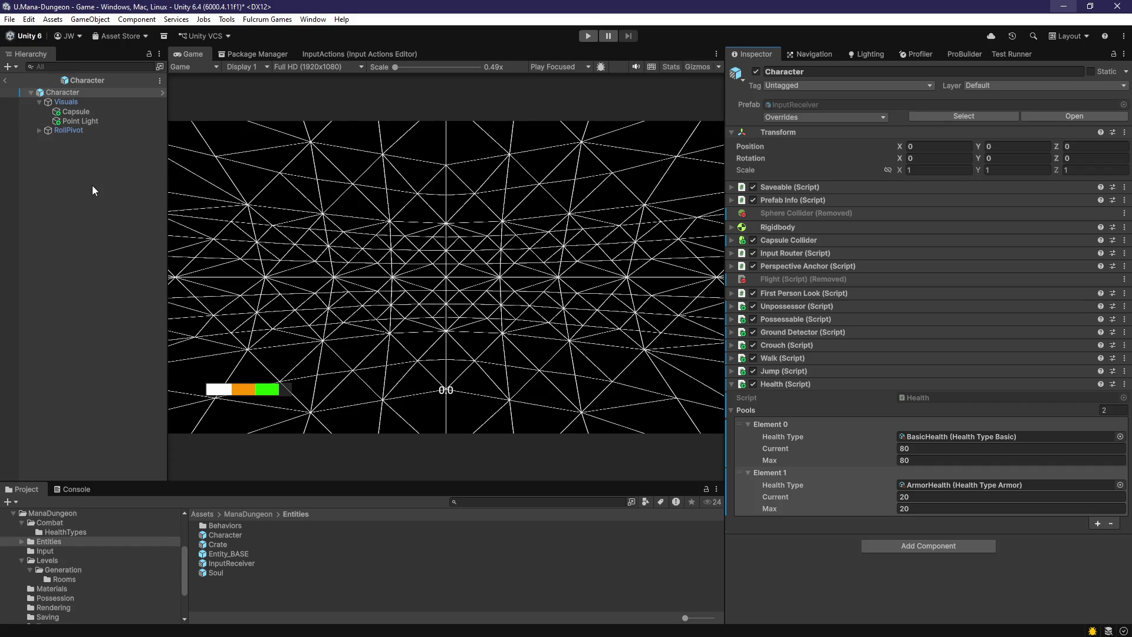
- Leave the Character prefab, inspect HealthBar's first white Image, and fold its Rect Transform
left_click(137, 157)
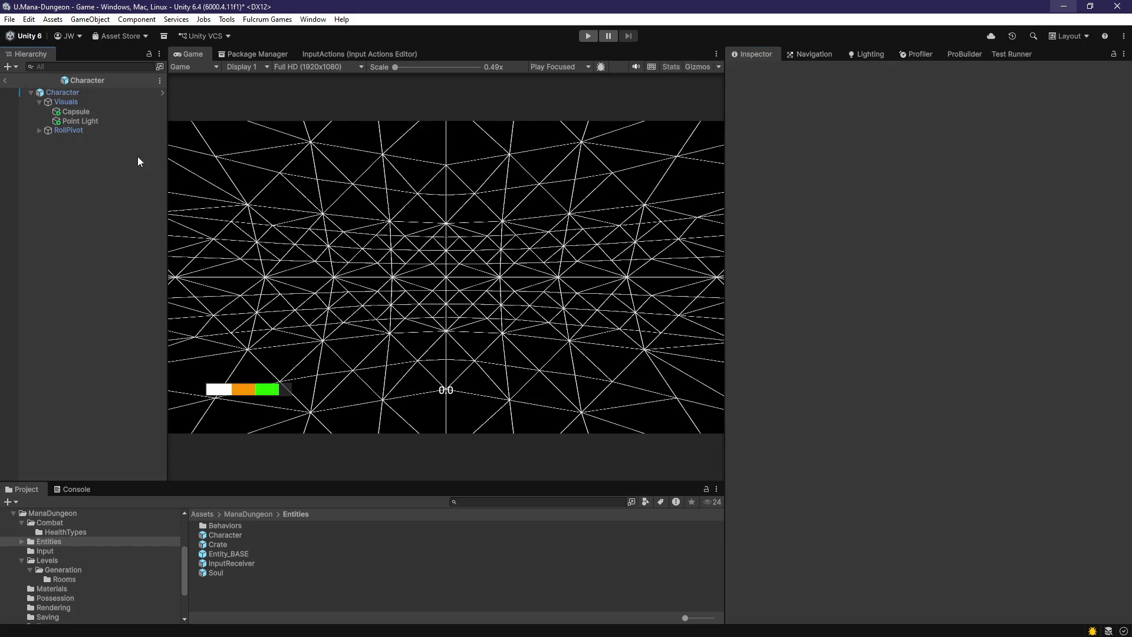
left_click(5, 80)
left_click(93, 182)
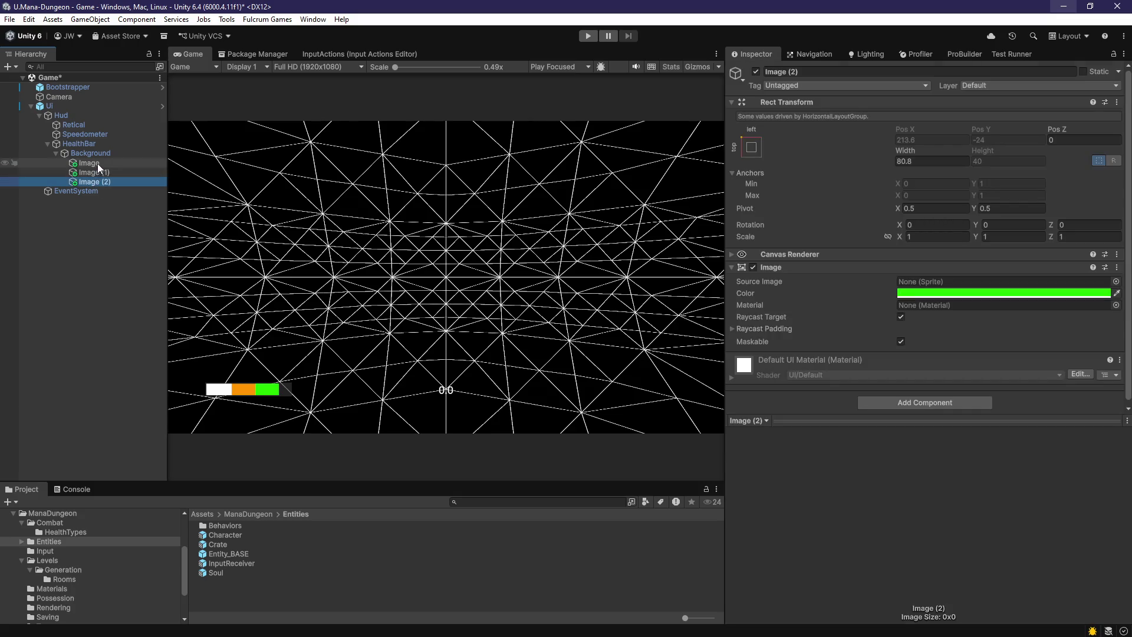
left_click(94, 164)
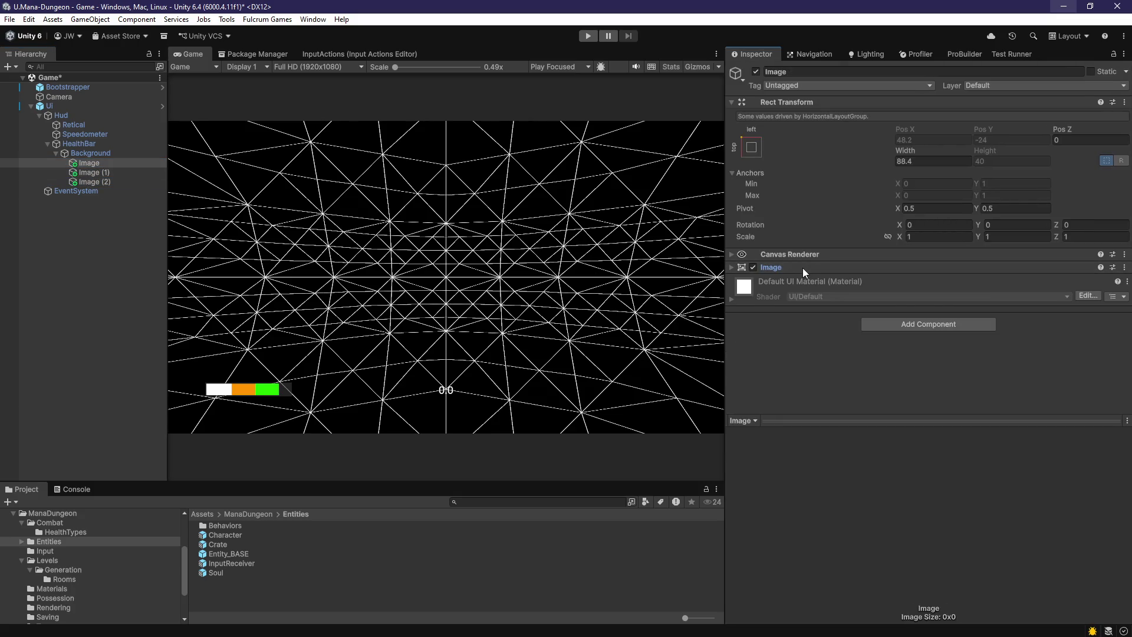
left_click(795, 254)
left_click(795, 254)
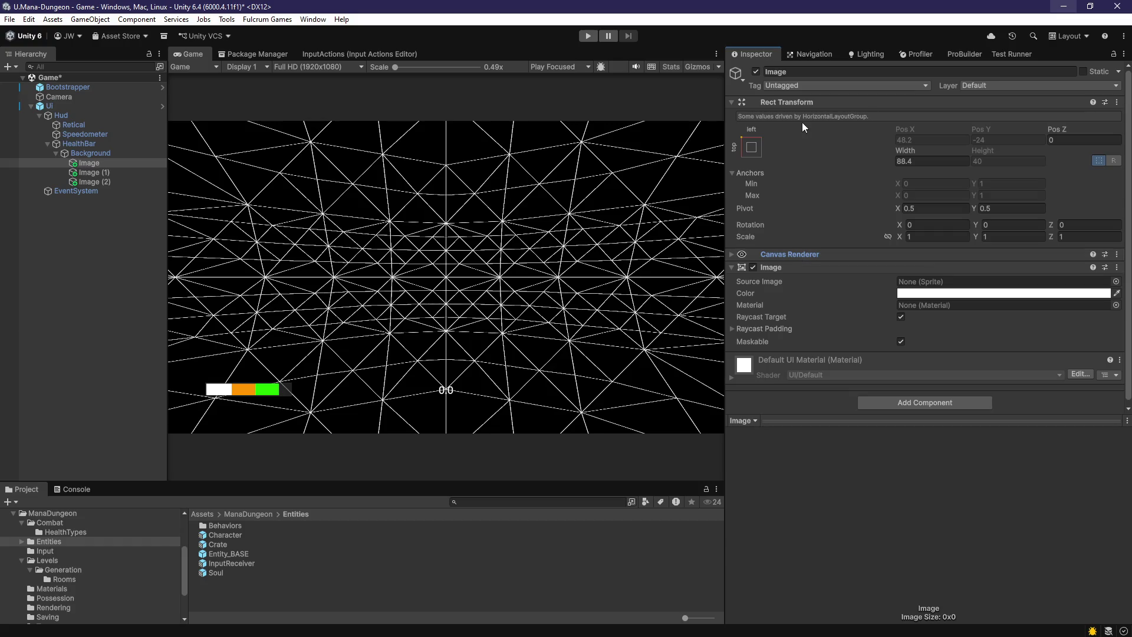
double_click(795, 102)
left_click(795, 102)
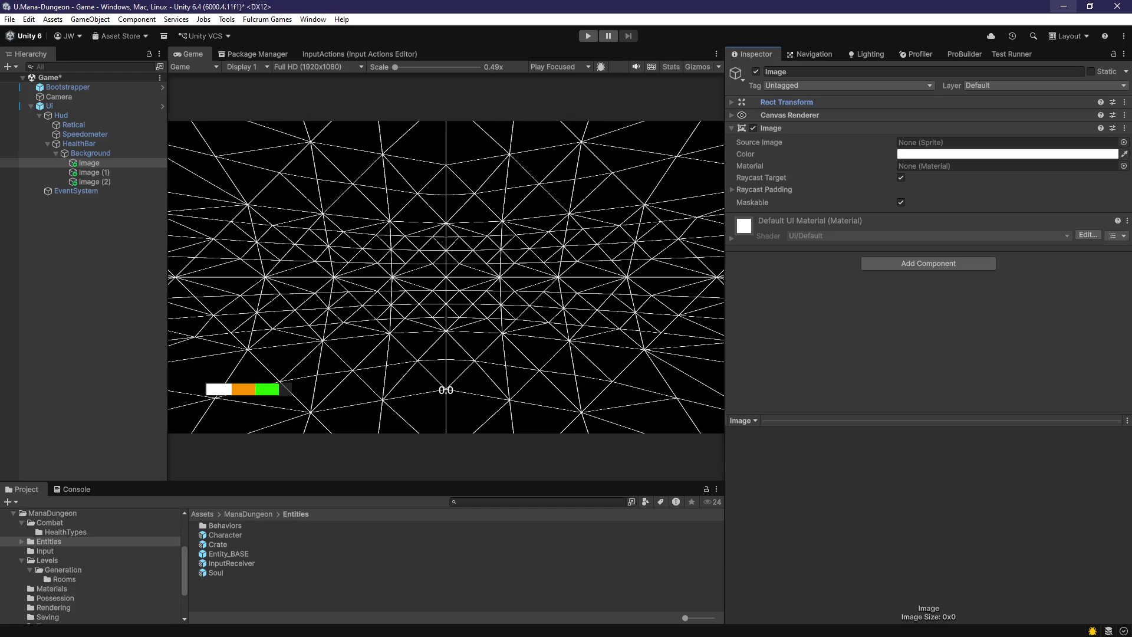
- Declare 'private readonly List<Image> _segments = new();', import System.Collections.Generic, tidy usings and save
key("alt+Tab")
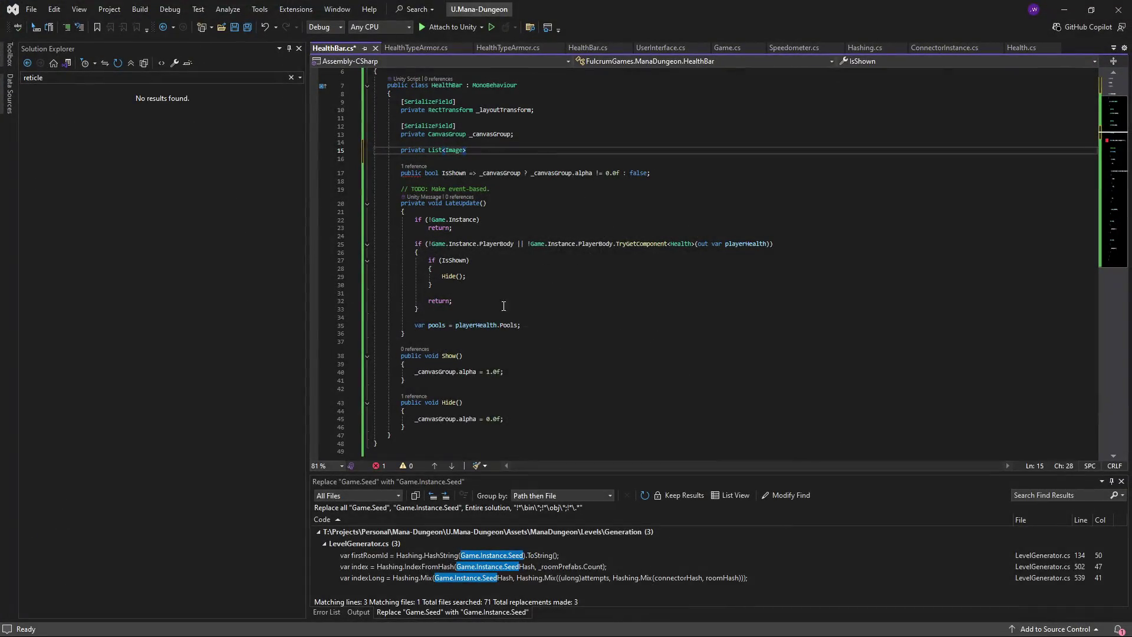
type("_")
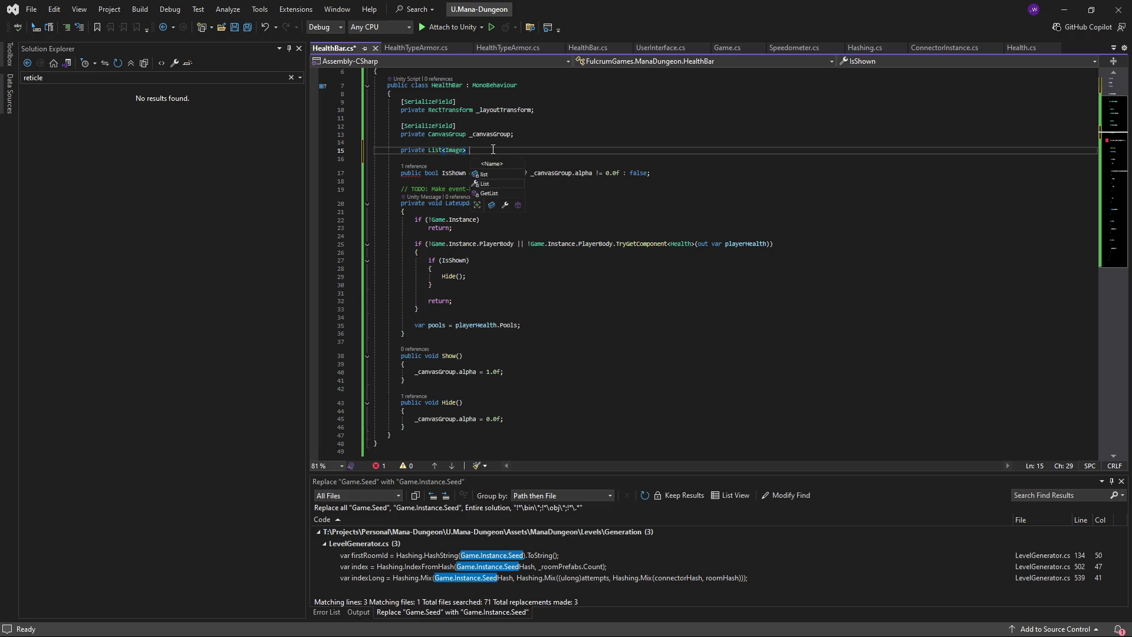
type("segments ")
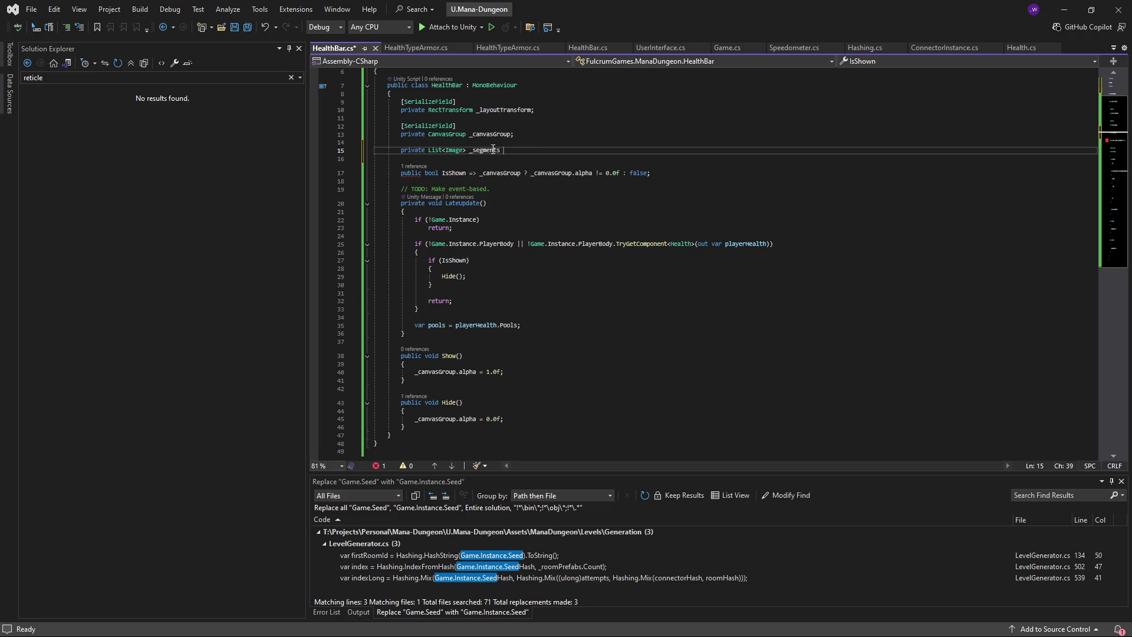
type("= new();")
key("Home")
key("ctrl+Right")
type("readonly")
key("ctrl+Right")
key("ctrl+period")
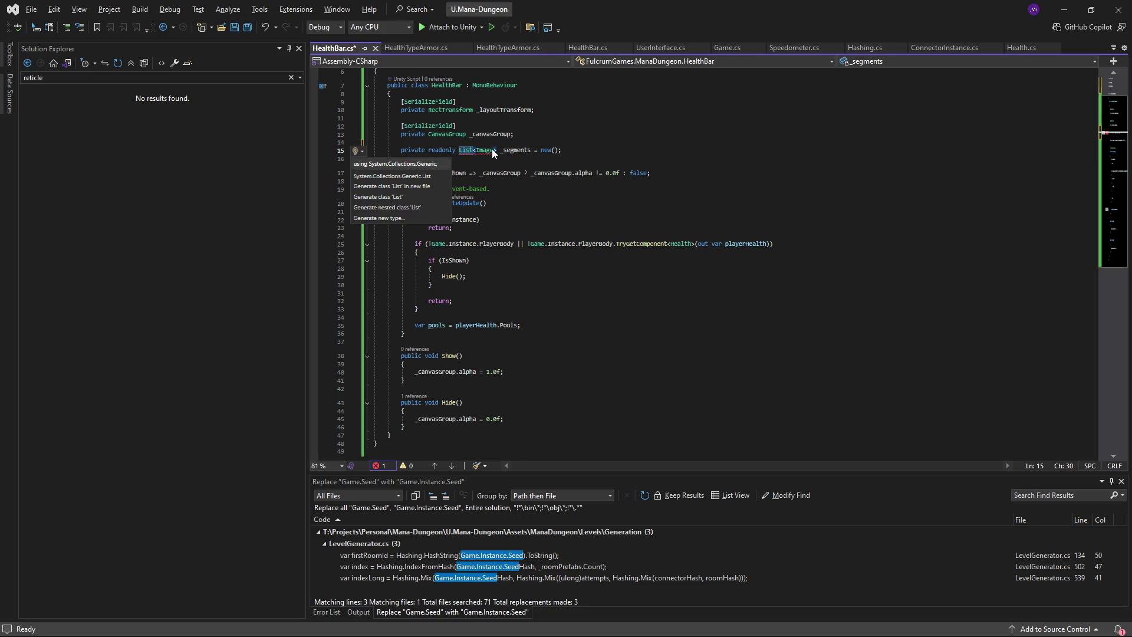
key("Return")
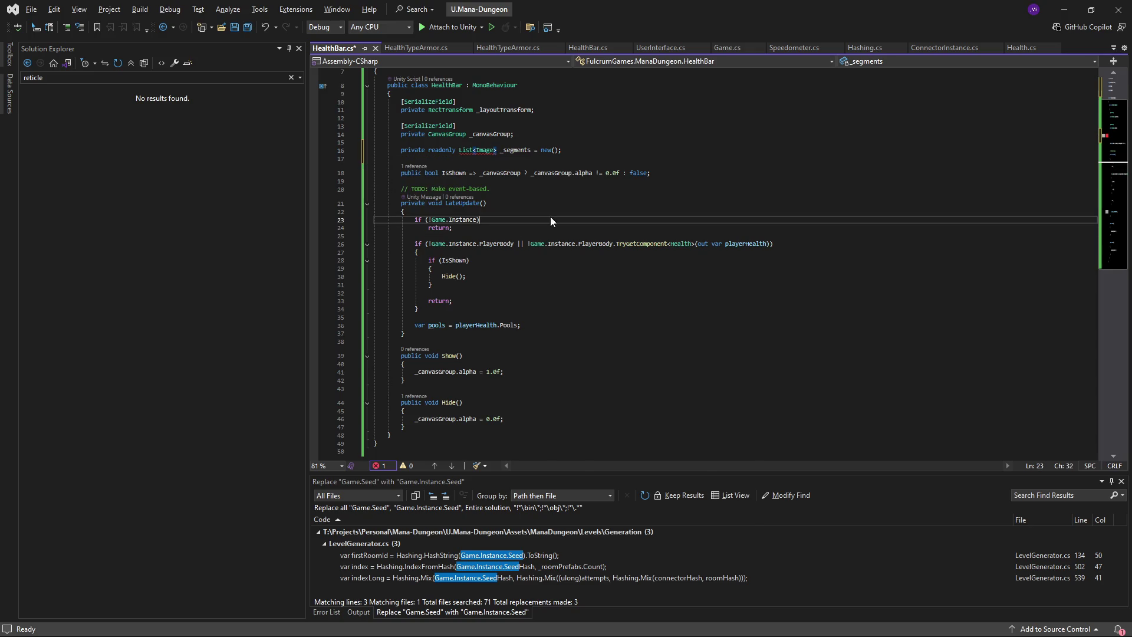
right_click(550, 218)
left_click(609, 251)
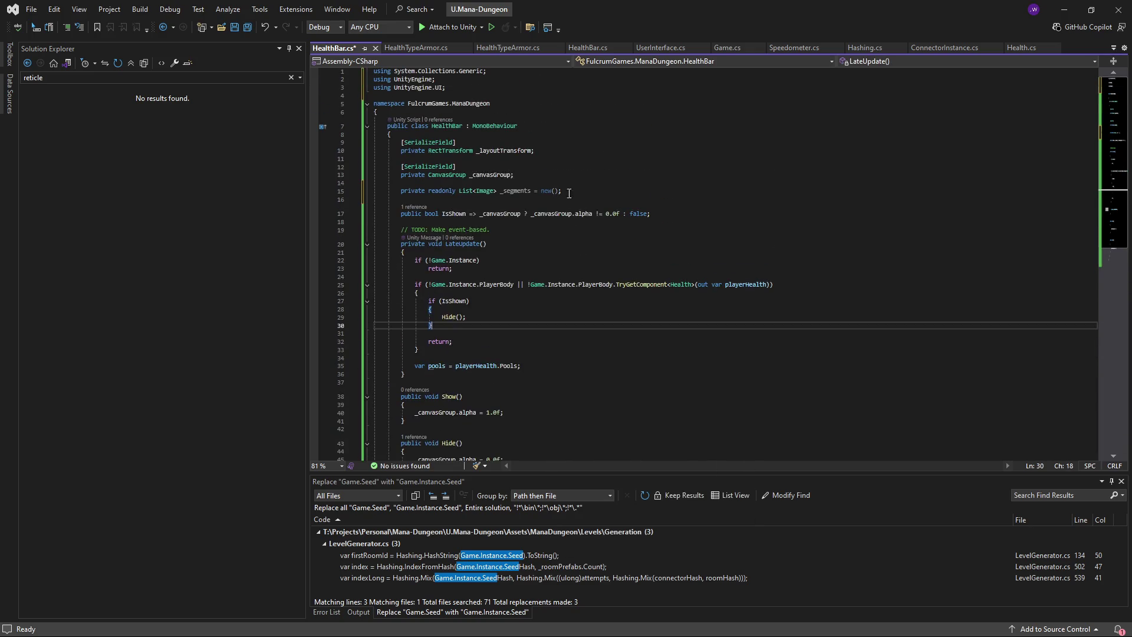
key("ctrl+s")
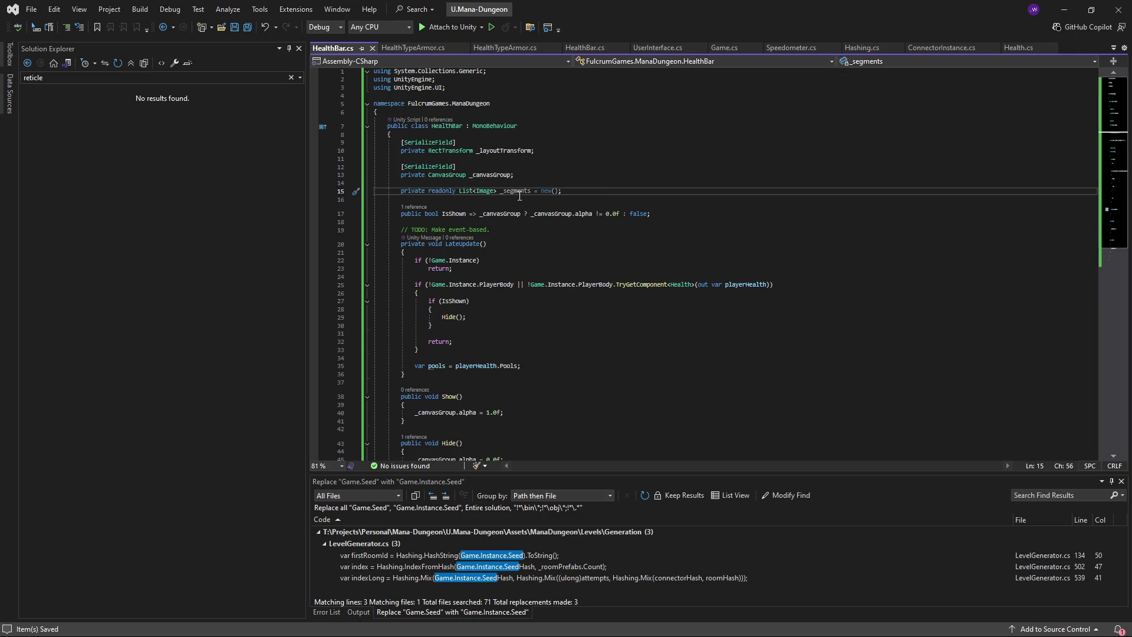
- Discard the unfinished 'var segmentCount =' line, leave a blank line after pools, and check Pools' type
scroll(553, 244, "down", 4)
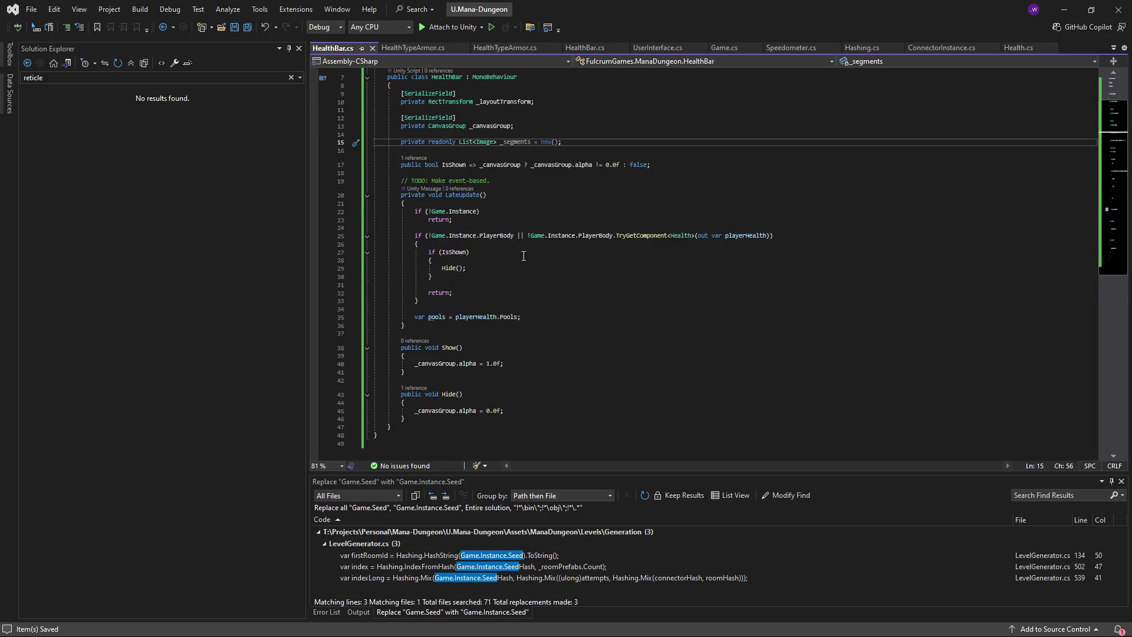
left_click(536, 271)
scroll(548, 277, "up", 3)
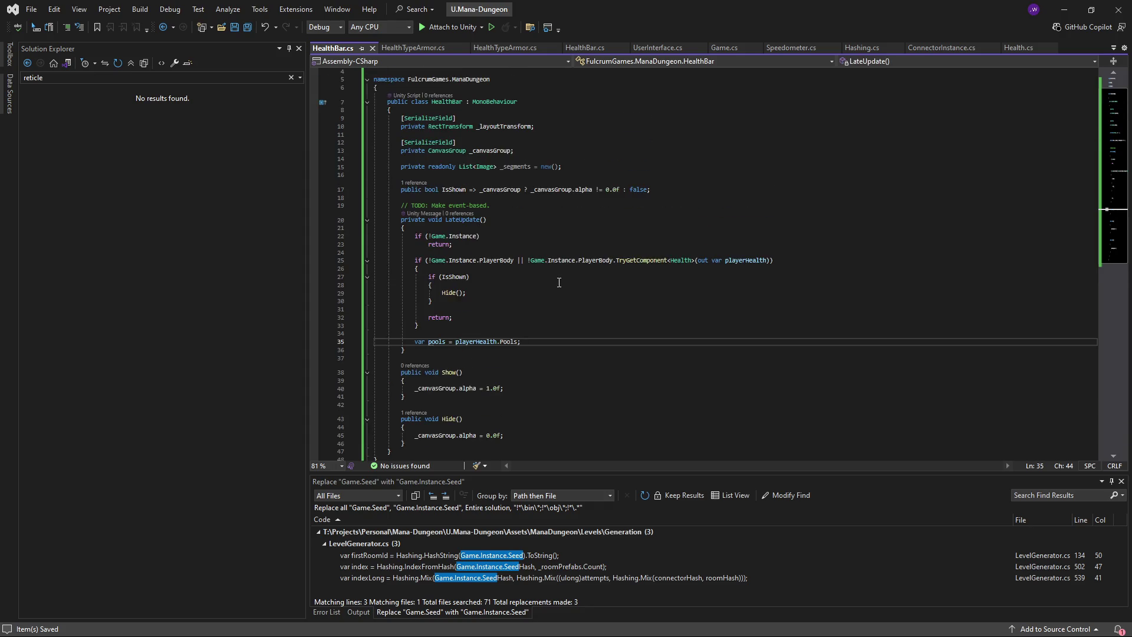
key("Return")
type("var s")
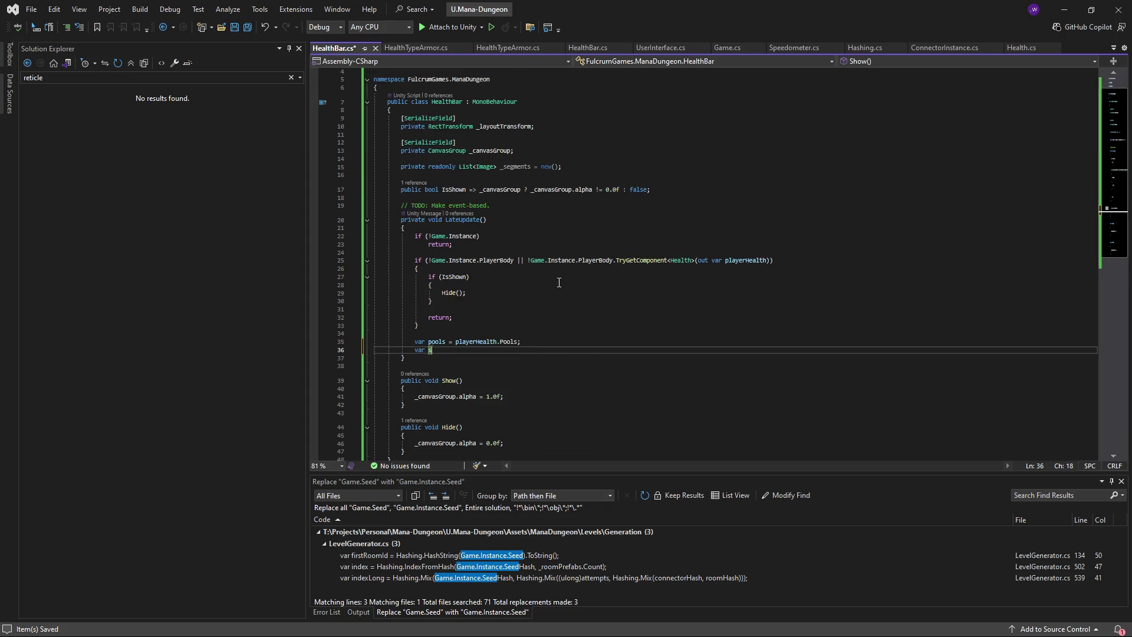
type("egmentCount =")
key("ctrl+x")
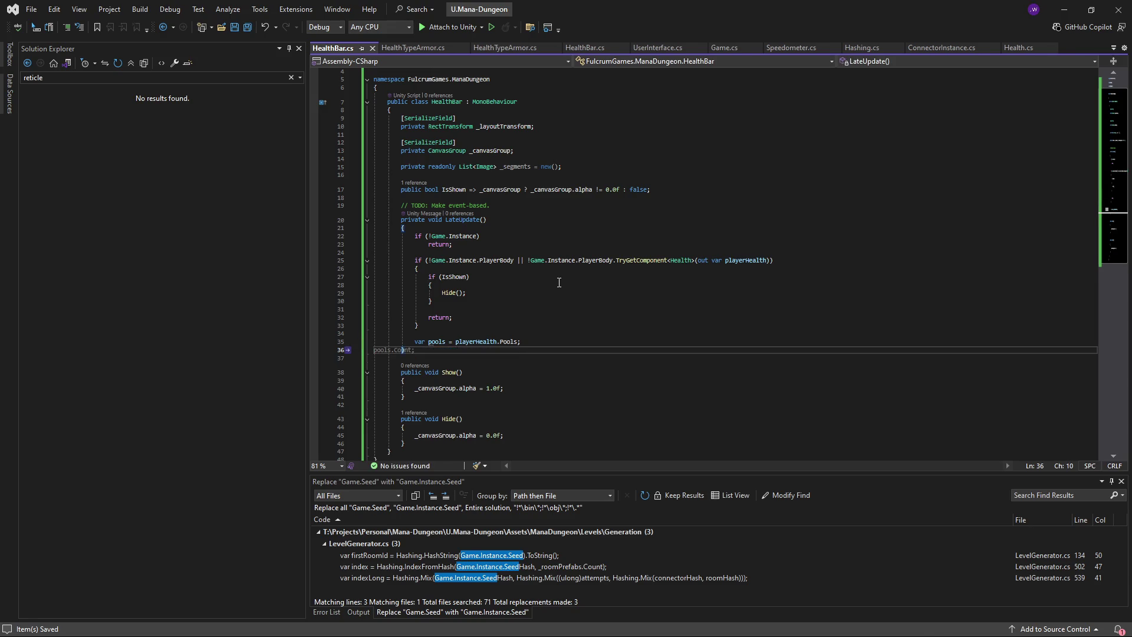
left_click(569, 342)
key("Return")
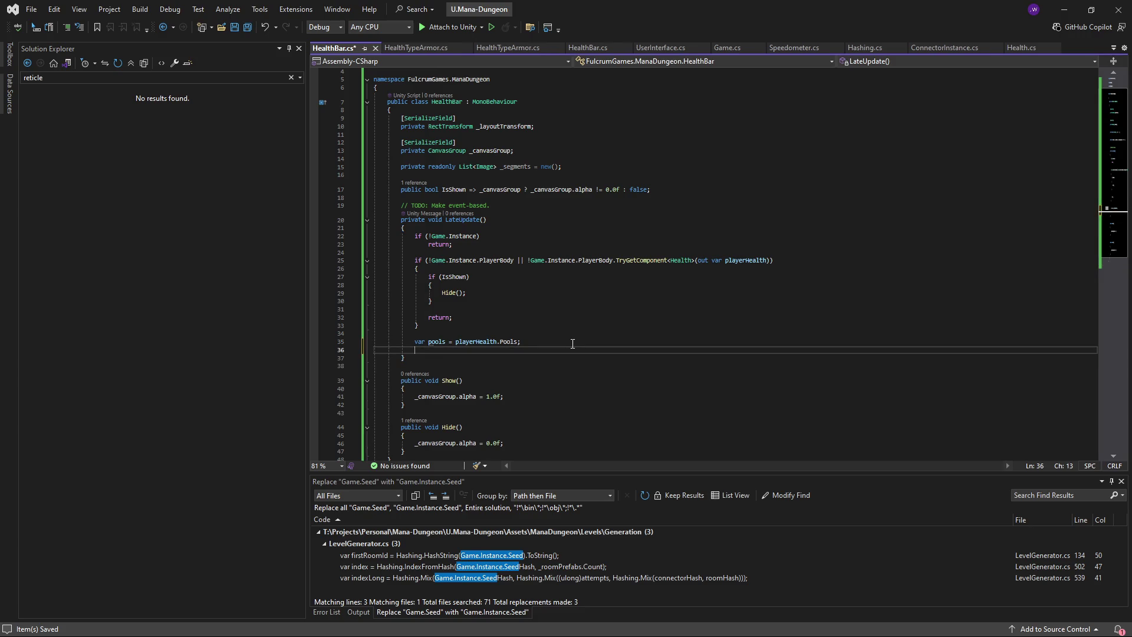
left_click(469, 171)
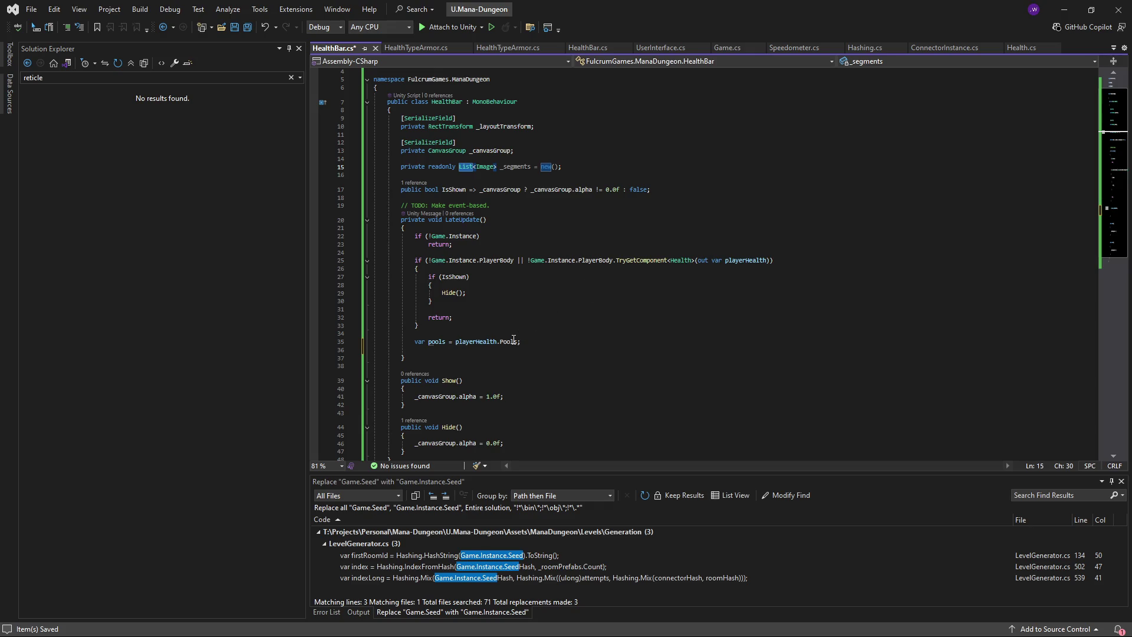
mouse_move(514, 341)
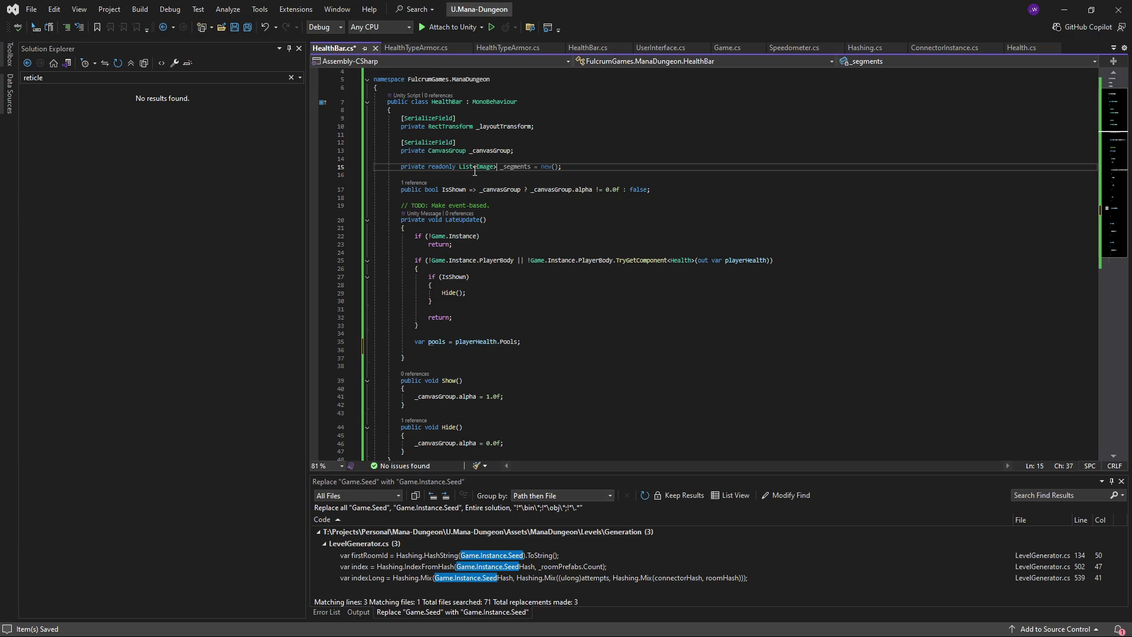
double_click(506, 342)
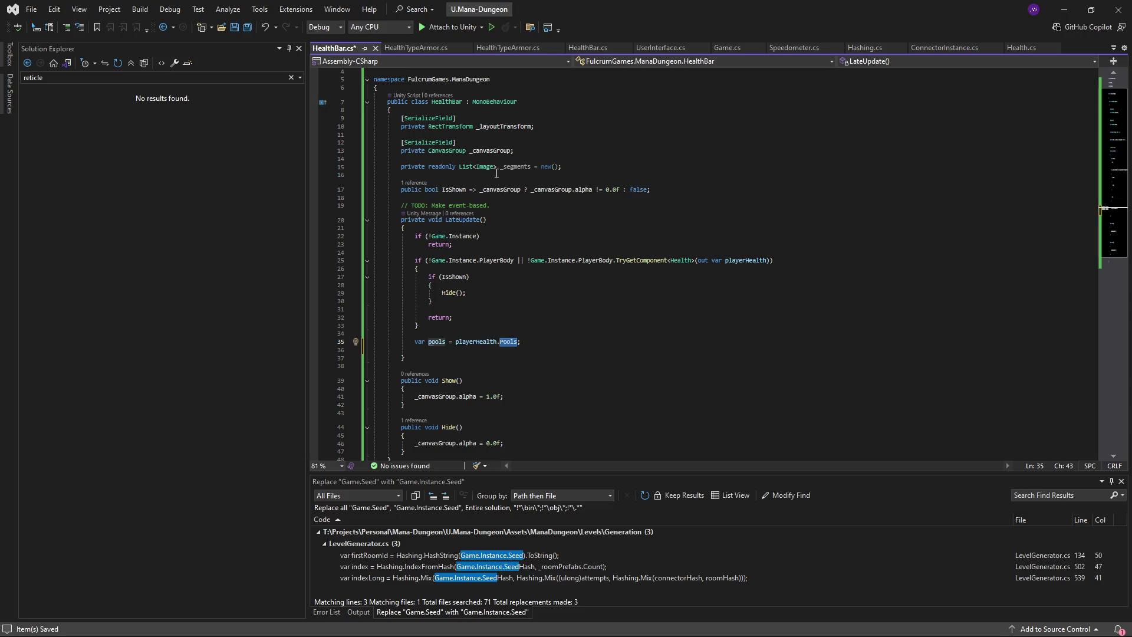
- Change the _segments field type to Dictionary<HealthType, Image>
left_click(478, 169)
type("HealthType,")
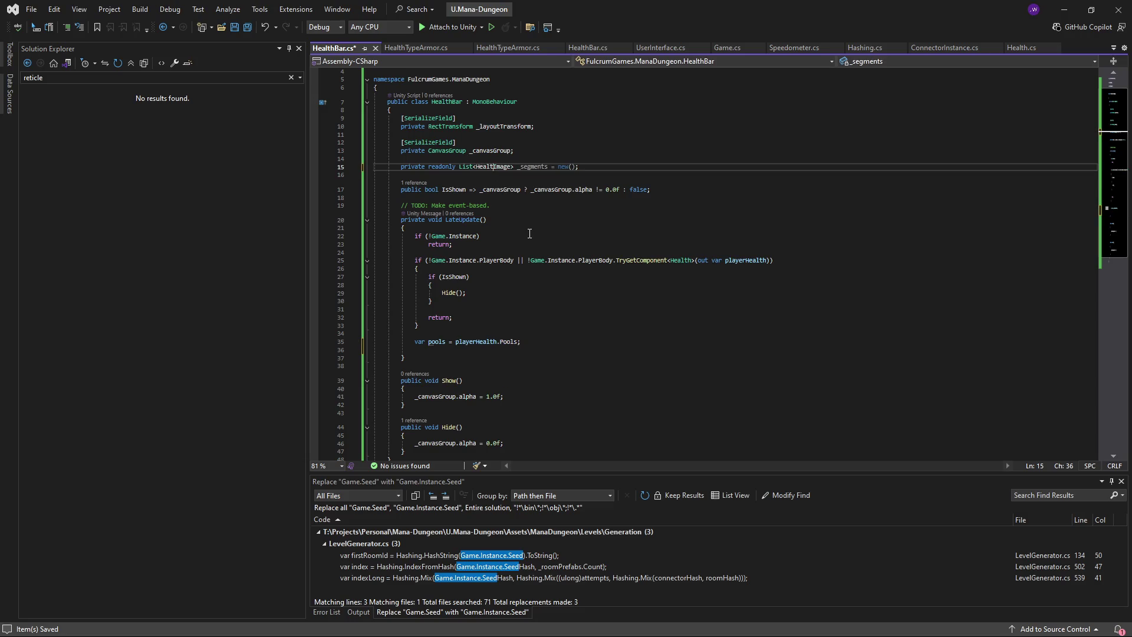
key("ctrl+Left")
key("ctrl+Left")
key("ctrl+Left")
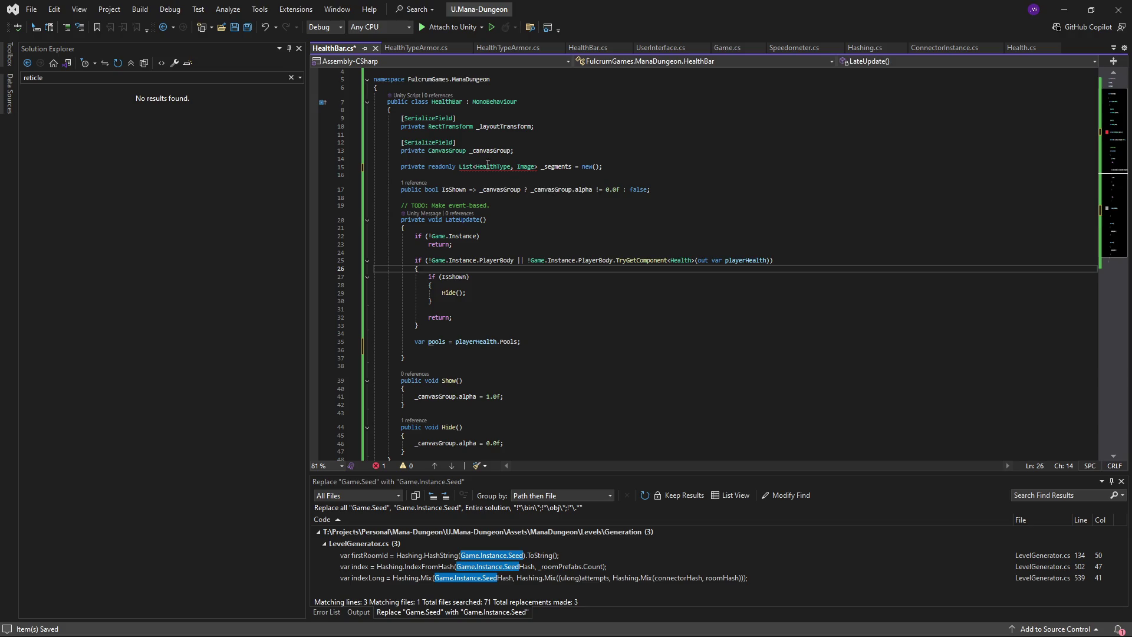
key("ctrl+shift+Right")
type("Dictiona")
key("Tab")
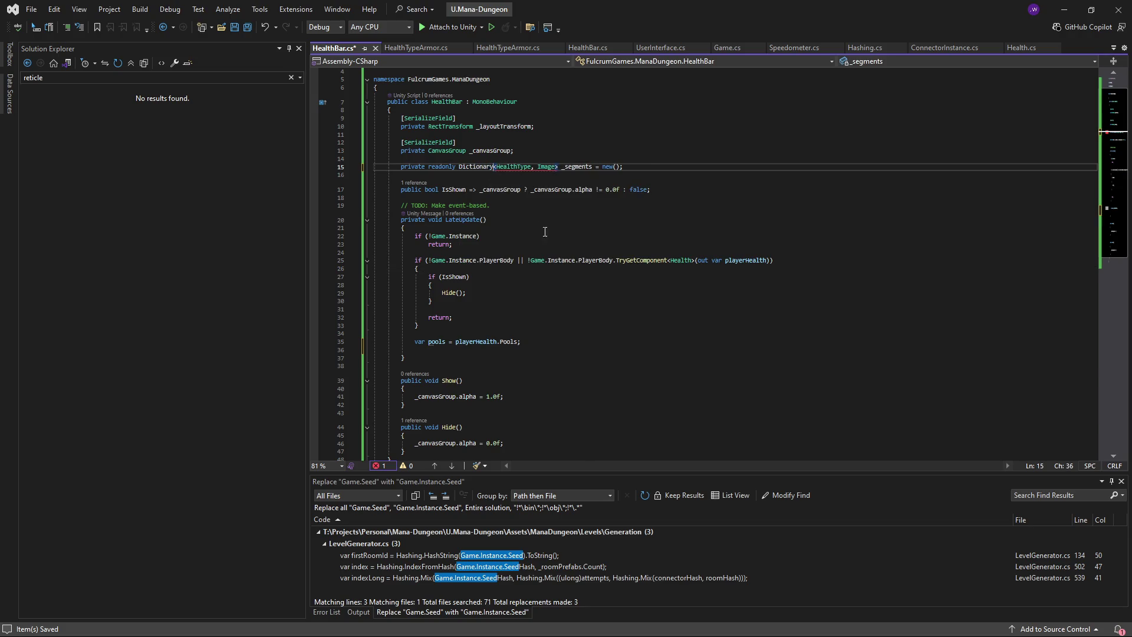
- Type 'foreach (var pool in pools)' on the empty line below the pools assignment
left_click(582, 302)
scroll(574, 279, "down", 2)
scroll(574, 279, "up", 1)
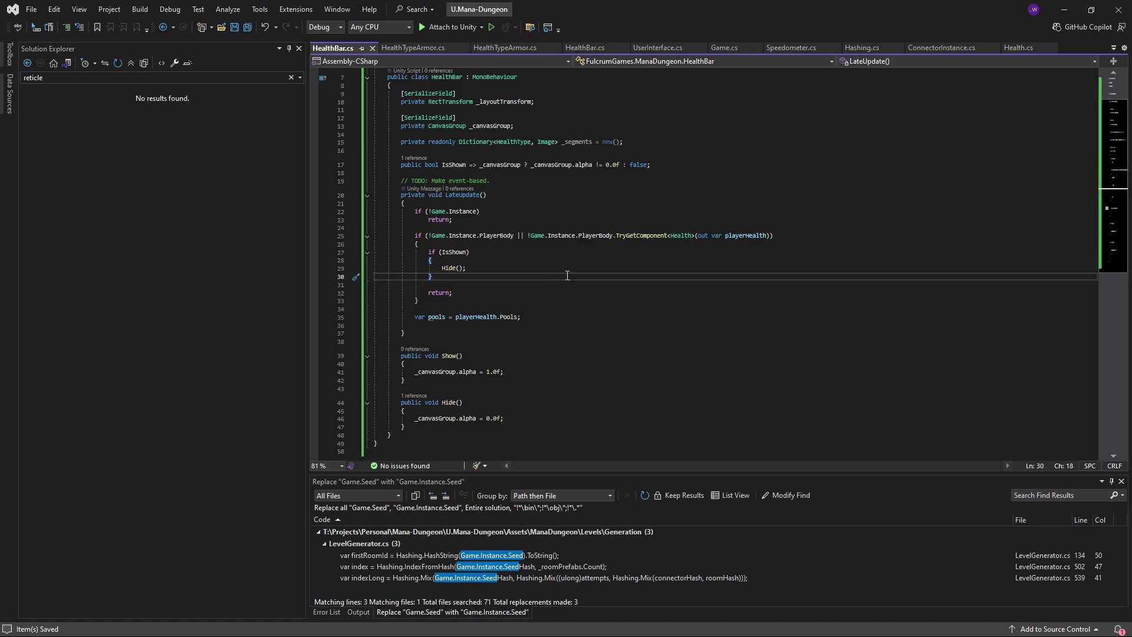
scroll(530, 285, "down", 1)
scroll(484, 291, "up", 1)
left_click(518, 236)
key("Return")
left_click(554, 275)
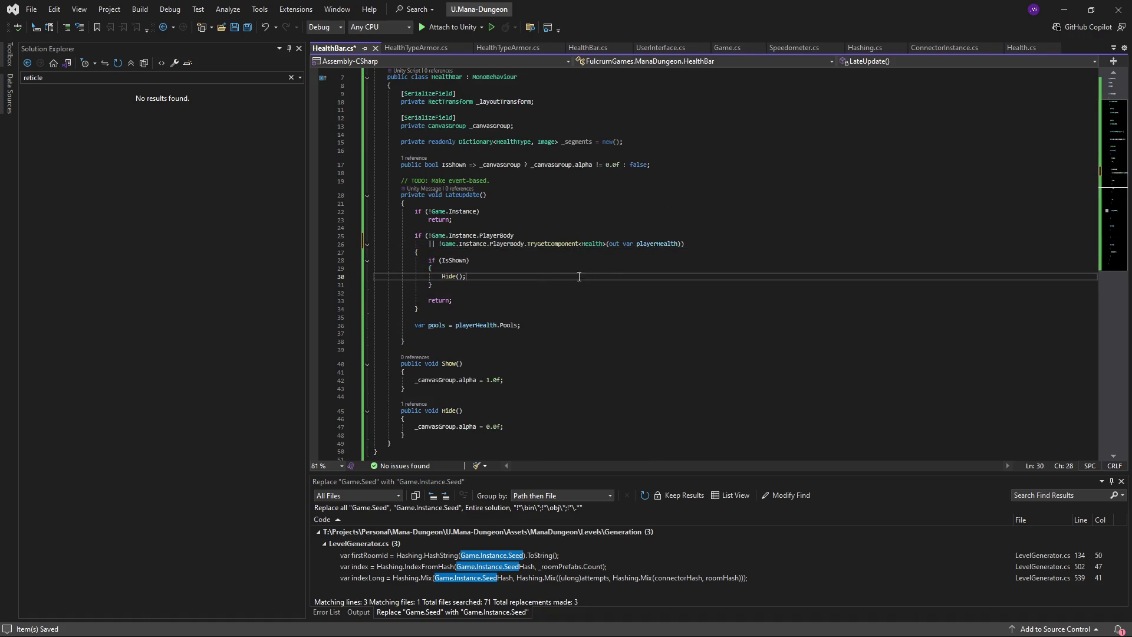
left_click(677, 243)
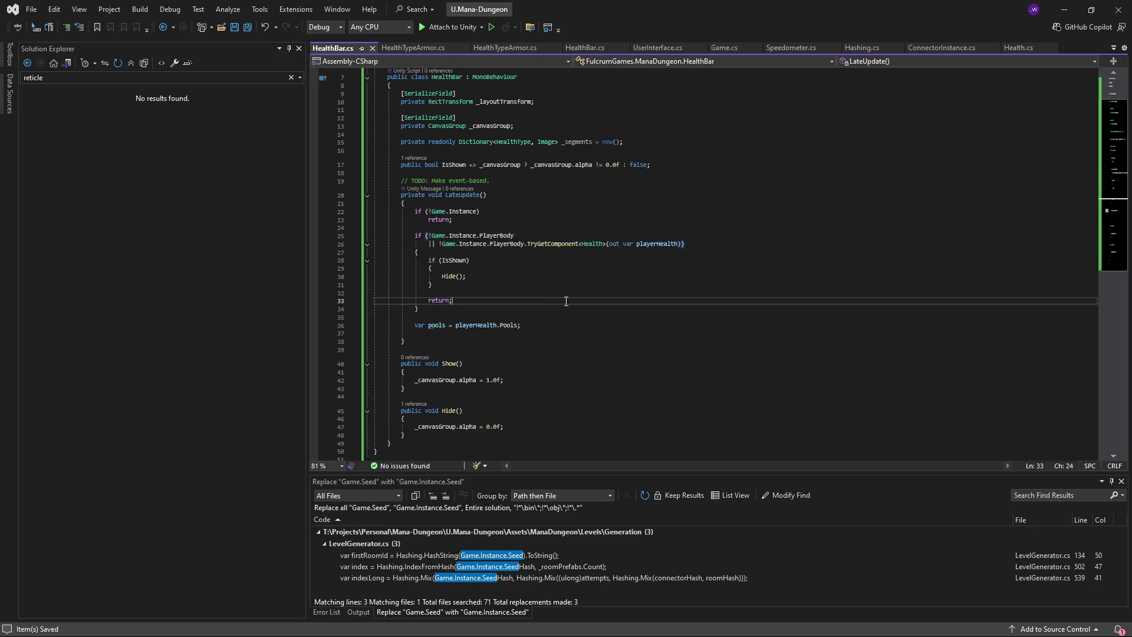
key("ctrl+z")
scroll(568, 317, "down", 2)
left_click(555, 277)
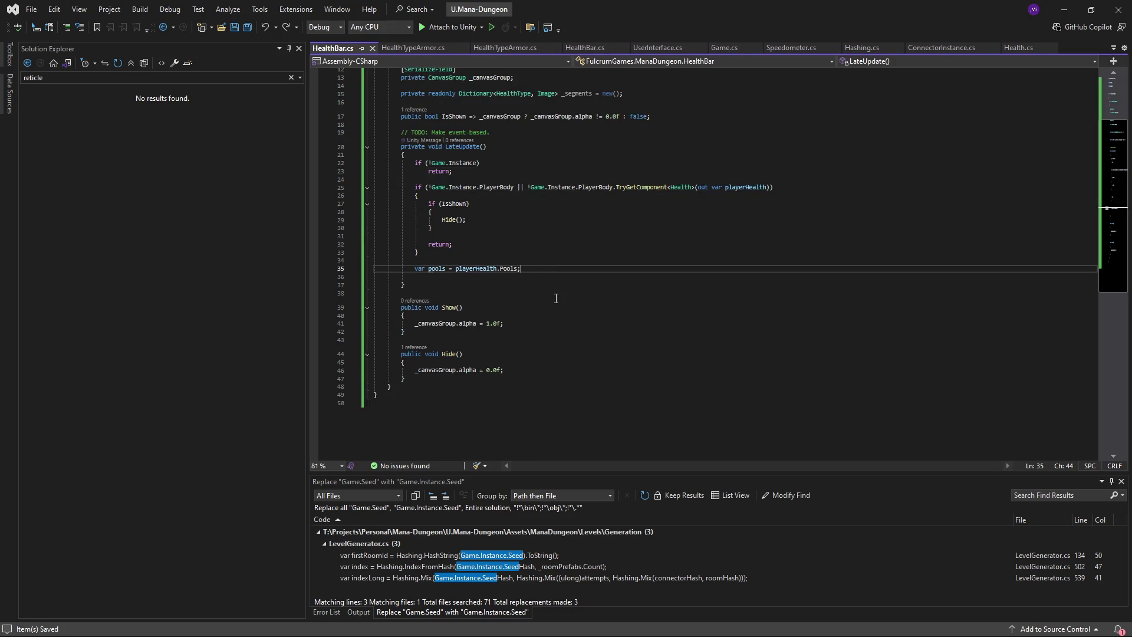
type("foreach (v")
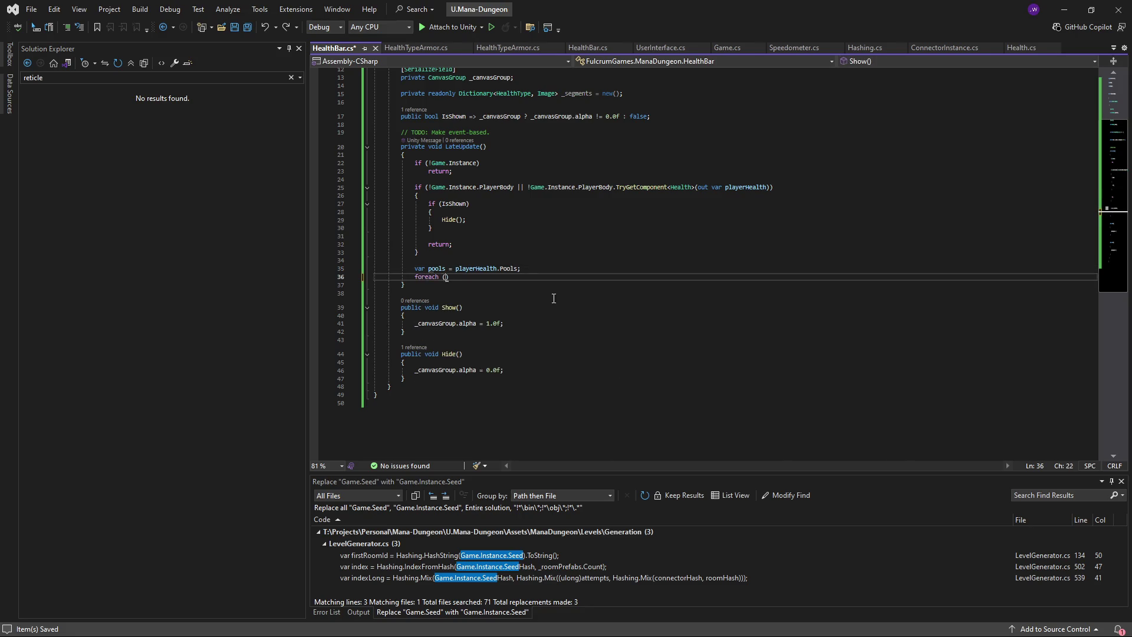
type("ar pool in p")
type("ools)")
- Give the foreach loop a braced body and begin an 'if (_segments' check inside it
key("Return")
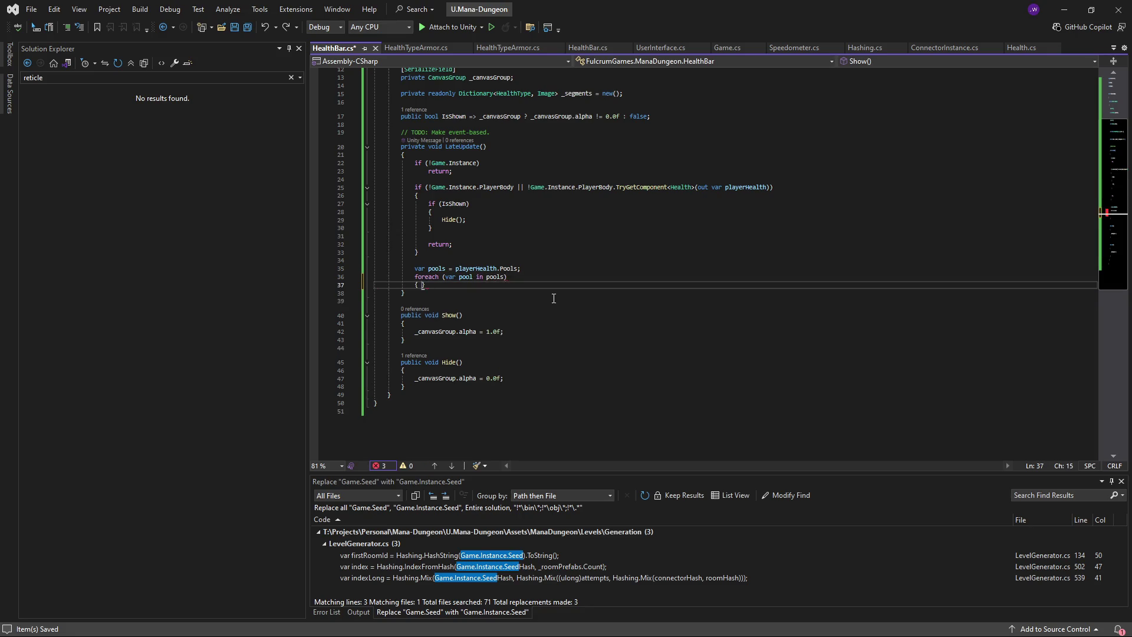
type("{")
key("Return")
scroll(539, 309, "up", 2)
type("if (")
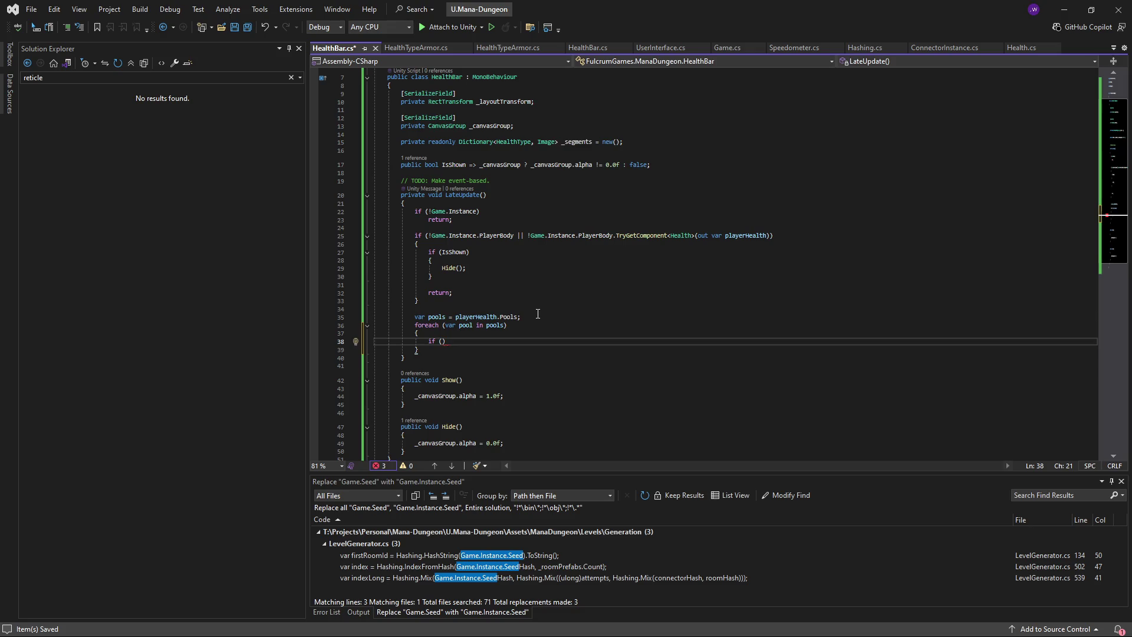
type("_segme")
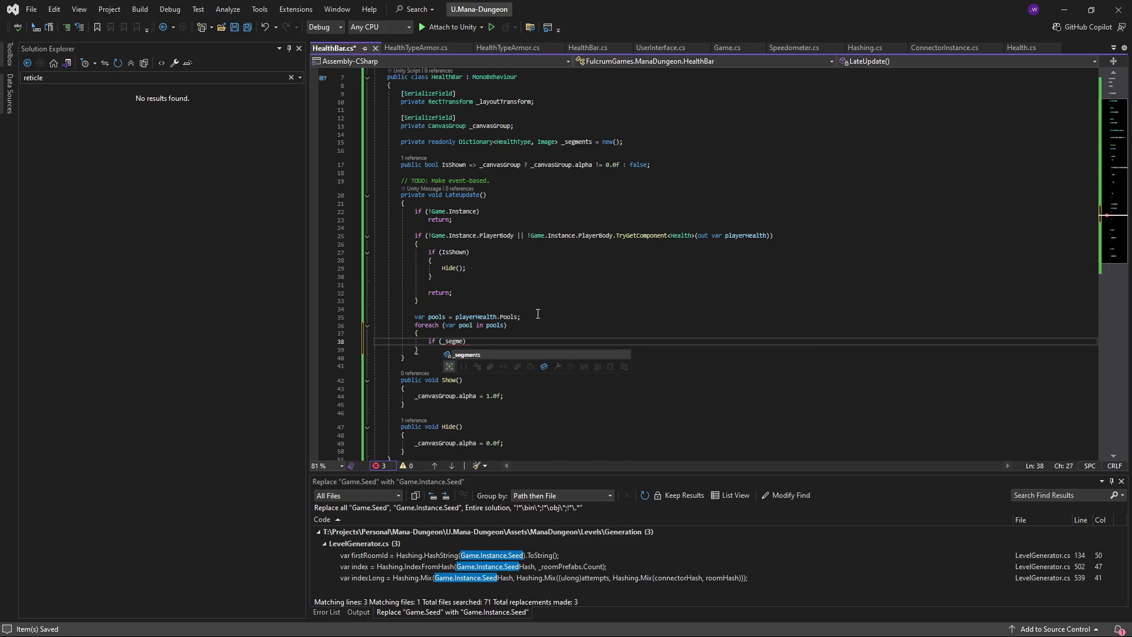
key("Tab")
key("ctrl+shift+Left")
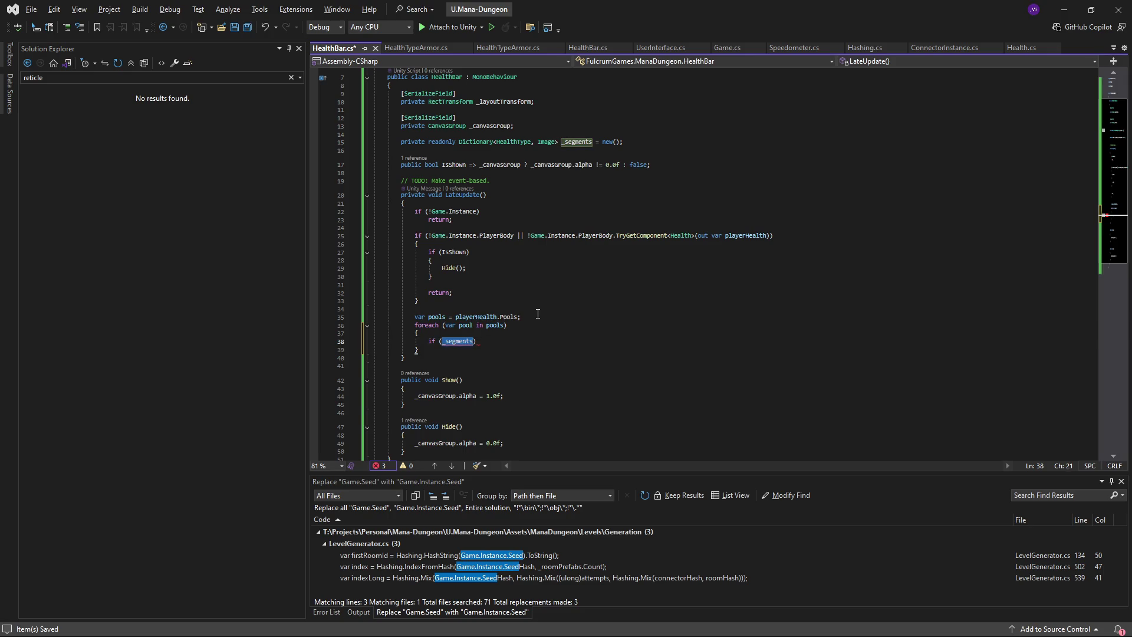
key("alt")
key("Right")
key("Escape")
- Add 'var healthType = pool.HealthType;' at the top of the loop body
left_click(519, 326)
left_click(528, 332)
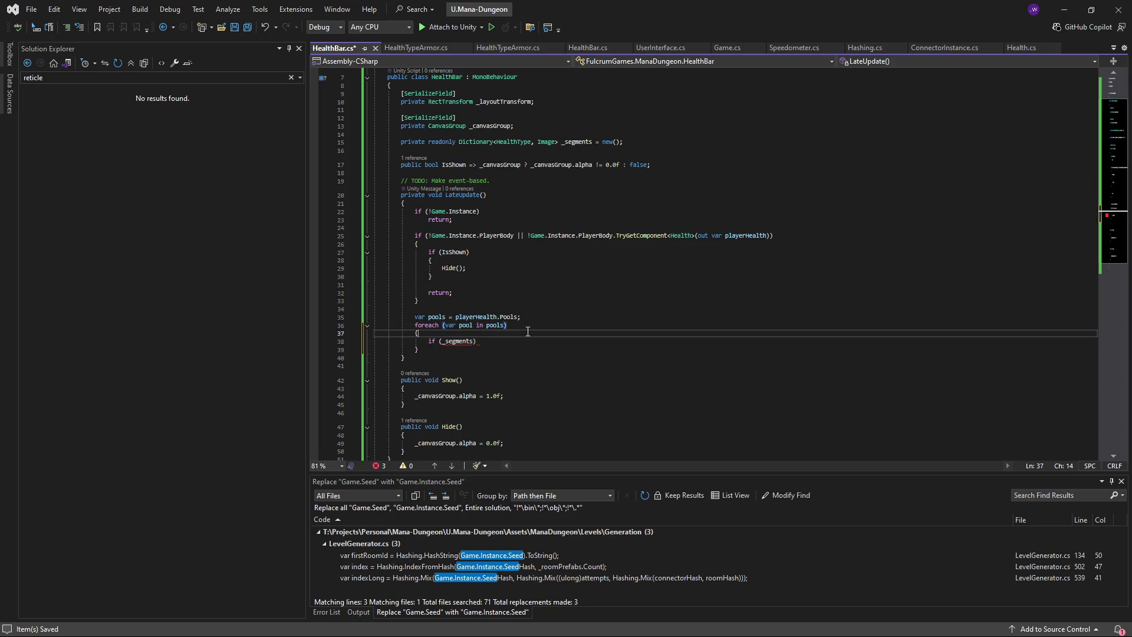
key("Return")
type("var")
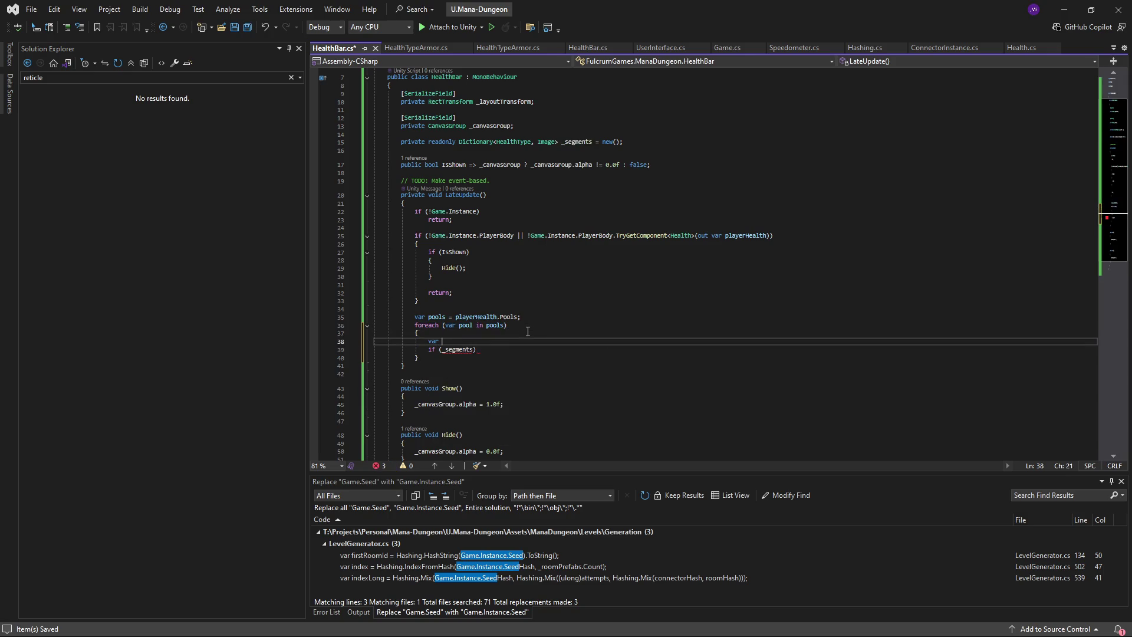
type("healthType = ")
type("_segments.")
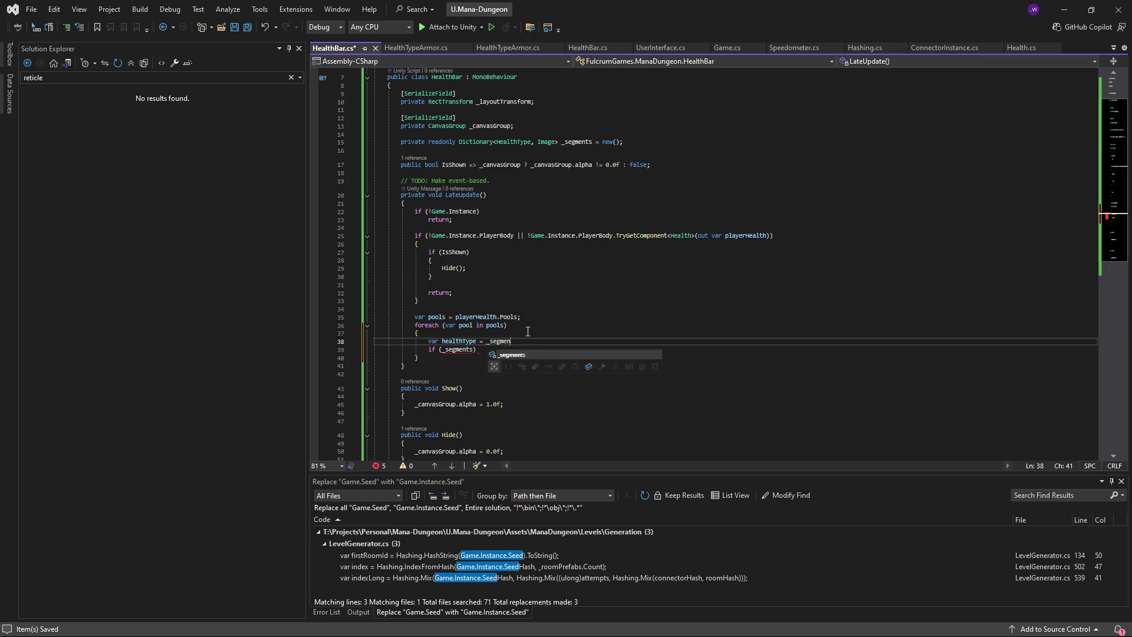
type("Try")
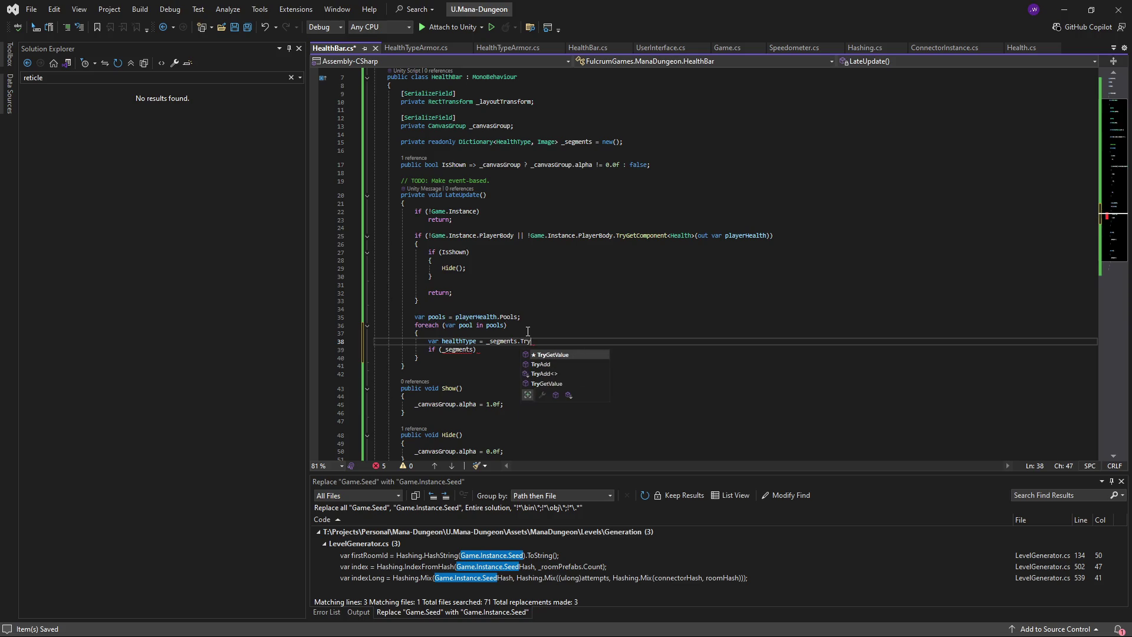
key("BackSpace")
key("BackSpace")
key("BackSpace")
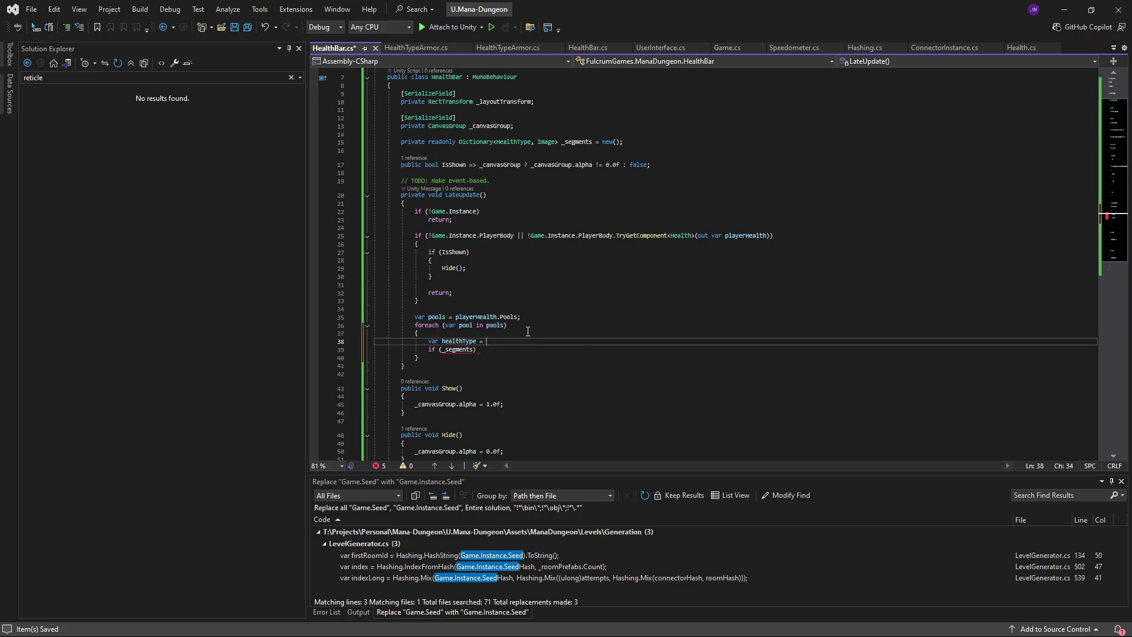
type("pool.HealthType;")
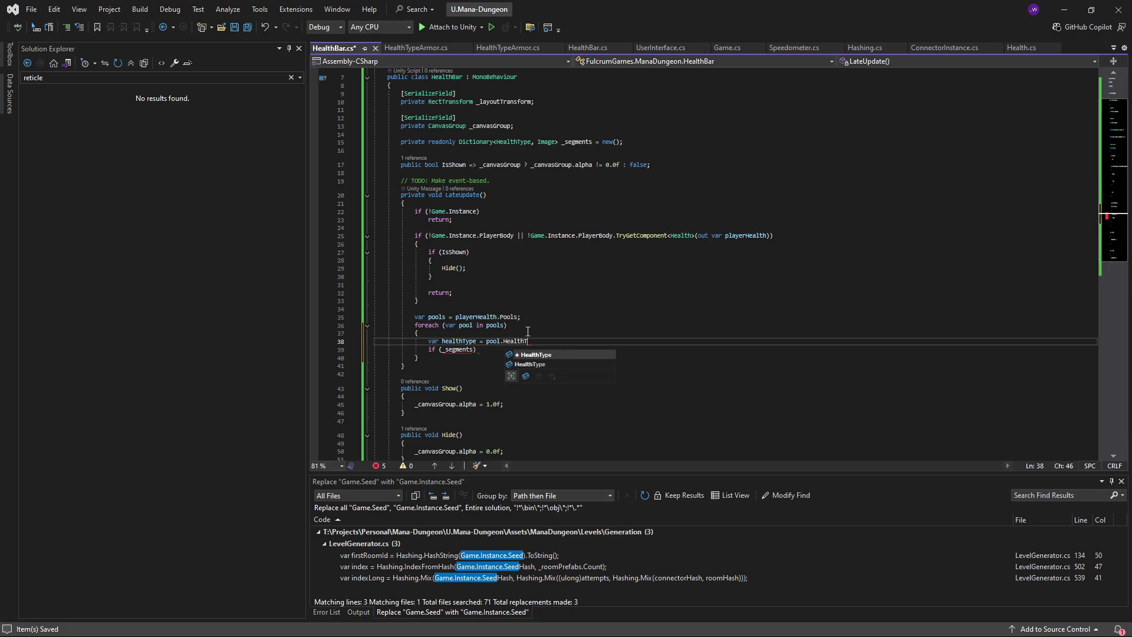
- Extend the if condition to '_segments.TryGetValue(healthType)', ready to negate it
key("Left")
key("Left")
key("Left")
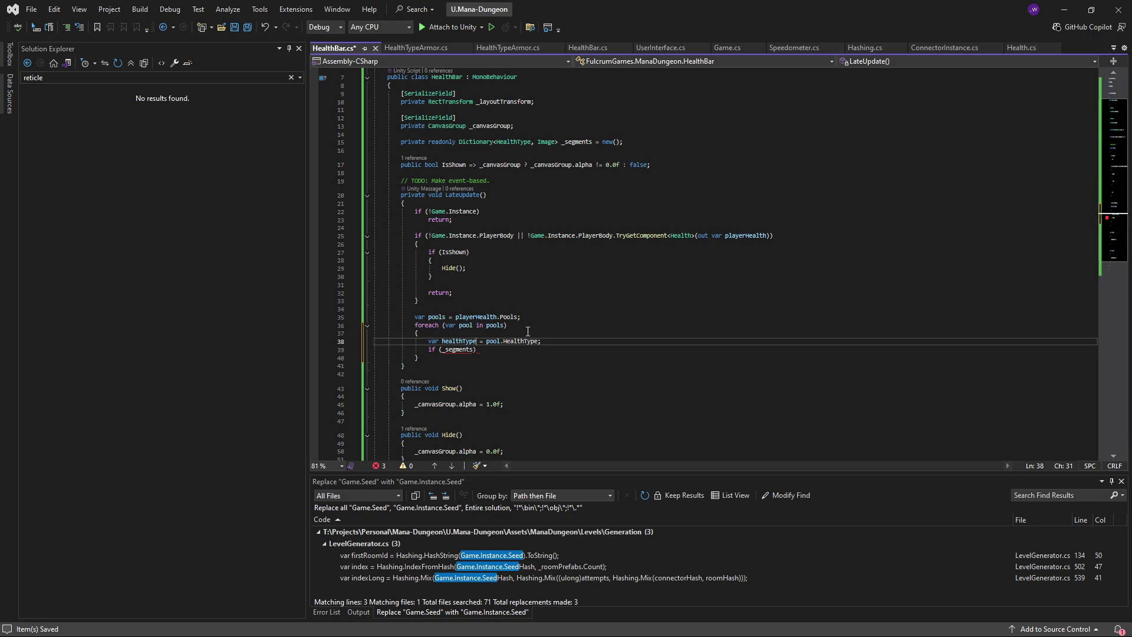
key("Down")
key("Left")
key("Left")
key("Left")
type(".Try")
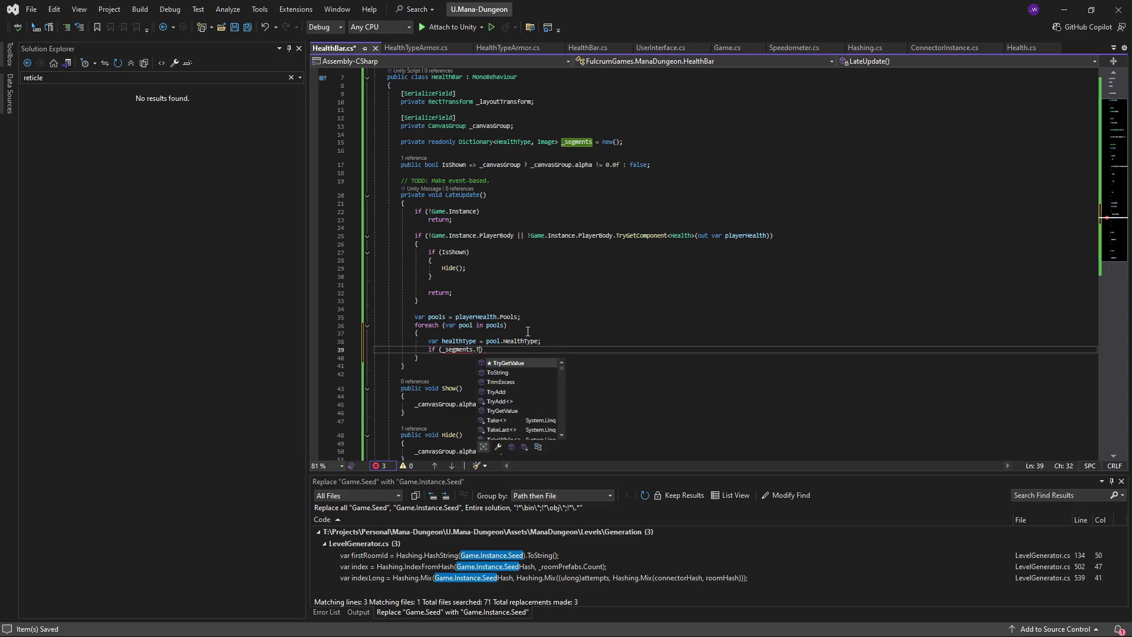
type("GetValue(healthType")
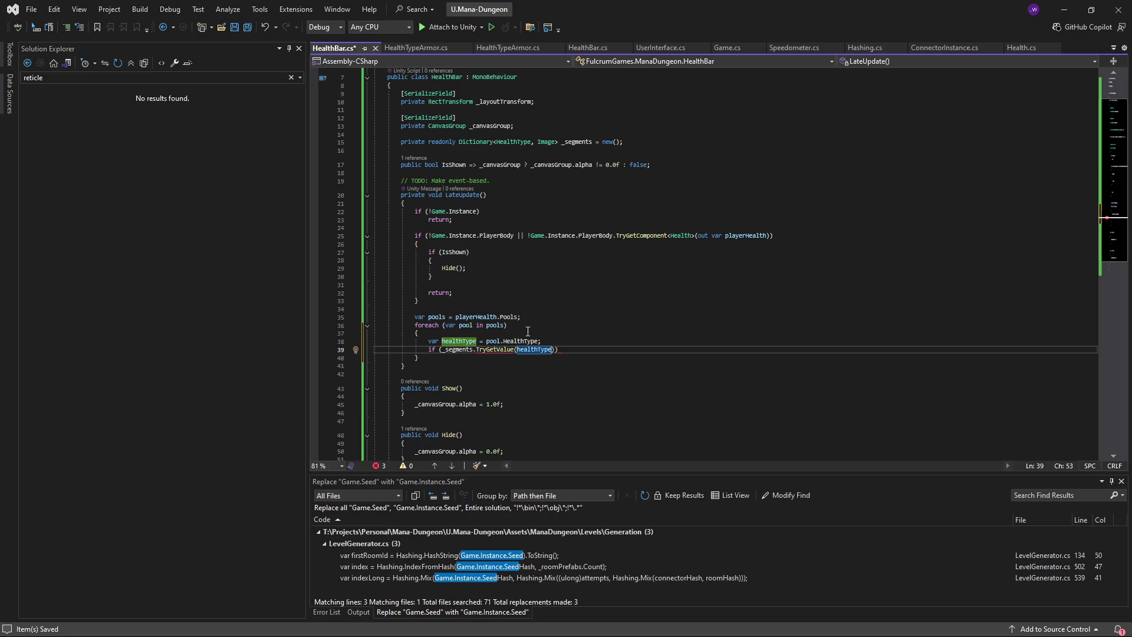
left_click(489, 341)
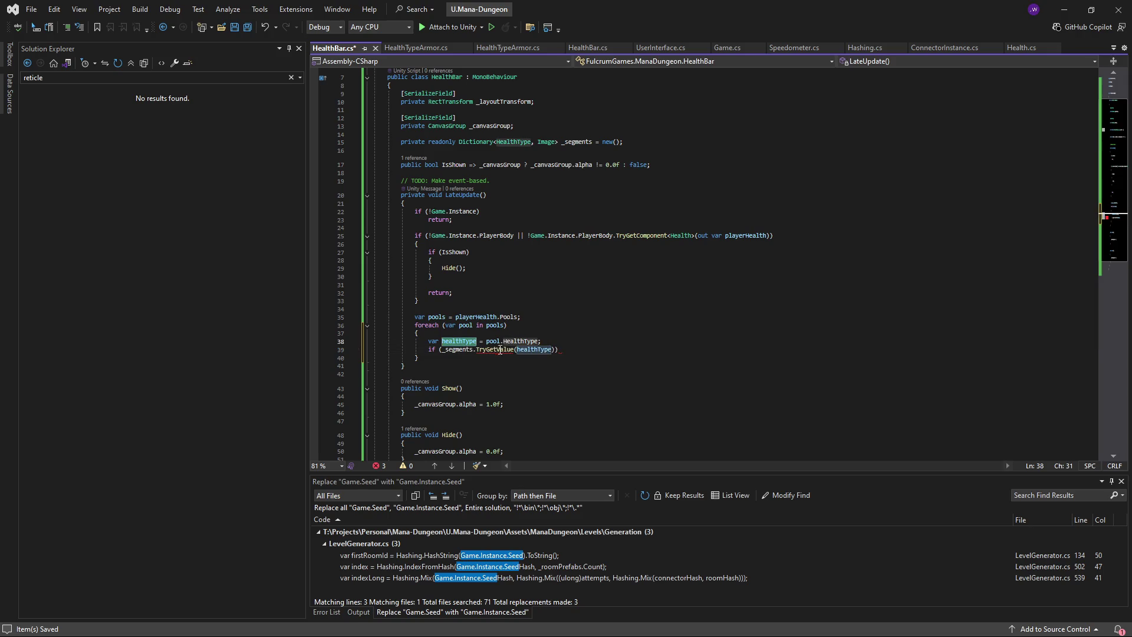
mouse_move(500, 350)
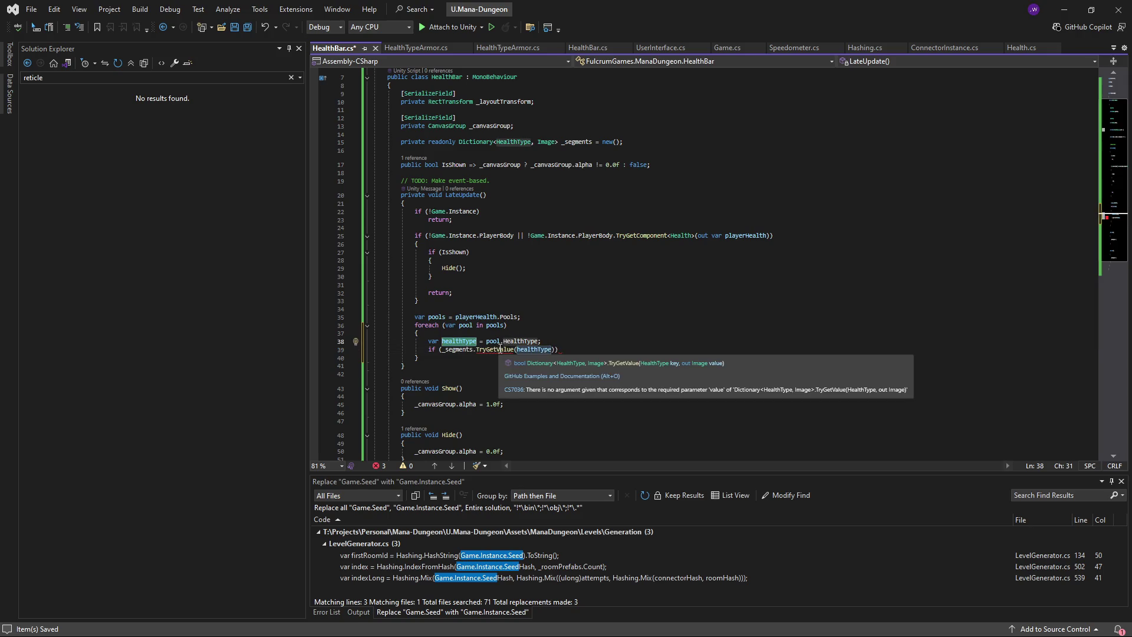
left_click(566, 352)
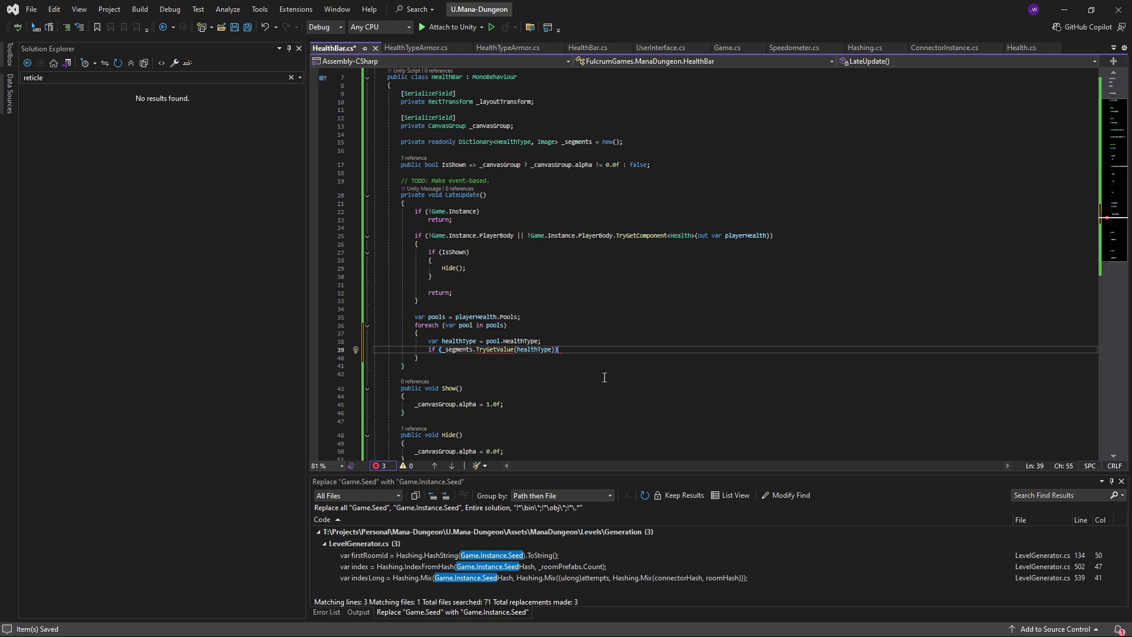
key("Left")
key("Left")
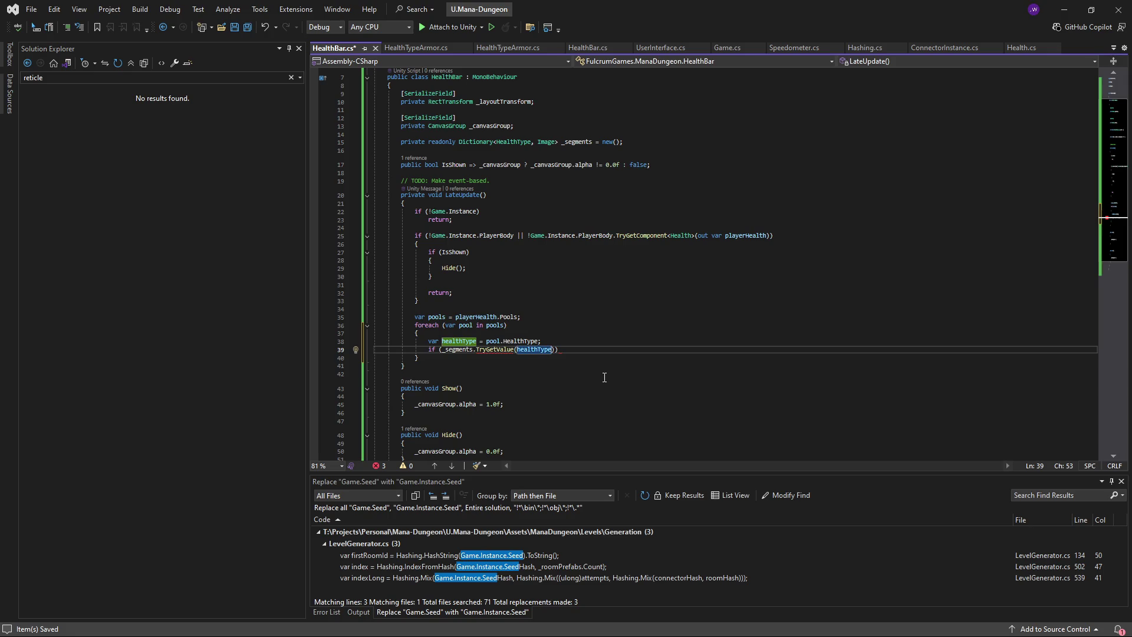
left_click(442, 349)
- Make the condition '!_segments.ContainsKey(healthType)' with a block commented '// Add missing segments.', and save
type("!")
left_click(517, 349)
type("Contian")
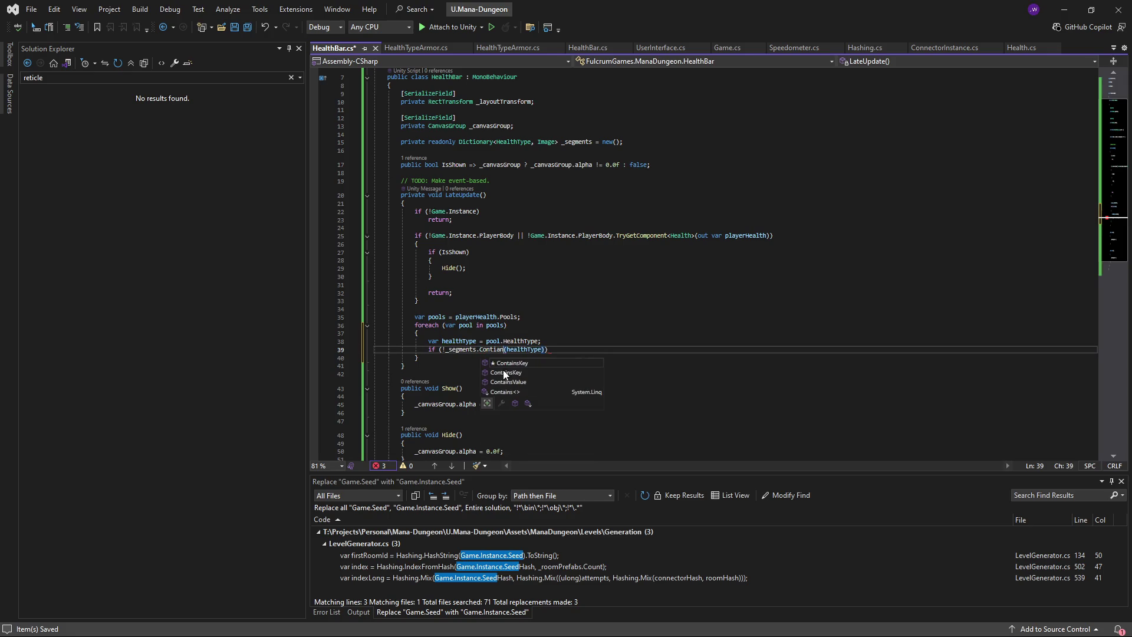
key("Tab")
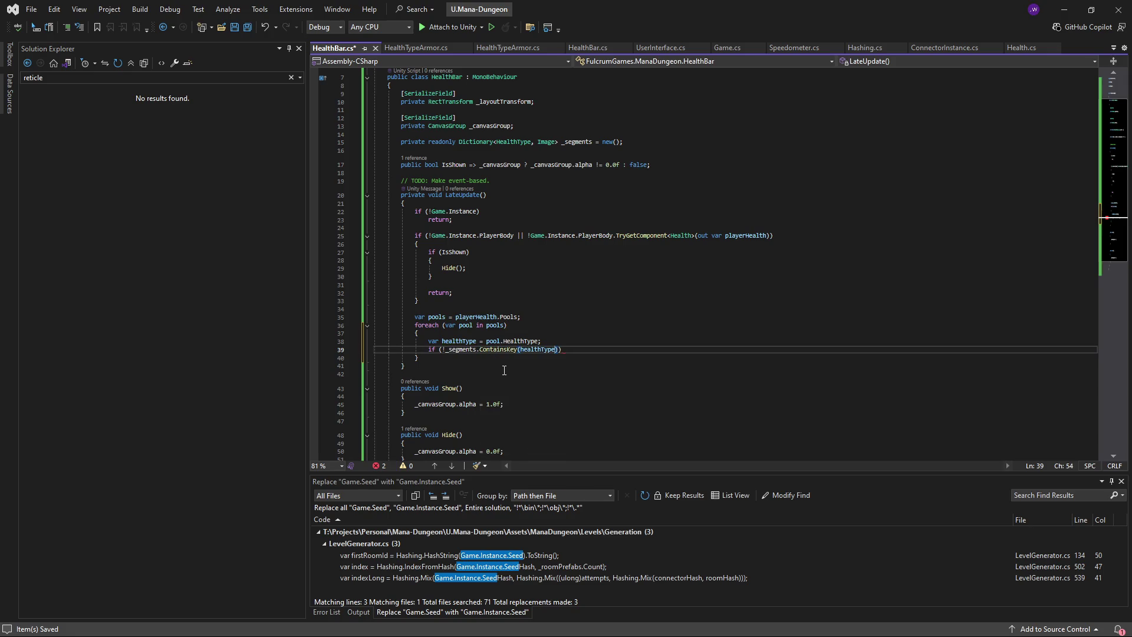
key("End")
key("Return")
type("{")
key("Return")
type("//")
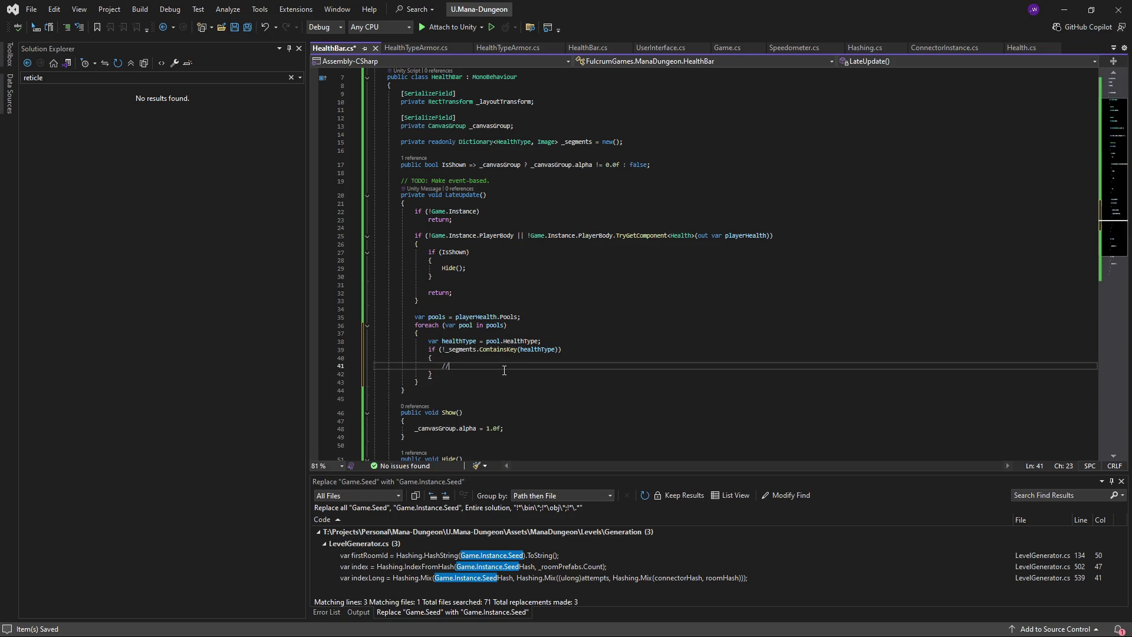
type(" Add missing segments.")
key("ctrl+s")
- Add a '// Do segment scaling' comment after the if block, save, and open a line under the first comment
left_click(504, 371)
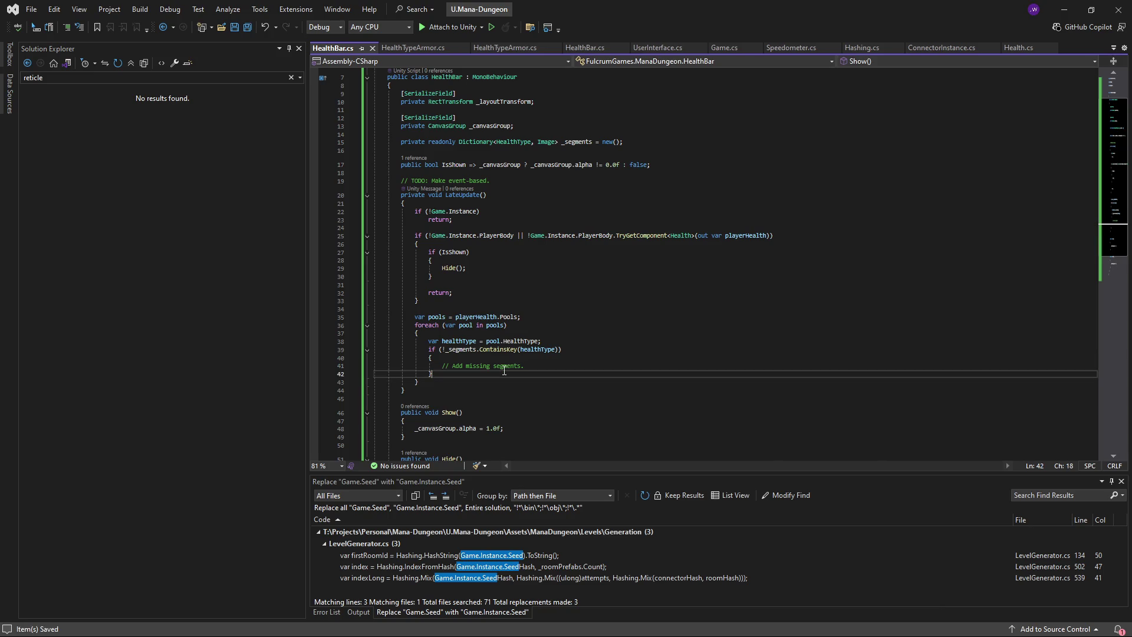
scroll(523, 355, "down", 2)
key("Return")
key("Return")
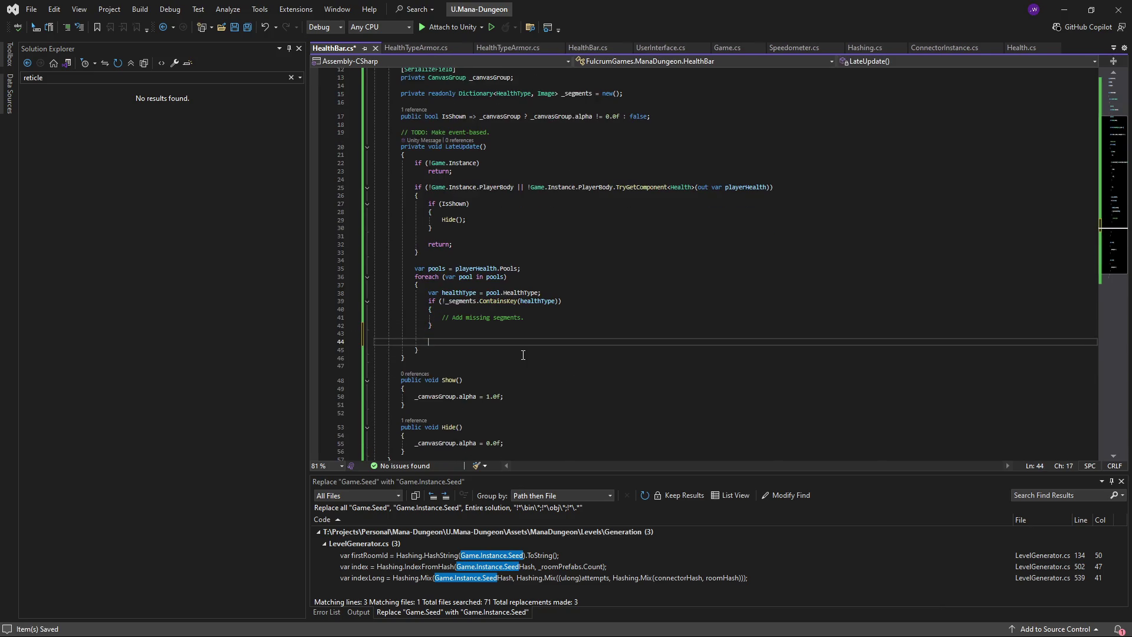
type("// Do segment s")
type("caling.")
key("ctrl+s")
scroll(531, 356, "up", 2)
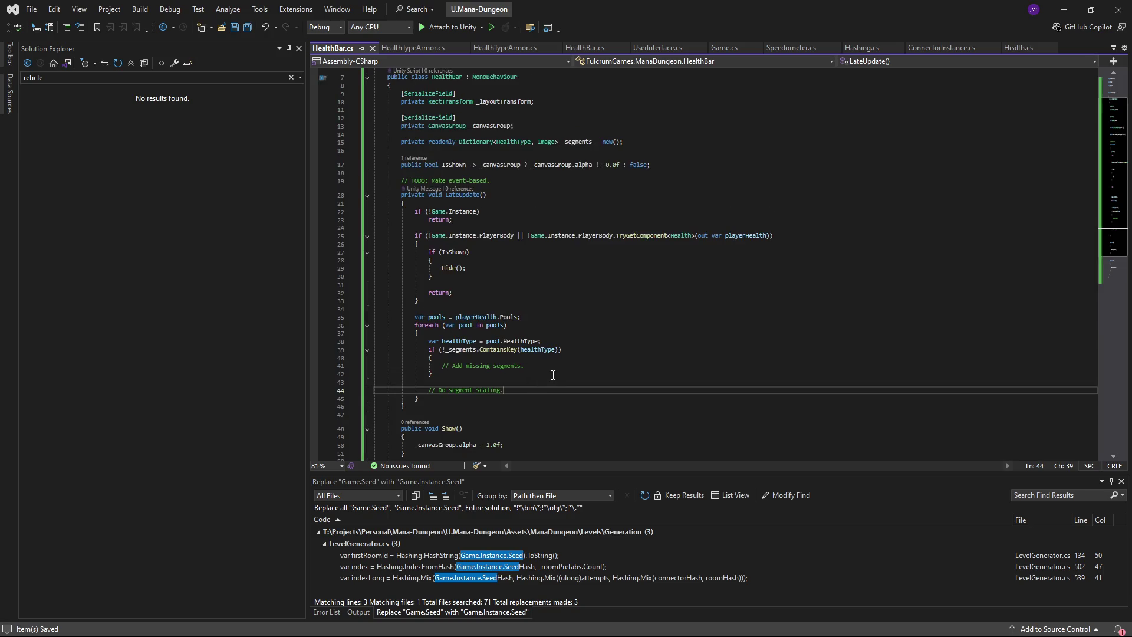
key("Up")
key("Up")
left_click(572, 364)
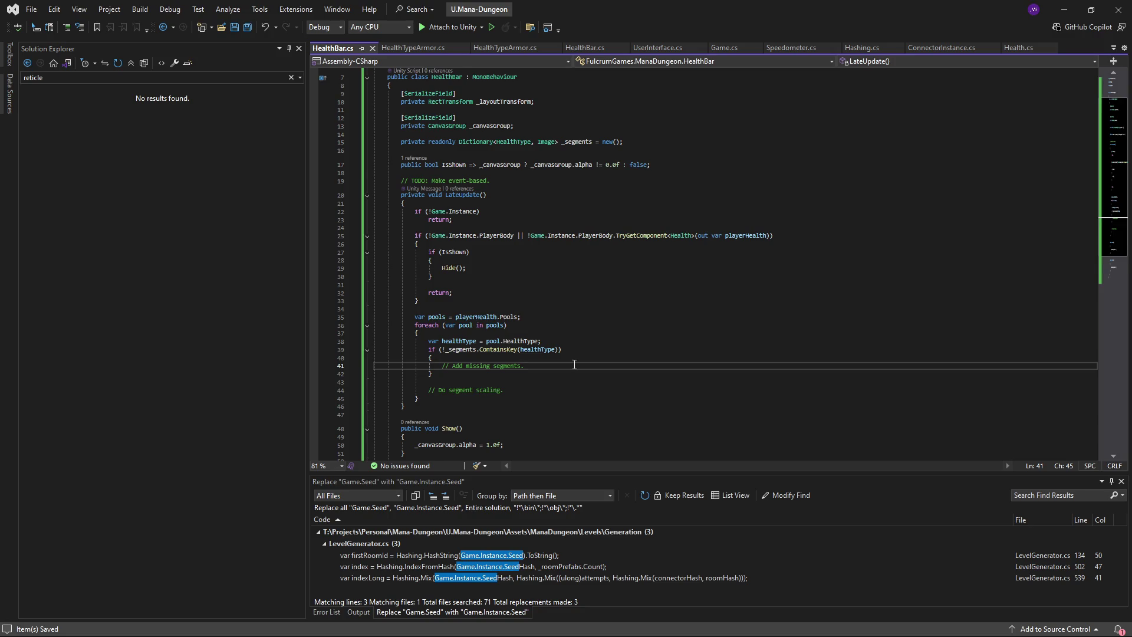
scroll(572, 371, "down", 1)
key("Return")
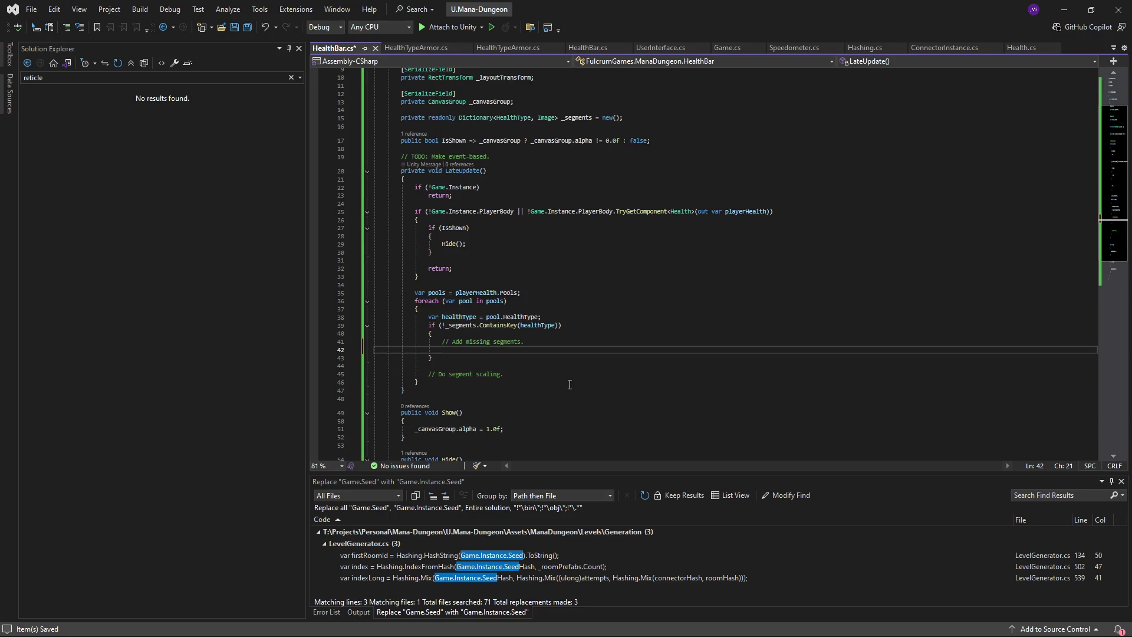
- Create 'segmentObject = new GameObject("Segment")' and parent it to _layoutTransform
type("var segment")
type("Object =")
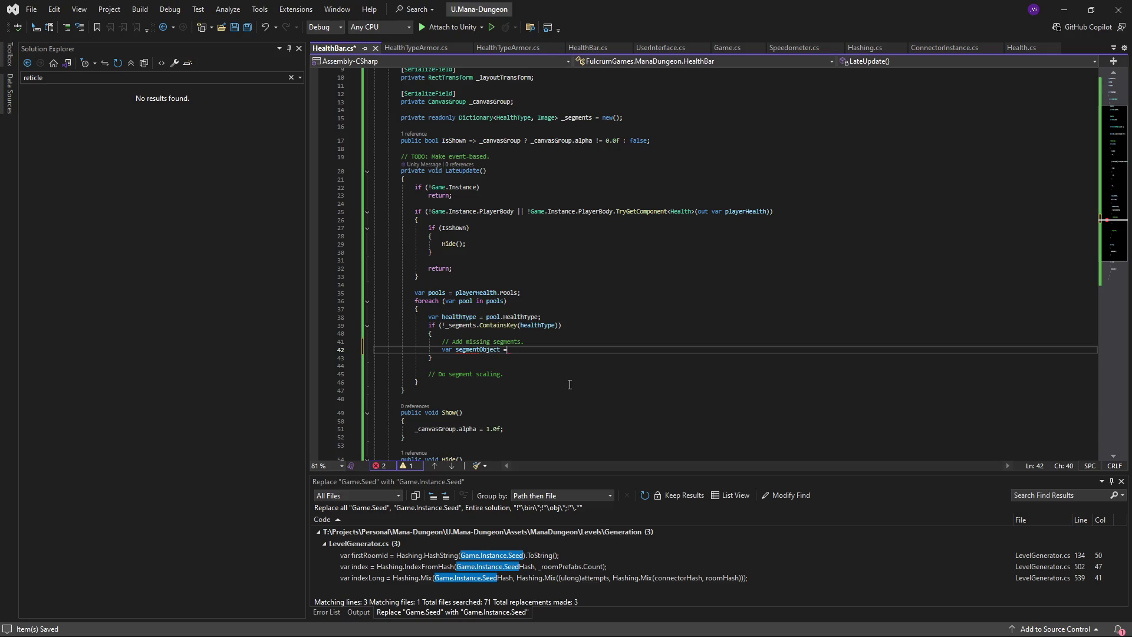
type(" new GameObject()")
type("\"")
type("Segment\",")
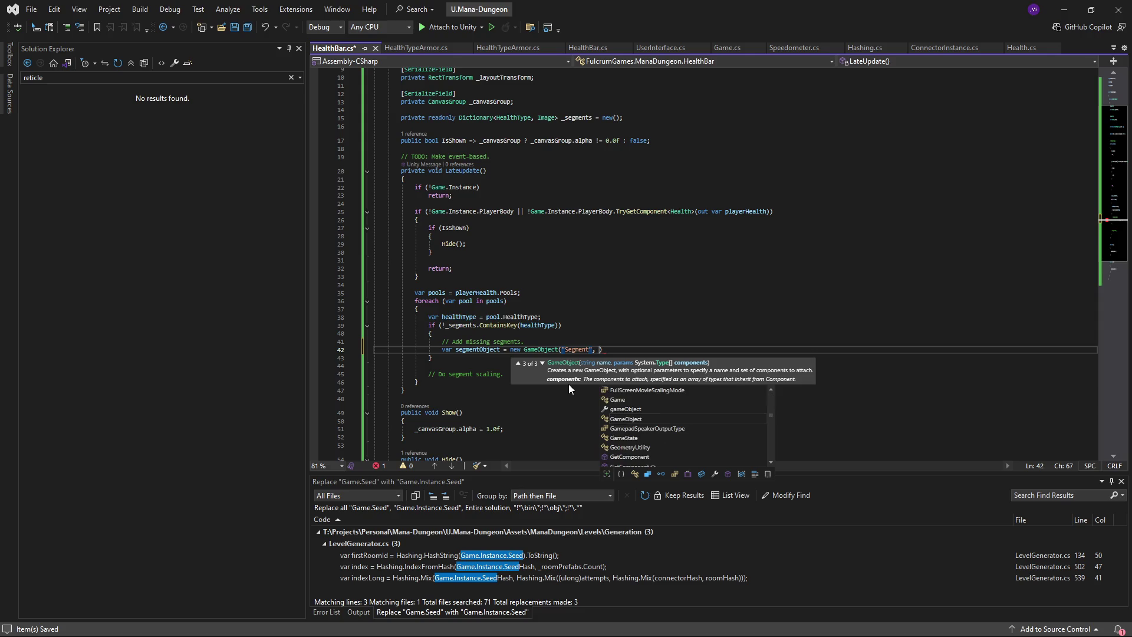
key("BackSpace")
key("BackSpace")
type(");")
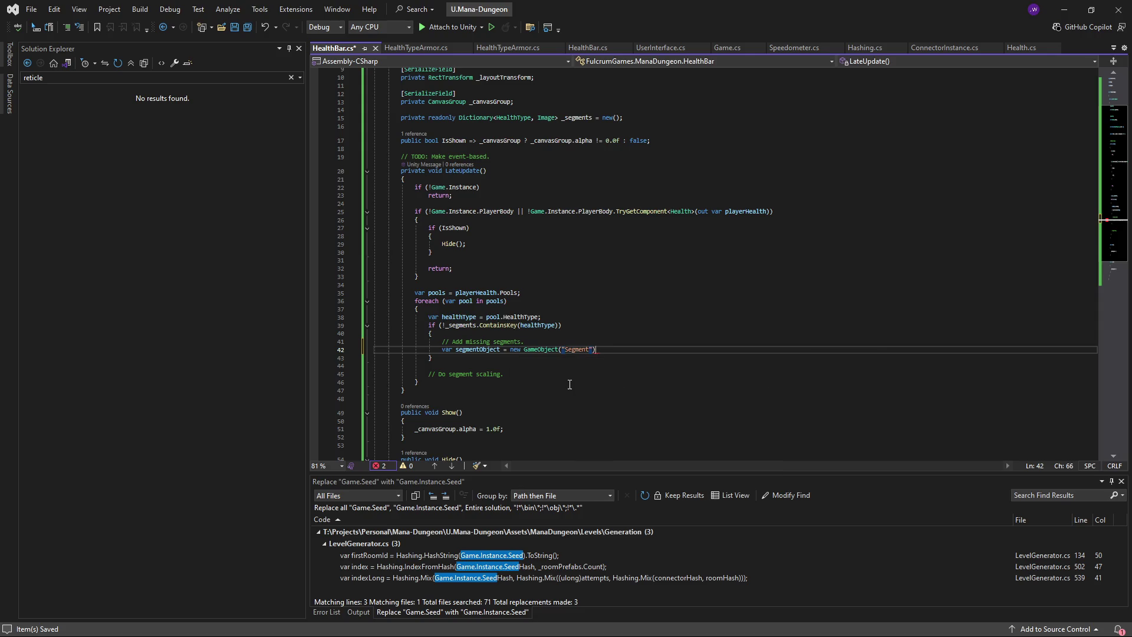
key("Return")
type("segmentOb")
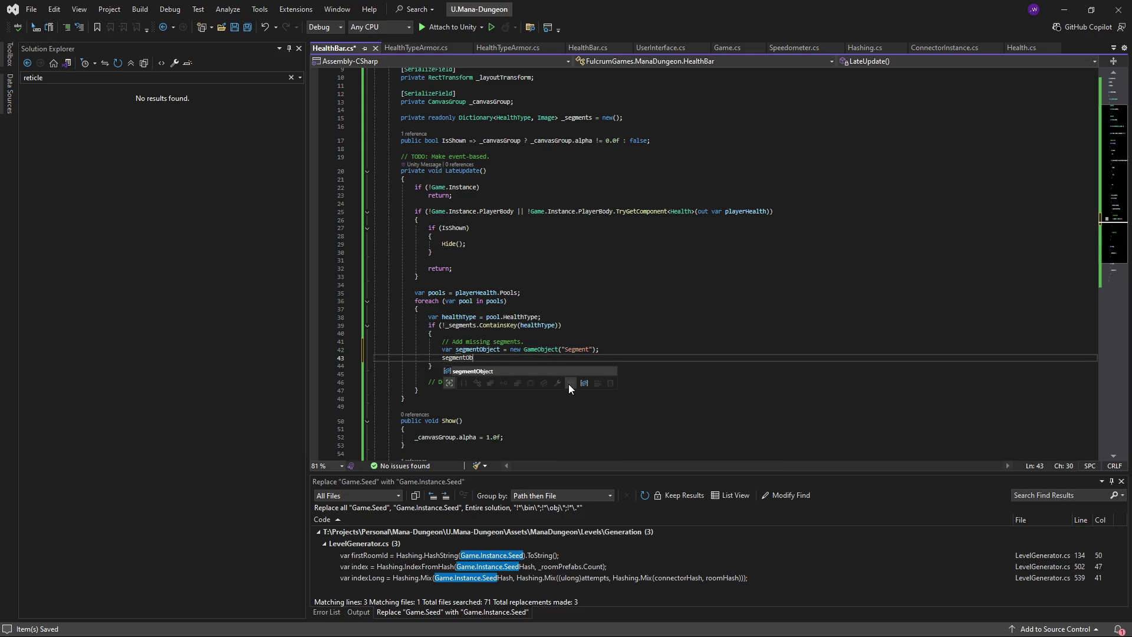
type("ject.transform.parent ")
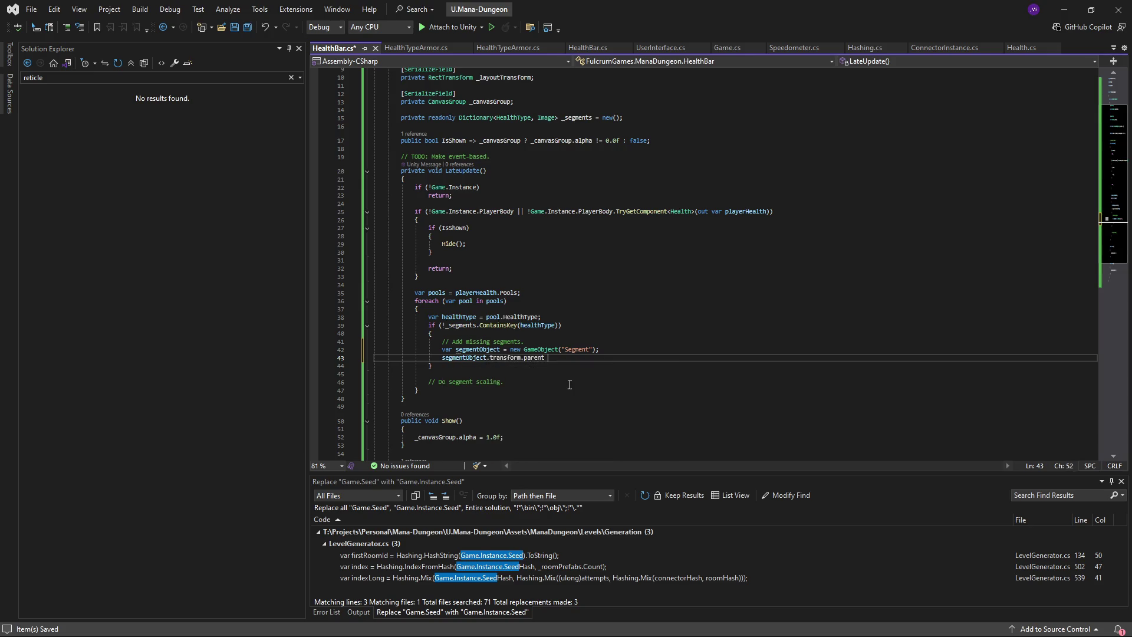
type("= _layoutTr")
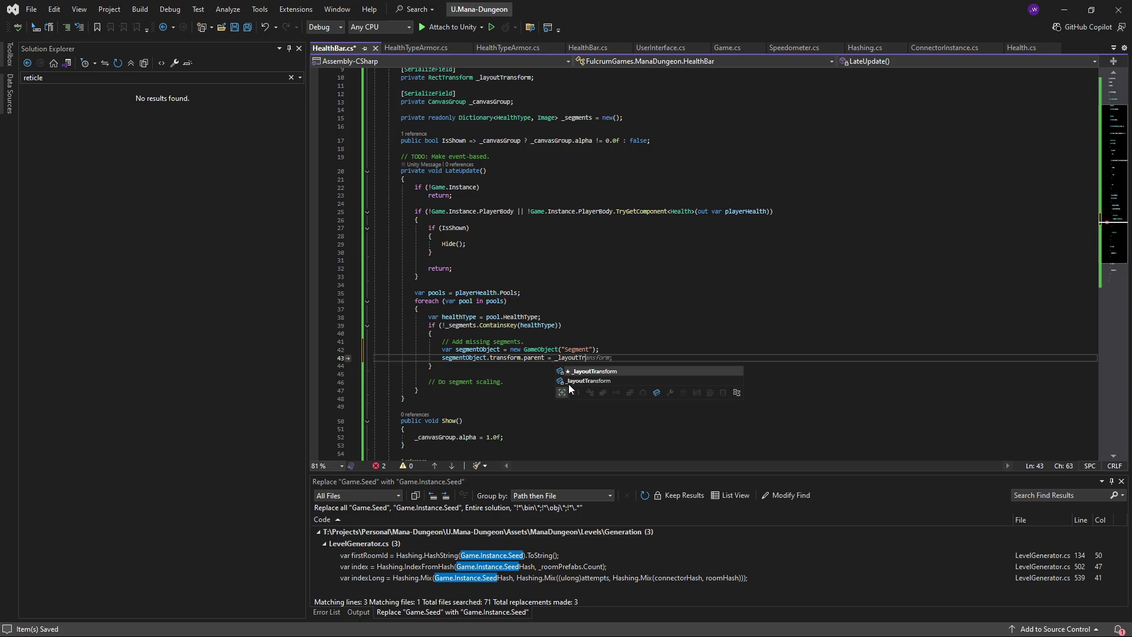
key("Tab")
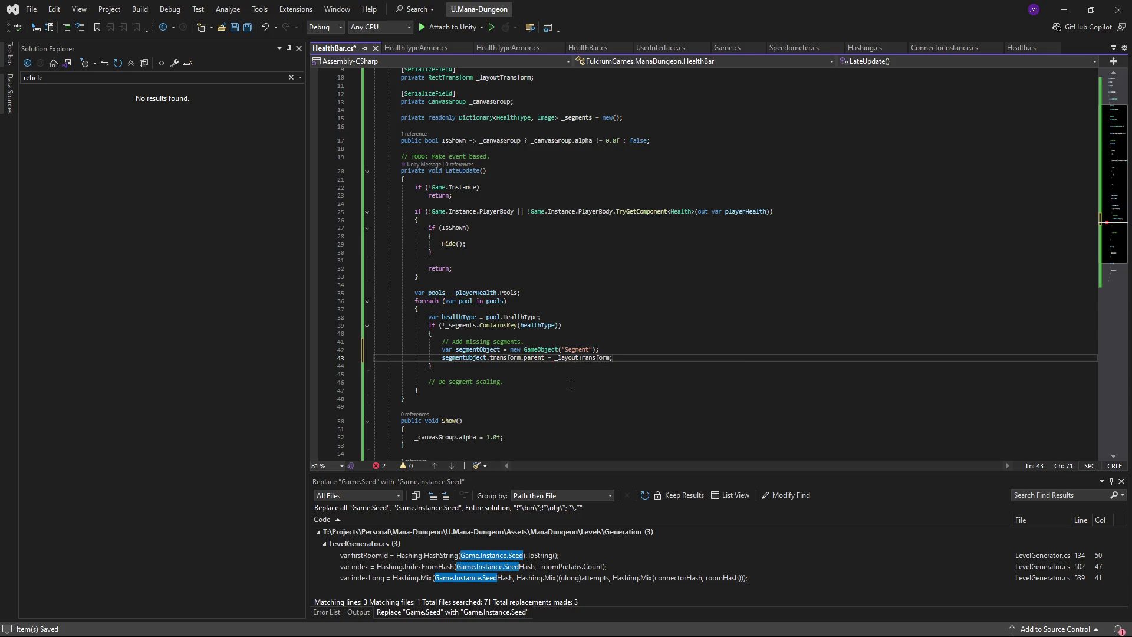
key("Return")
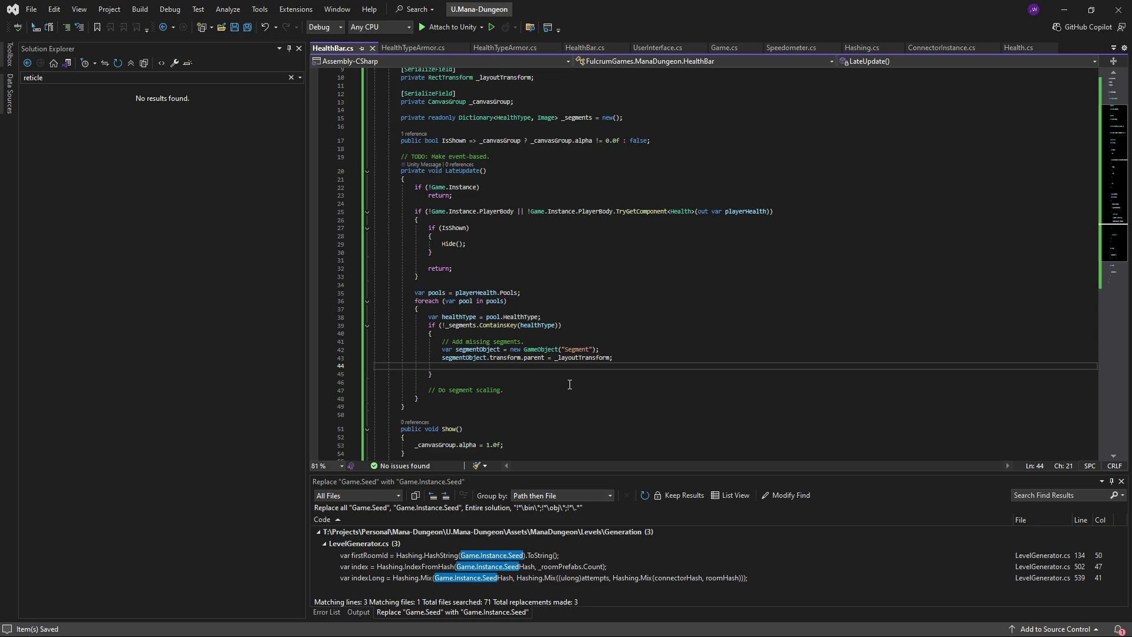
- Add an Image component as segmentImage, colour it healthType.DisplayColor, and save
key("Up")
key("Up")
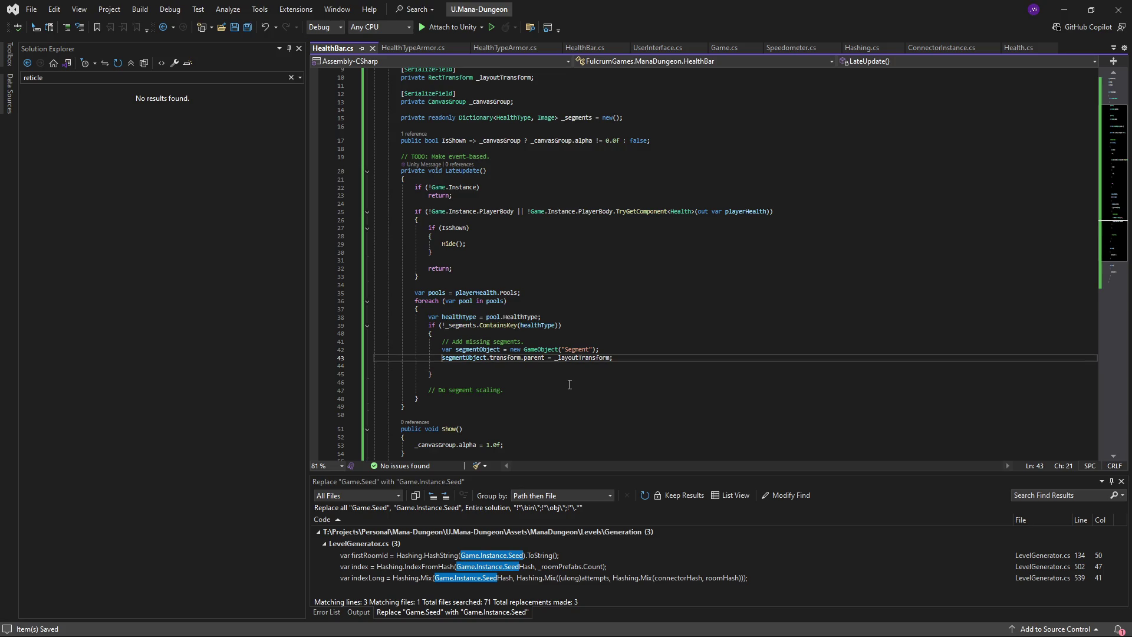
key("Down")
key("Down")
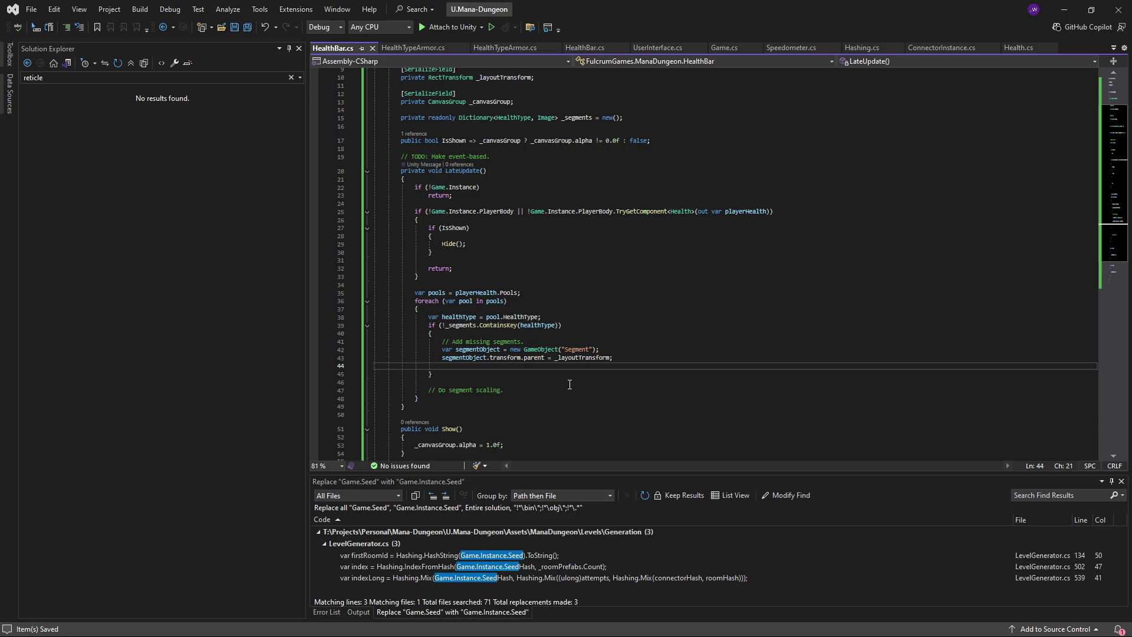
type("v")
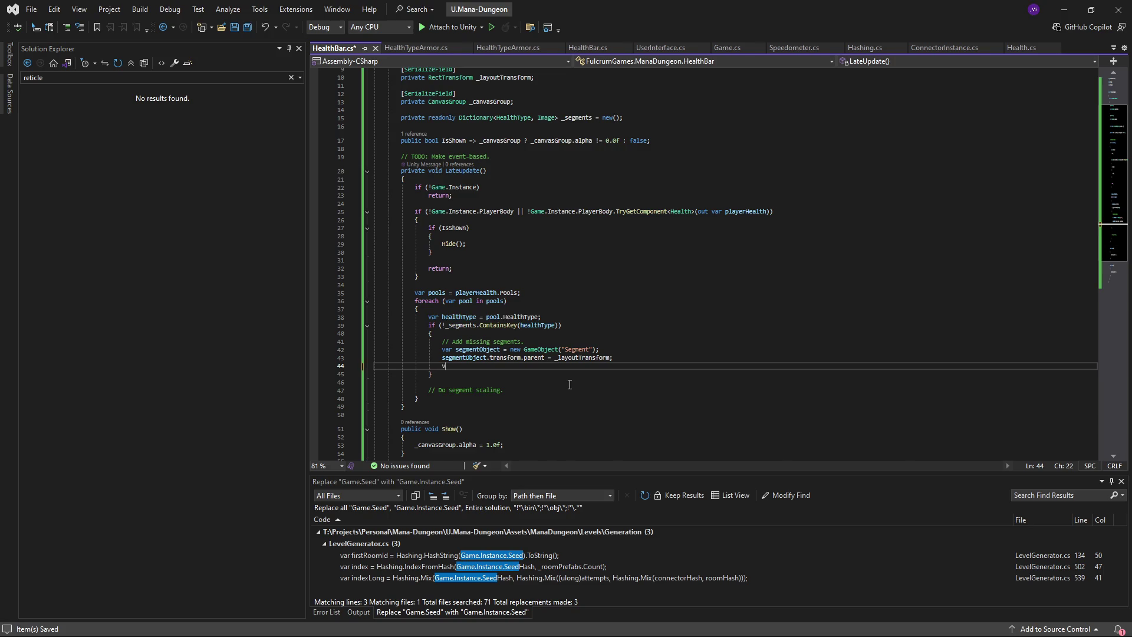
type("ar segmentImage = ")
type("segmentObj")
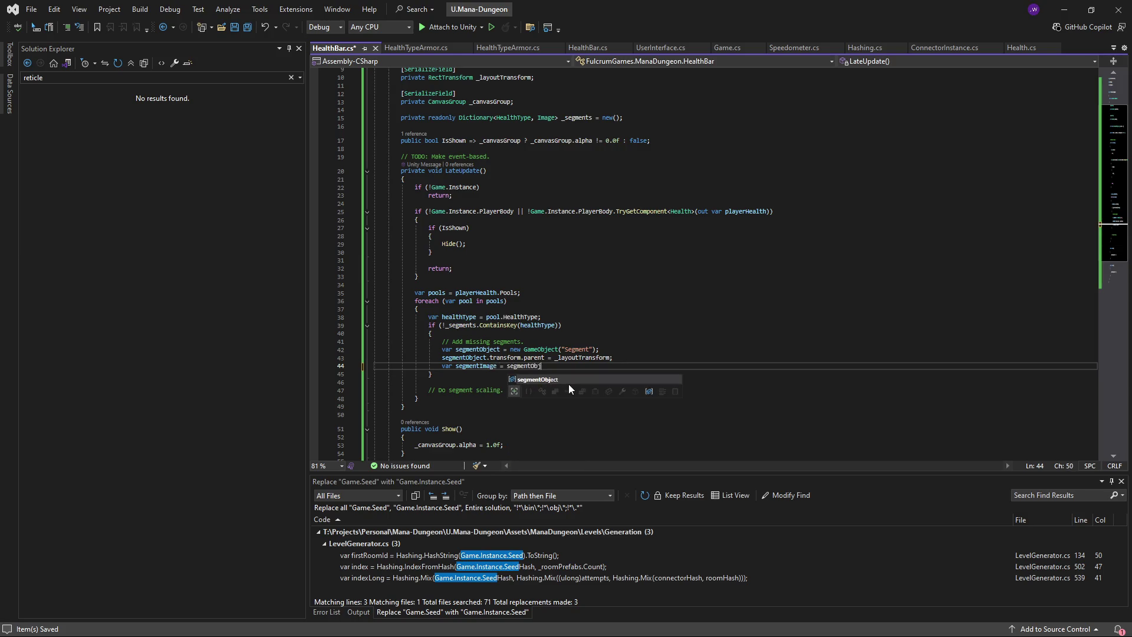
type("ect.AddComponent<>")
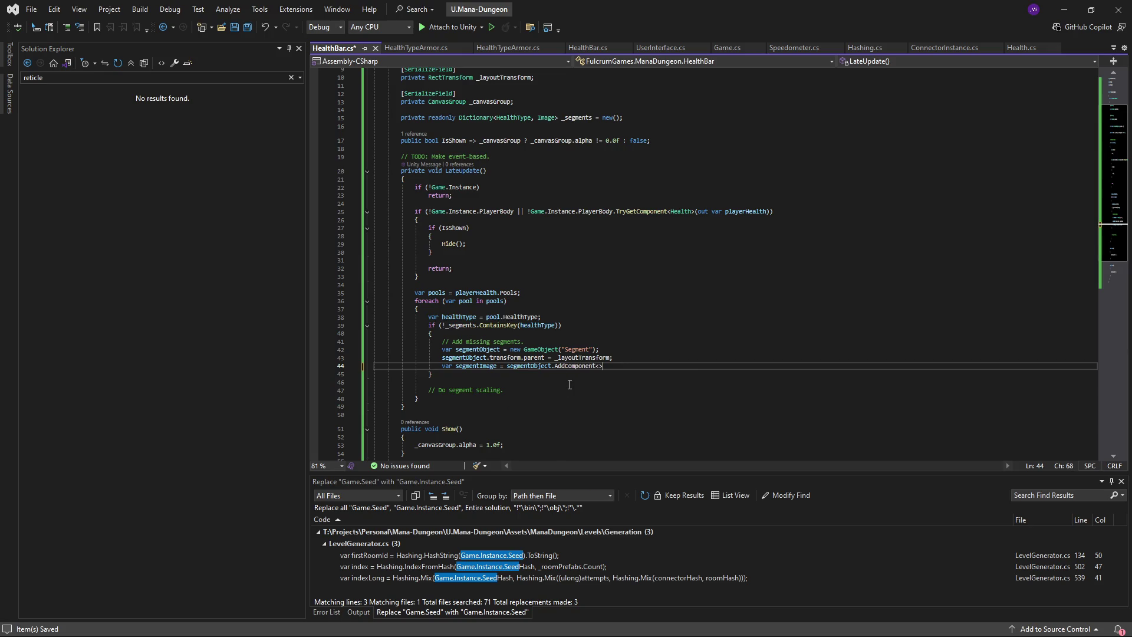
type("Image>();")
key("ctrl+s")
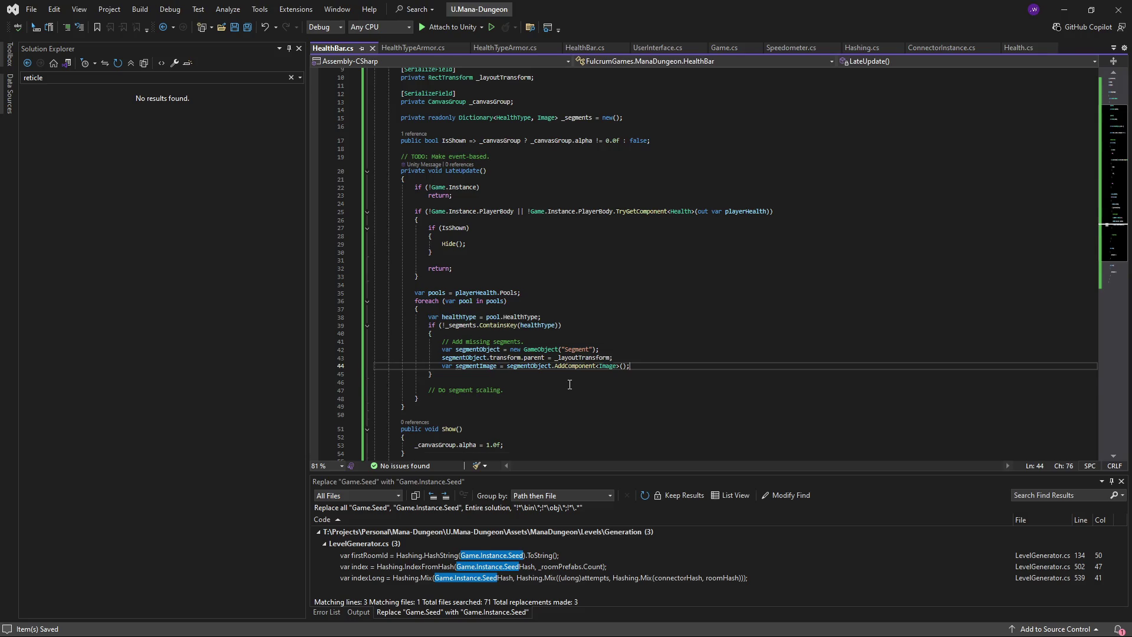
key("Return")
type("segment")
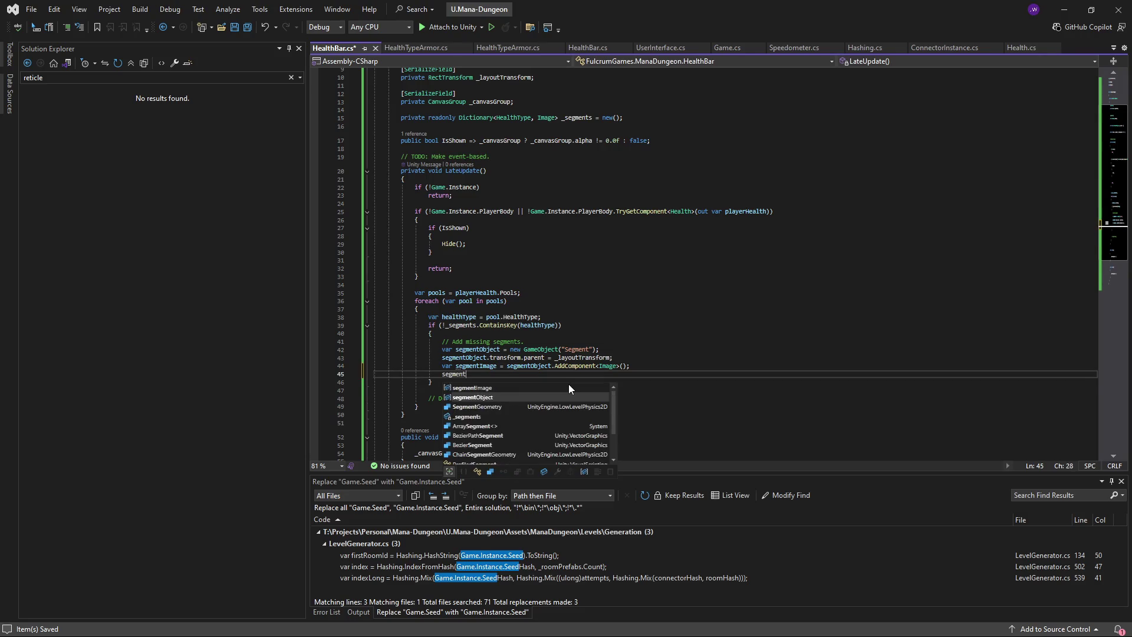
type("Image.color = ")
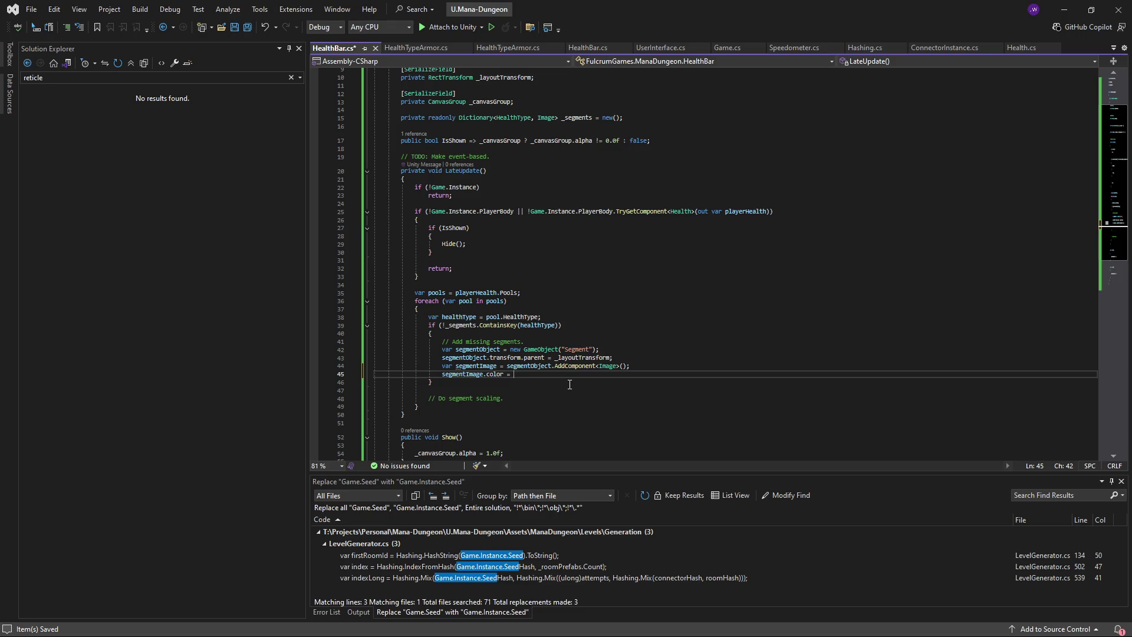
type("healthT")
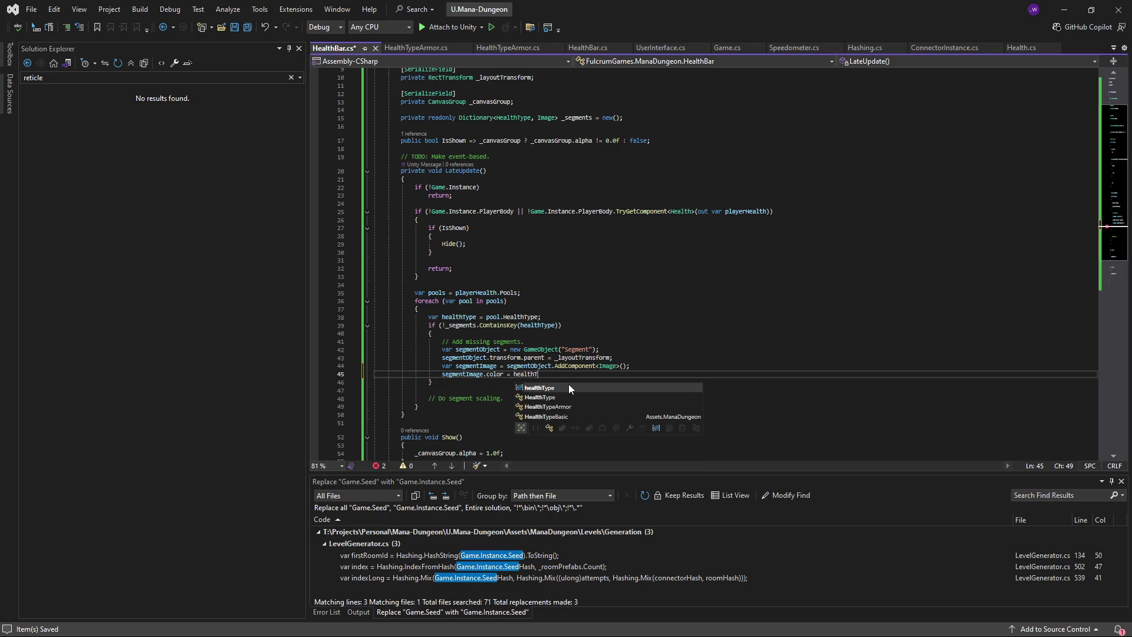
type("ype.DisplayColor;")
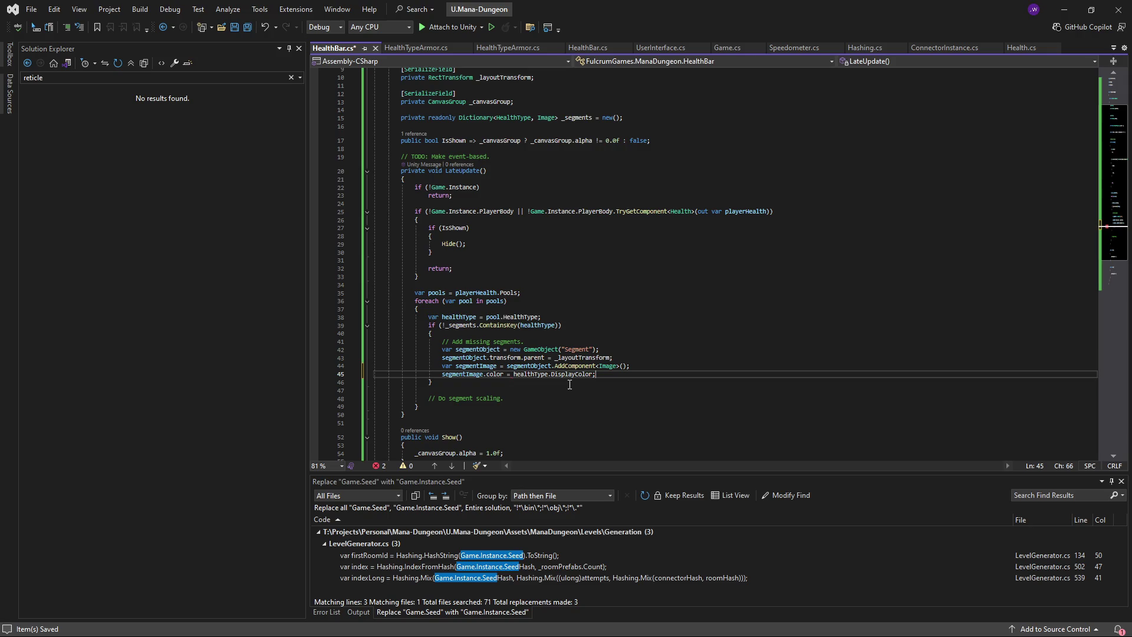
scroll(570, 385, "down", 1)
key("ctrl+s")
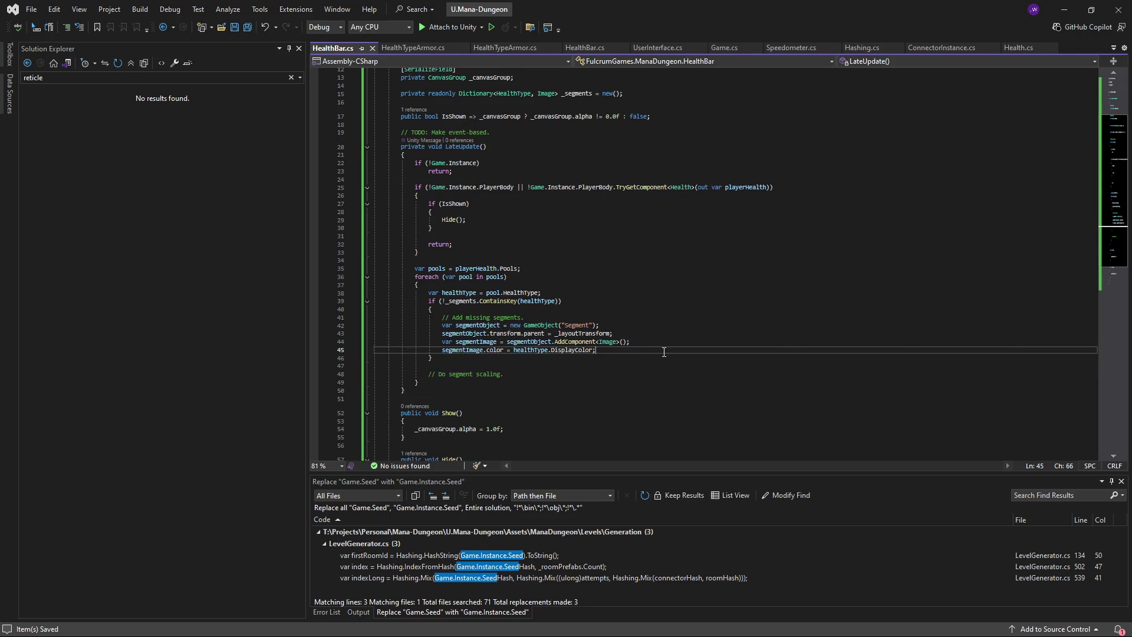
- Store the new image with '_segments.Add(healthType, segmentImage);' and save HealthBar.cs
scroll(494, 351, "down", 1)
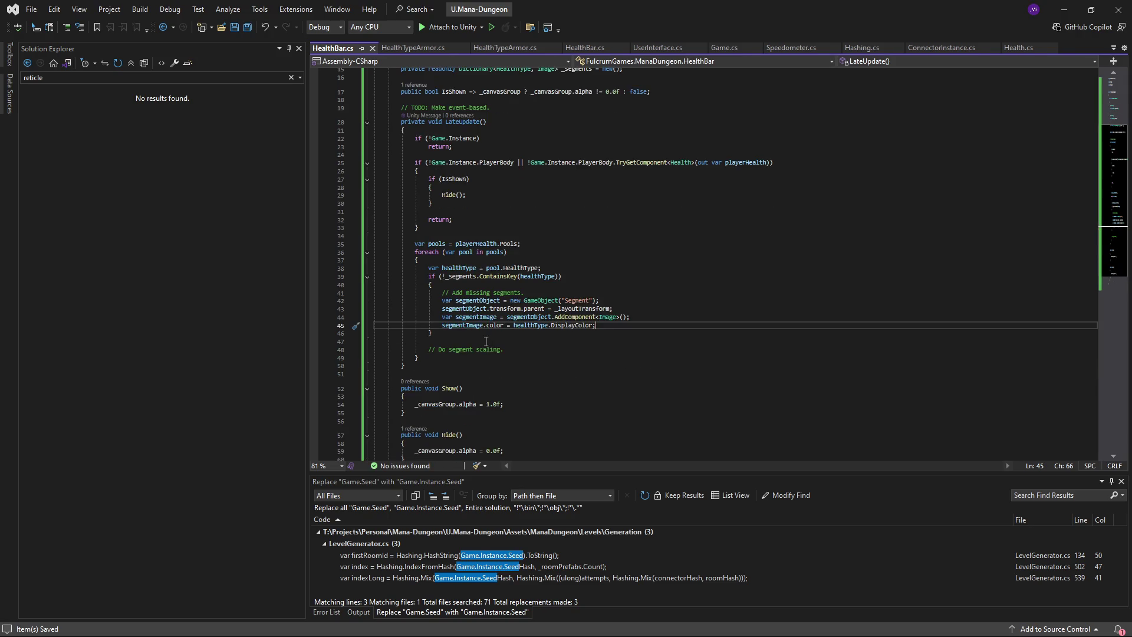
left_click(530, 355)
left_click(613, 328)
left_click_drag(614, 328, 331, 300)
left_click(634, 329)
key("Return")
type("_segments.")
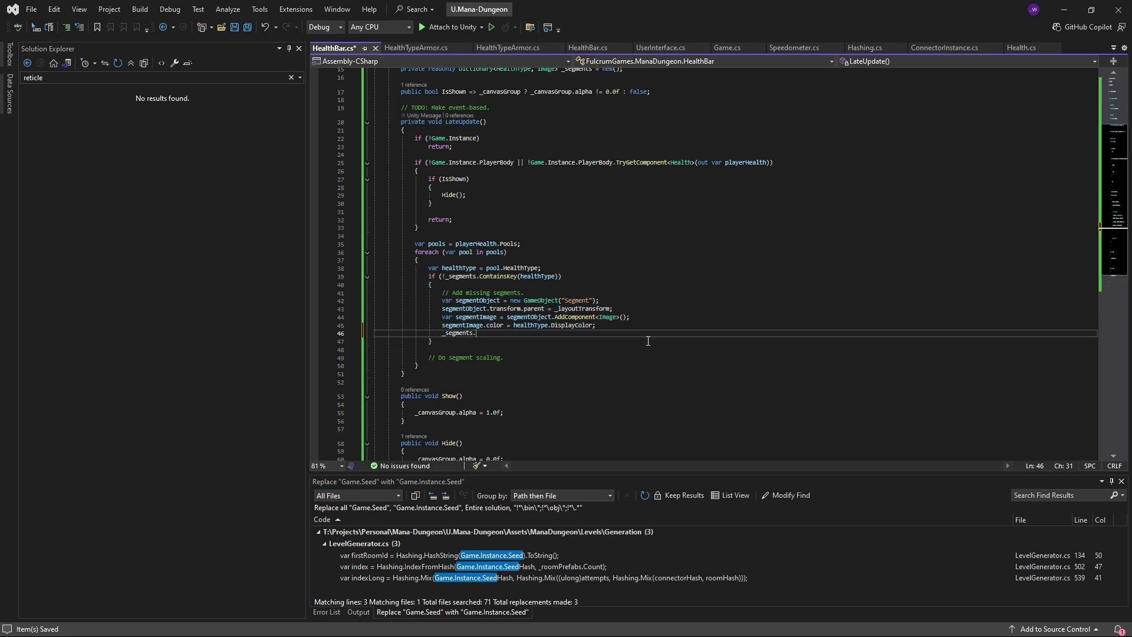
type("Add(health")
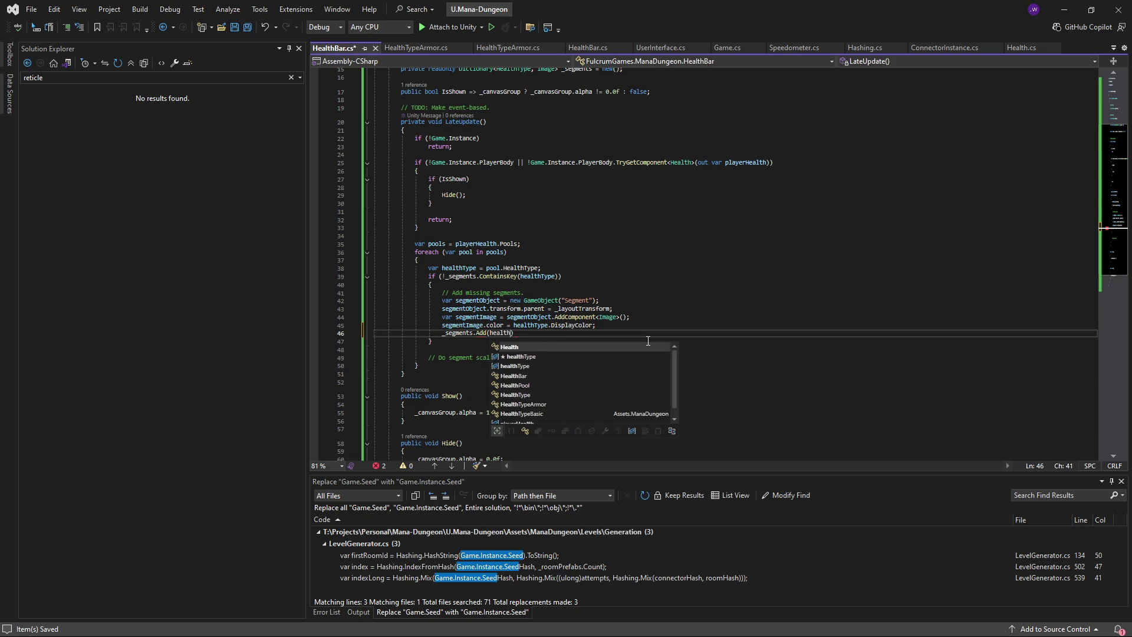
type("Type, segment")
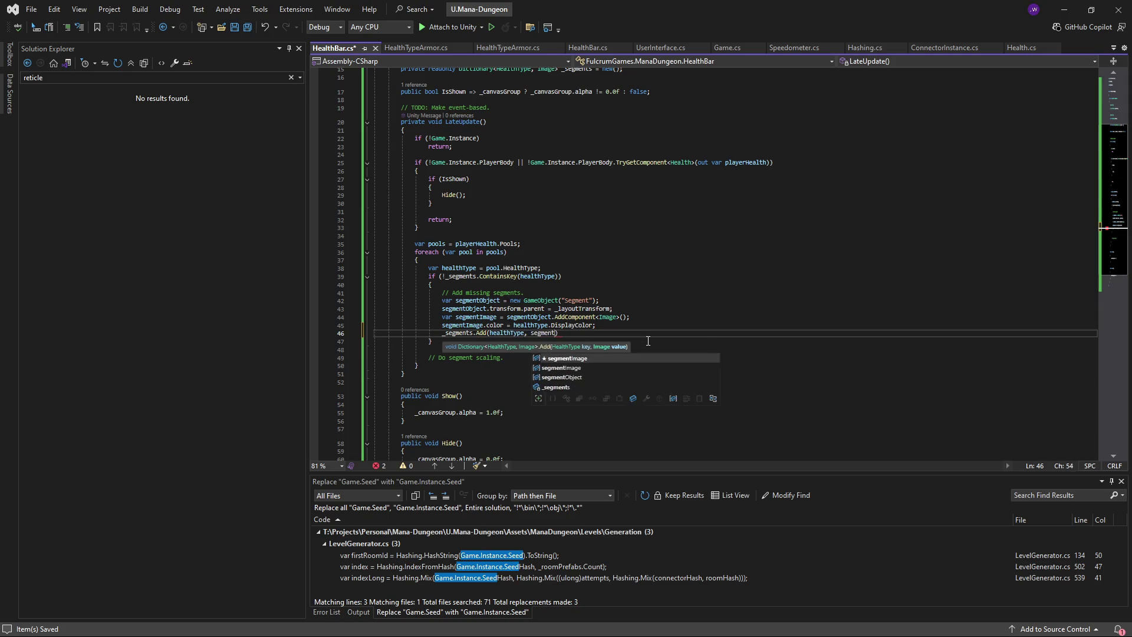
type("Image);")
scroll(619, 330, "down", 2)
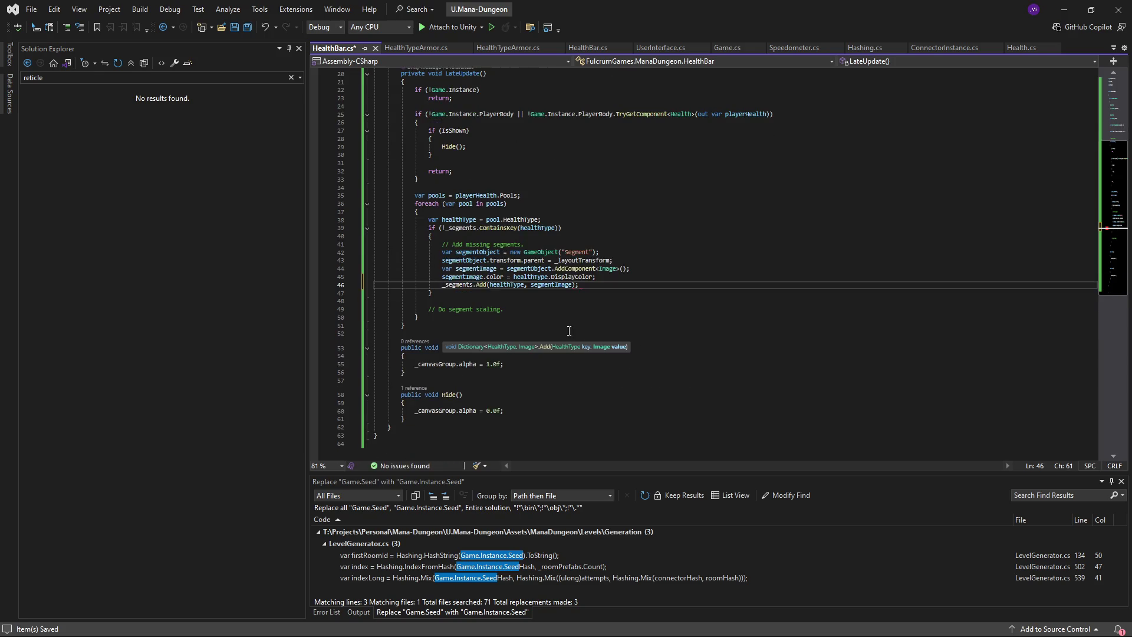
left_click(572, 312)
key("ctrl+s")
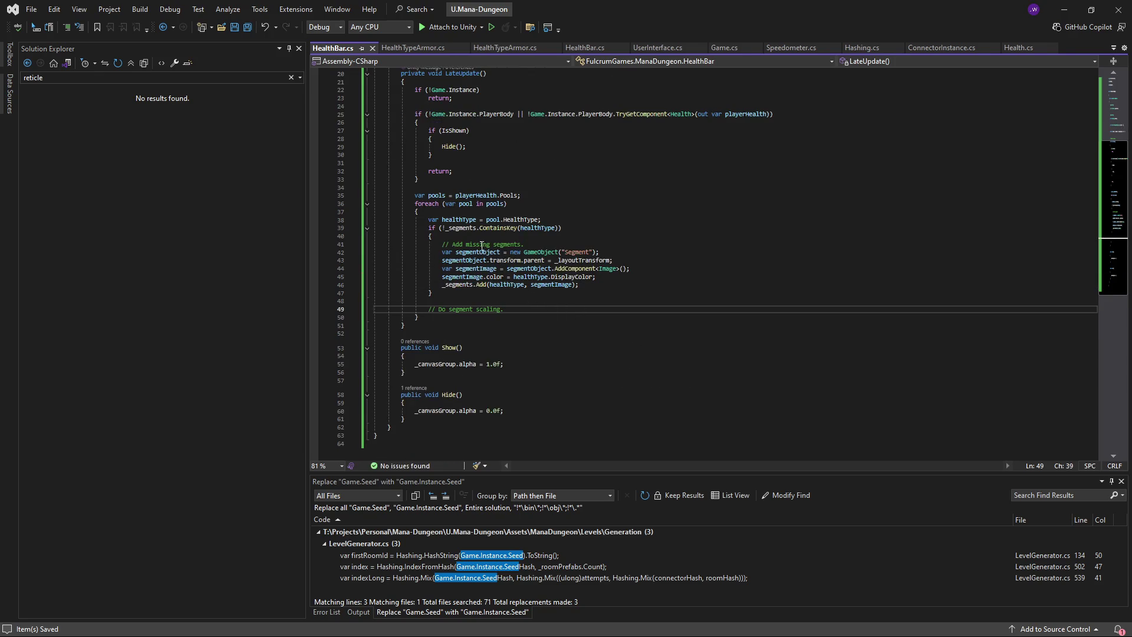
- Draft a separate '_segments.TryGetValue(healthType, out var image)' line under the scaling comment, then remove it
key("Return")
key("Return")
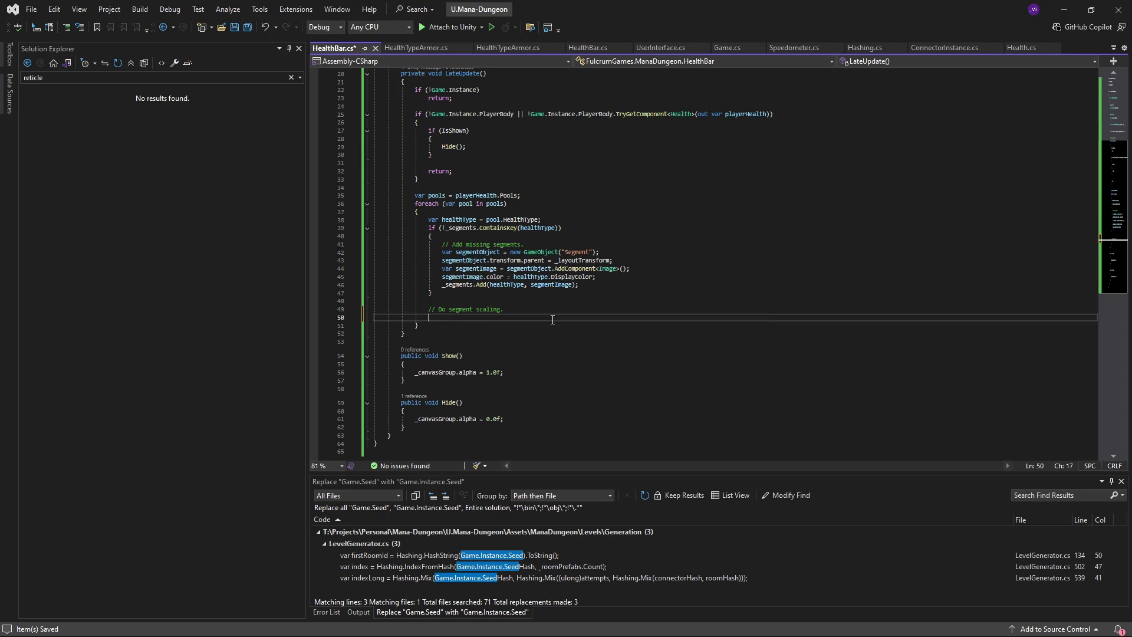
type("var ")
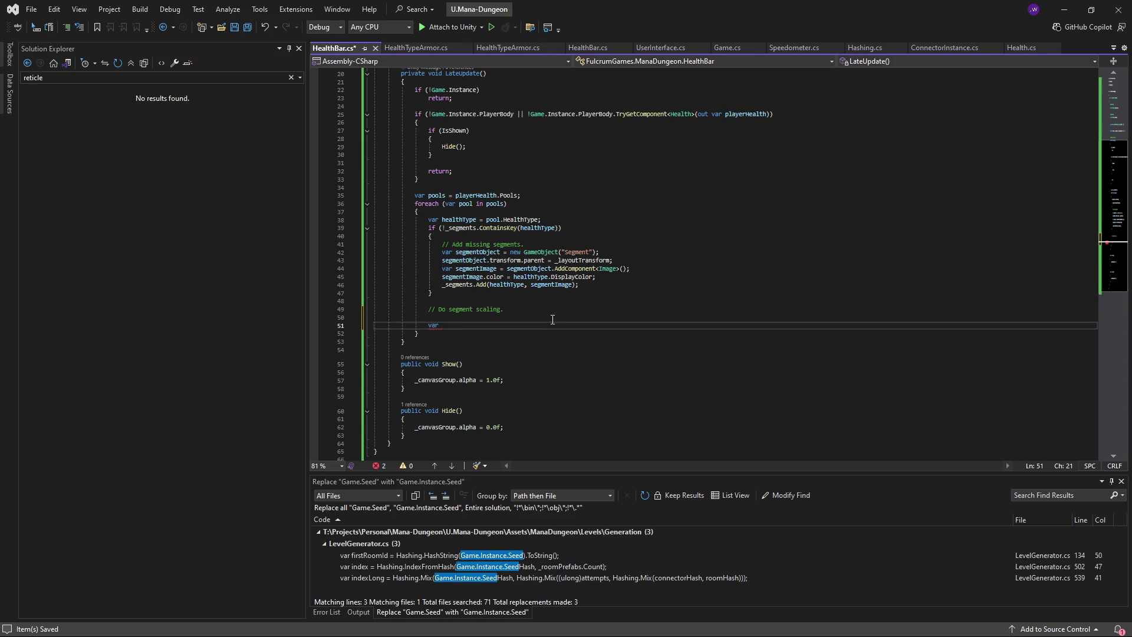
type("svar image =")
type("_segments.T")
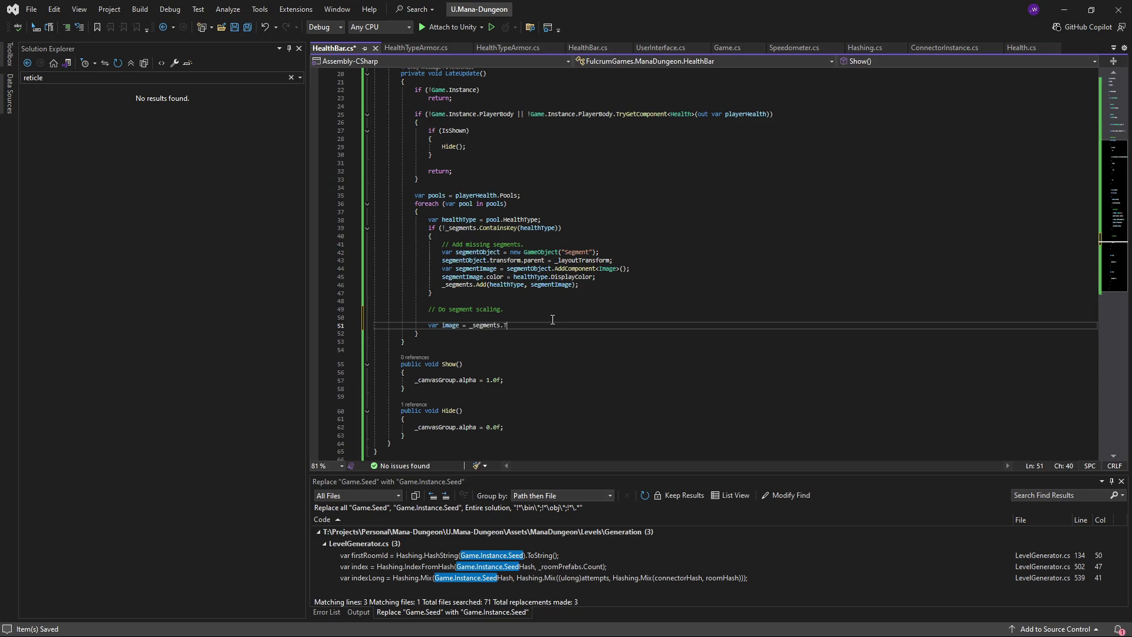
type("ryGetValue")
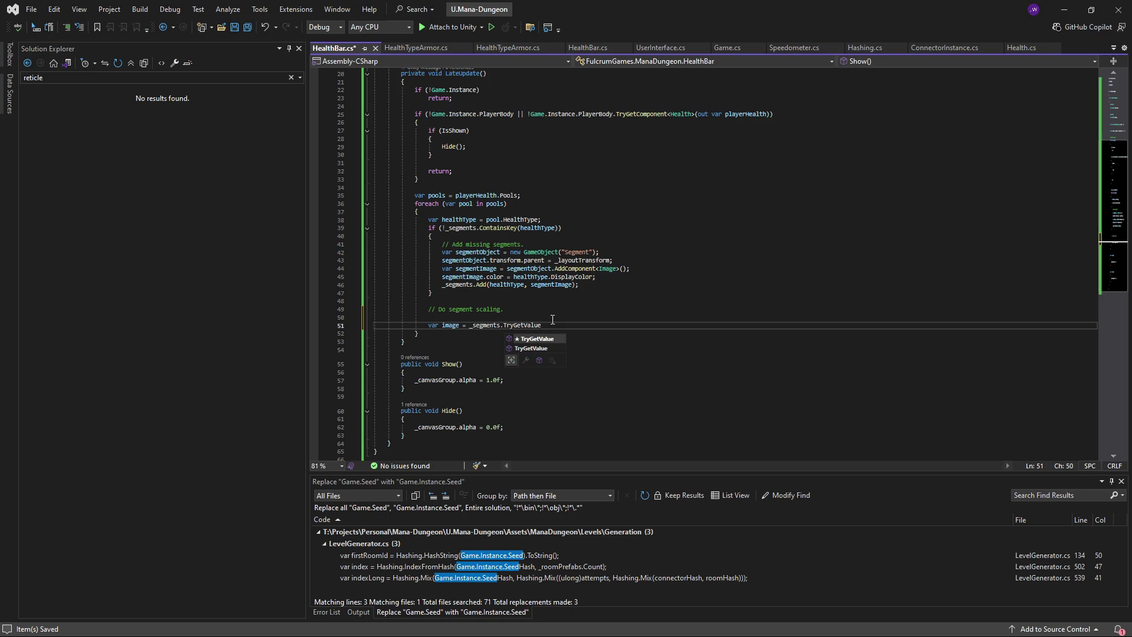
type("(")
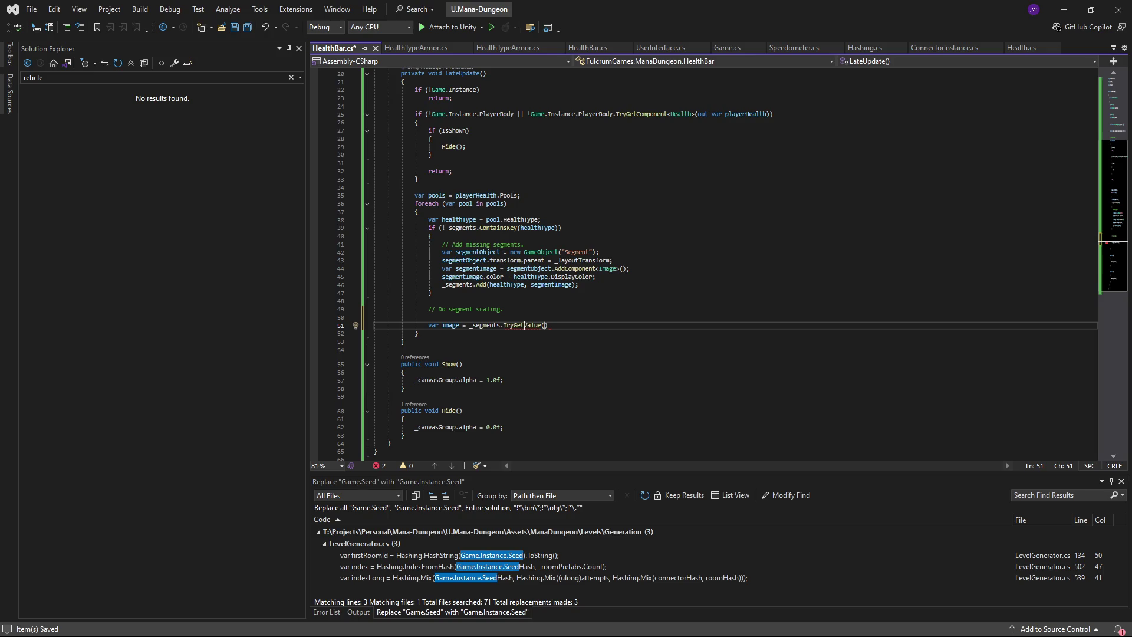
mouse_move(522, 328)
type("healthType")
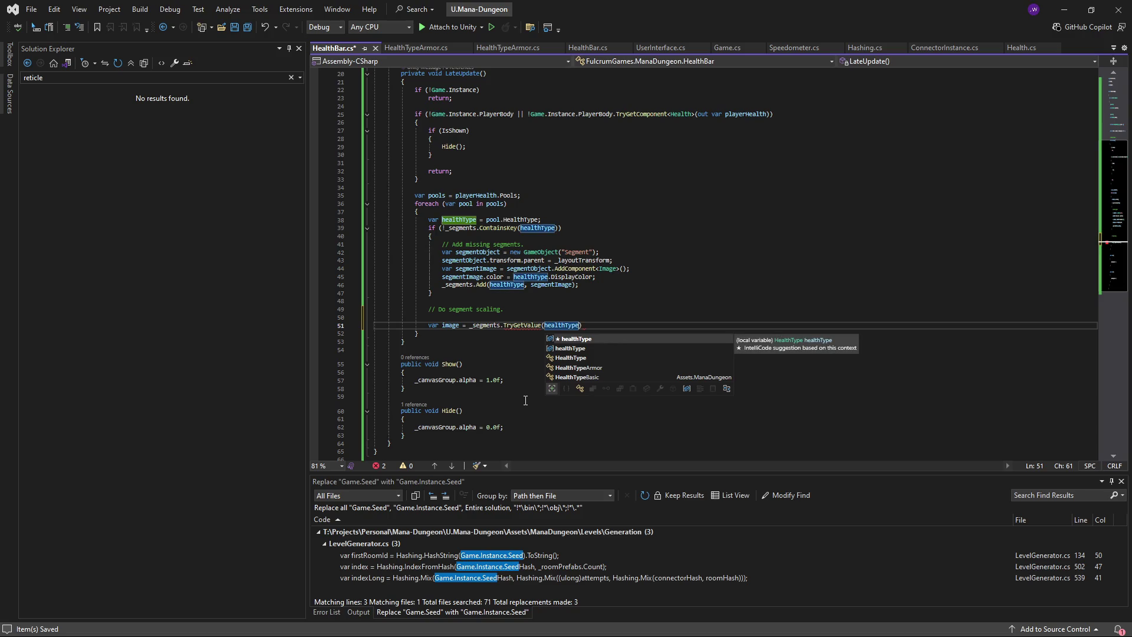
key("ctrl+z")
key("ctrl+z")
key("ctrl+z")
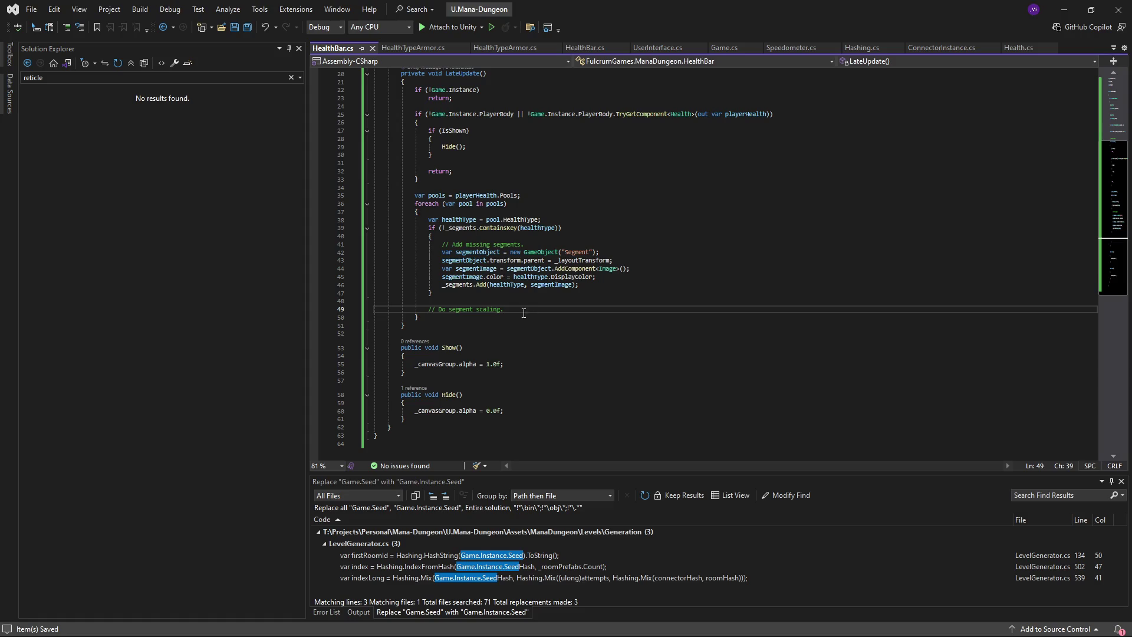
key("ctrl+y")
key("ctrl+y")
key("ctrl+y")
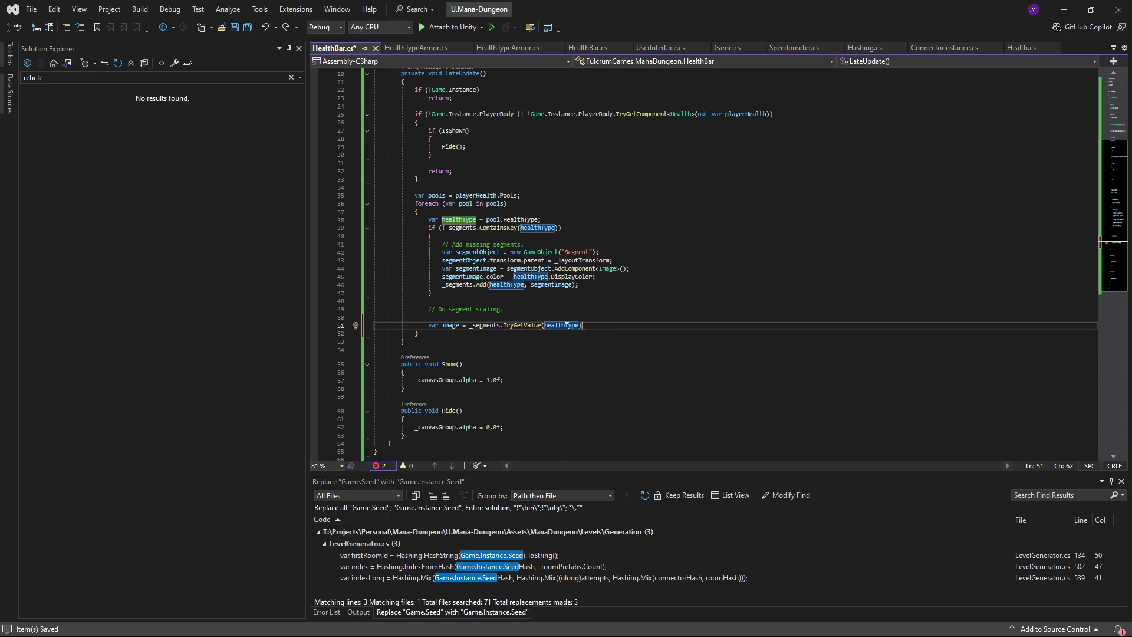
double_click(557, 325)
key("Right")
type(", out var")
key("Escape")
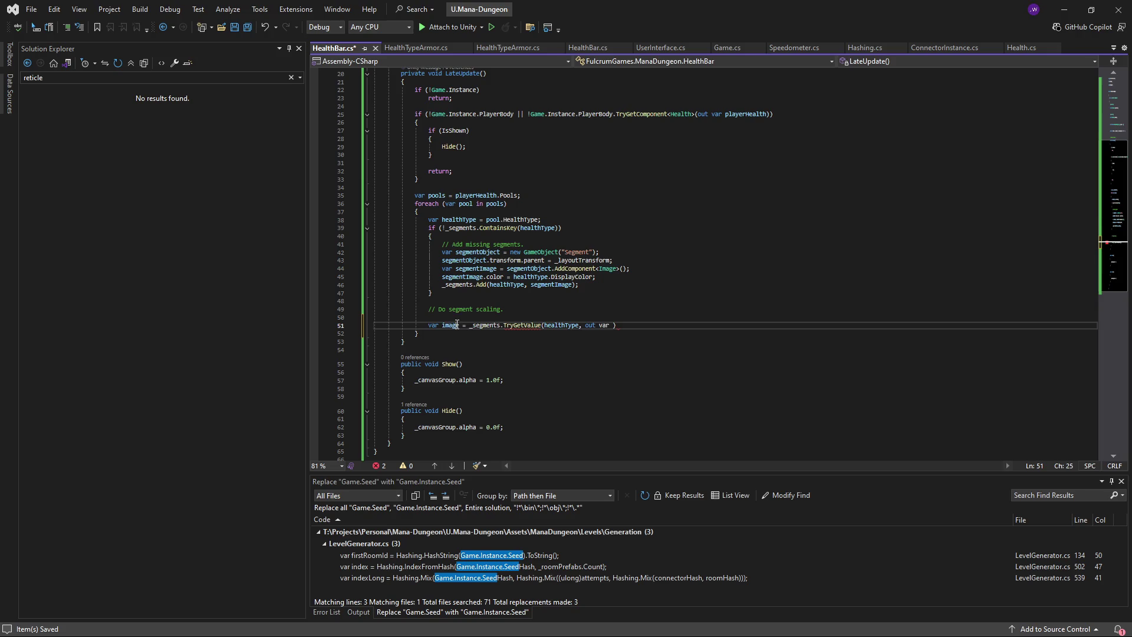
type("image);")
mouse_move(620, 328)
key("ctrl+z")
key("ctrl+z")
key("ctrl+z")
- Use 'TryGetValue(healthType, out var segmentImage)' in the condition, drop 'var' on line 44, and save
key("ctrl+s")
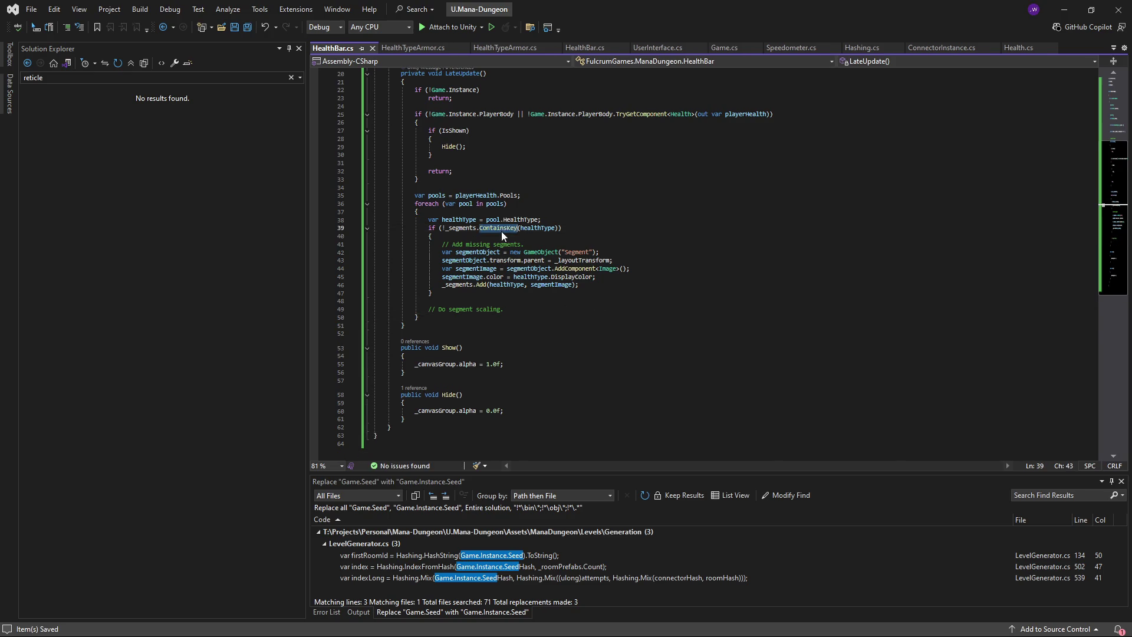
type("ryGetValue(healthType")
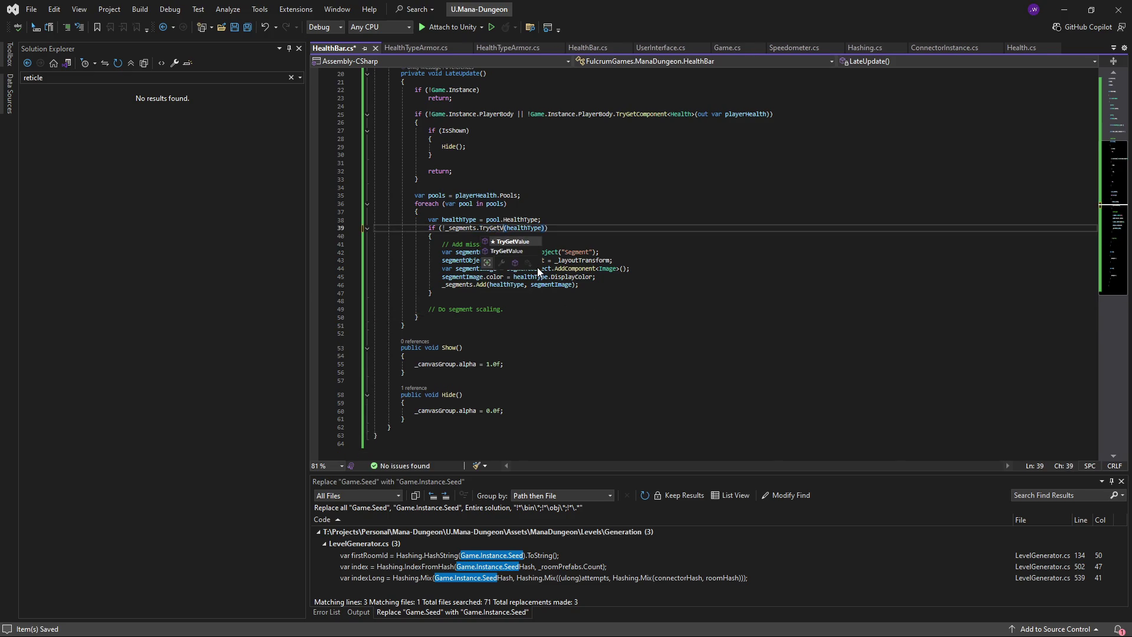
type(", out var ")
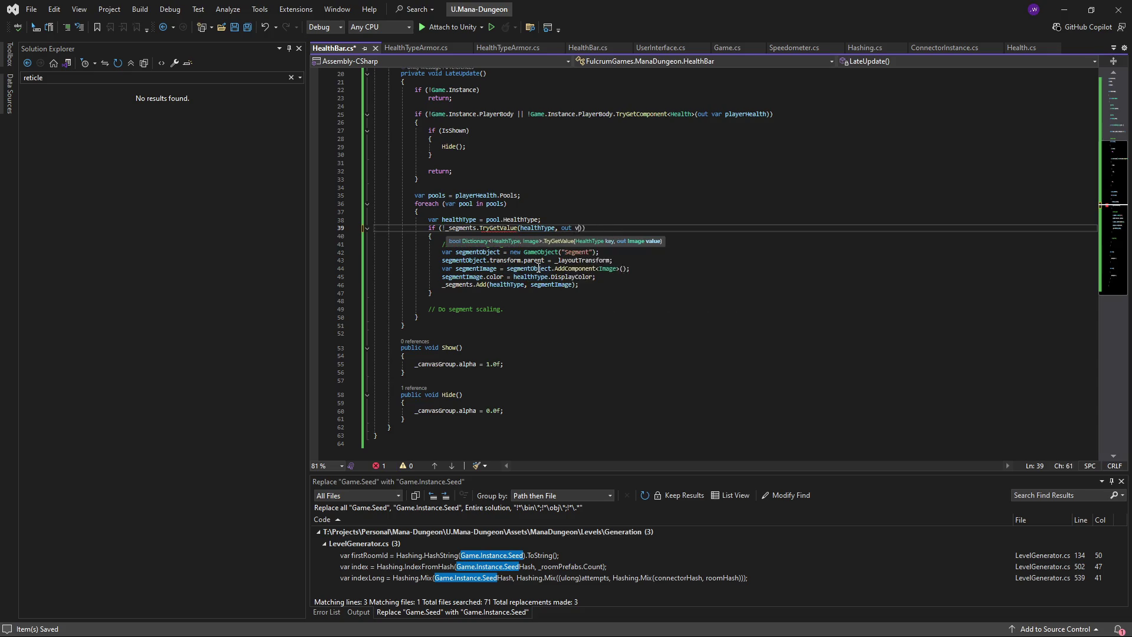
type("segmentImage")
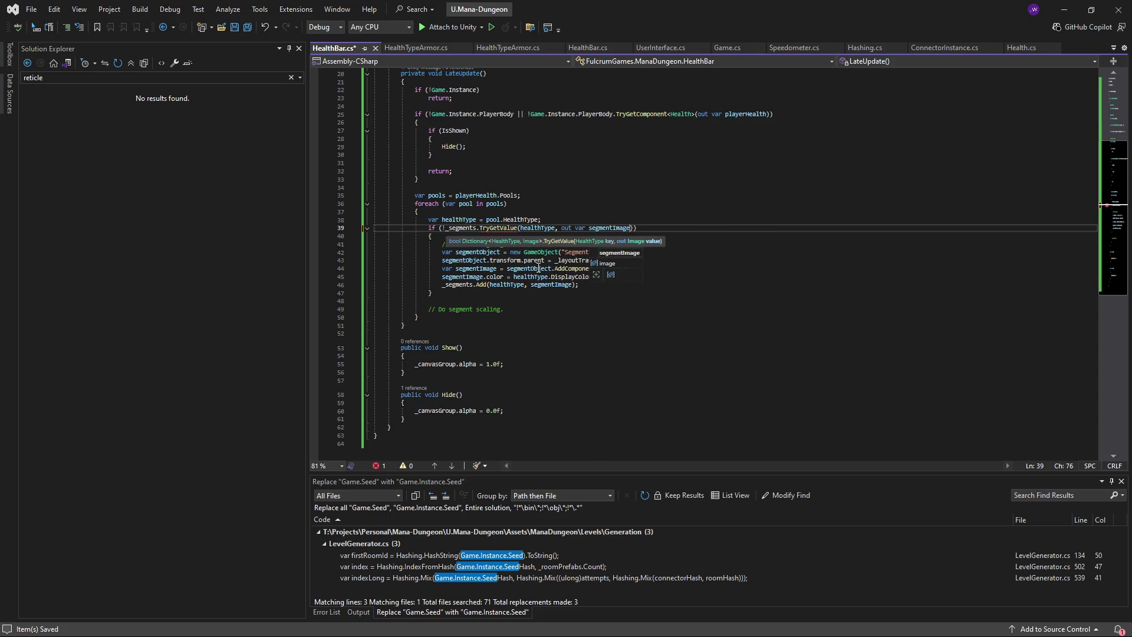
key("ctrl+s")
double_click(446, 269)
key("Delete")
key("Delete")
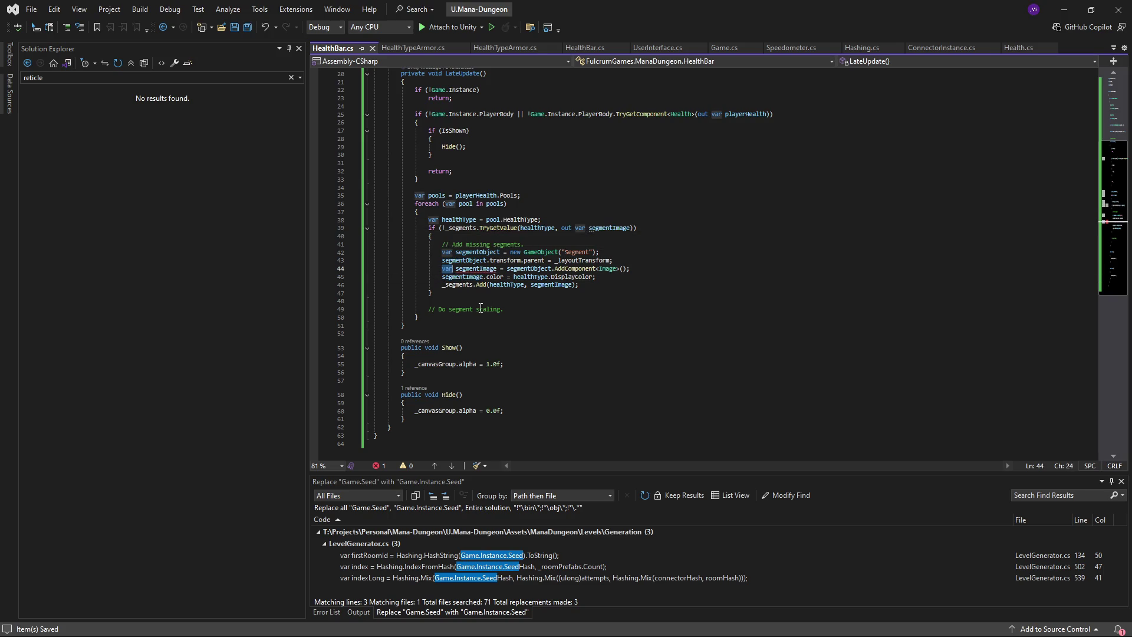
key("ctrl+s")
key("ctrl+minus")
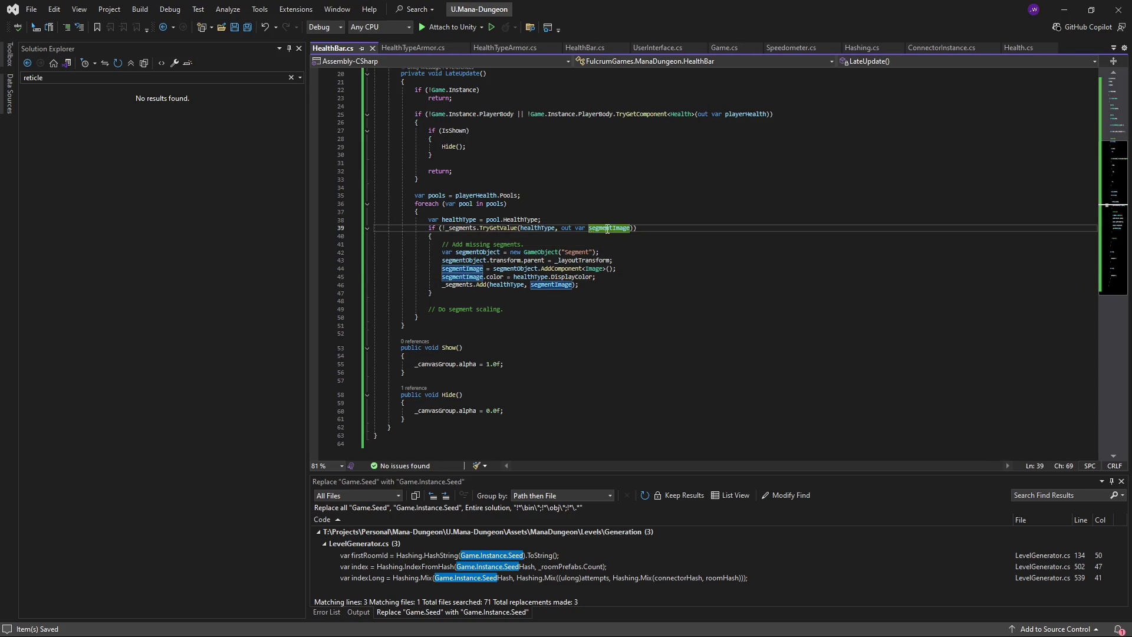
left_click(557, 309)
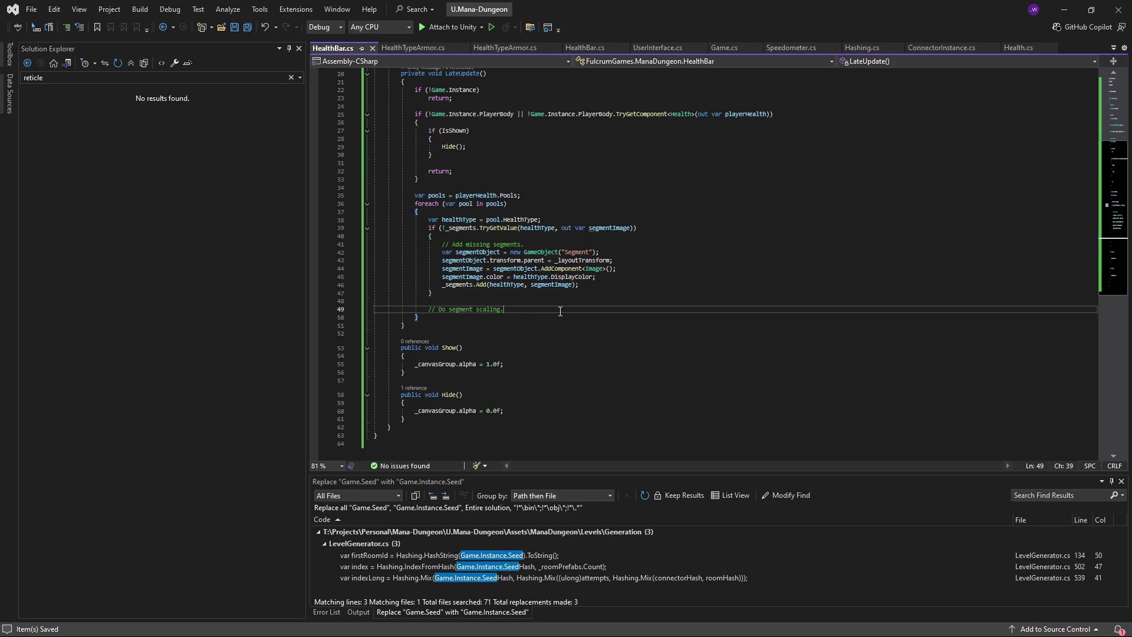
key("Return")
- Add 'var sumHealthMax = playerHealth.GetMaxHealth();' on a new line under the scaling comment
type("segmentImage")
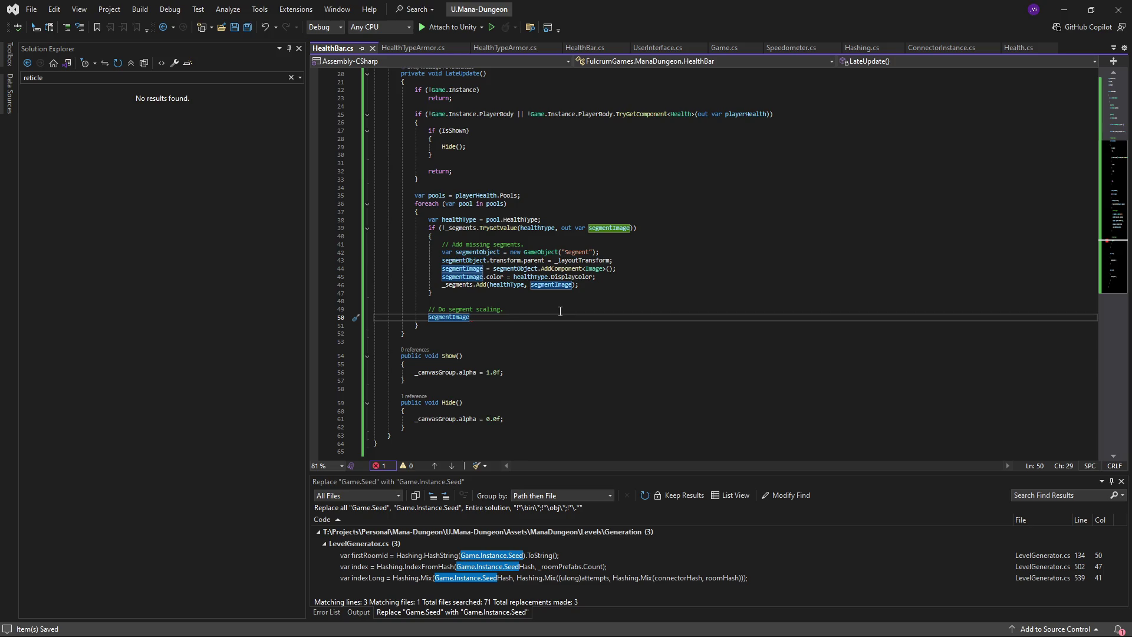
scroll(560, 311, "up", 3)
left_click_drag(580, 358, 354, 321)
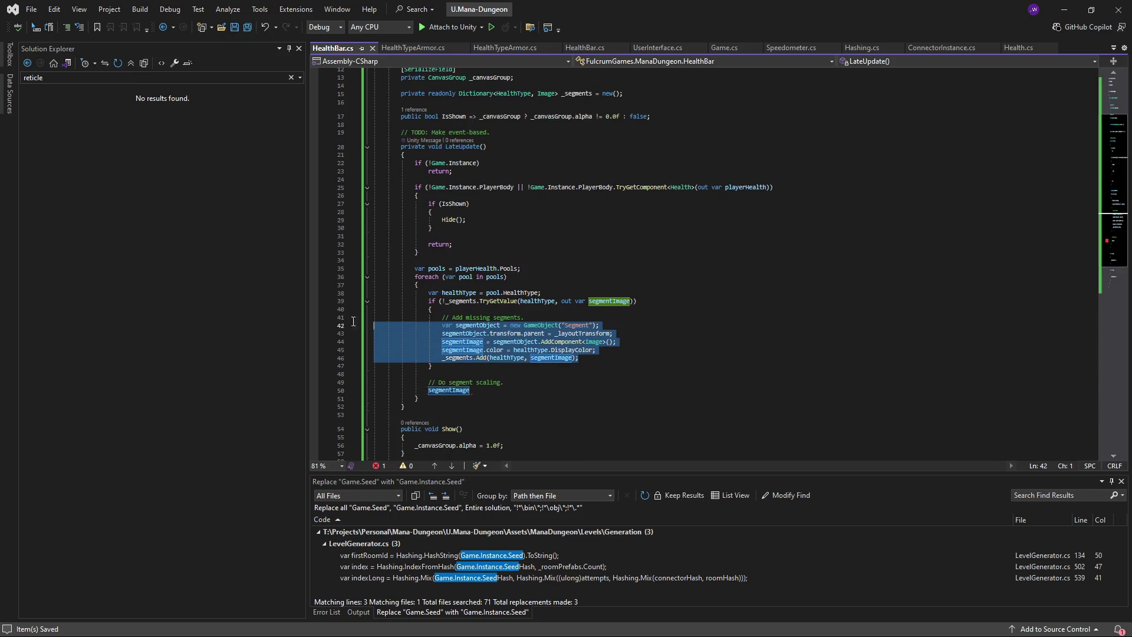
scroll(412, 347, "down", 2)
left_click(518, 342)
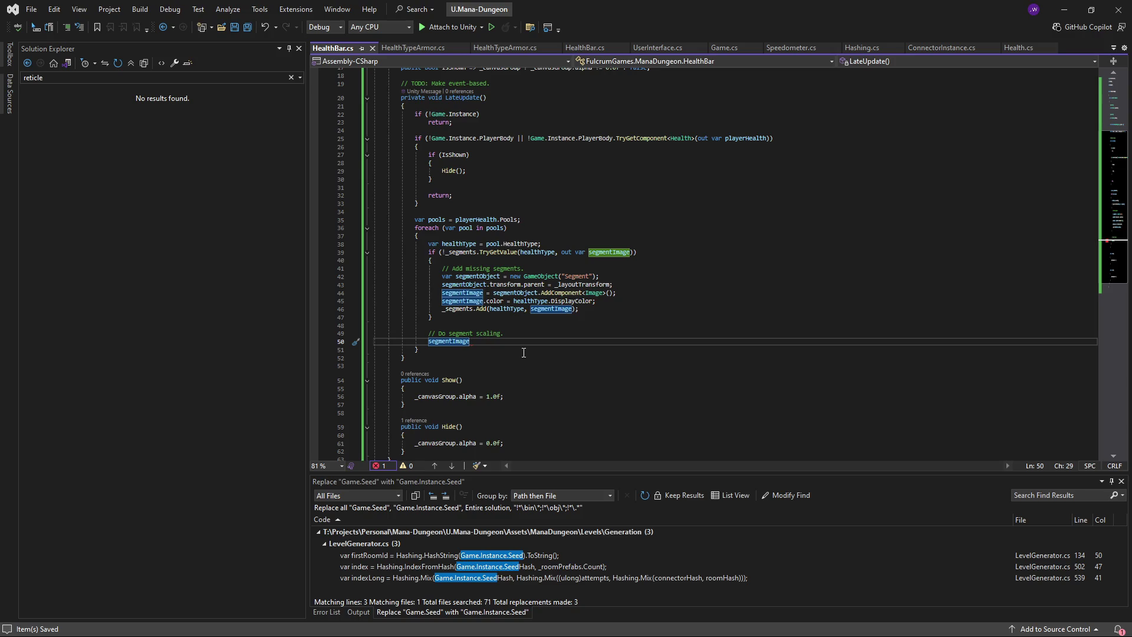
left_click(538, 333)
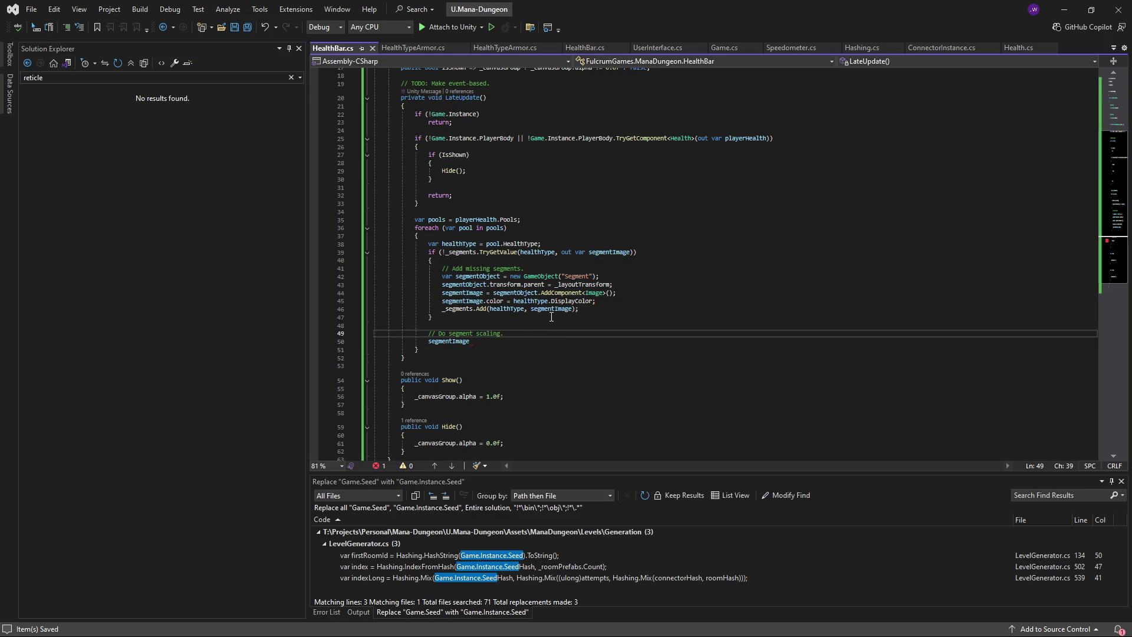
key("Return")
type("var ")
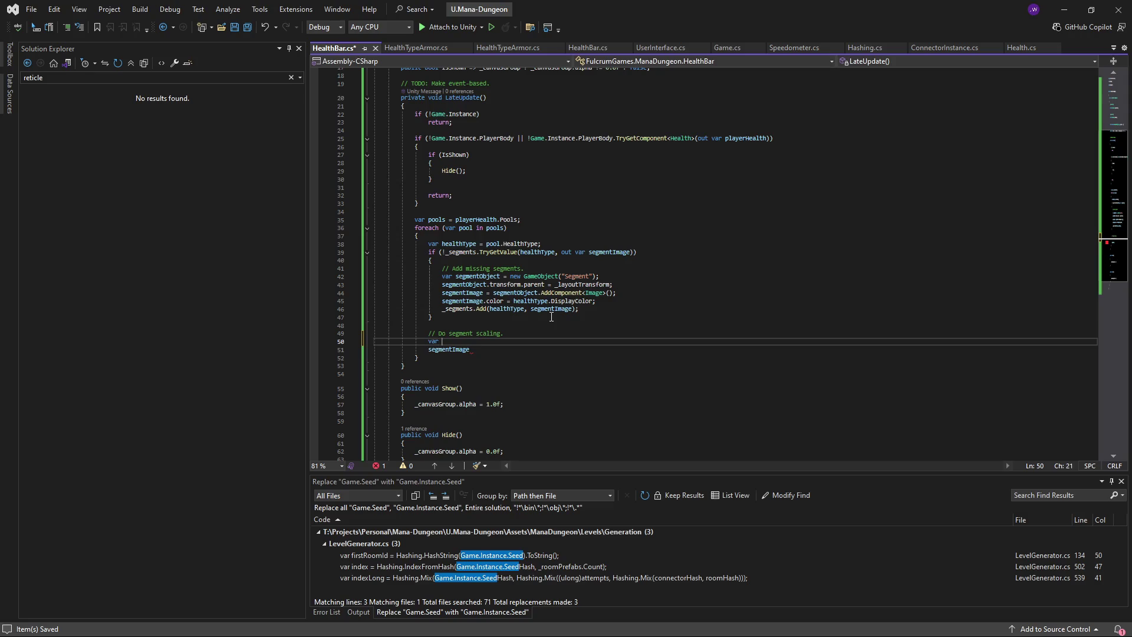
type("maxSum")
key("BackSpace")
key("BackSpace")
key("BackSpace")
type("sumHealth")
type("Max = ")
type("playerHealth.Get")
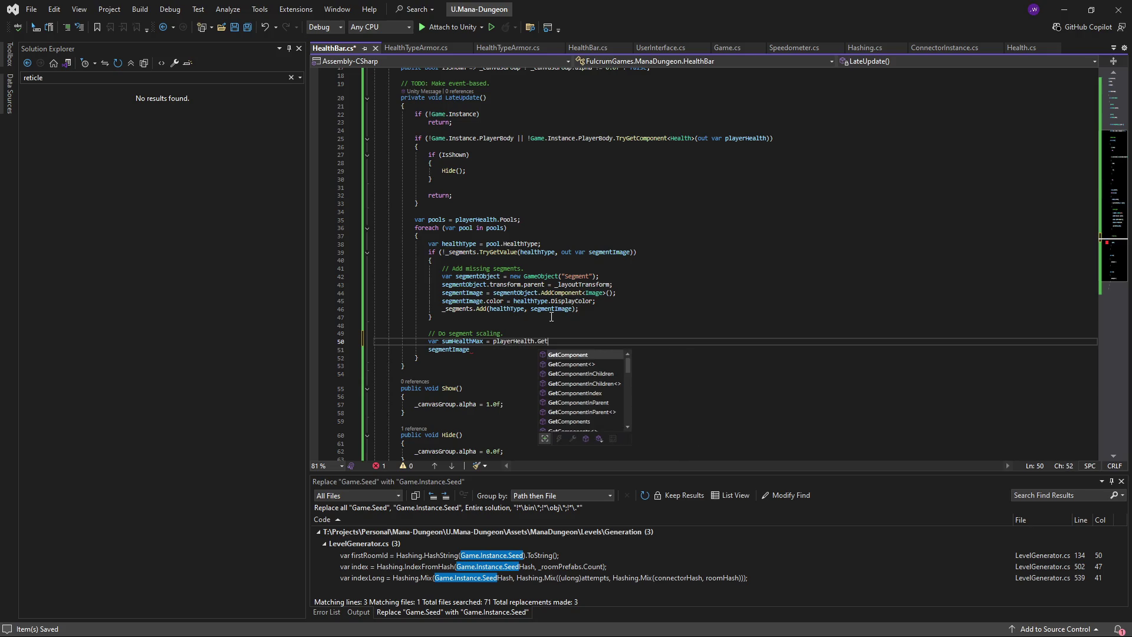
type("MaxHealth();")
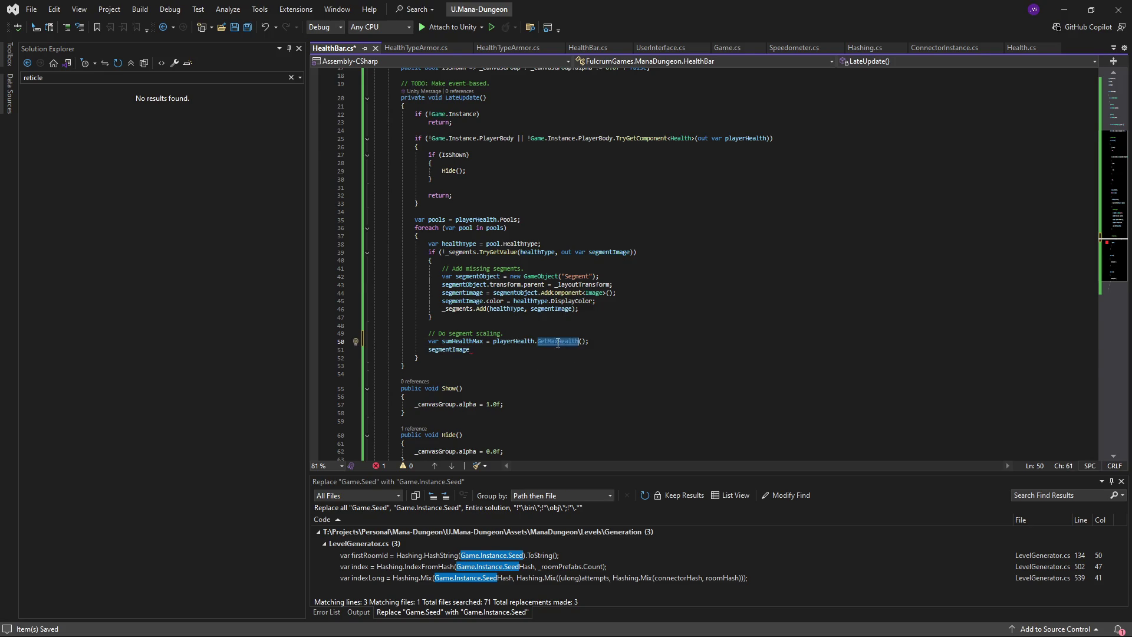
- Inspect the GetMaxHealth method definition and its summing loop in Health.cs
left_click(559, 347, "ctrl")
scroll(546, 330, "down", 1)
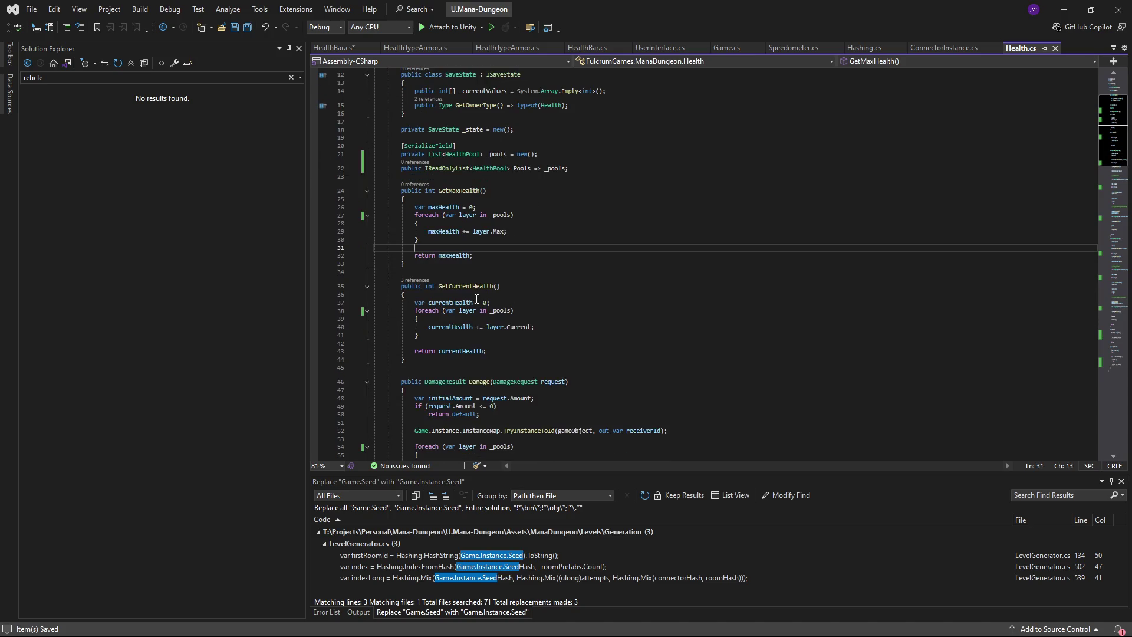
left_click(452, 192)
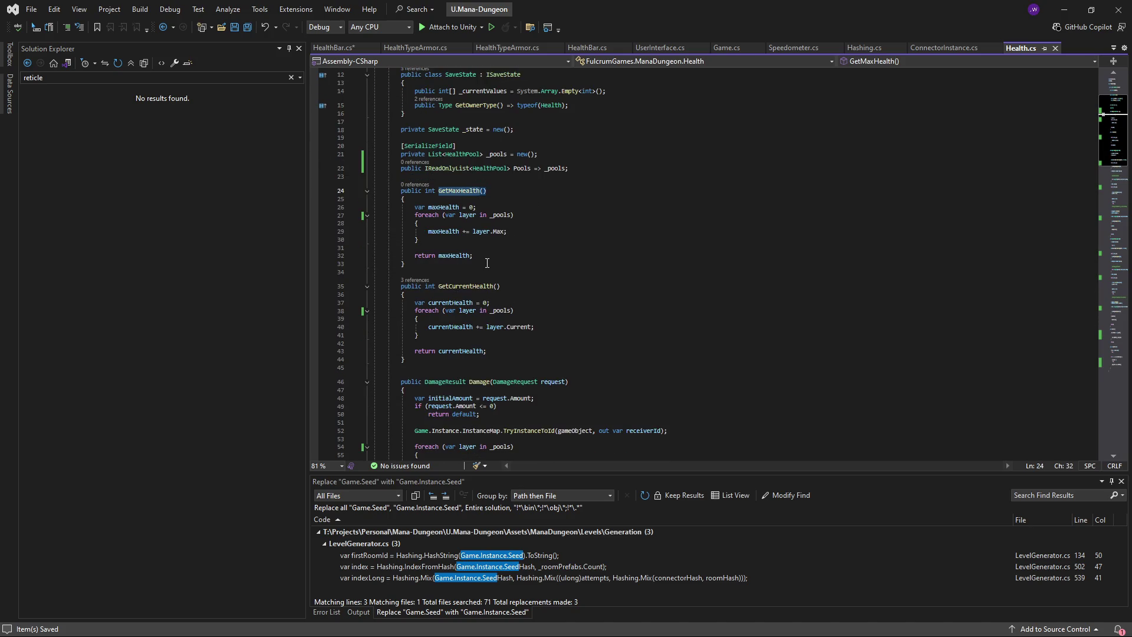
scroll(412, 266, "up", 2)
left_click_drag(343, 288, 343, 258)
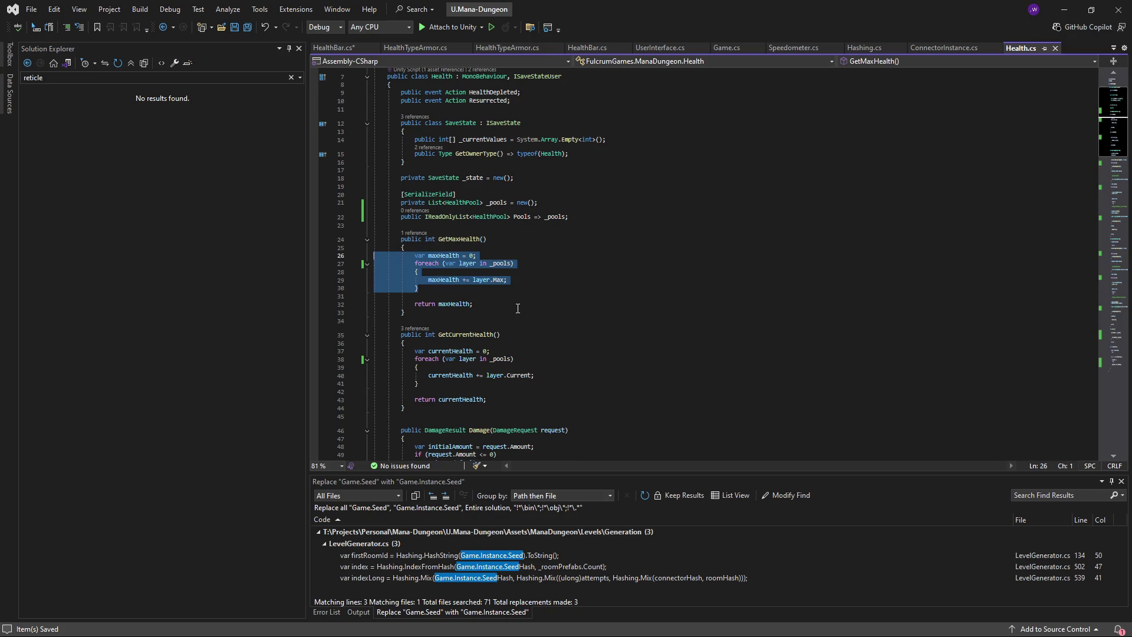
left_click(455, 239)
double_click(455, 240)
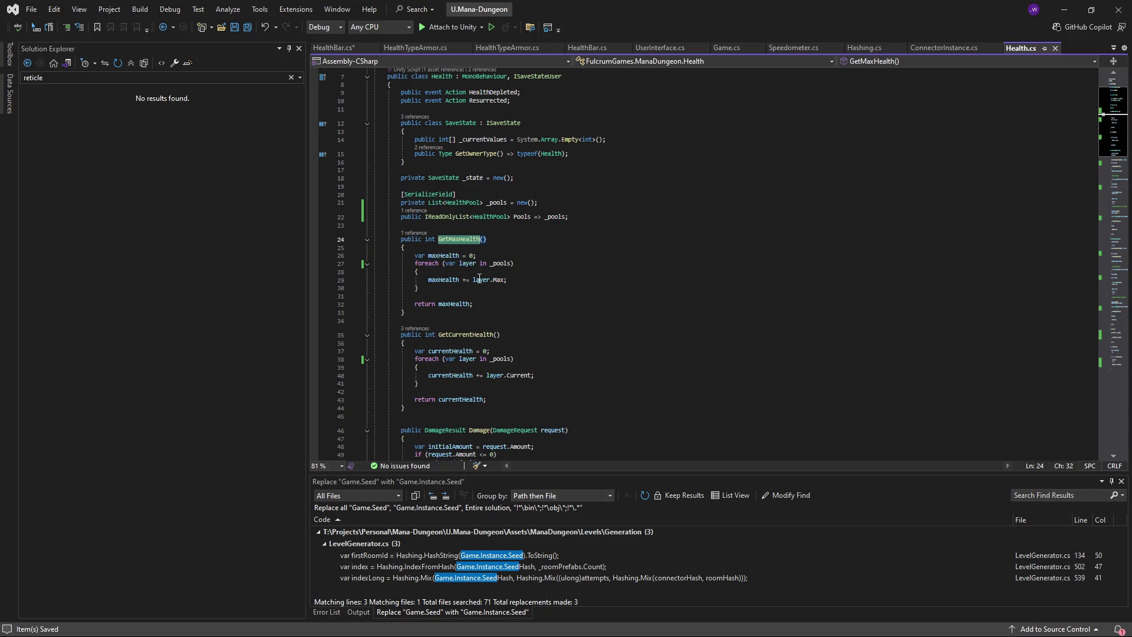
- Back in HealthBar.cs, resume the segmentImage line below the sumHealthMax declaration
left_click(163, 27)
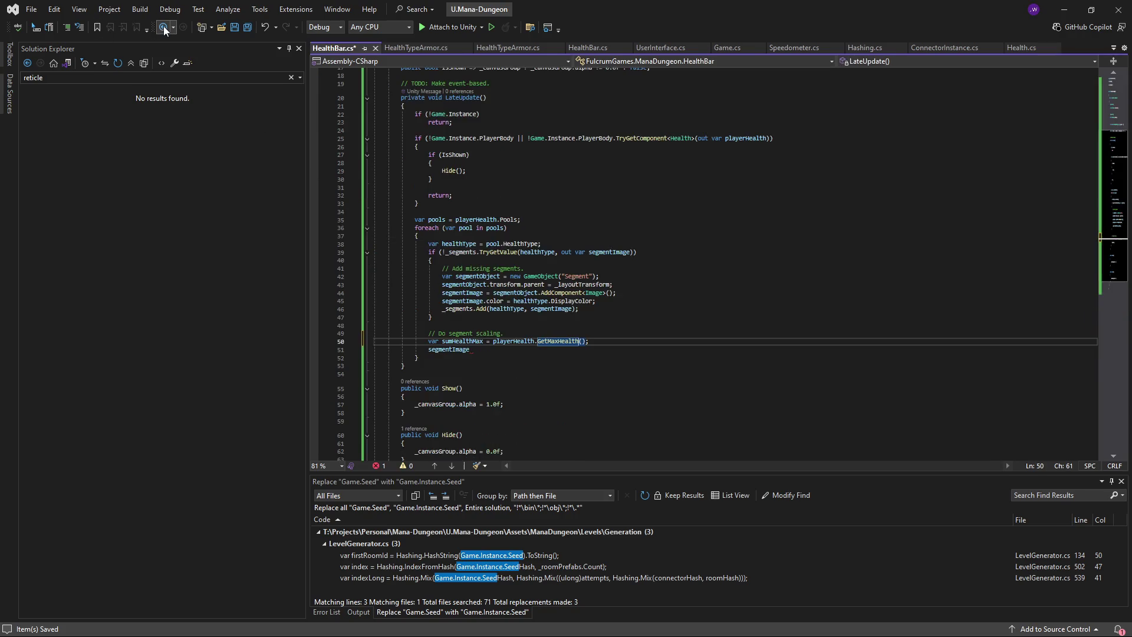
left_click(590, 342)
scroll(484, 185, "up", 6)
key("Return")
type("segmentImage")
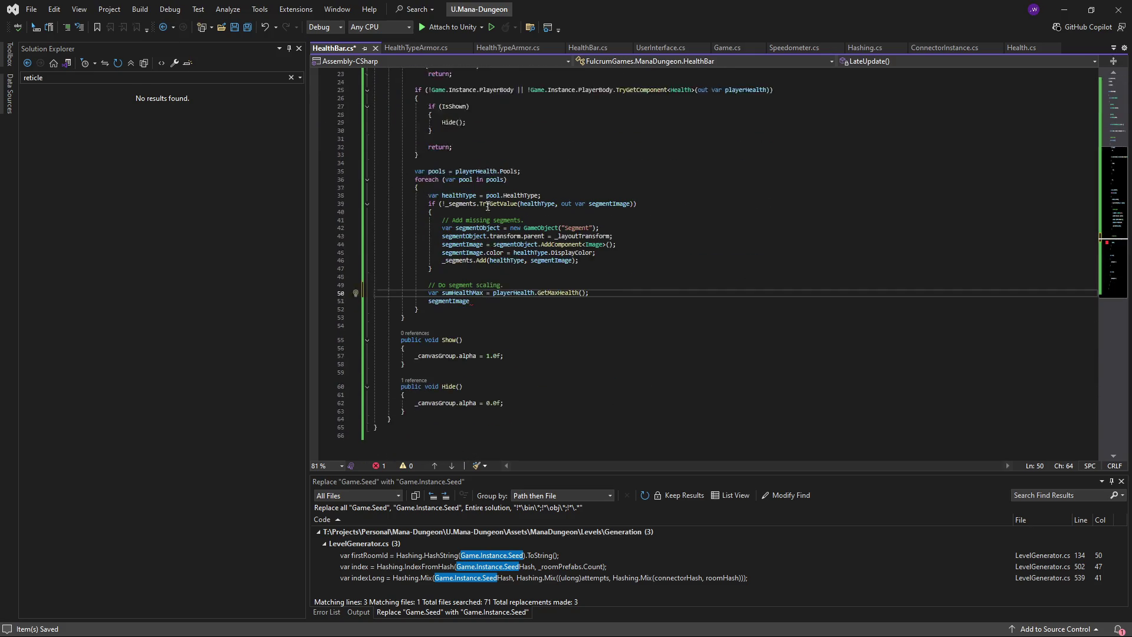
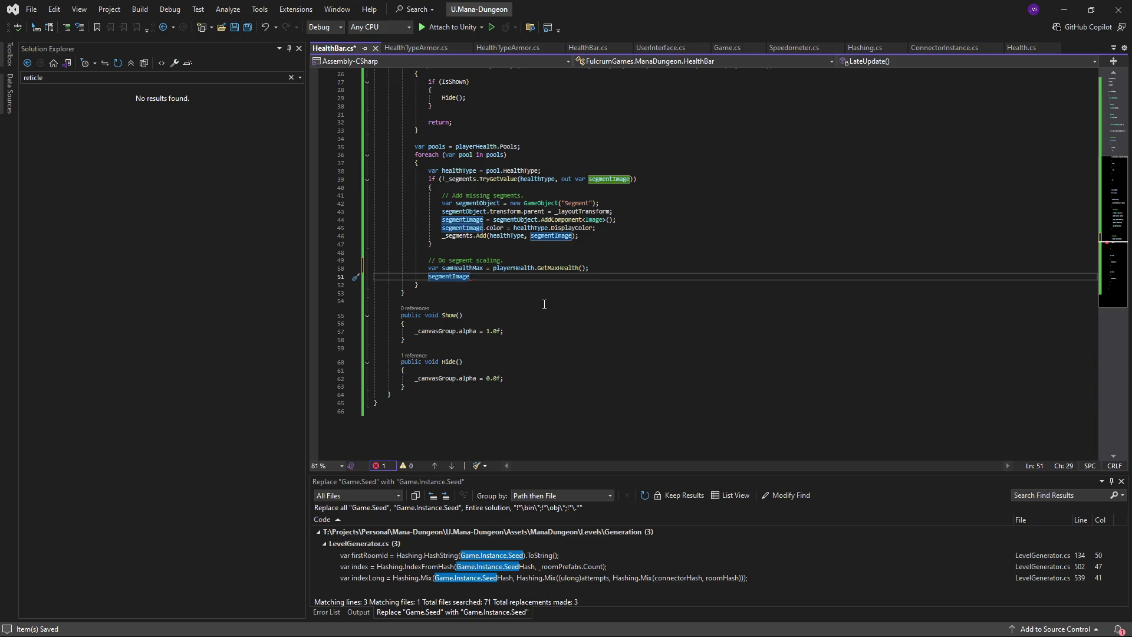
- Try out and discard a blank line and an unfinished var line near the max health total
scroll(544, 305, "up", 3)
left_click(603, 345)
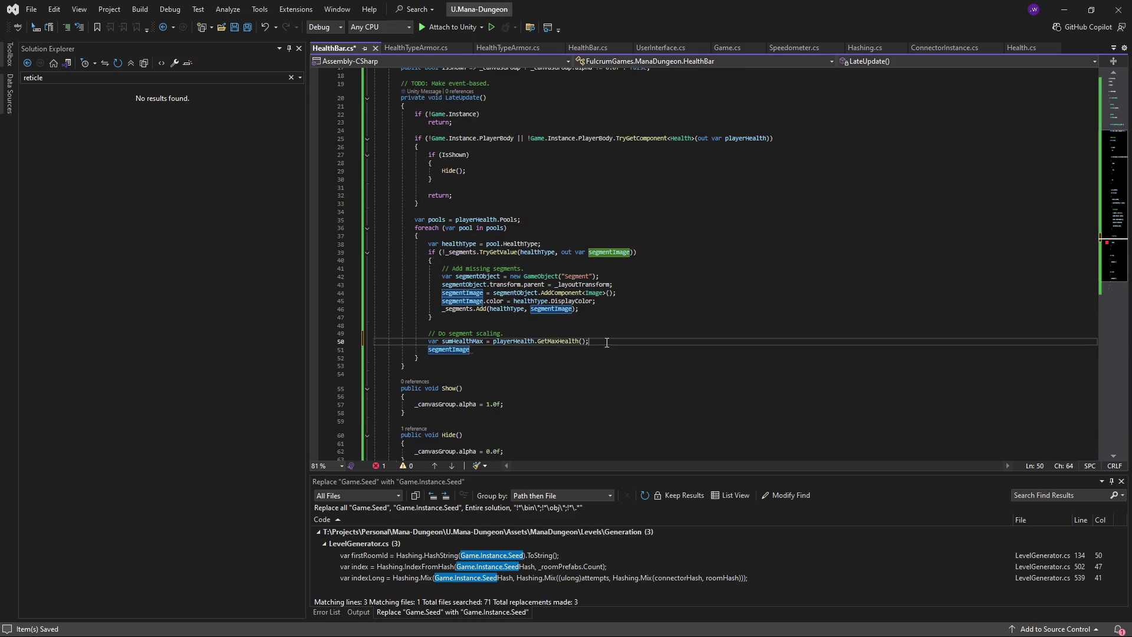
key("Return")
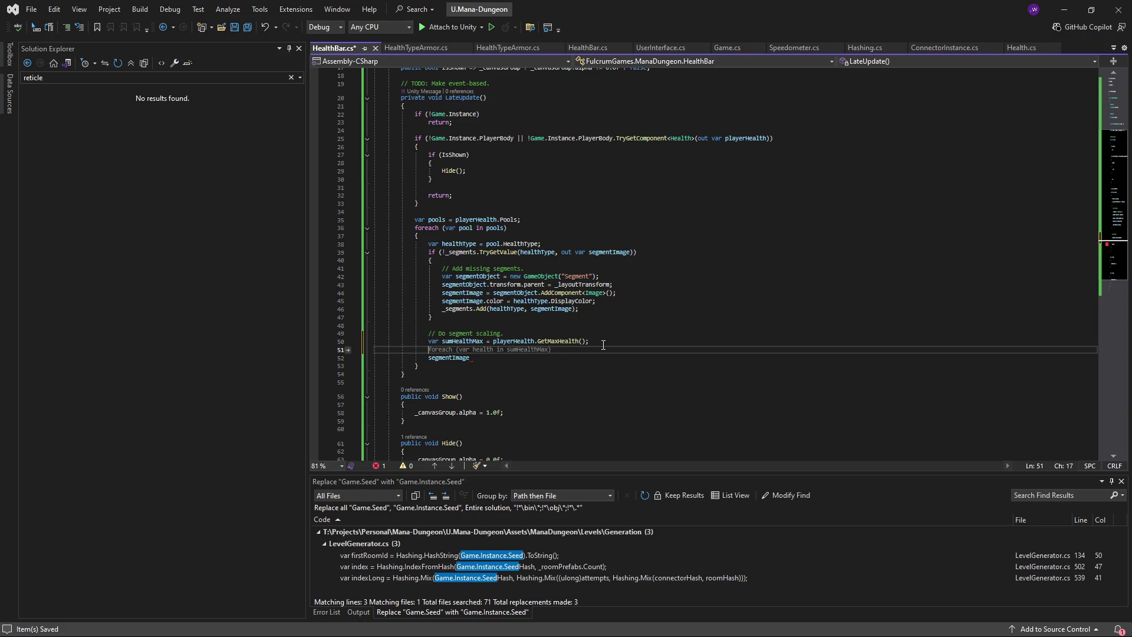
key("ctrl+s")
key("Delete")
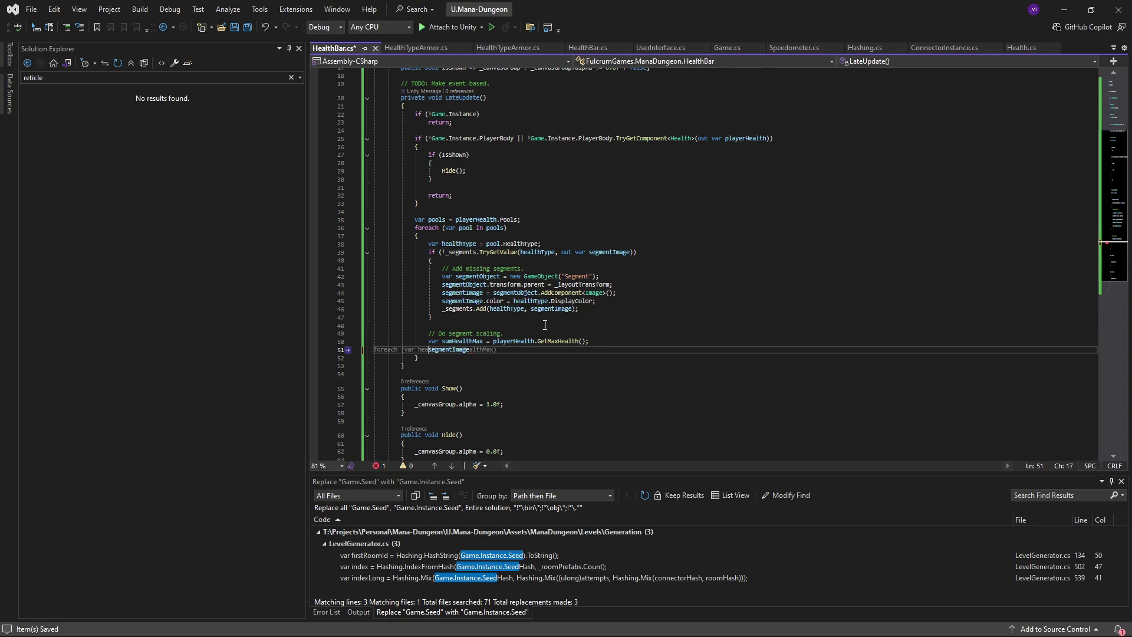
key("End")
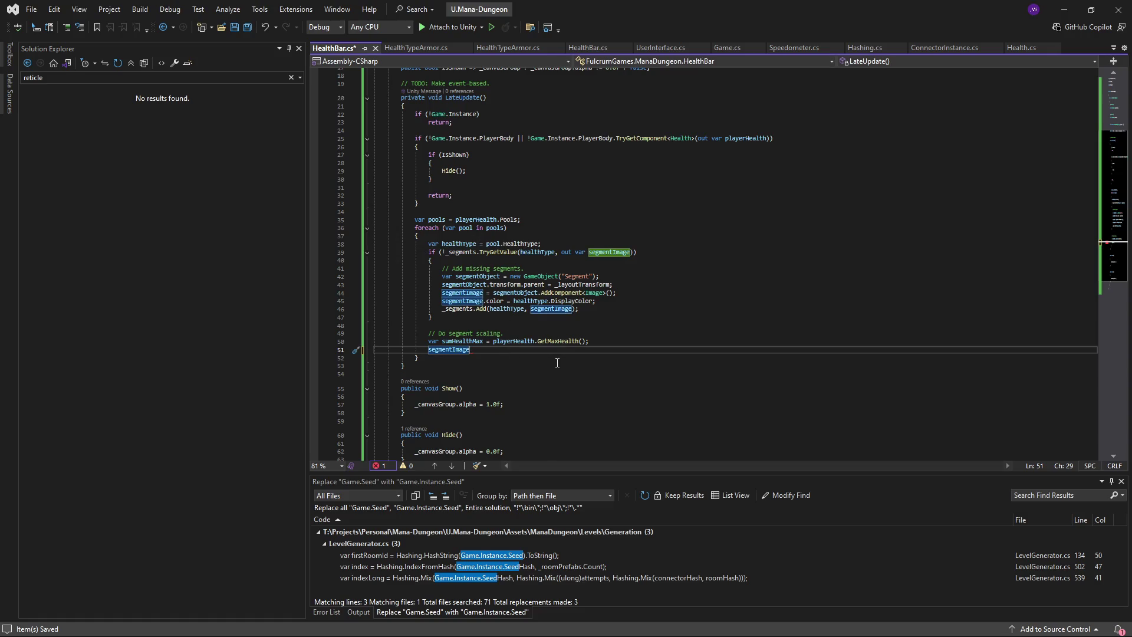
key("ctrl+Return")
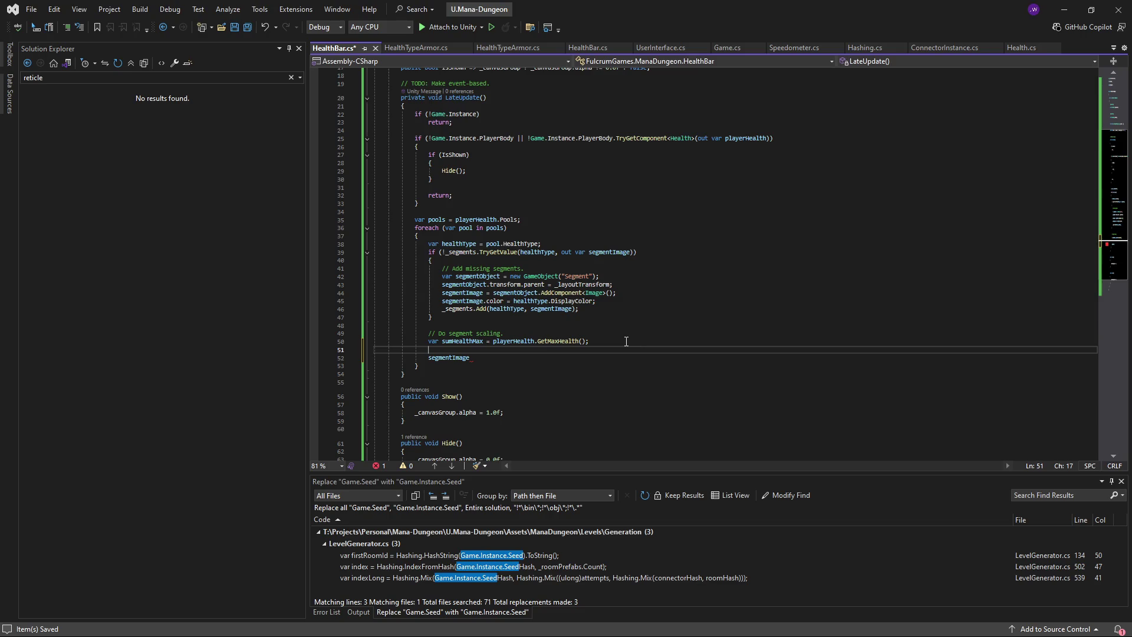
type("var")
key("ctrl+z")
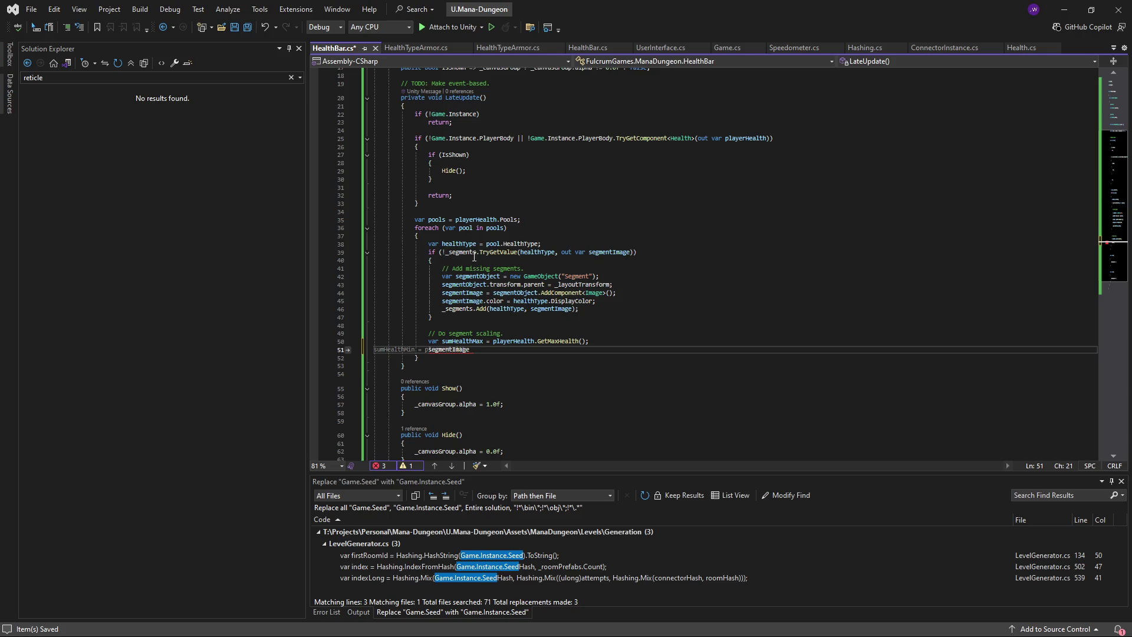
- Move the sumHealthMax line out of the foreach loop to below the pools line, then save
left_click(616, 345)
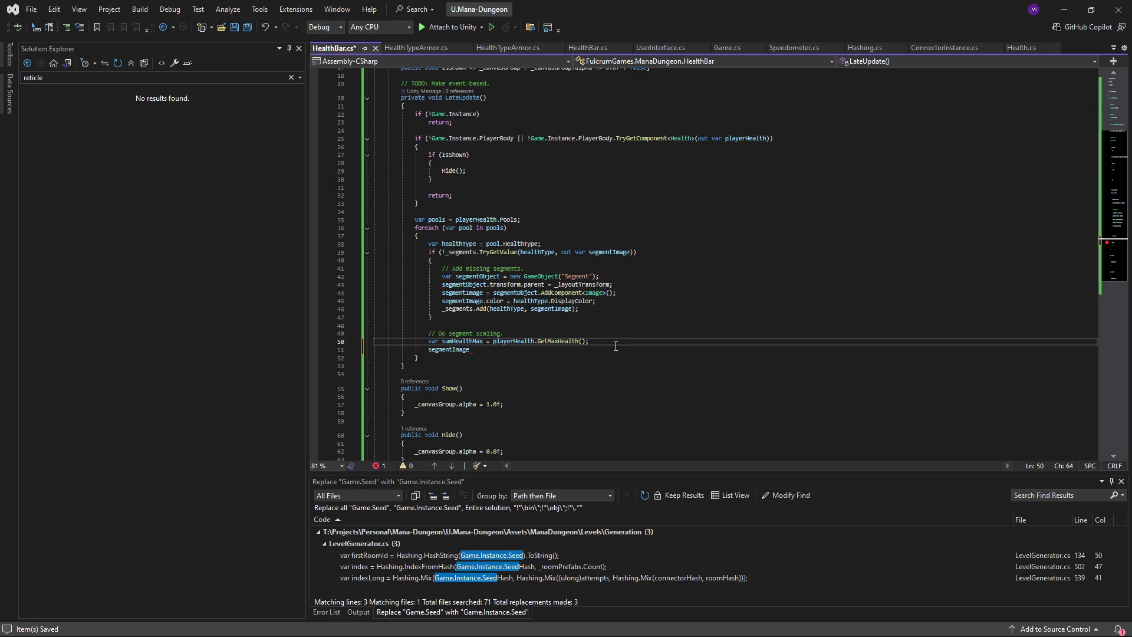
key("ctrl+x")
left_click(577, 220)
left_click(578, 227)
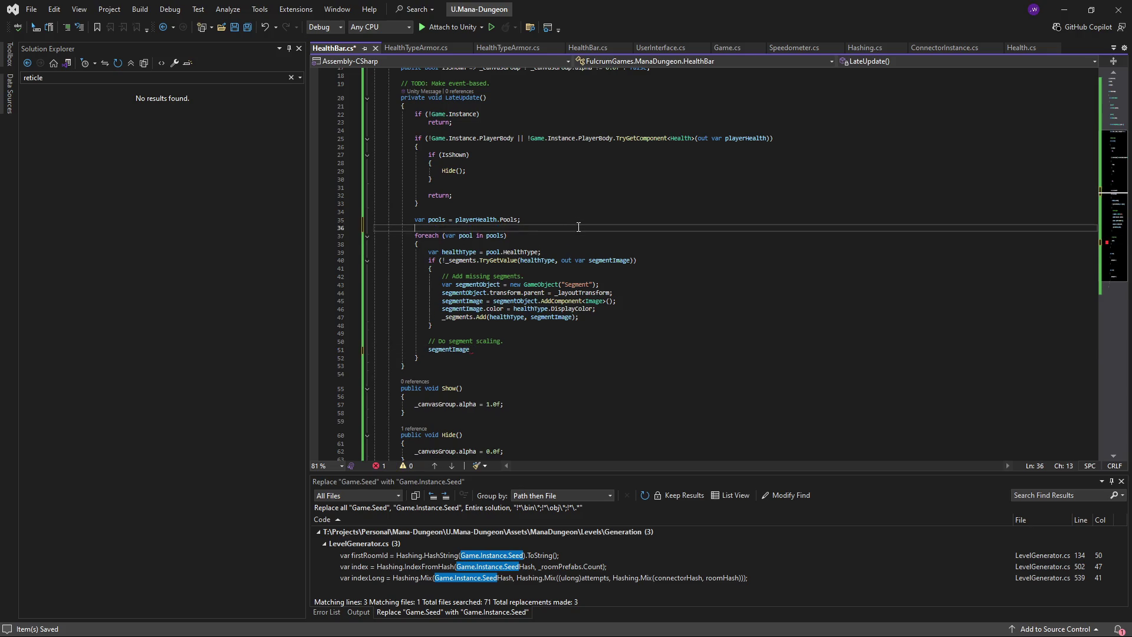
key("ctrl+v")
key("ctrl+s")
- Return the edit point to the segment scaling block near segmentImage
left_click(527, 345)
scroll(527, 344, "down", 2)
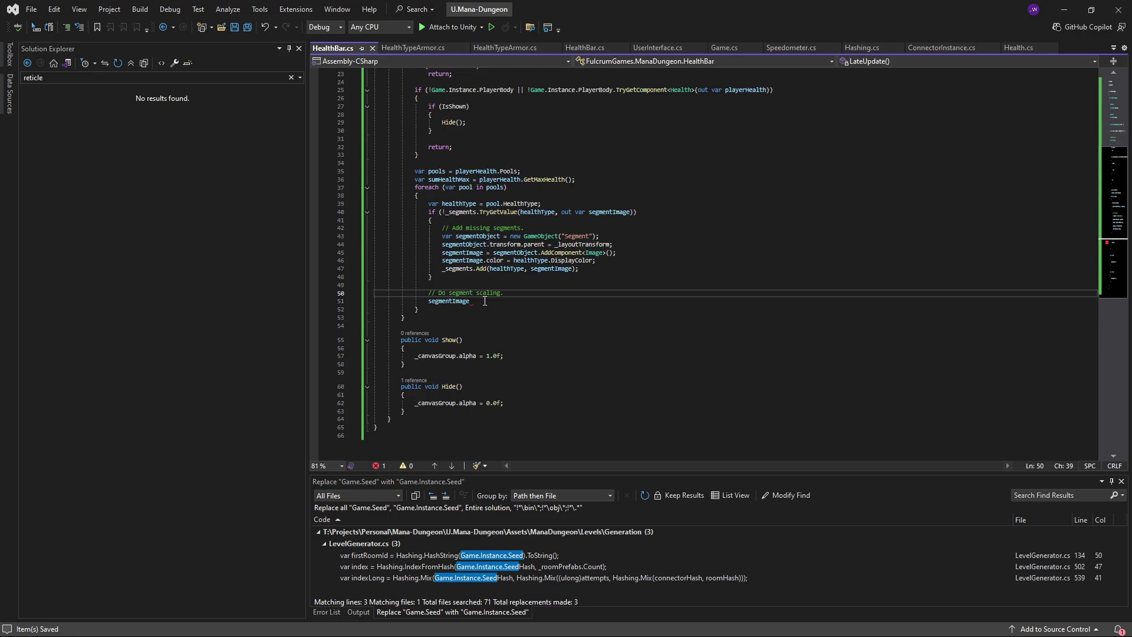
left_click(508, 305)
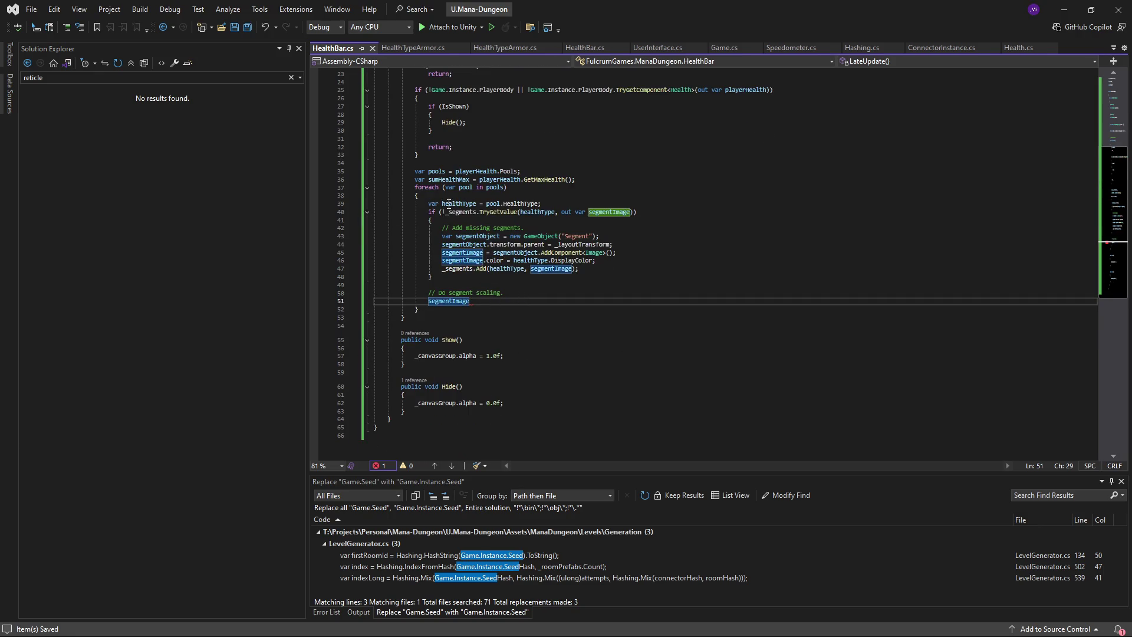
left_click(537, 294)
- Add 'var segmentHealth = pool.Current;', save, and check Current's definition in HealthPool
key("Return")
type("var currentHea")
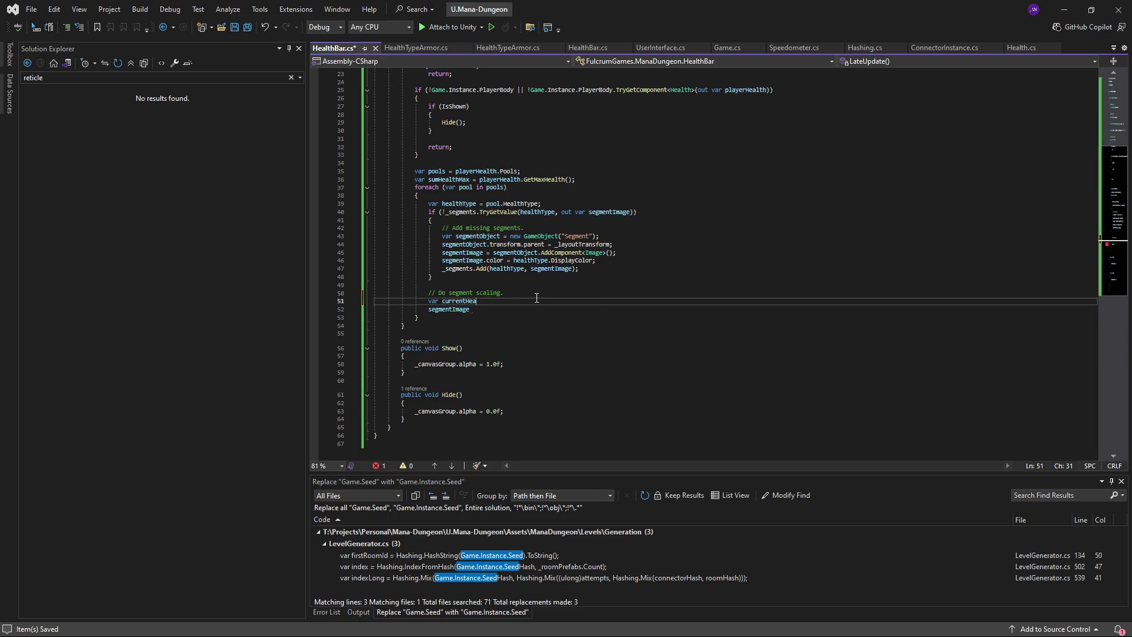
key("ctrl+BackSpace")
type("poolCurr")
key("ctrl+BackSpace")
type("cur")
key("ctrl+BackSpace")
type("segmentHea")
type("lth = pool")
type(".Current;")
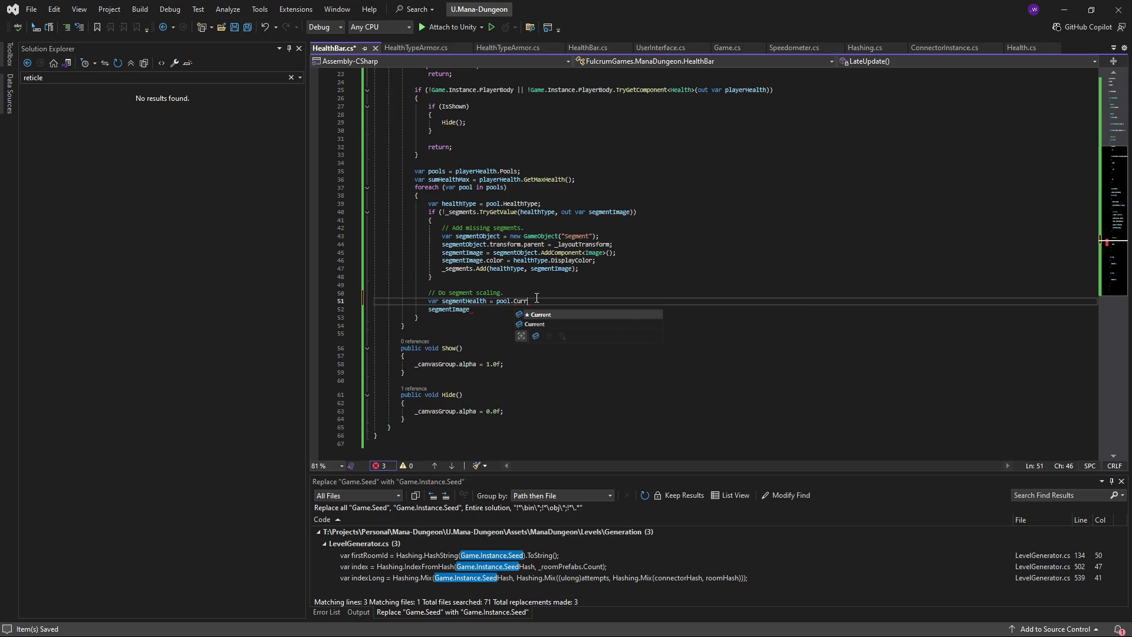
key("ctrl+s")
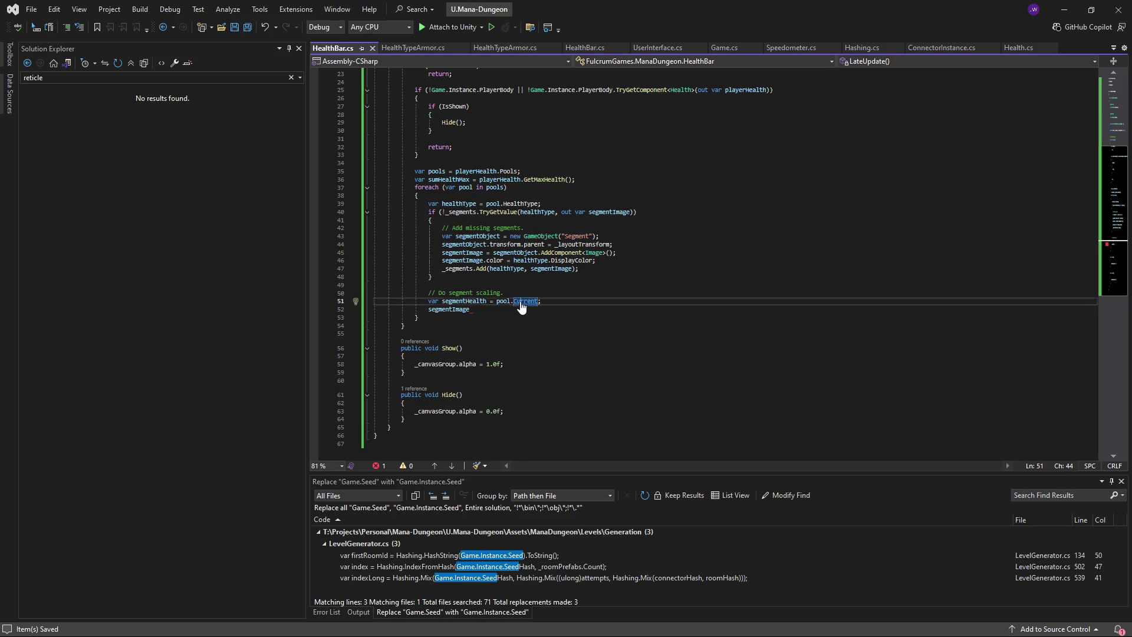
left_click(525, 302, "ctrl")
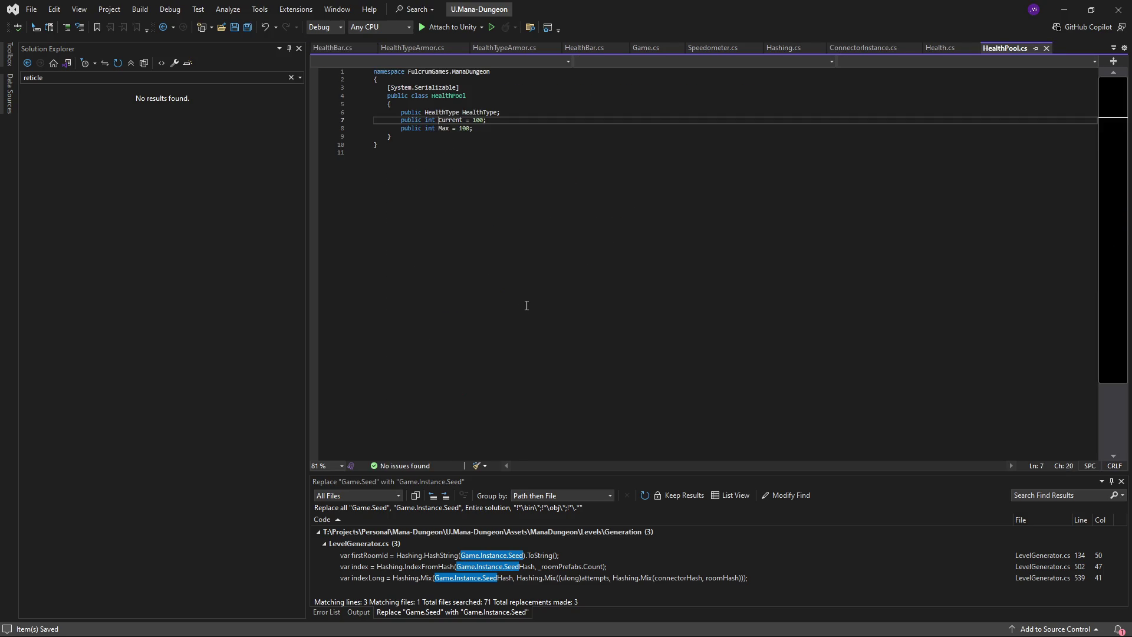
left_click(453, 127)
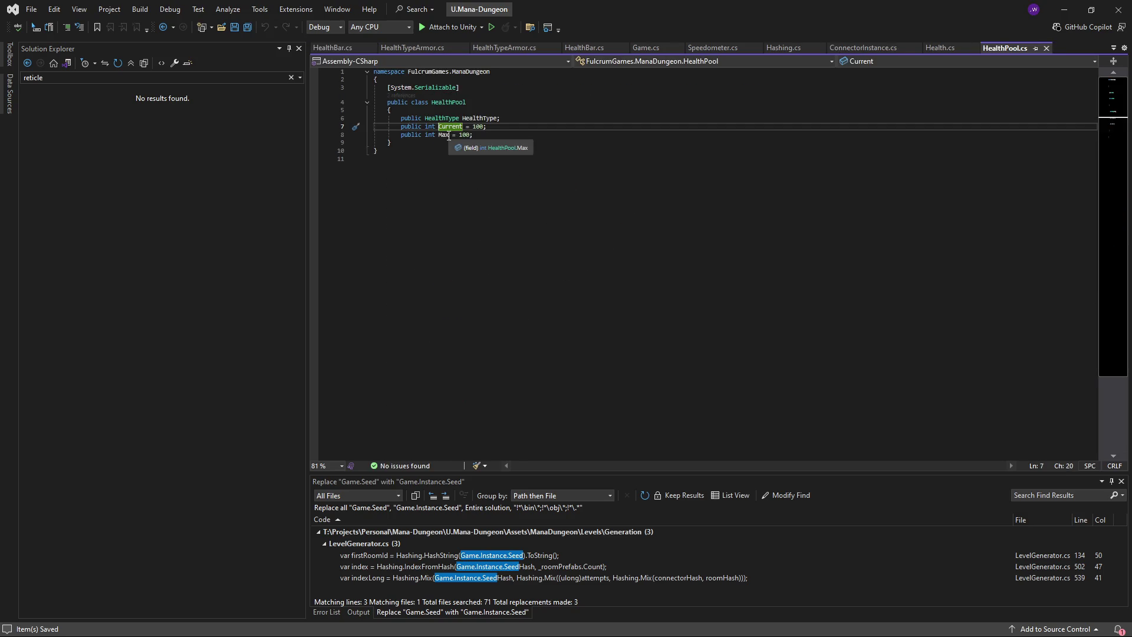
left_click(164, 29)
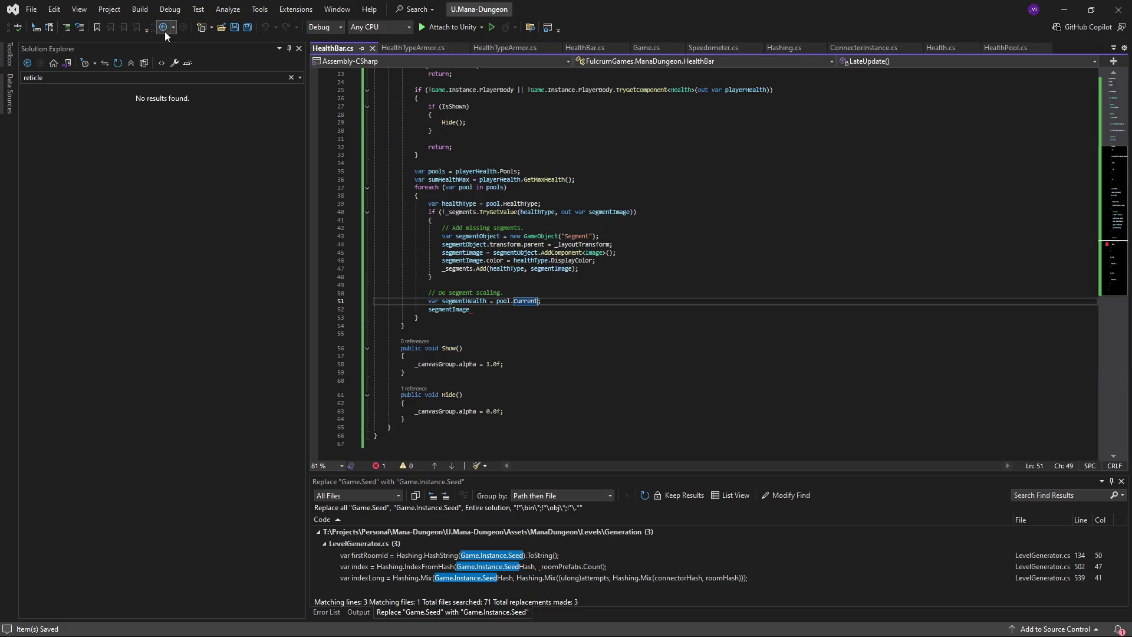
- Add 'var widthRatio = segmentHealth / sumHealthMax;' below the segmentHealth line
left_click(502, 313)
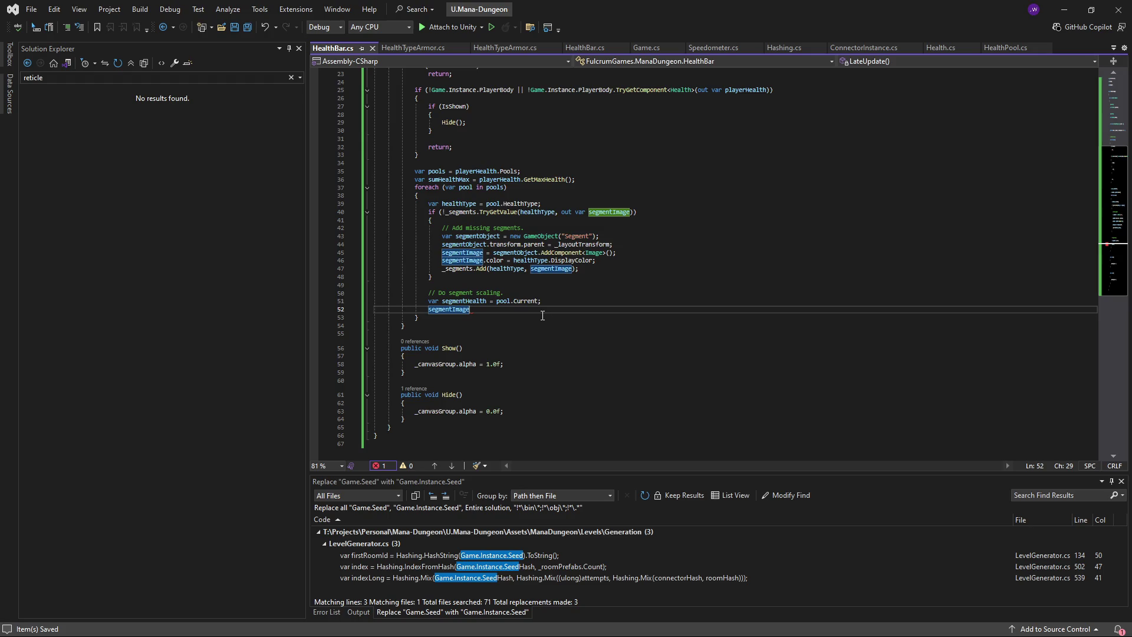
type(".")
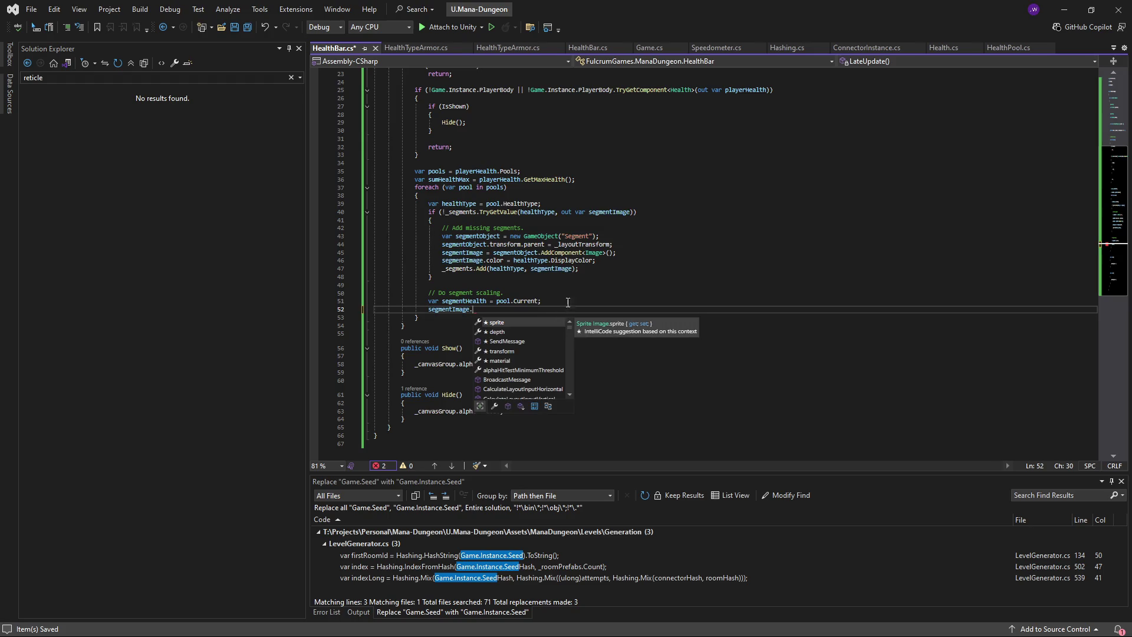
left_click(578, 301)
key("Return")
type("var des")
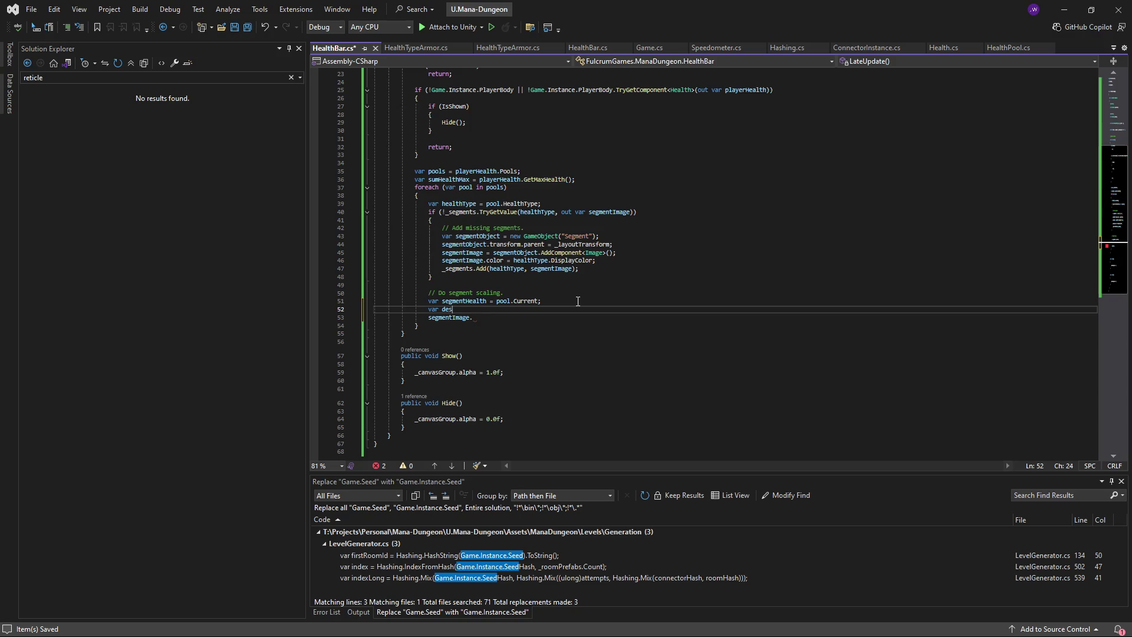
type("iredWidth = ")
type("se")
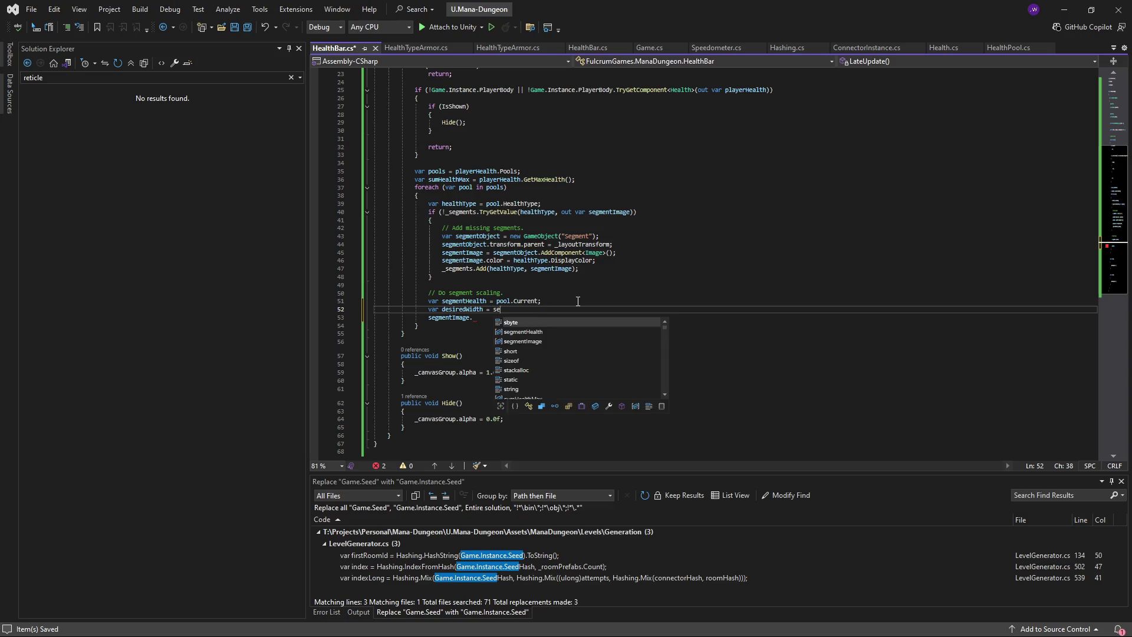
type("gmentHealth")
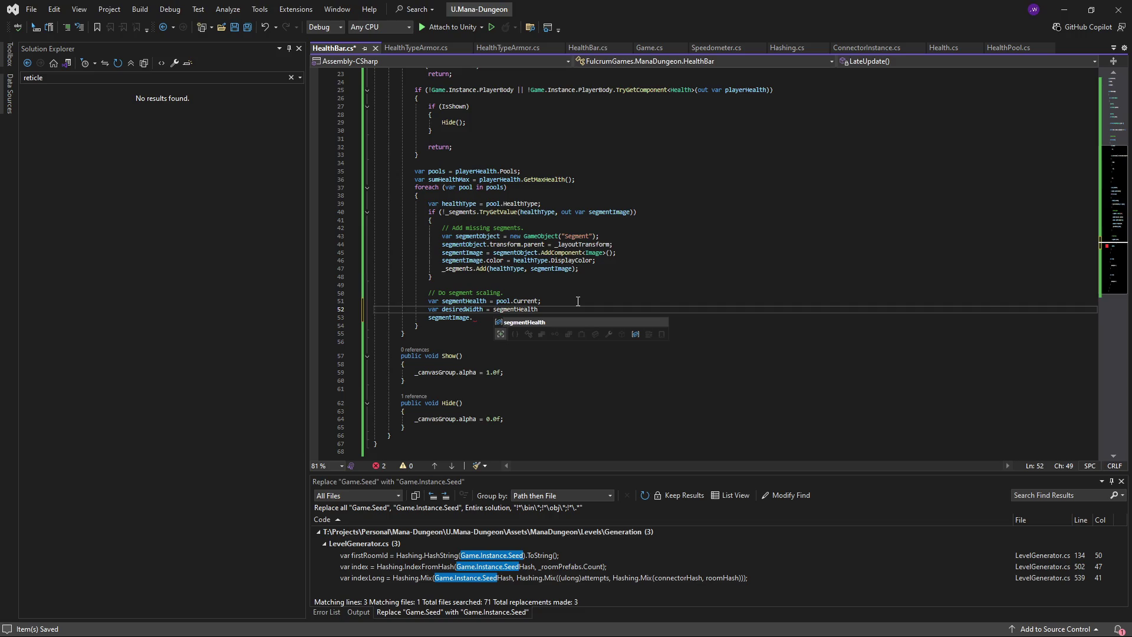
key("ctrl+BackSpace")
key("ctrl+BackSpace")
key("ctrl+BackSpace")
type("widthR")
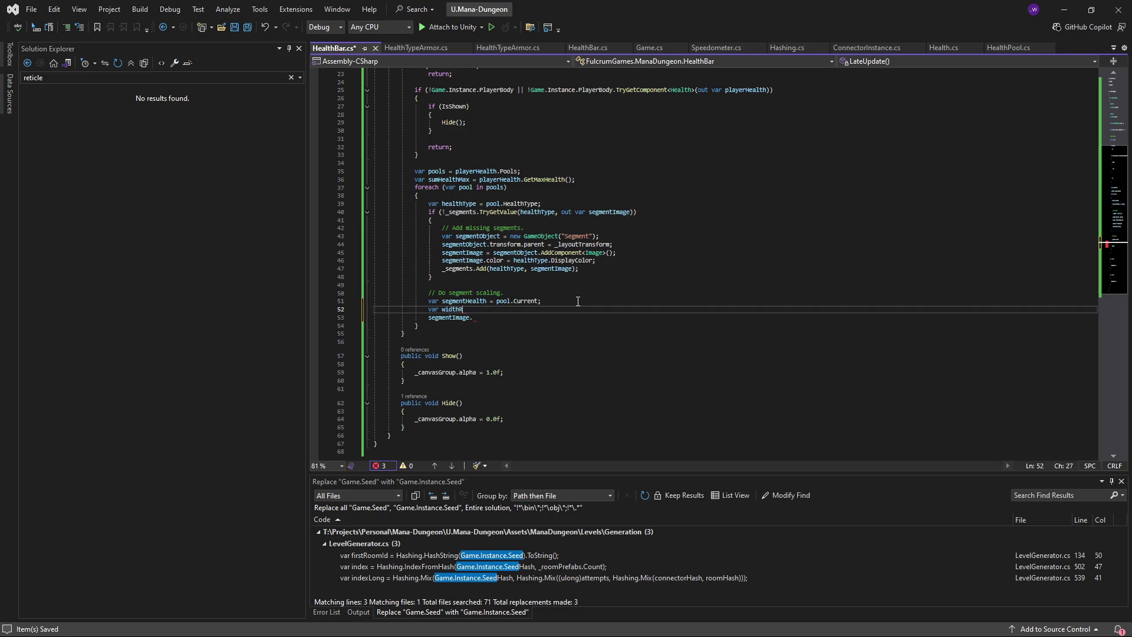
type("atio = ")
type("segmentHealth / ")
type("su")
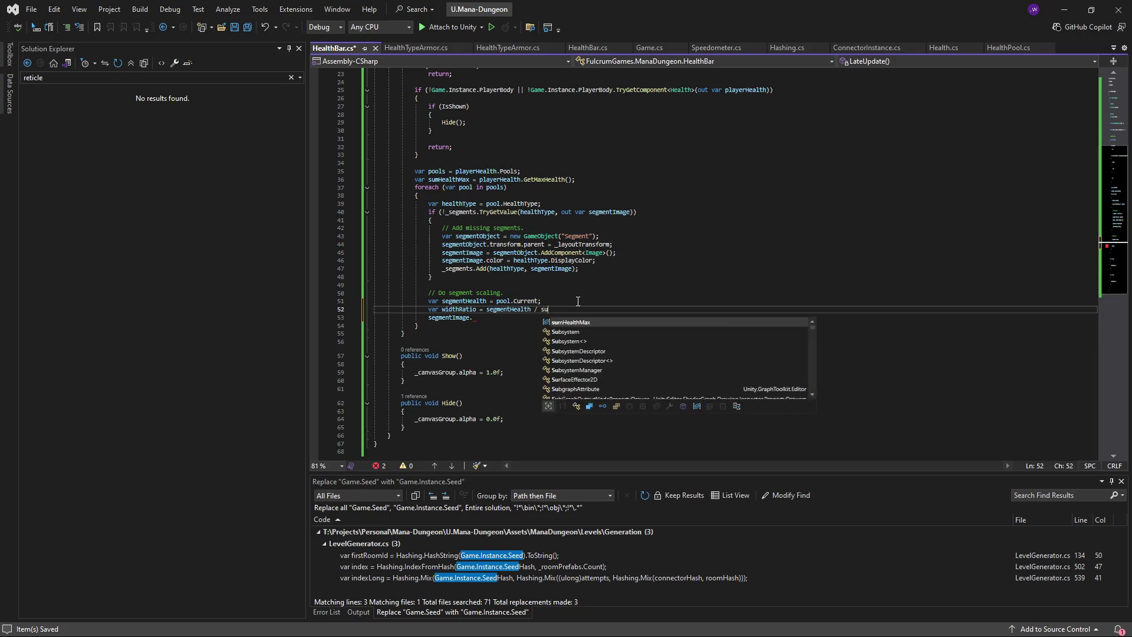
type("mHealthMax;")
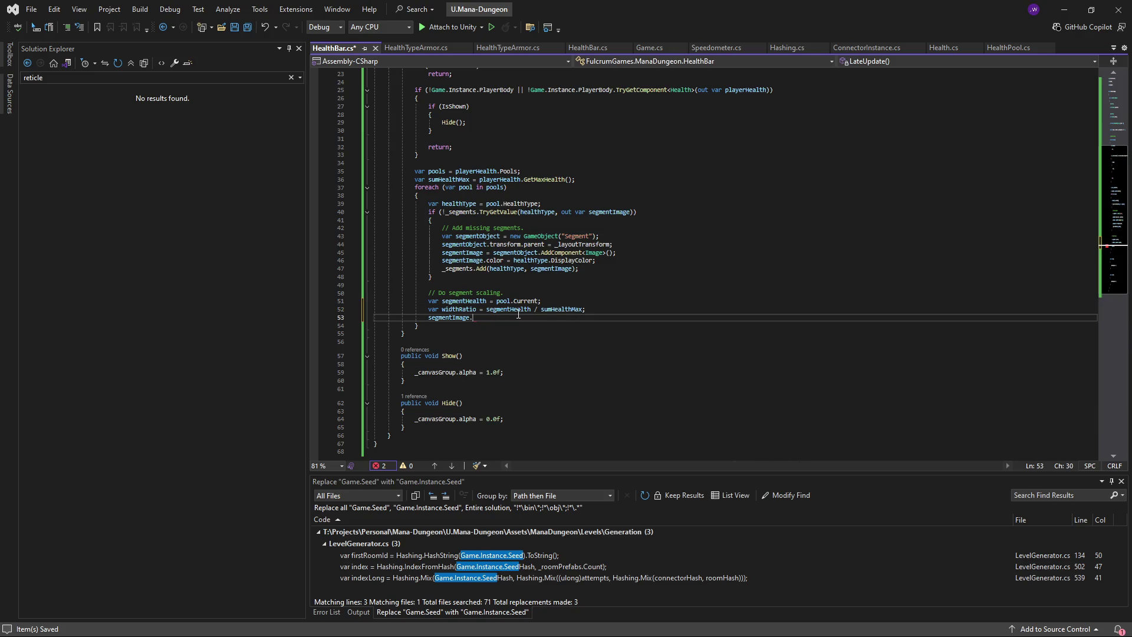
left_click(542, 311)
double_click(507, 309)
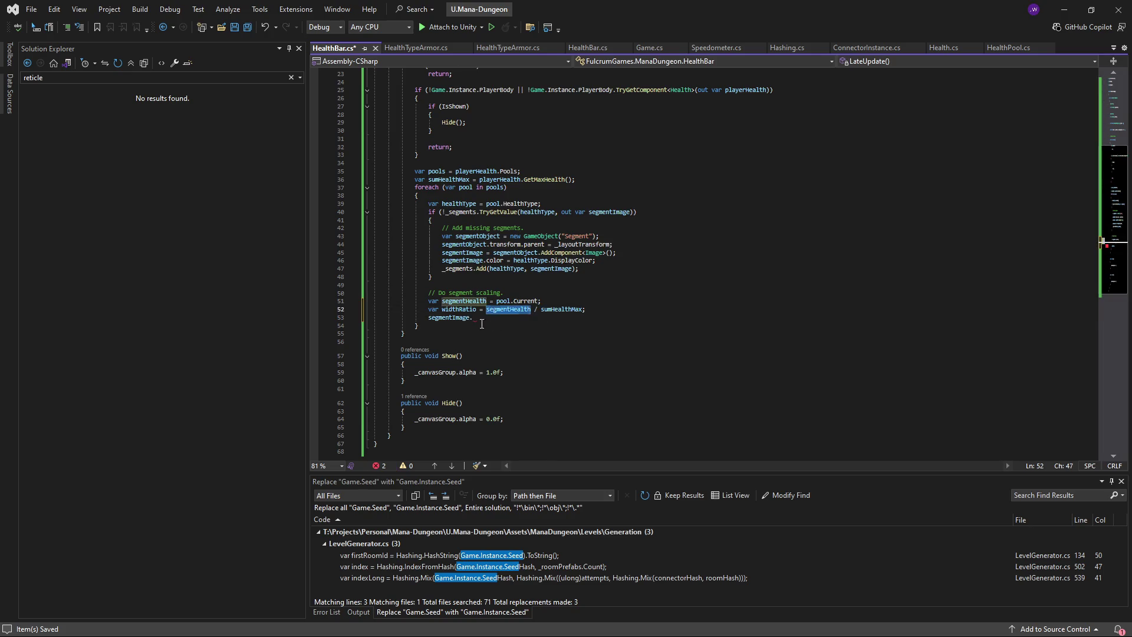
- Complete the unfinished line as segmentImage.rectTransform.localScale
scroll(487, 360, "up", 2)
left_click(482, 370)
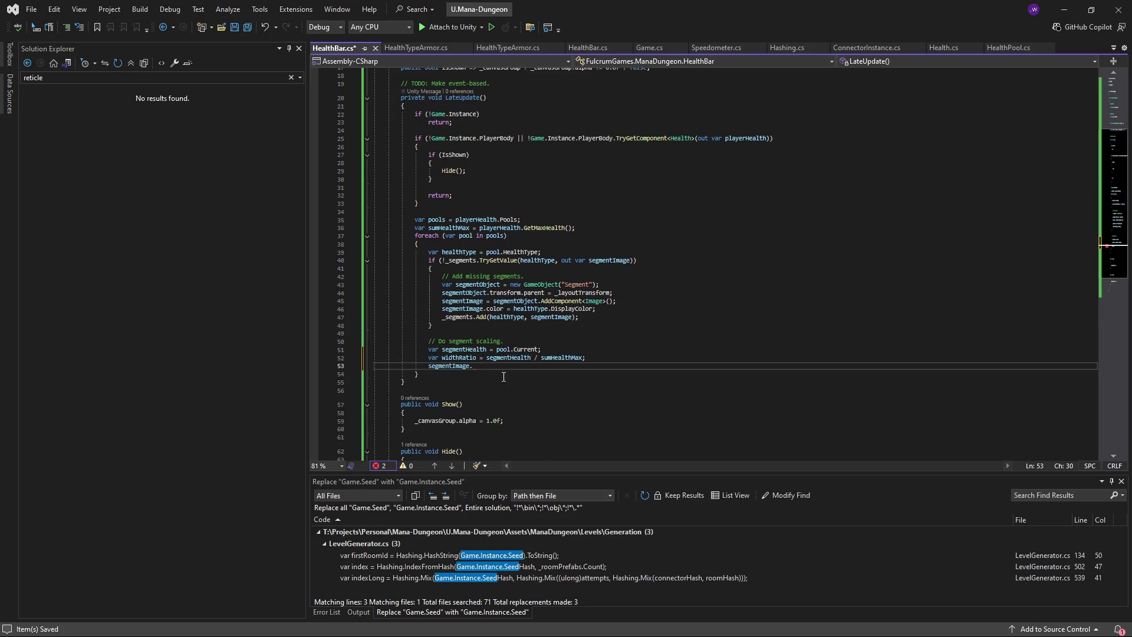
scroll(532, 254, "up", 6)
scroll(538, 343, "down", 7)
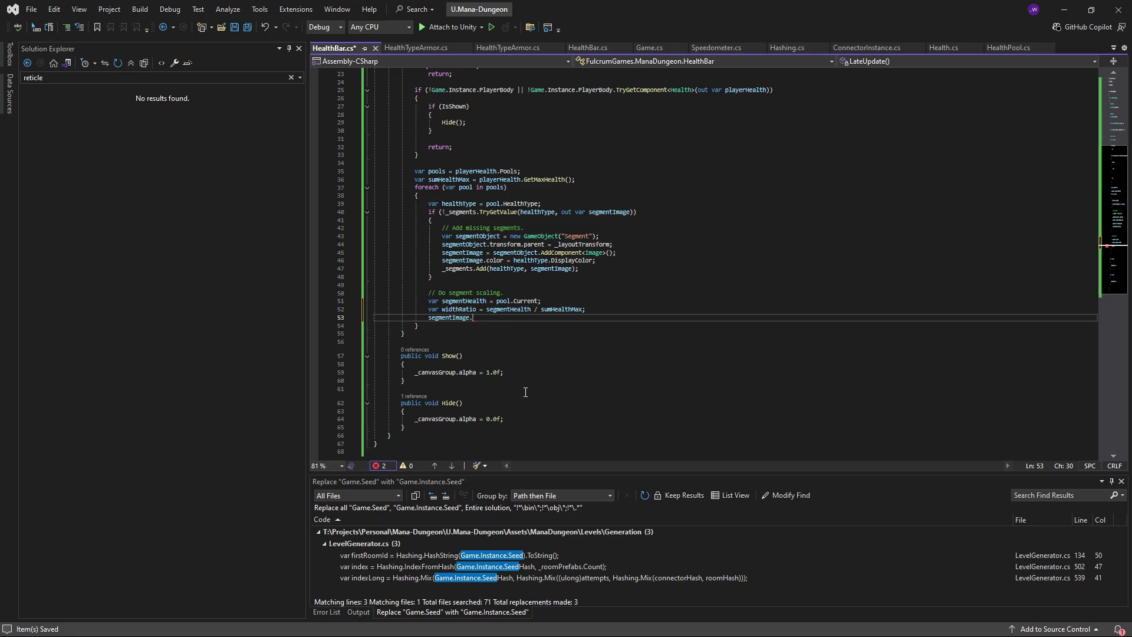
key("ctrl+z")
key("BackSpace")
type(".")
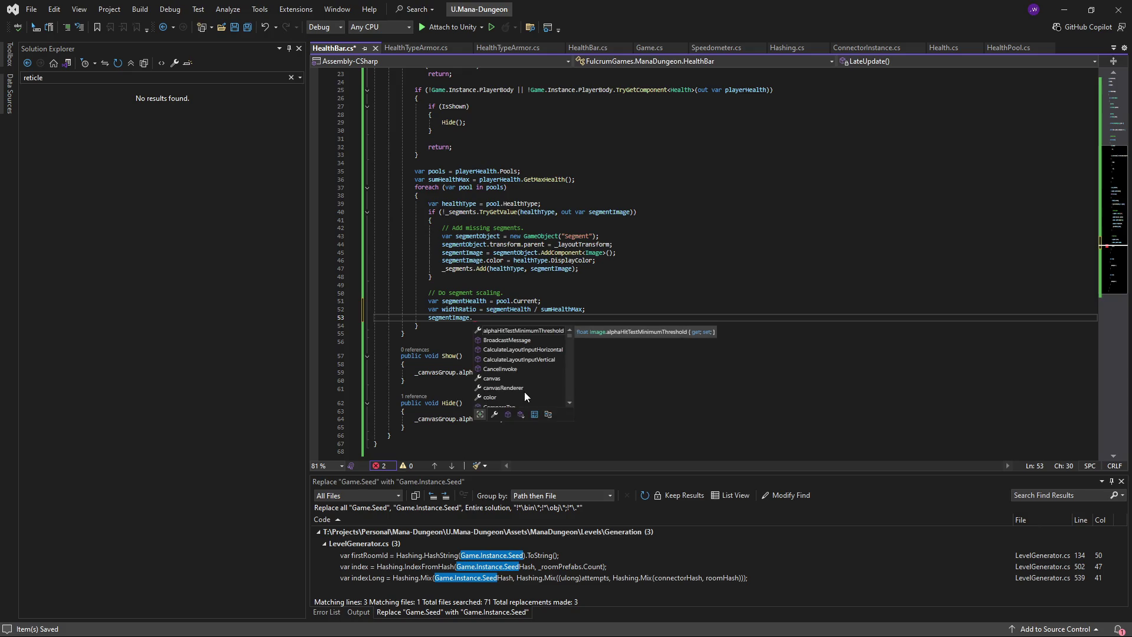
key("Escape")
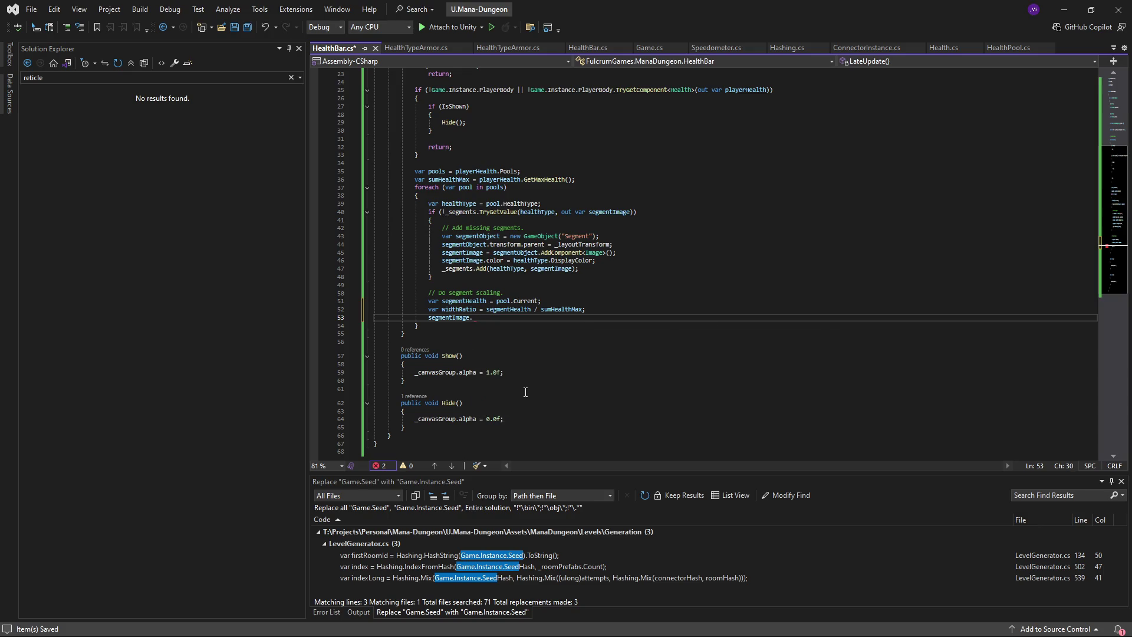
type("rectTransform.")
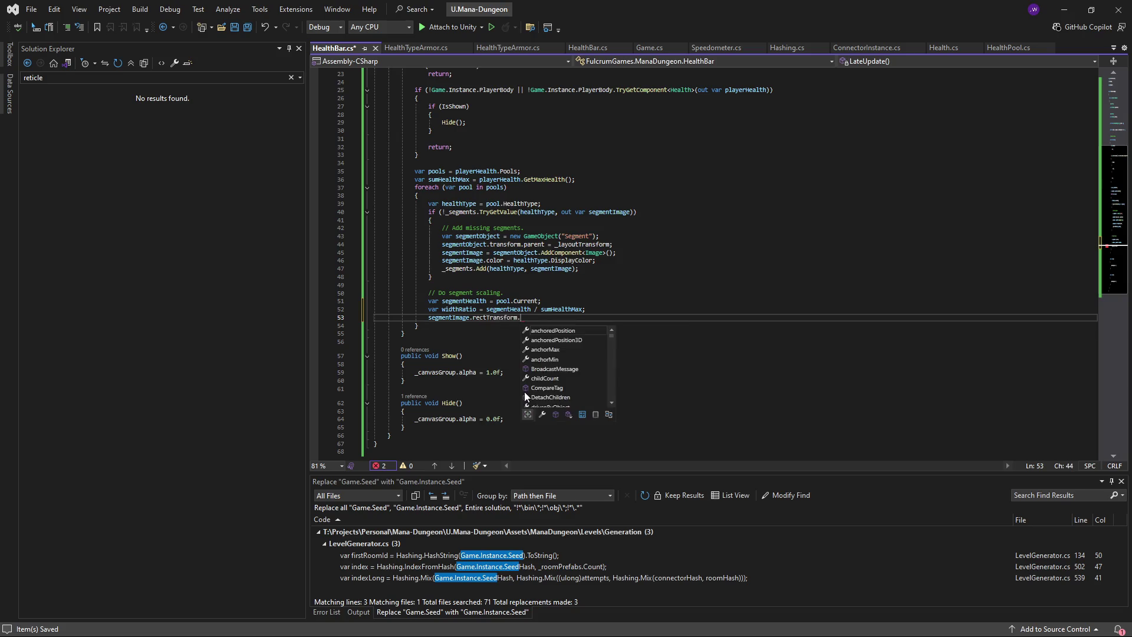
type("scale")
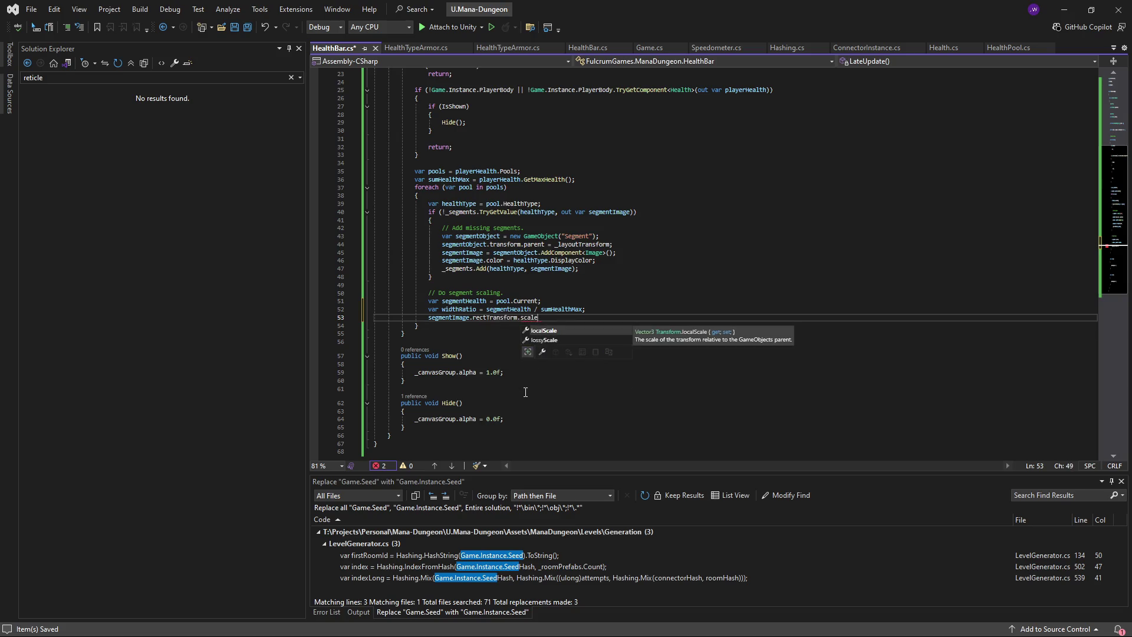
key("Down")
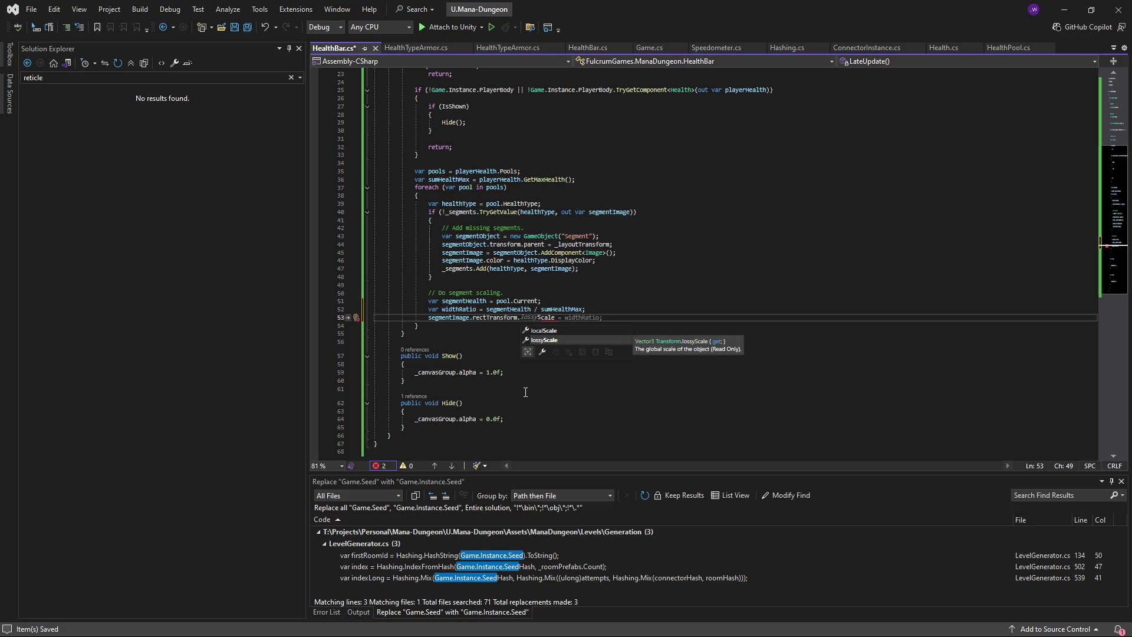
key("Up")
key("Tab")
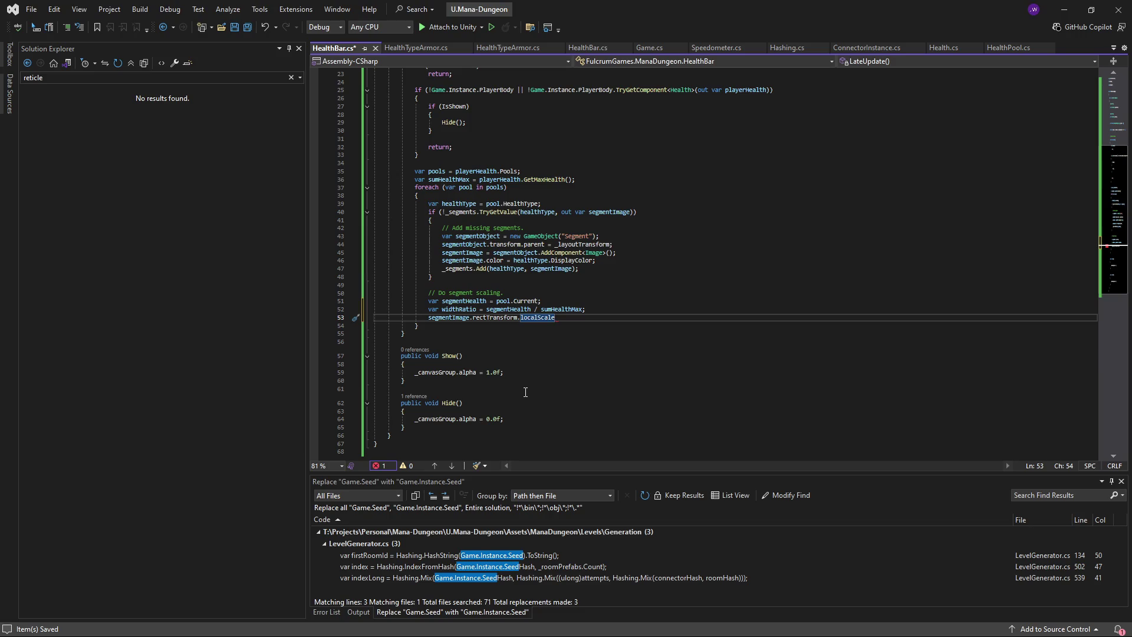
- Move the localScale expression into a 'var prevScale = ...;' declaration
key("ctrl+Return")
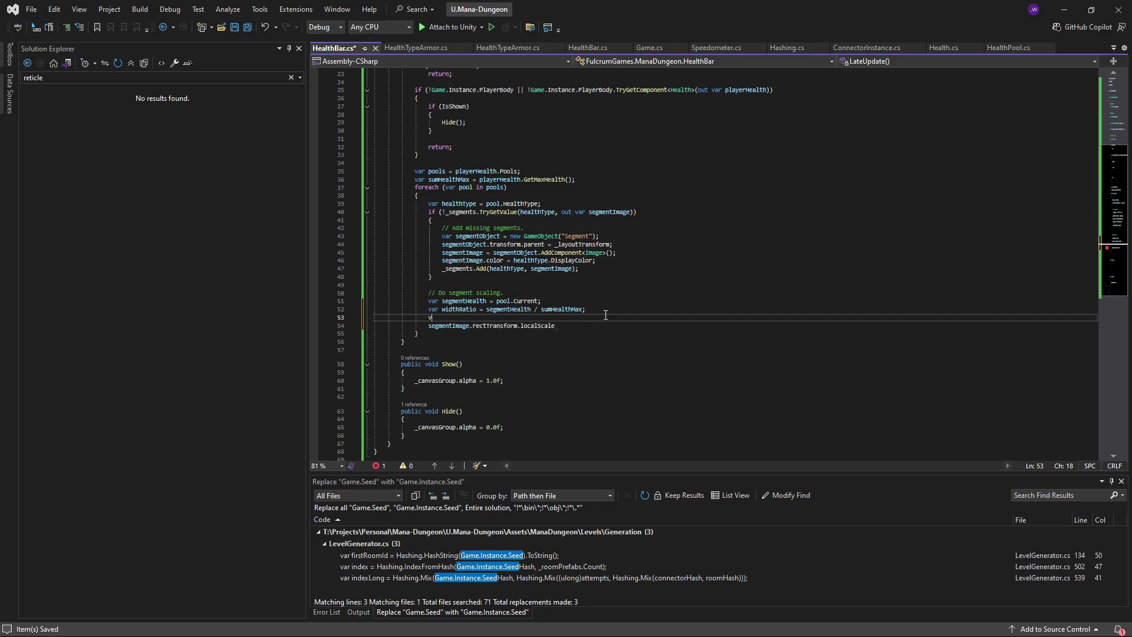
type("var prevScale =")
key("Down")
key("Home")
key("ctrl+shift+Right")
key("ctrl+shift+Right")
key("ctrl+shift+Right")
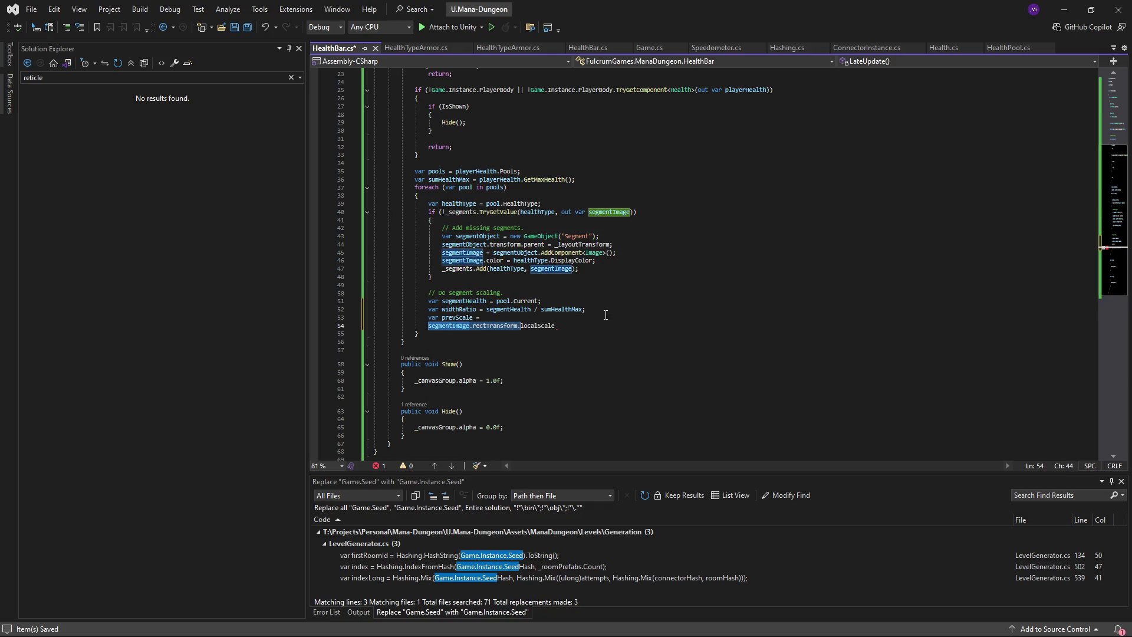
key("ctrl+x")
key("Home")
key("Down")
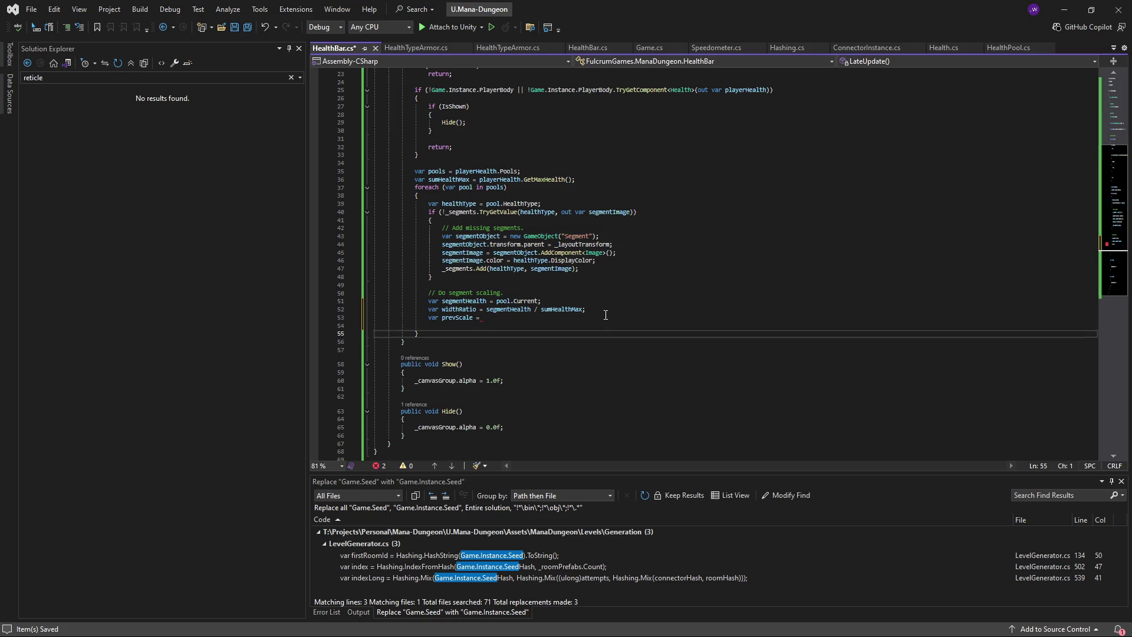
left_click(523, 316)
key("ctrl+v")
type(";")
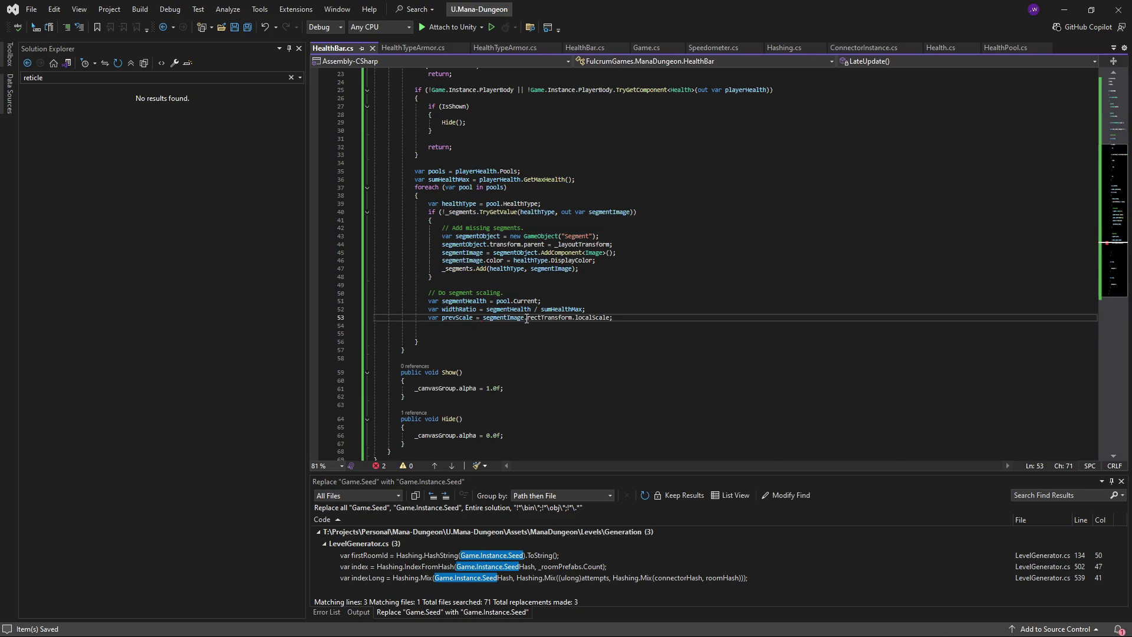
key("Return")
type("var newSc")
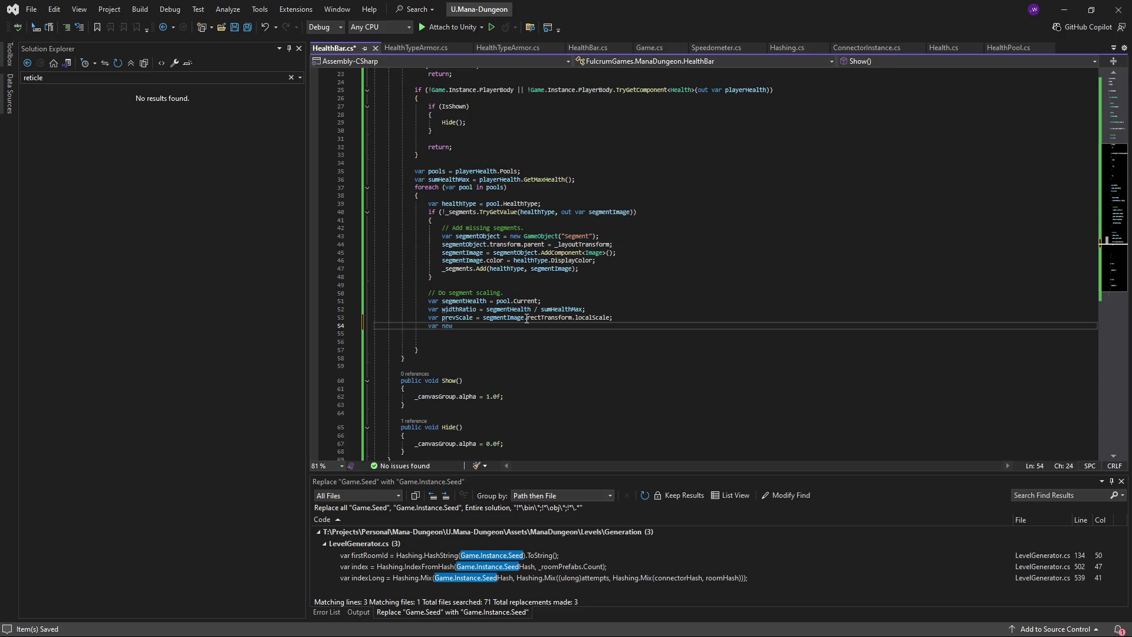
key("ctrl+z")
key("ctrl+z")
key("ctrl+z")
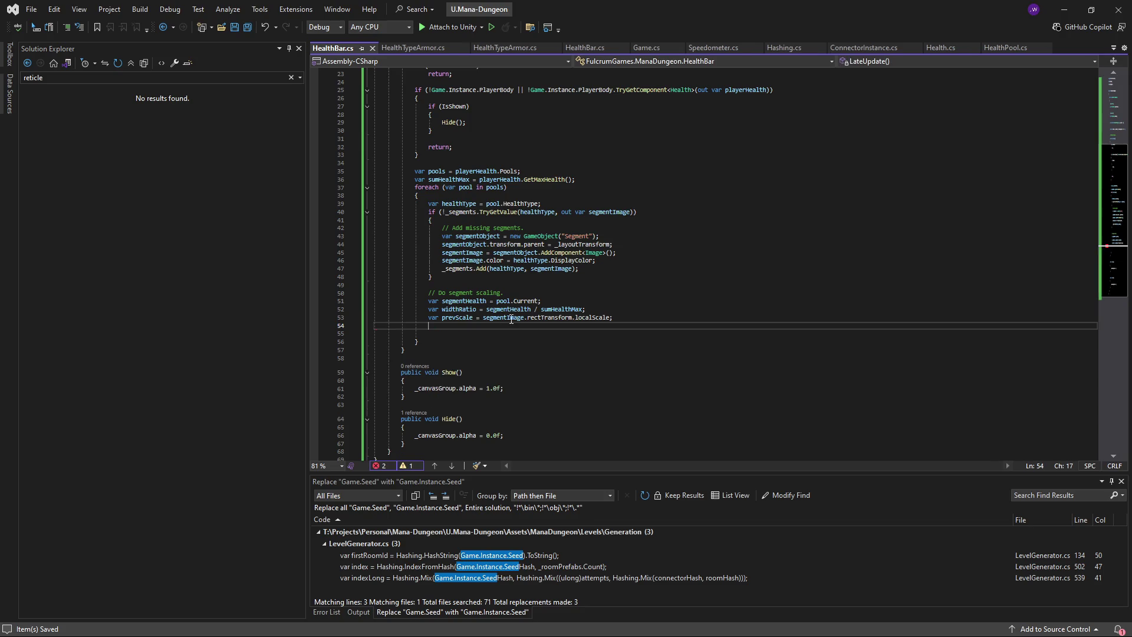
- Rename prevScale to scale, begin a 'scale =' line beneath it, and save
key("ctrl+r")
key("ctrl+r")
type("scale")
key("Return")
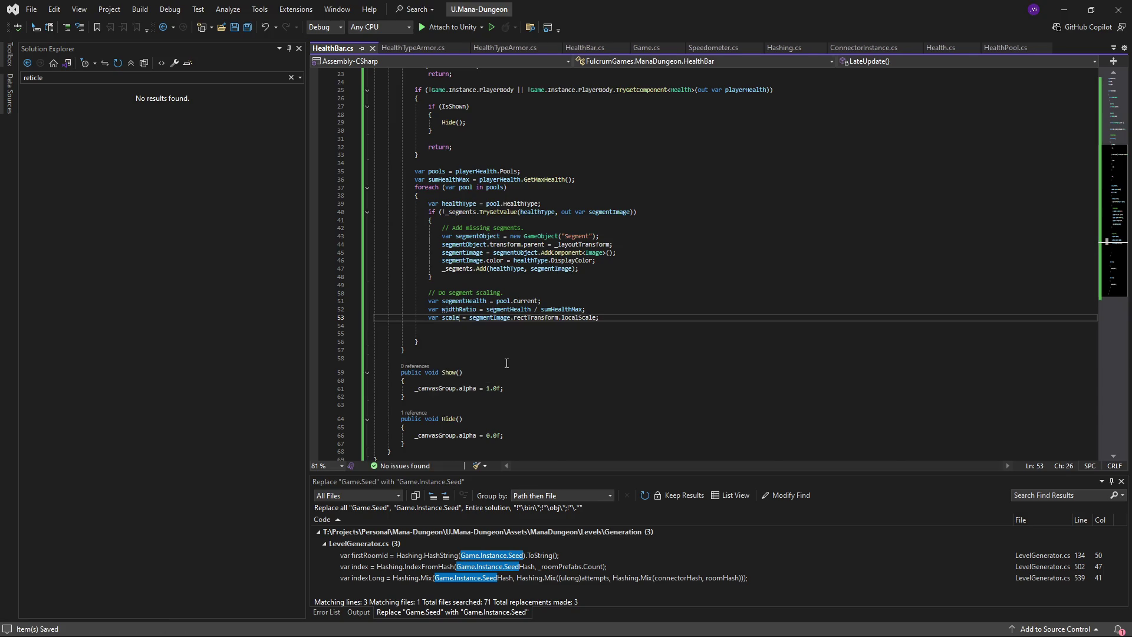
key("Down")
type("scale")
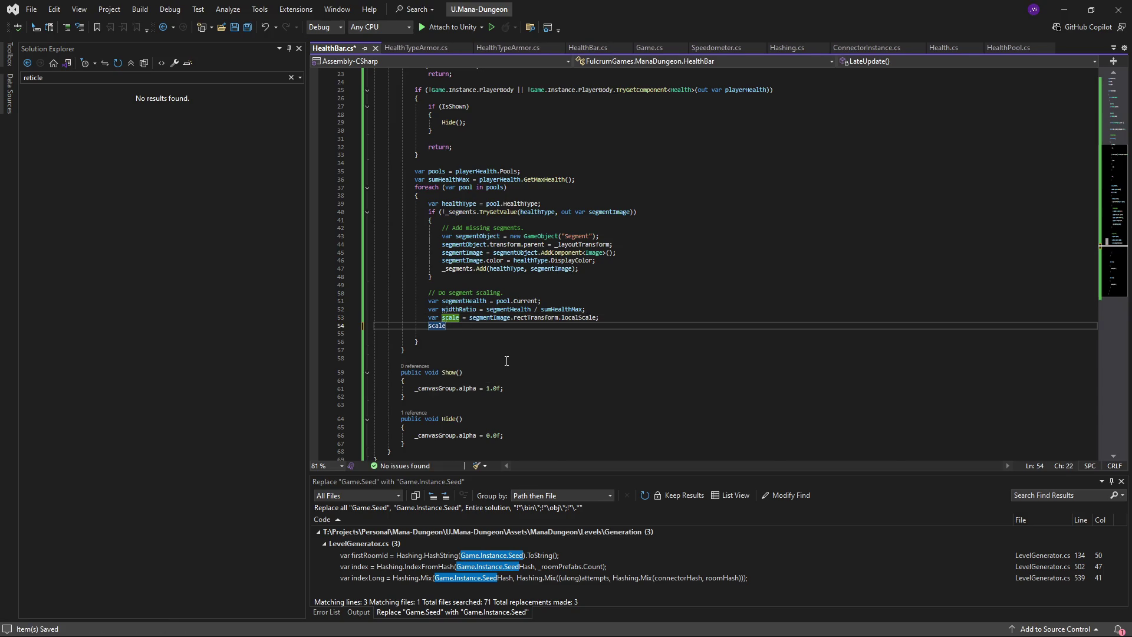
type(" =")
key("Down")
key("ctrl+shift+l")
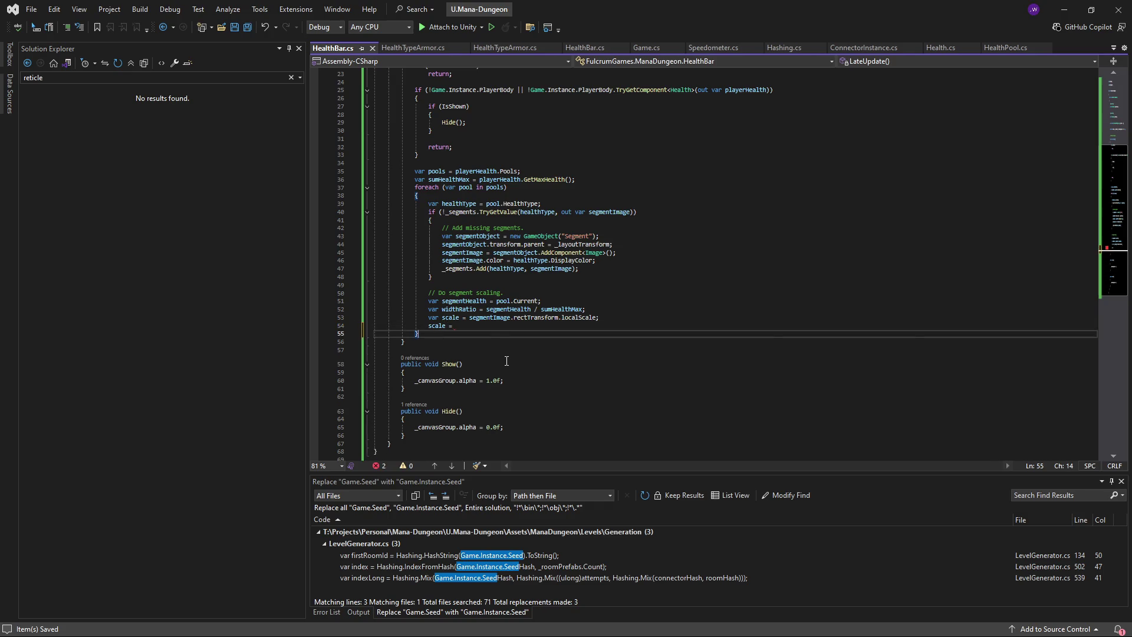
key("ctrl+s")
- Turn the new line into a 'scale.x =' assignment, dropping a placeholder 0.0f value
left_click(536, 326)
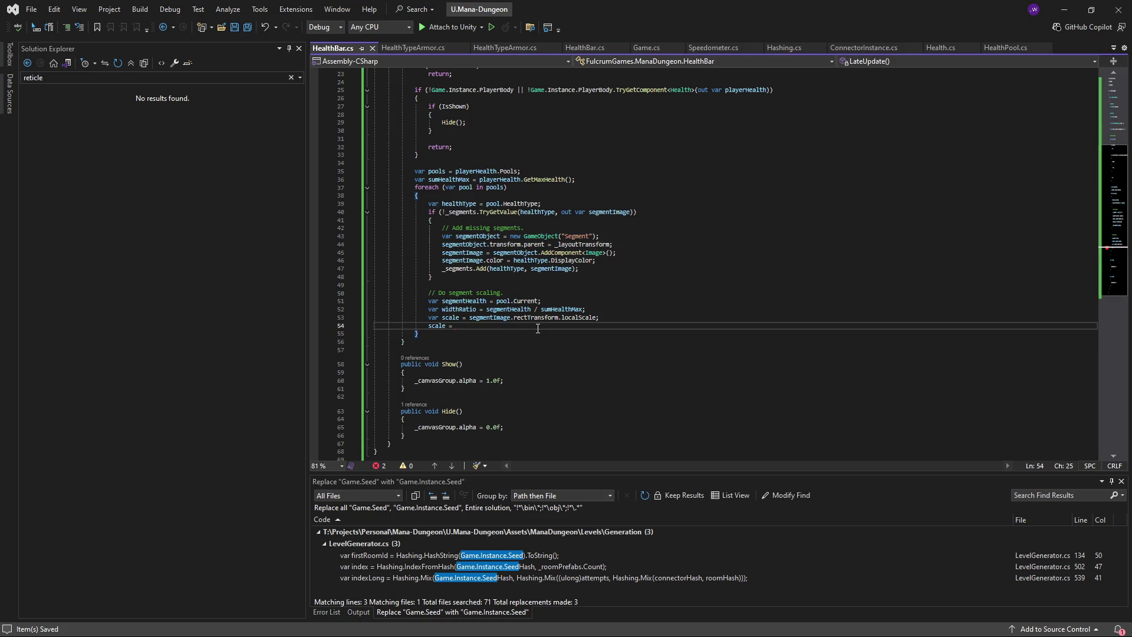
key("BackSpace")
key("BackSpace")
key("BackSpace")
type(".x")
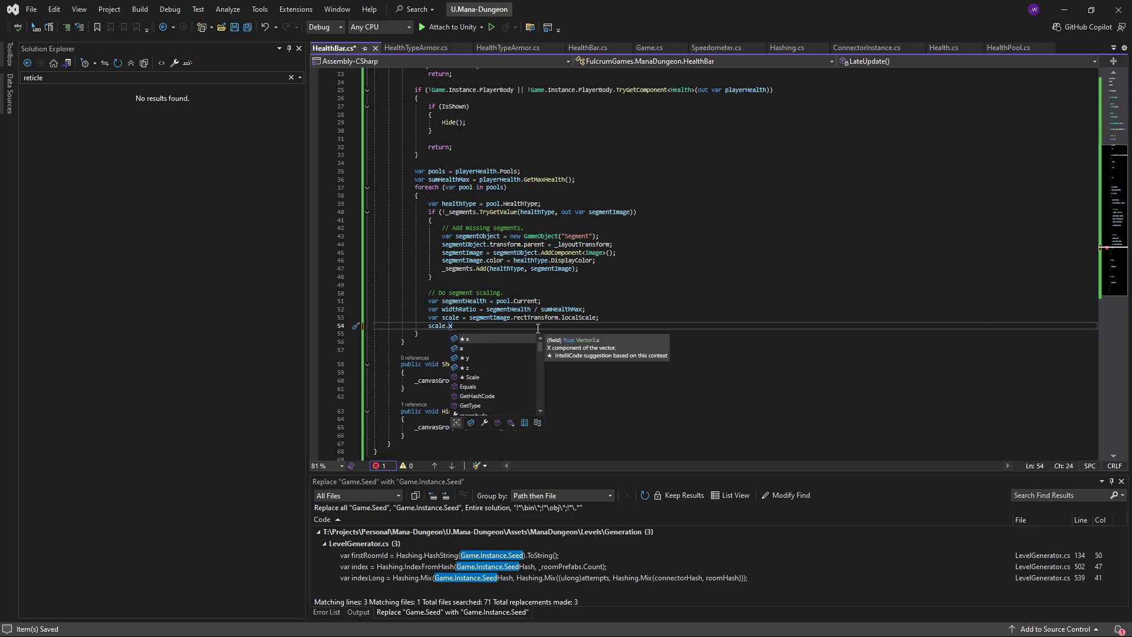
key("ctrl+s")
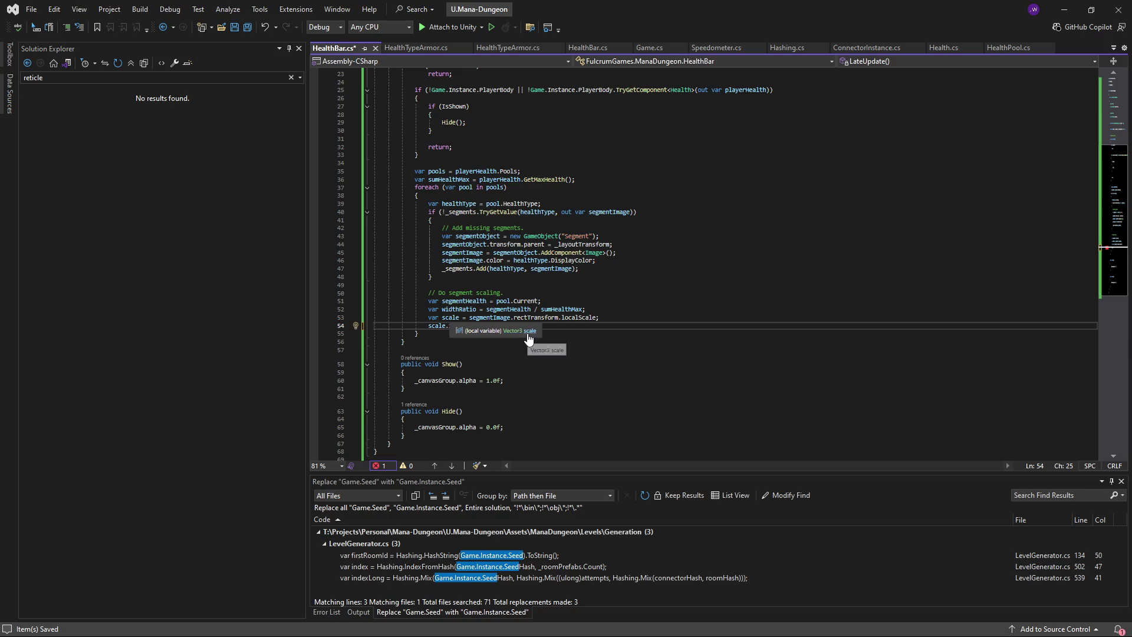
type("x ")
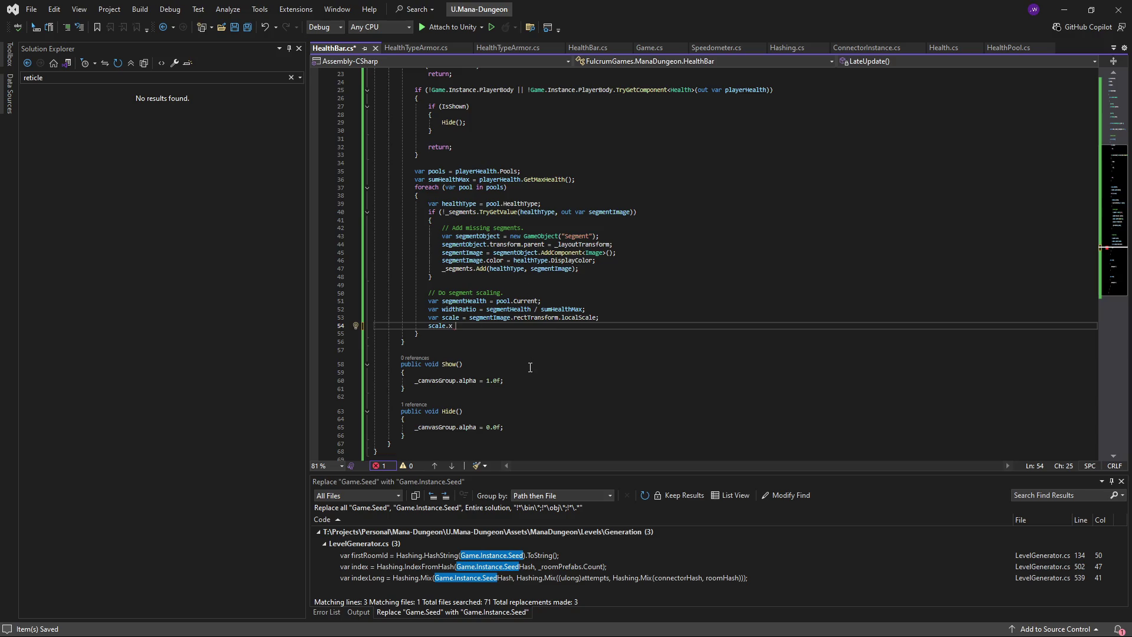
type("= ")
type("0.0f;")
key("BackSpace")
key("BackSpace")
key("BackSpace")
- Add 'var parentWidth = _layoutTransform.localScale.x;' below the sumHealthMax line
scroll(545, 338, "up", 7)
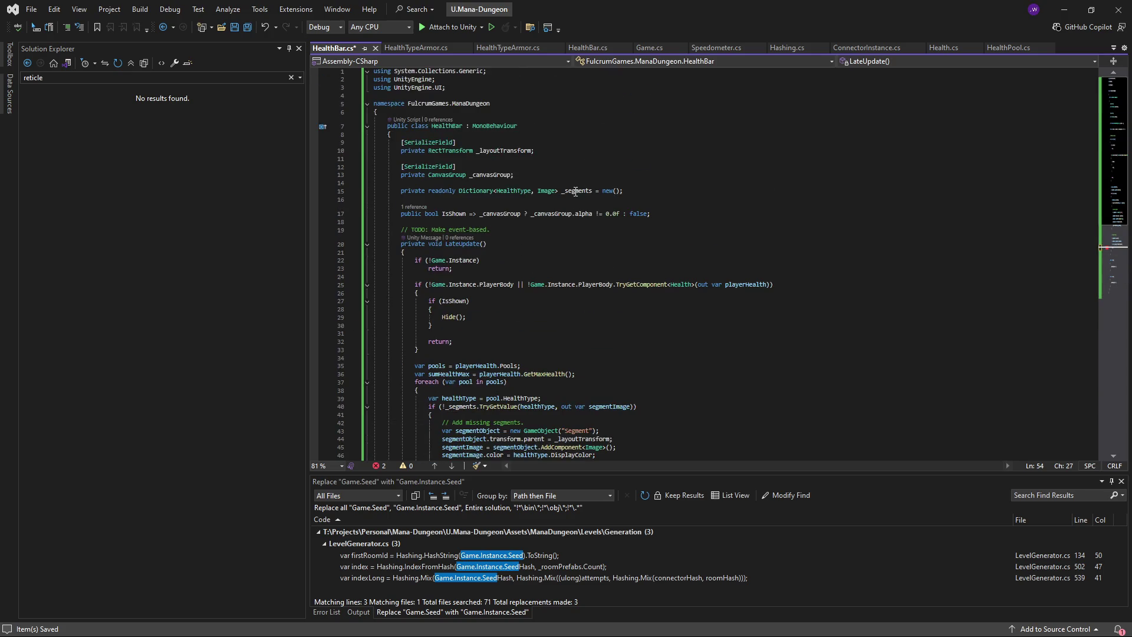
left_click(576, 191)
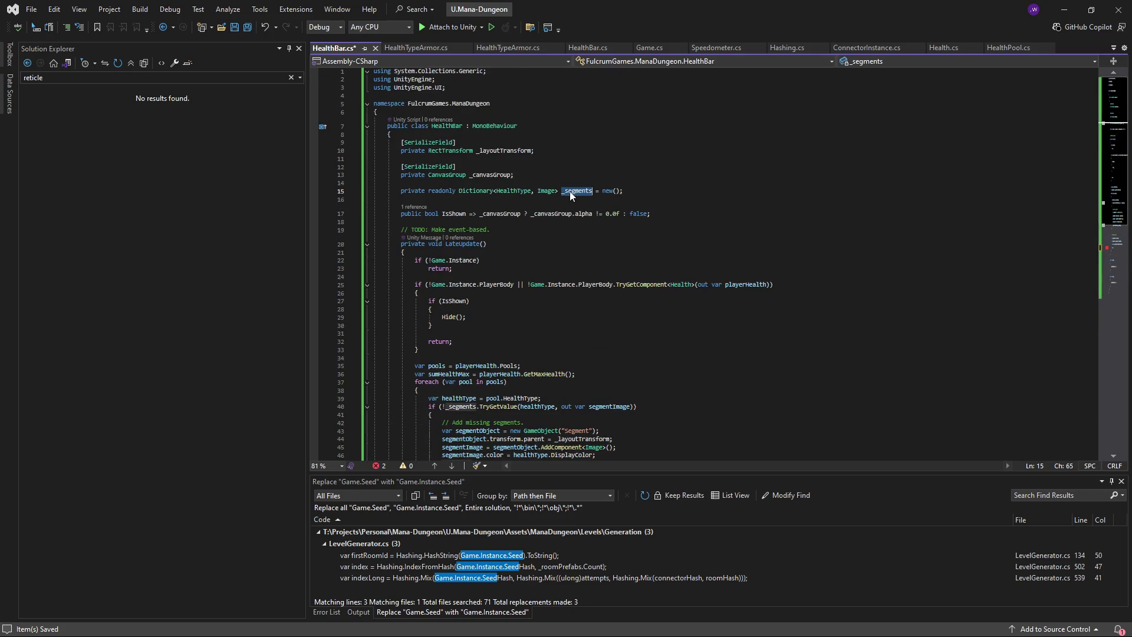
double_click(509, 152)
scroll(555, 300, "down", 6)
left_click(591, 231)
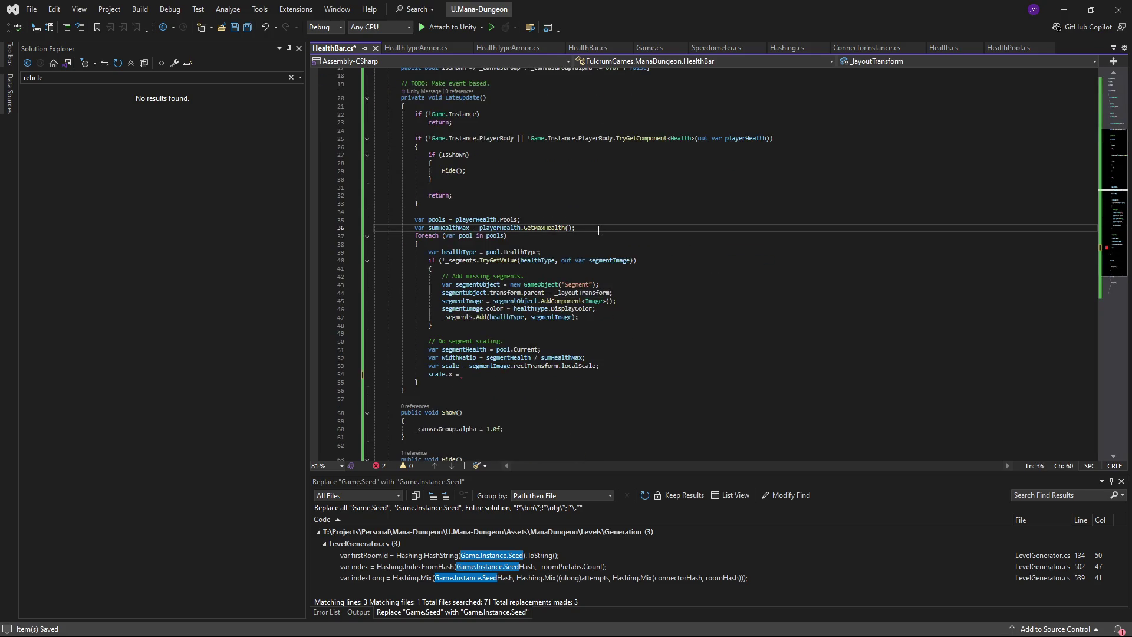
key("Return")
type("var parentWidrt")
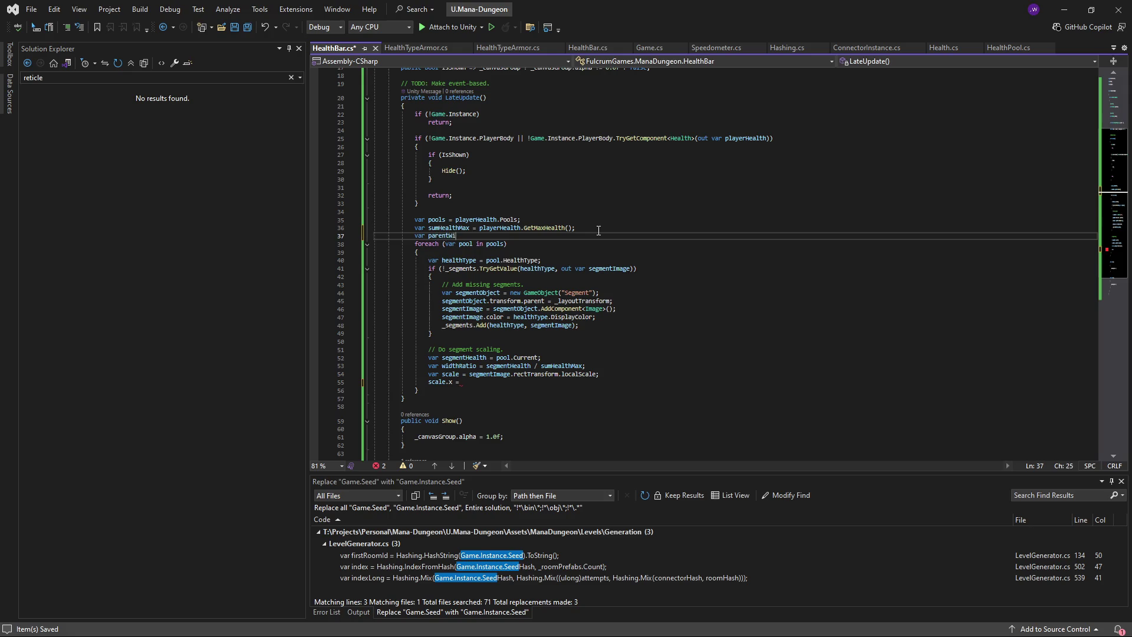
key("BackSpace")
key("BackSpace")
type("th = _layoutTransform")
type(".")
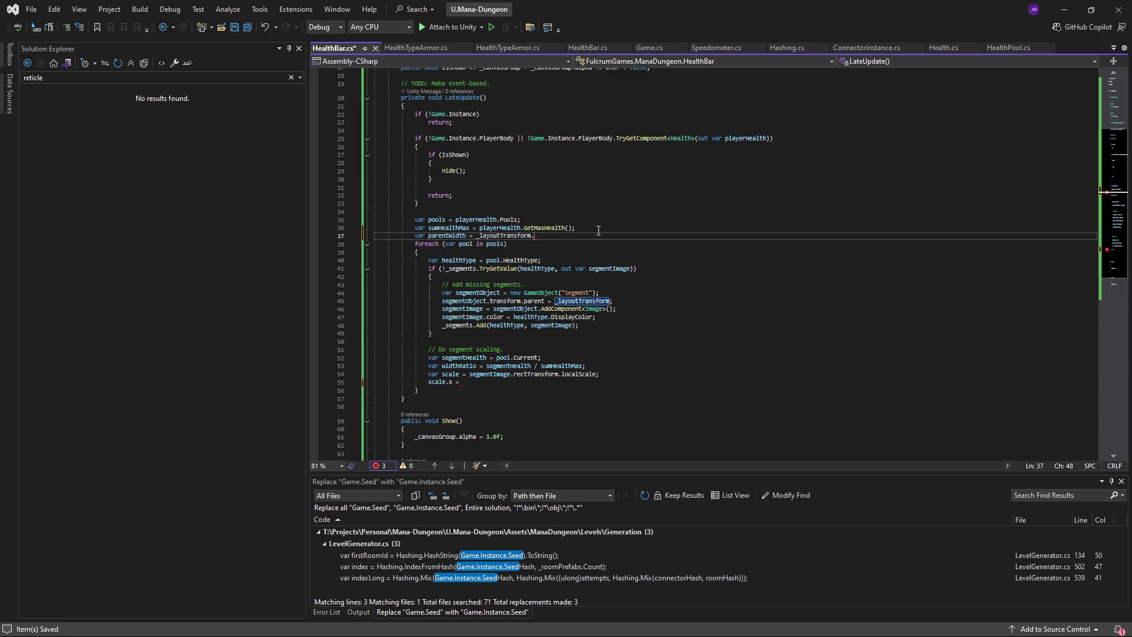
type("rectT")
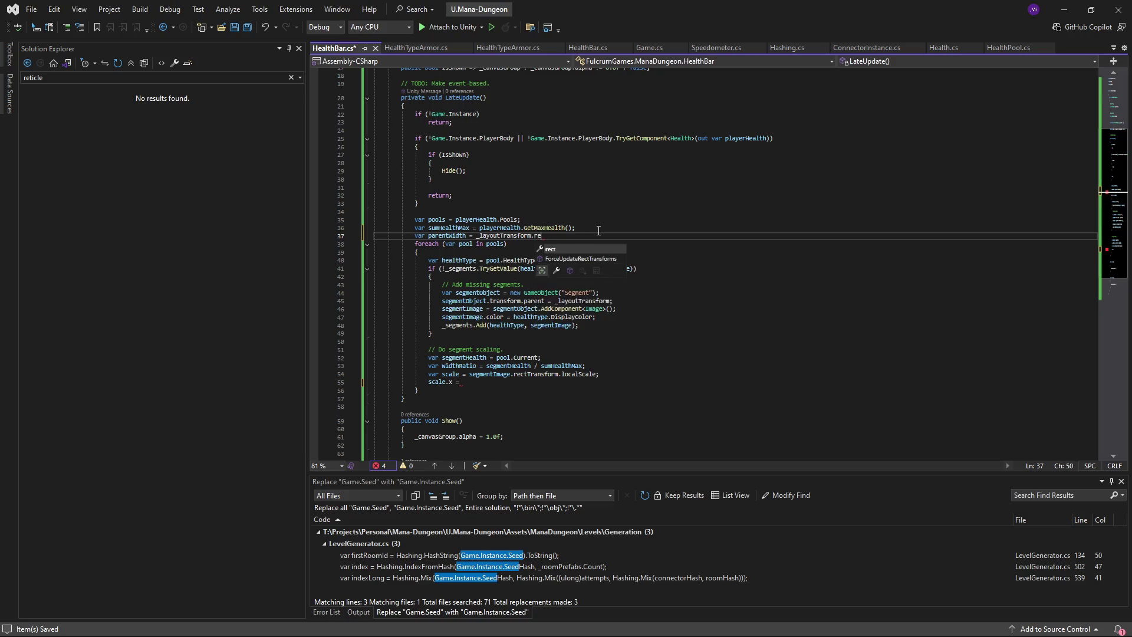
key("BackSpace")
key("BackSpace")
key("BackSpace")
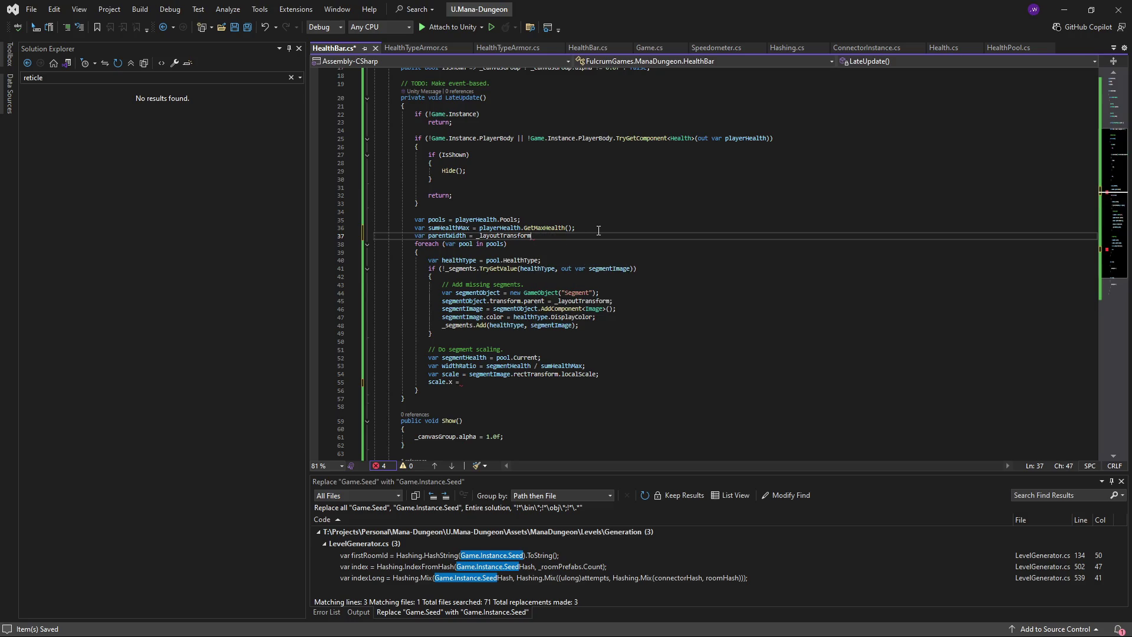
type(".localScale.x;")
- Complete the assignment as 'scale.x = parentWidth * widthRatio;' and save
double_click(447, 237)
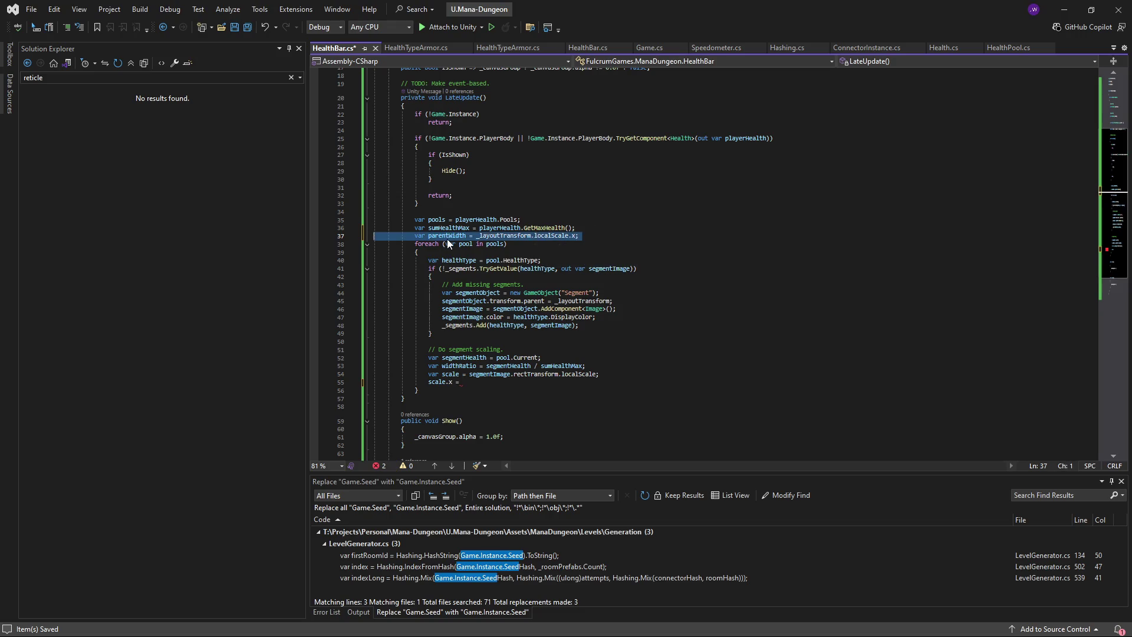
key("ctrl+minus")
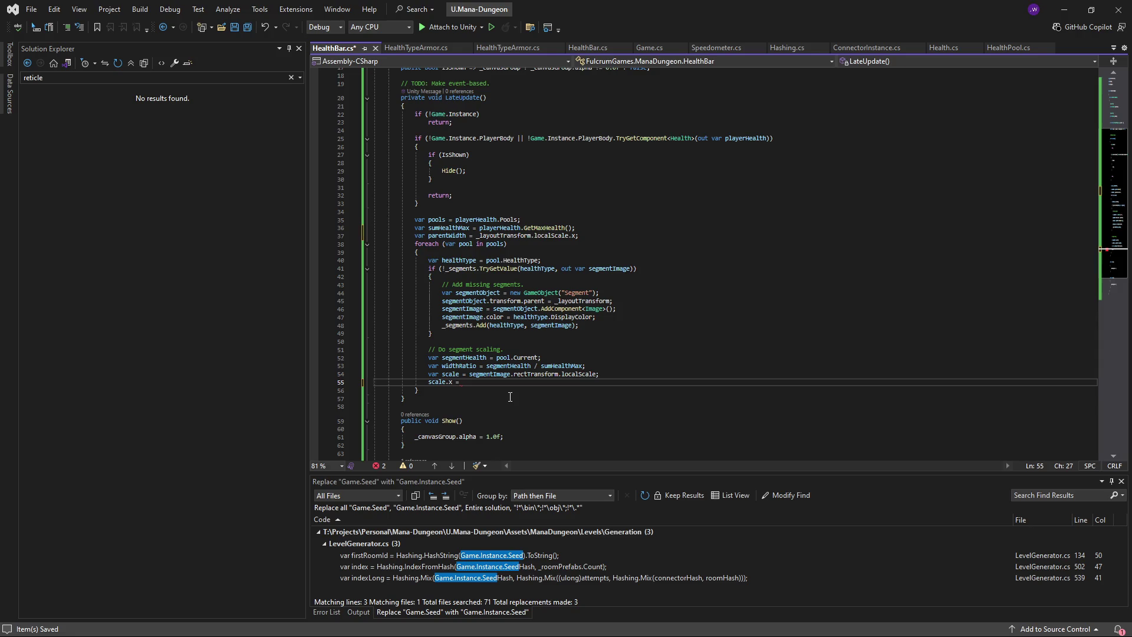
type("parentWidth /")
key("BackSpace")
key("BackSpace")
type("idthRatio;")
key("ctrl+s")
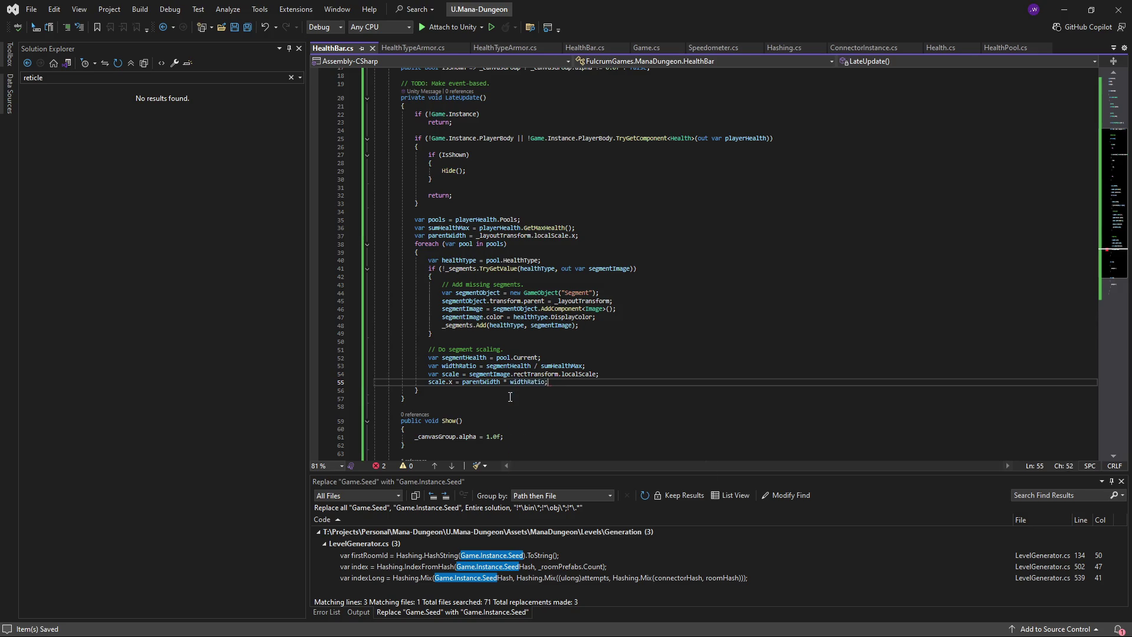
scroll(520, 395, "down", 1)
scroll(525, 390, "down", 3)
scroll(512, 326, "up", 3)
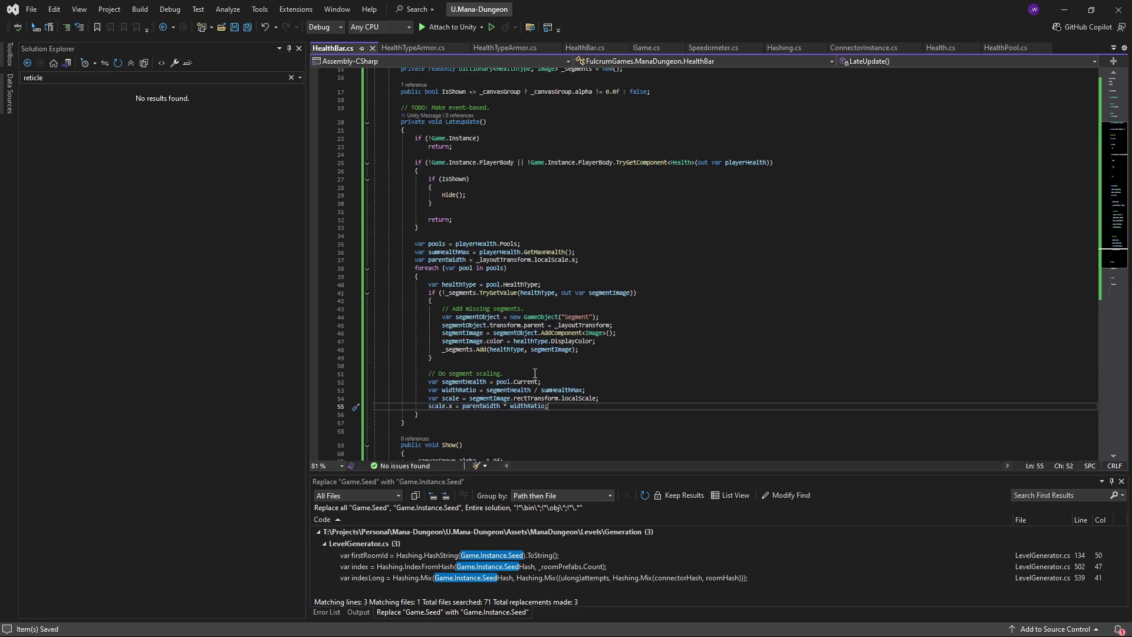
left_click(498, 366)
- Add '// TODO: Segment teardown for invalid health types.' after the segment loop and save
key("Return")
key("Return")
type("// ")
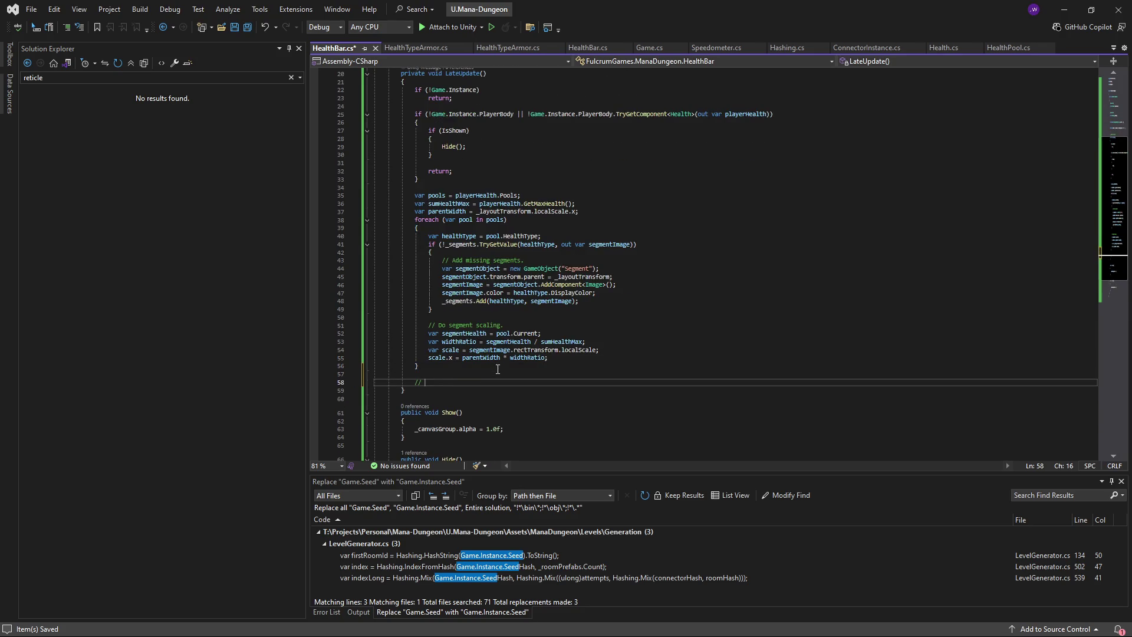
type("TODO Segment")
key("BackSpace")
type(": S")
type("egment teardown for inv")
type("alid h")
type("ealth types.")
key("ctrl+s")
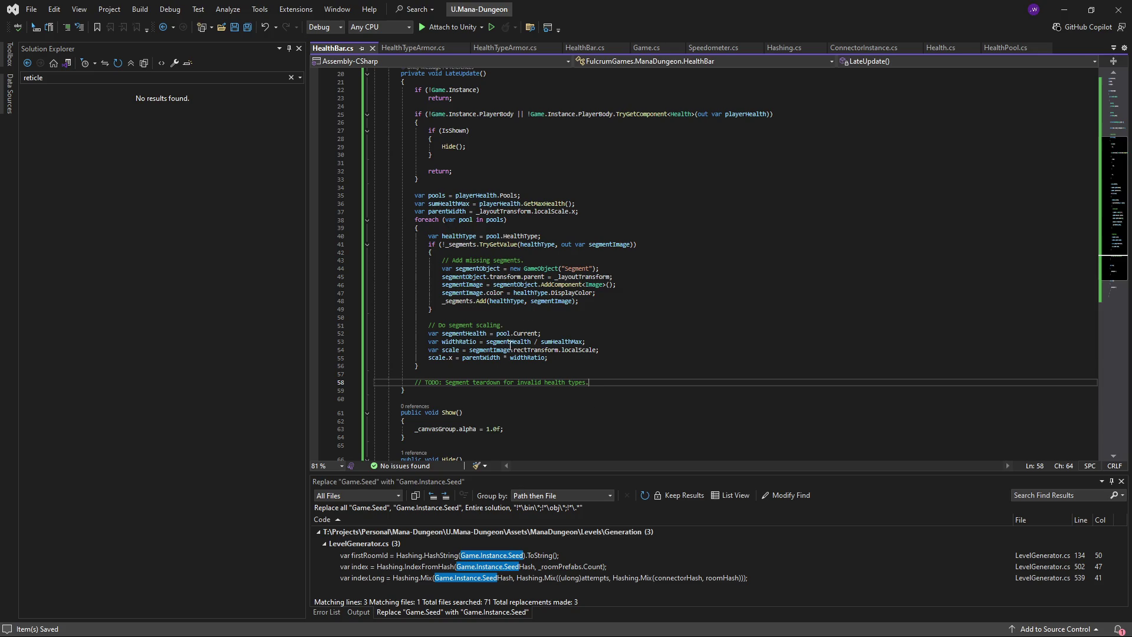
- Review the LateUpdate code, then switch to Unity so the scripts recompile
scroll(497, 304, "down", 1)
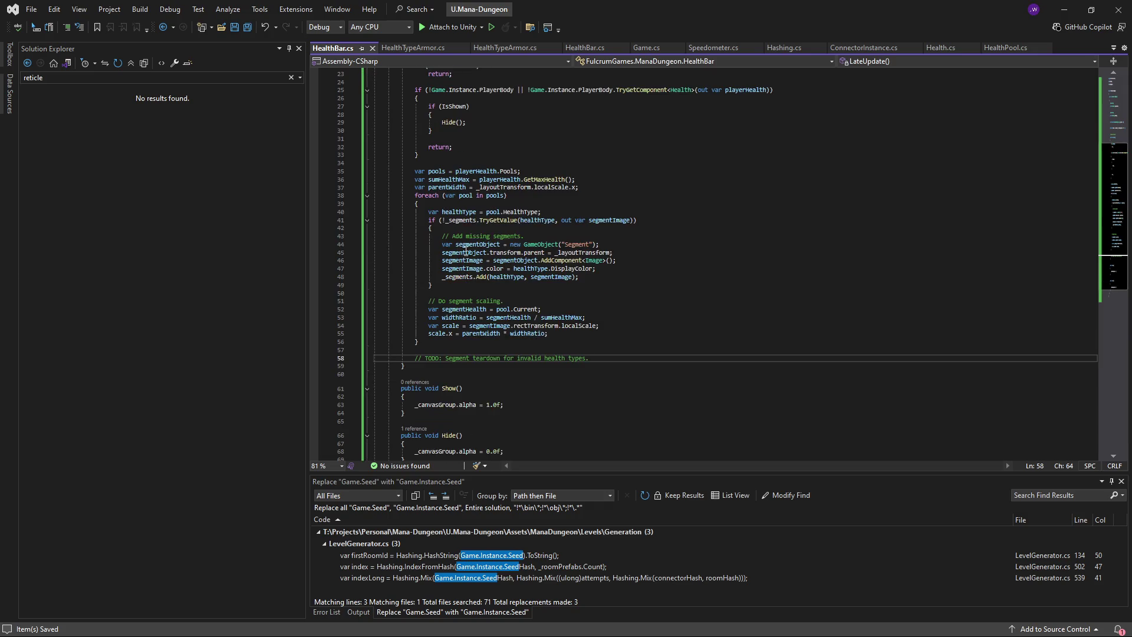
double_click(466, 198)
left_click(594, 359)
scroll(743, 269, "up", 7)
left_click(758, 326)
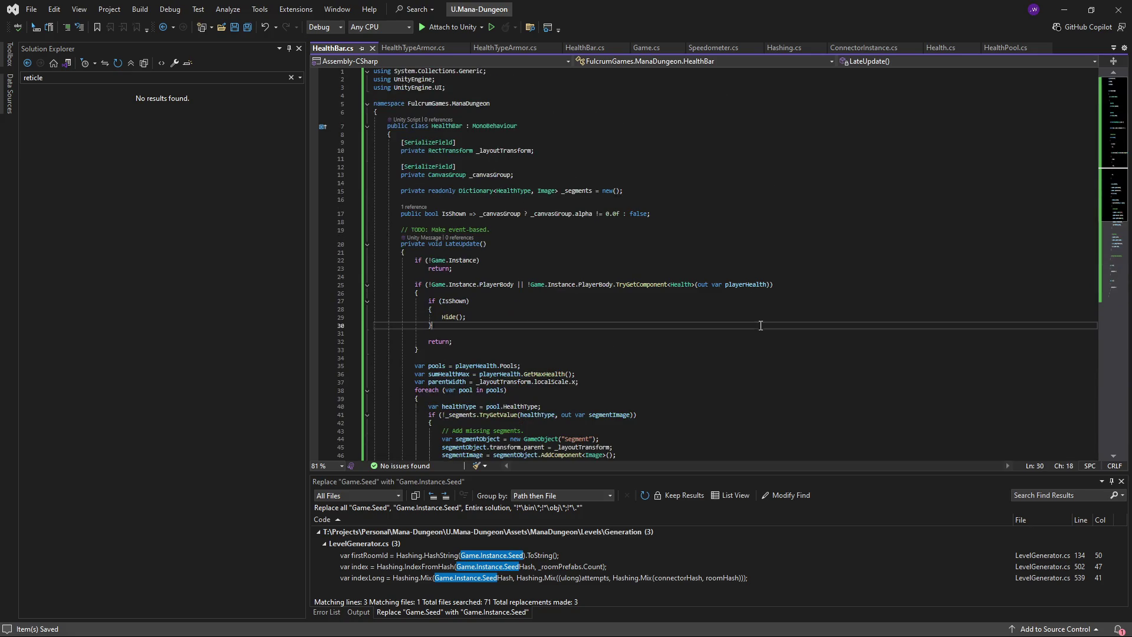
key("alt+Tab")
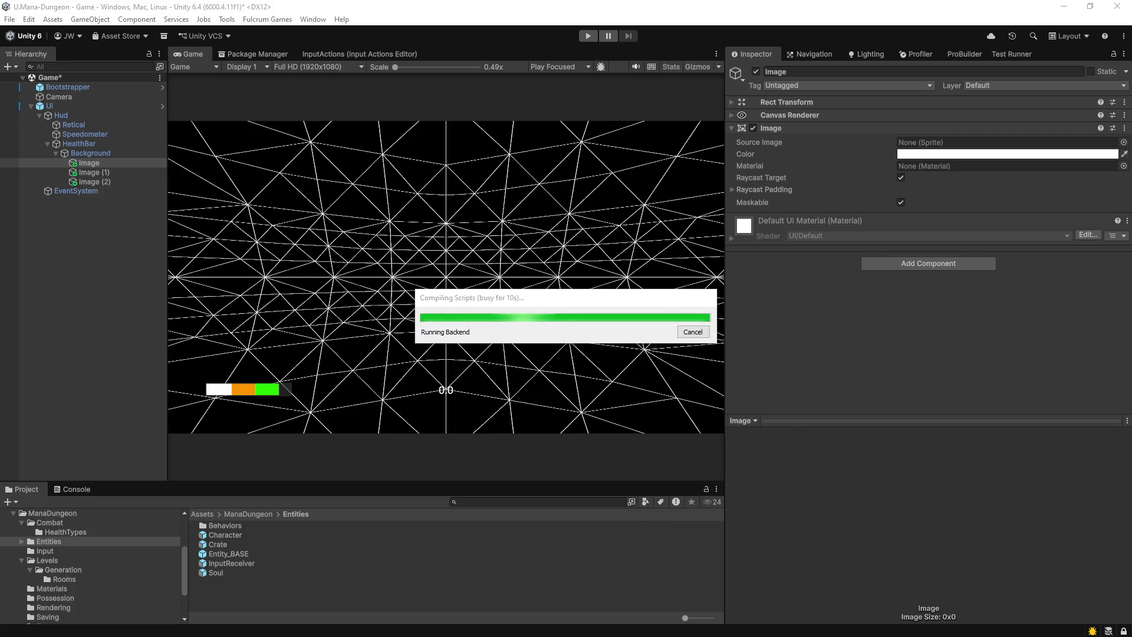
- Set a breakpoint on Speedometer.cs line 30, return to HealthBar.cs, and minimize Visual Studio
type("speedometer")
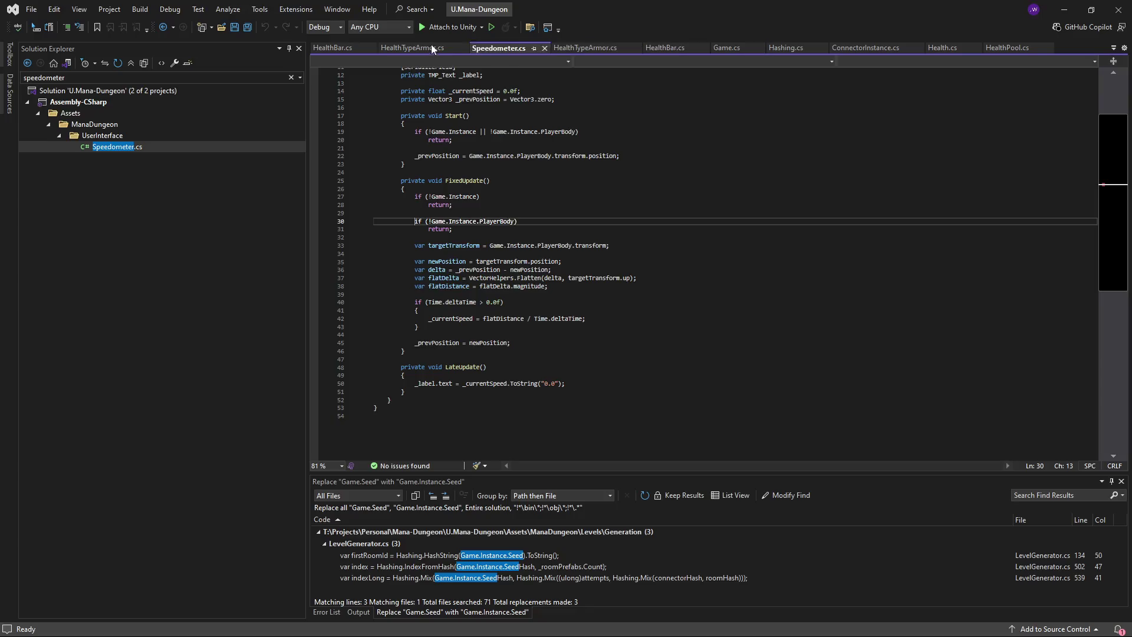
key("F9")
scroll(449, 238, "up", 3)
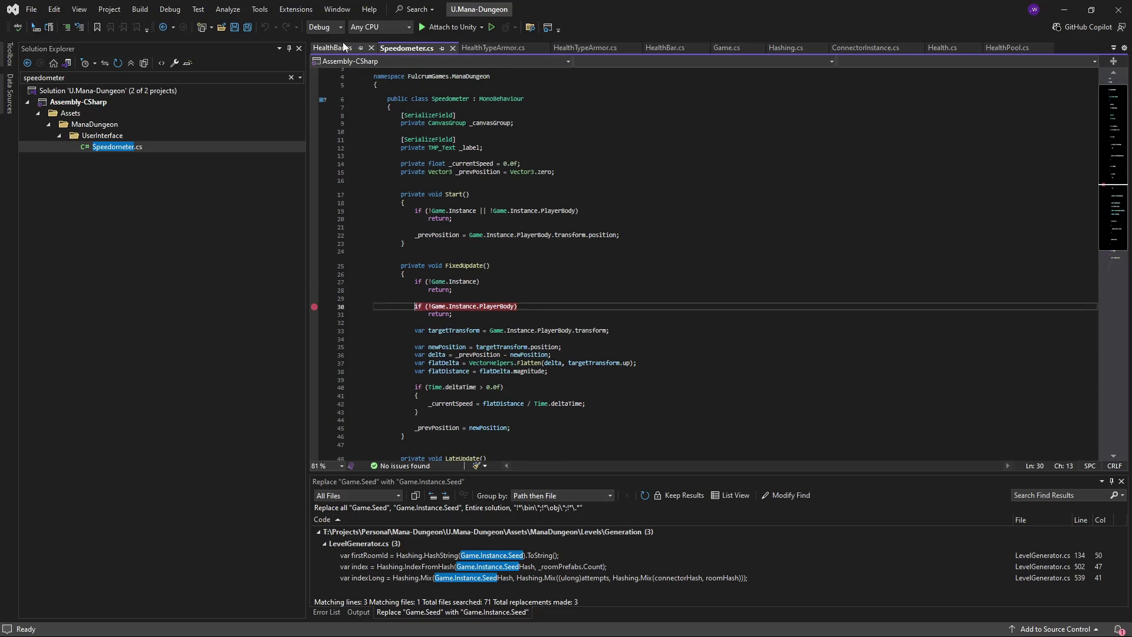
left_click(344, 46)
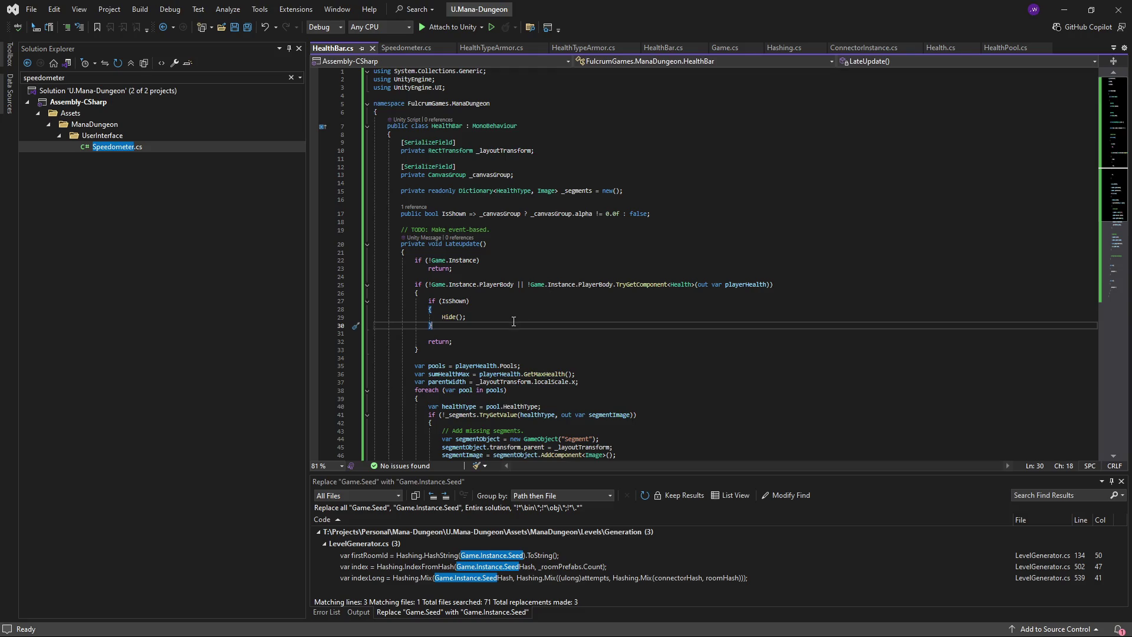
scroll(514, 321, "down", 2)
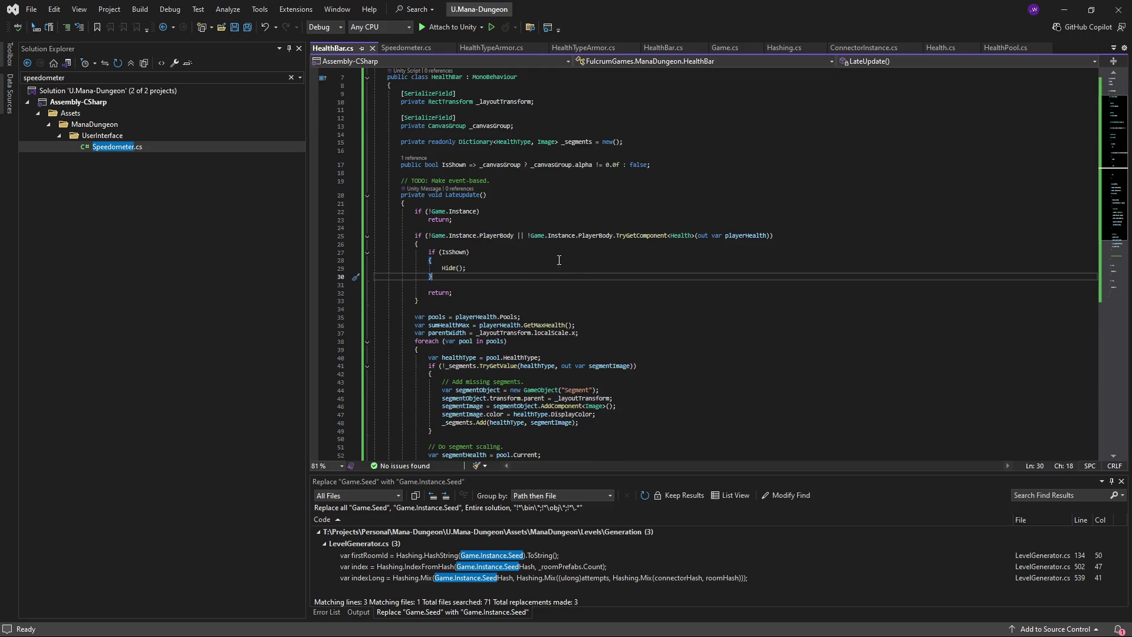
left_click(1065, 10)
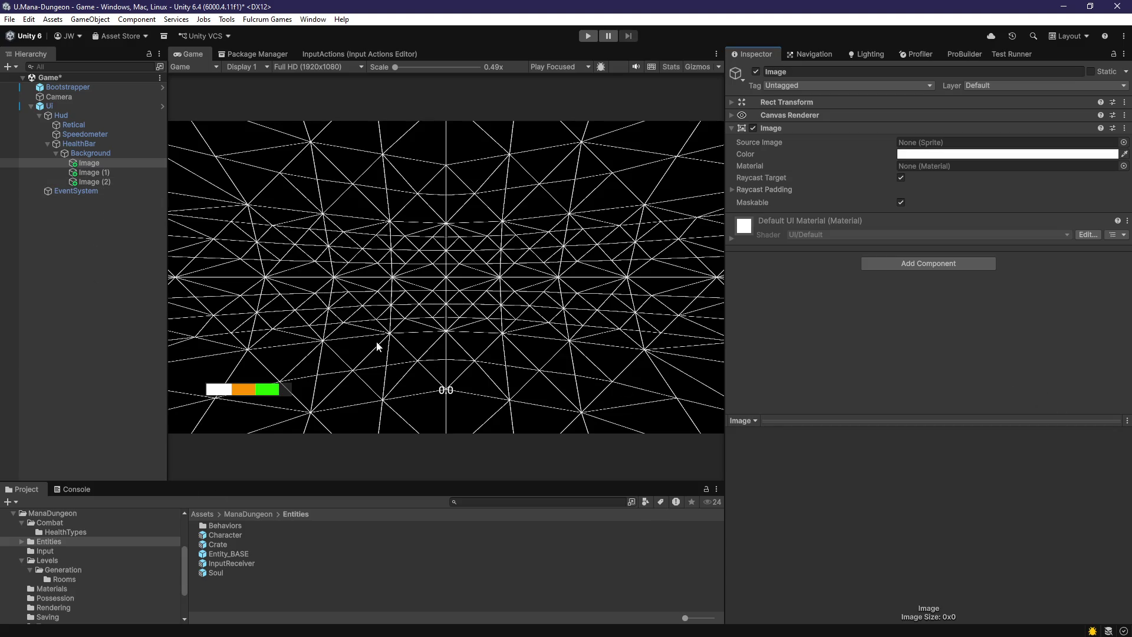
- Delete the Image, Image (1) and Image (2) segment children under HealthBar
left_click(98, 182)
left_click(100, 162)
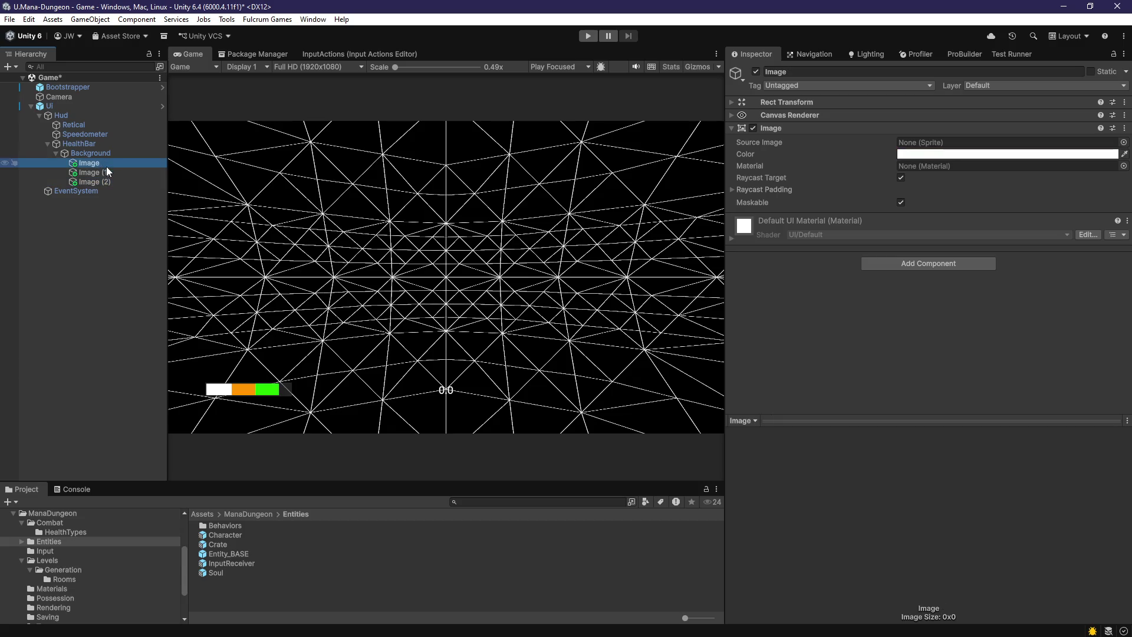
left_click(105, 170)
left_click(104, 167)
left_click(104, 175)
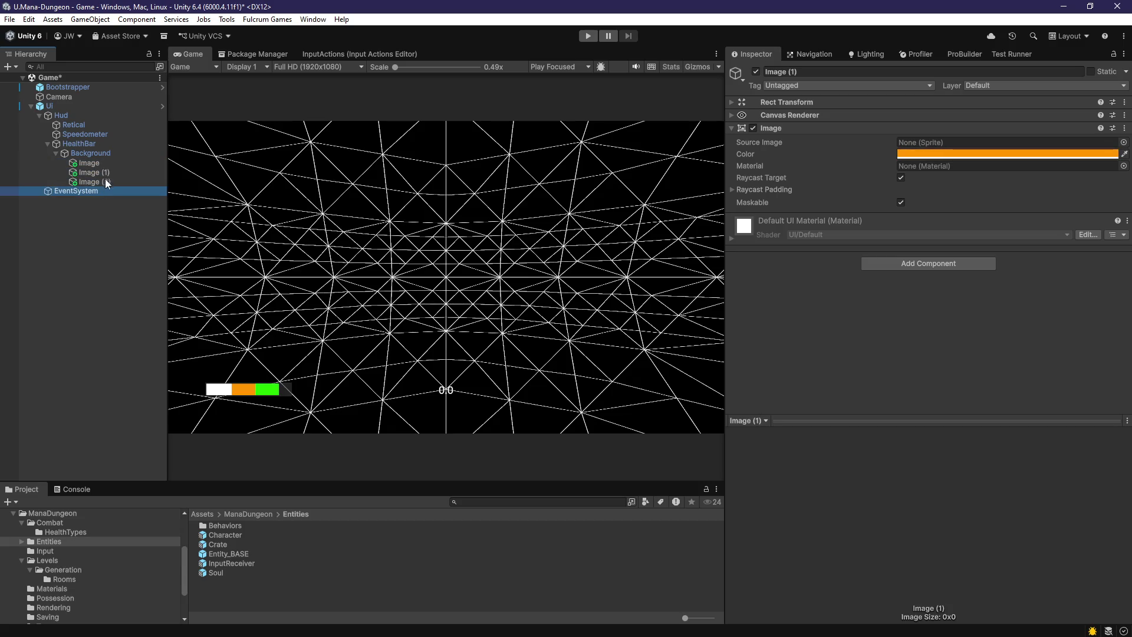
left_click(101, 175)
left_click(97, 165)
key("Delete")
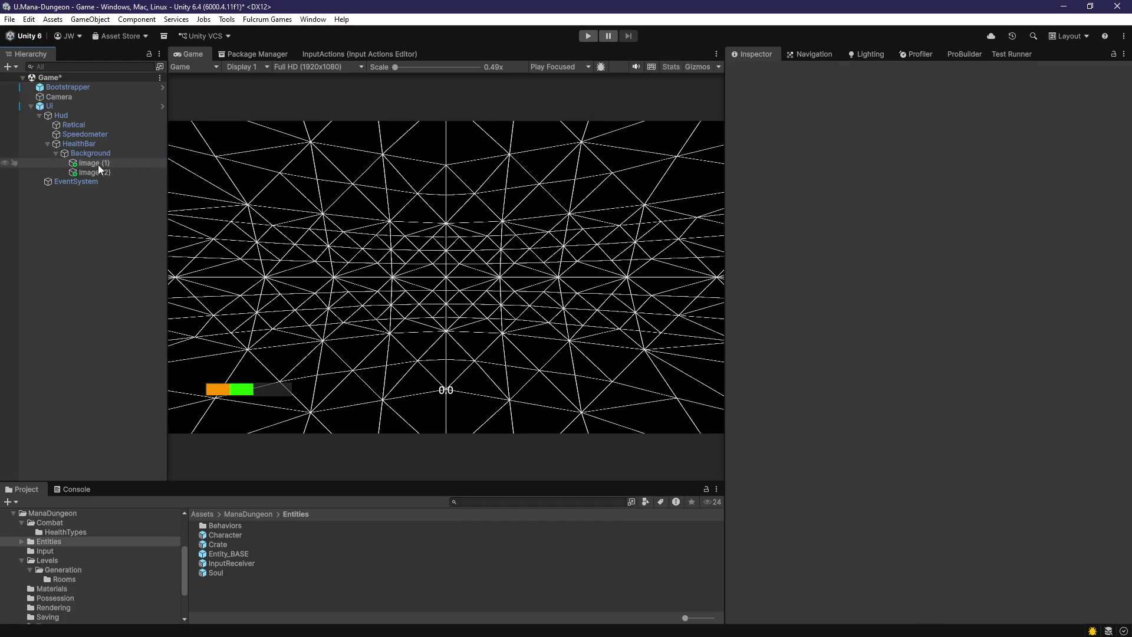
key("Delete")
key("Delete")
left_click(103, 145)
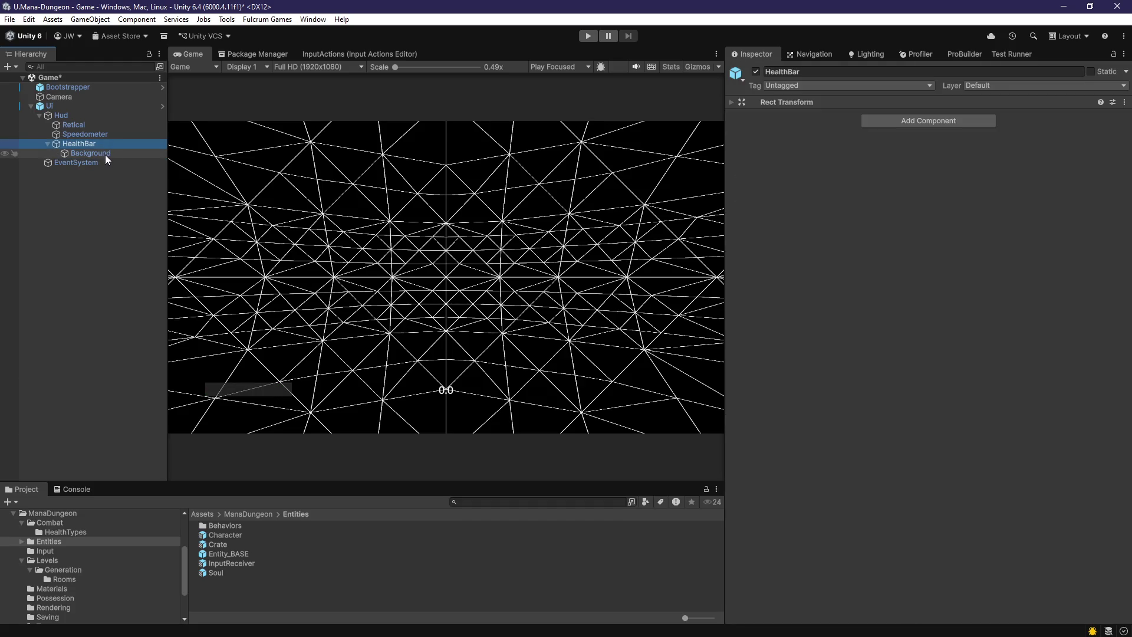
- Add the Health Bar script to HealthBar with Background as its Layout Transform
left_click(905, 122)
type("healthbar")
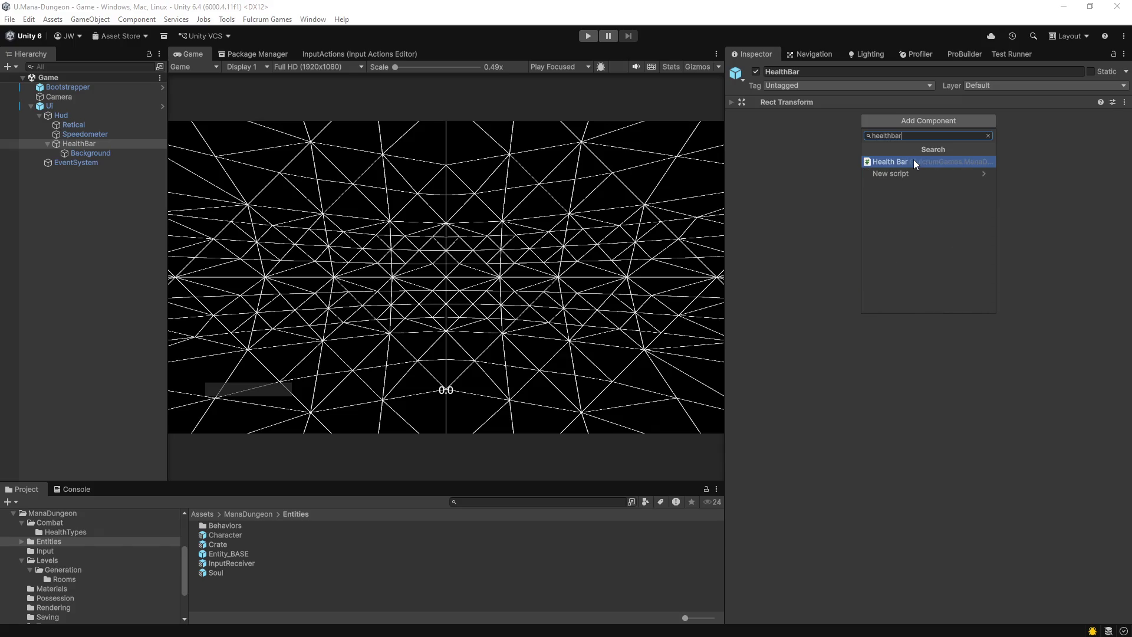
left_click(914, 160)
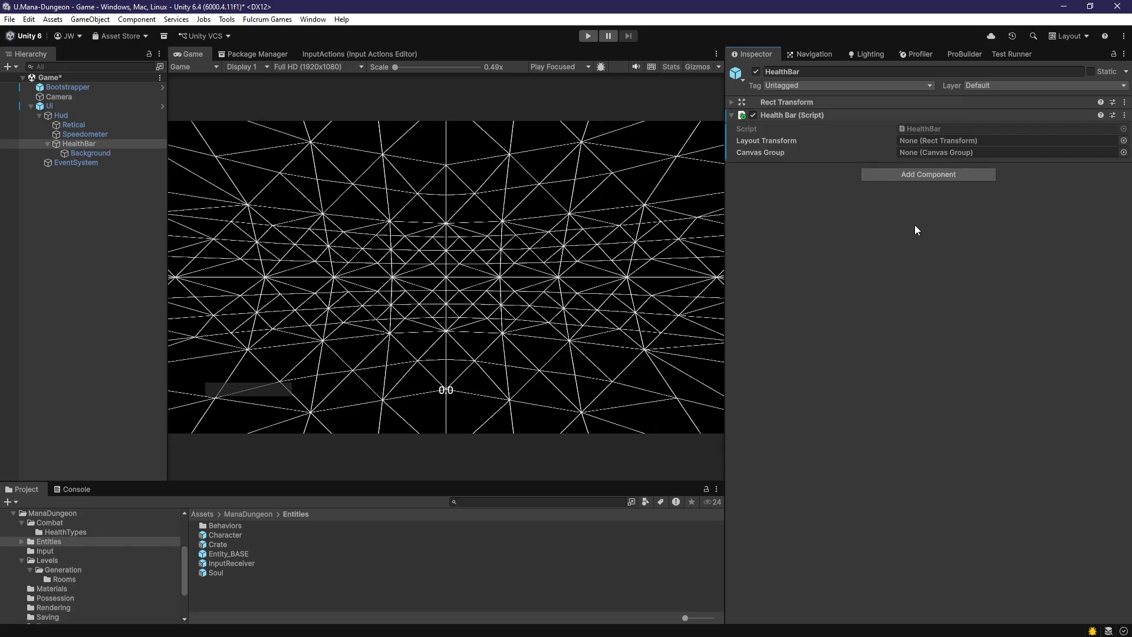
mouse_move(105, 153)
left_mouse_down()
mouse_move(878, 179)
mouse_move(928, 142)
left_mouse_up()
- Add a Canvas Group with Interactable and Blocks Raycasts off, and save the scene
left_click(926, 177)
key("BackSpace")
key("BackSpace")
key("BackSpace")
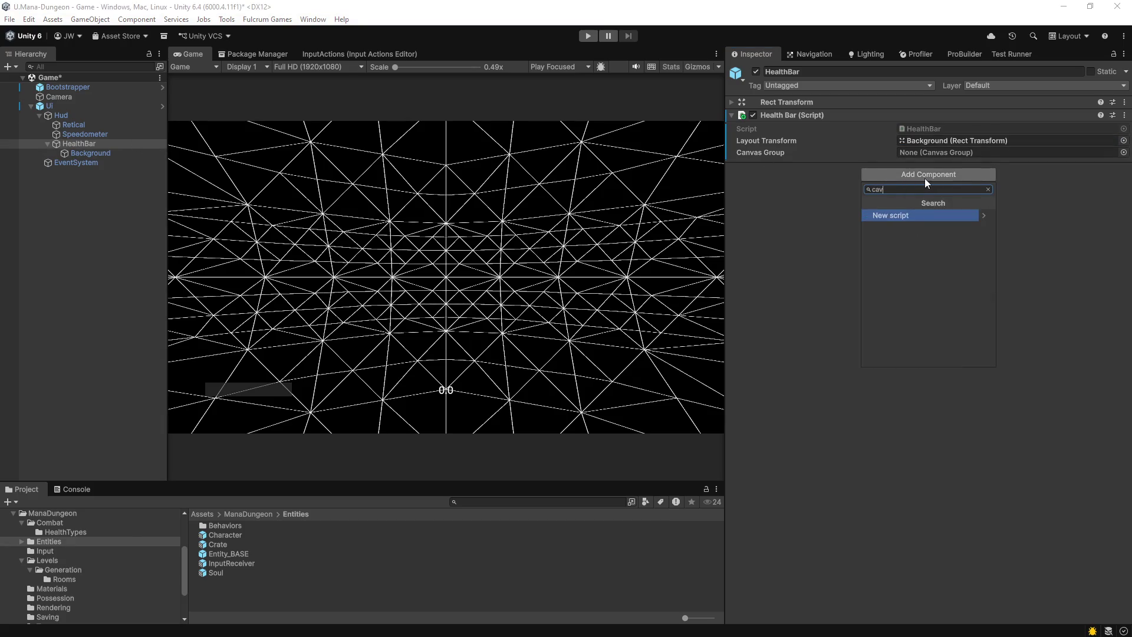
type("canvasgroup")
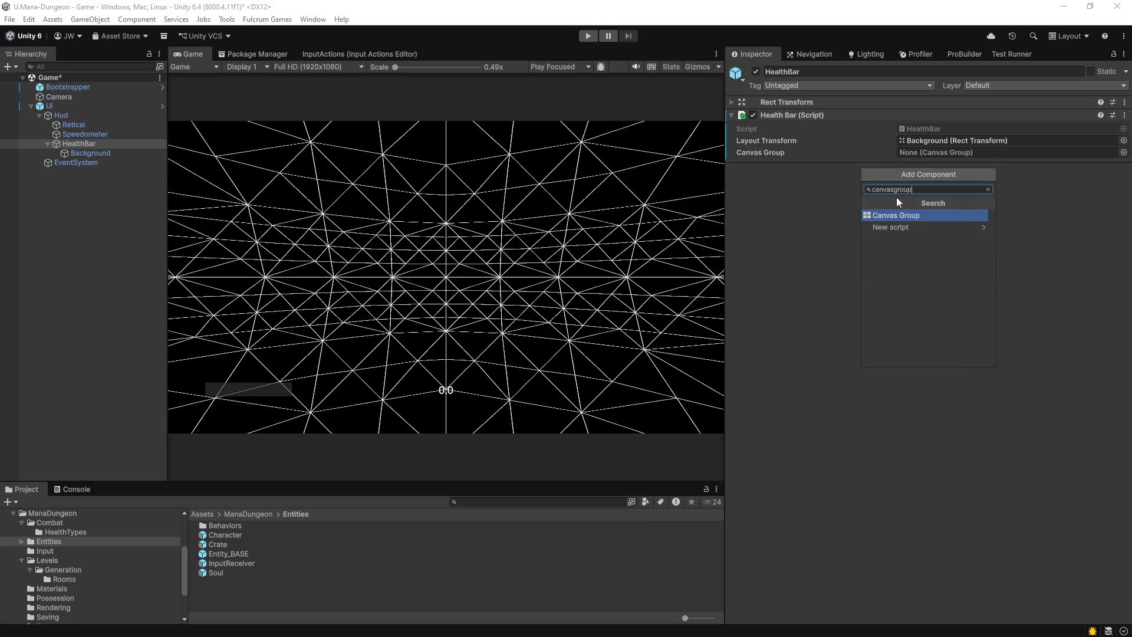
left_click(907, 215)
left_click(901, 204)
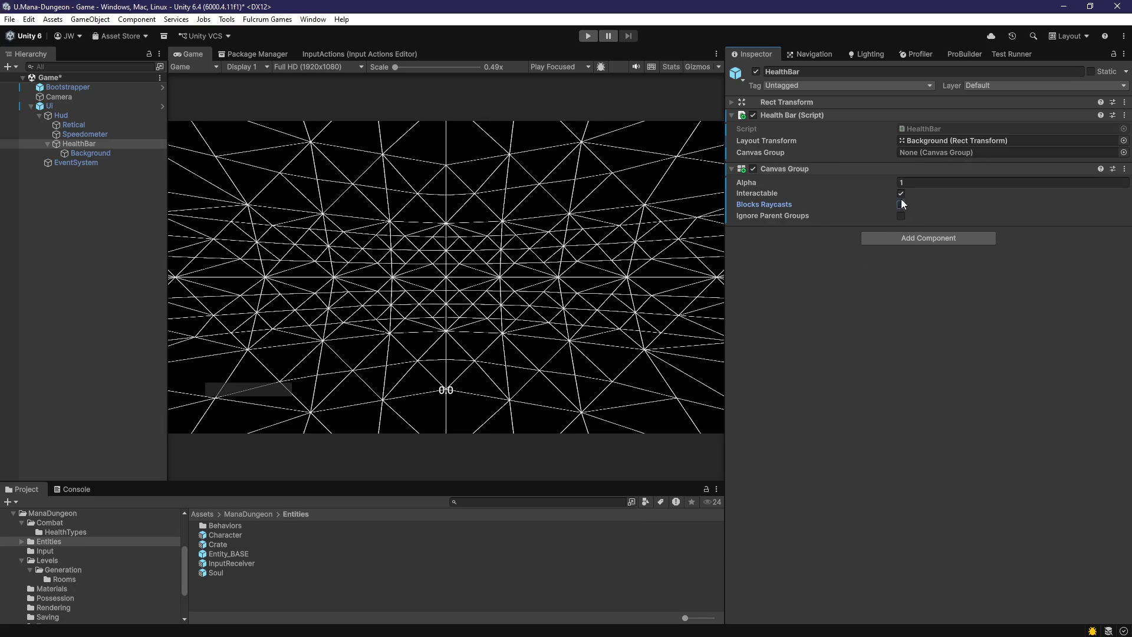
left_click(901, 193)
key("ctrl+s")
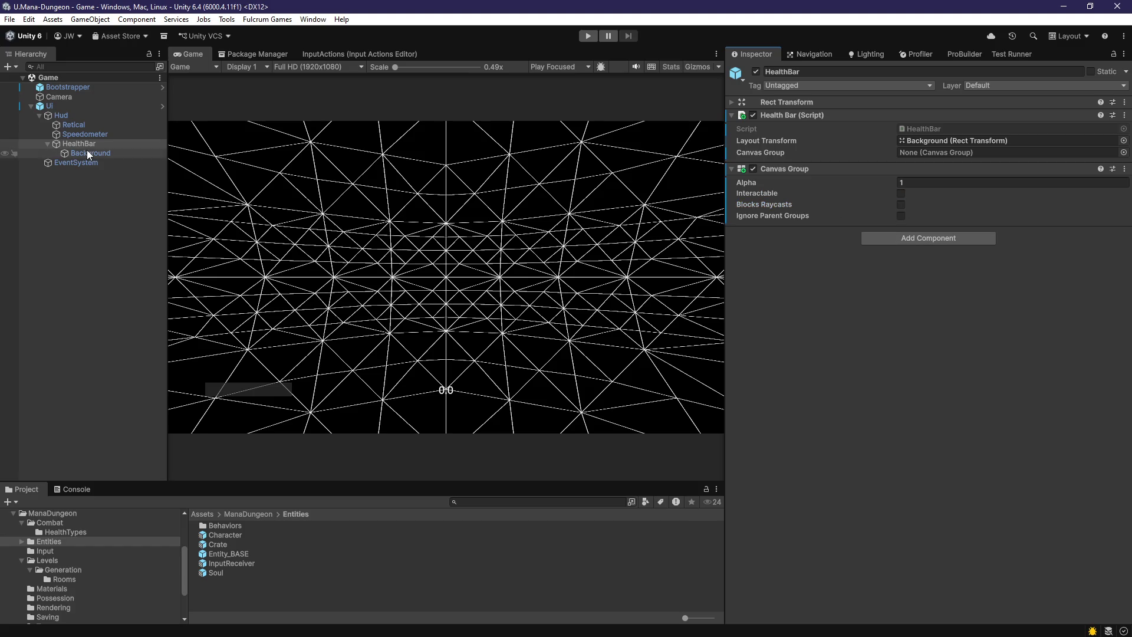
- Apply all overrides to the Ui prefab, leaving only Bootstrapper in the saved scene
left_click(67, 106)
left_click(816, 116)
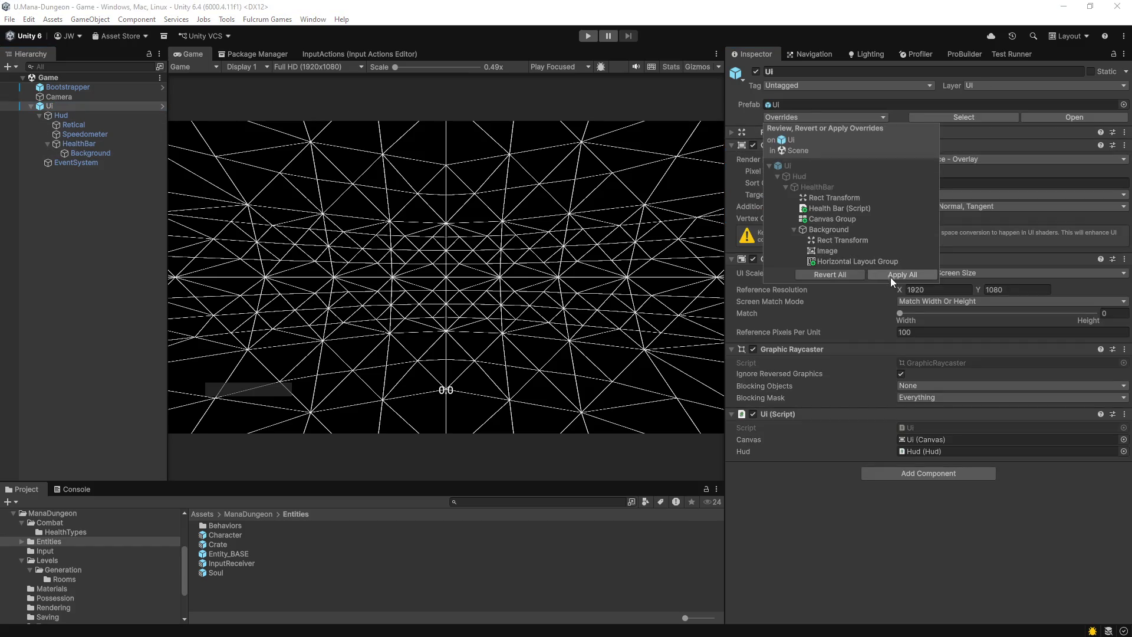
left_click(890, 277)
key("Delete")
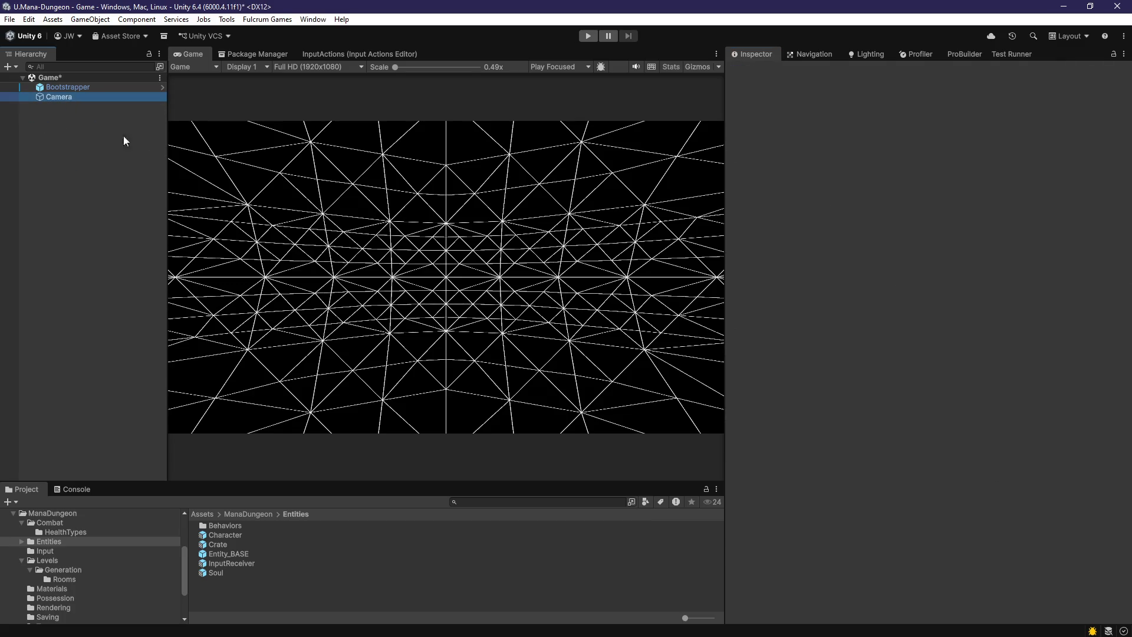
key("ctrl+s")
left_click(66, 88)
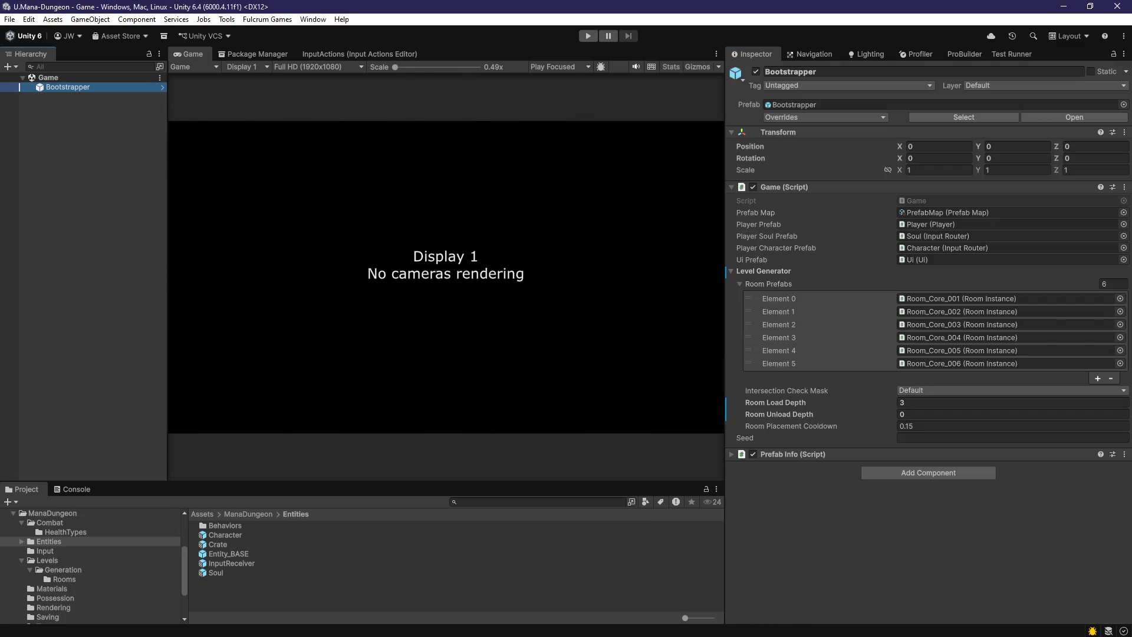
- Dock the Scene view beside the Game view and run the game in play mode
left_click_drag(401, 37, 242, 51)
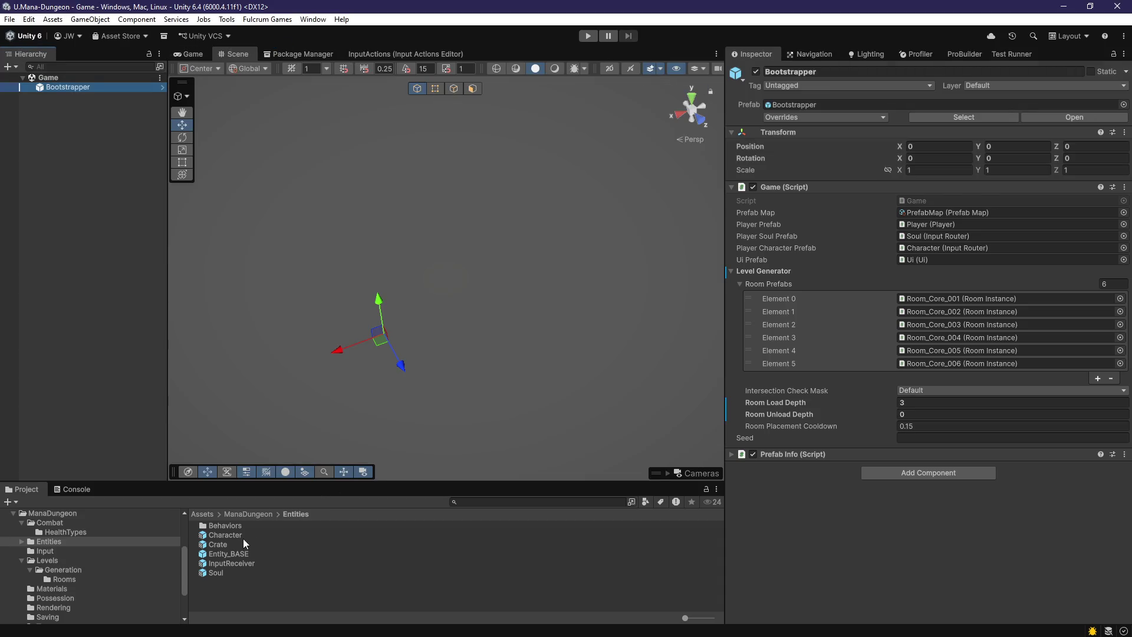
left_click(587, 36)
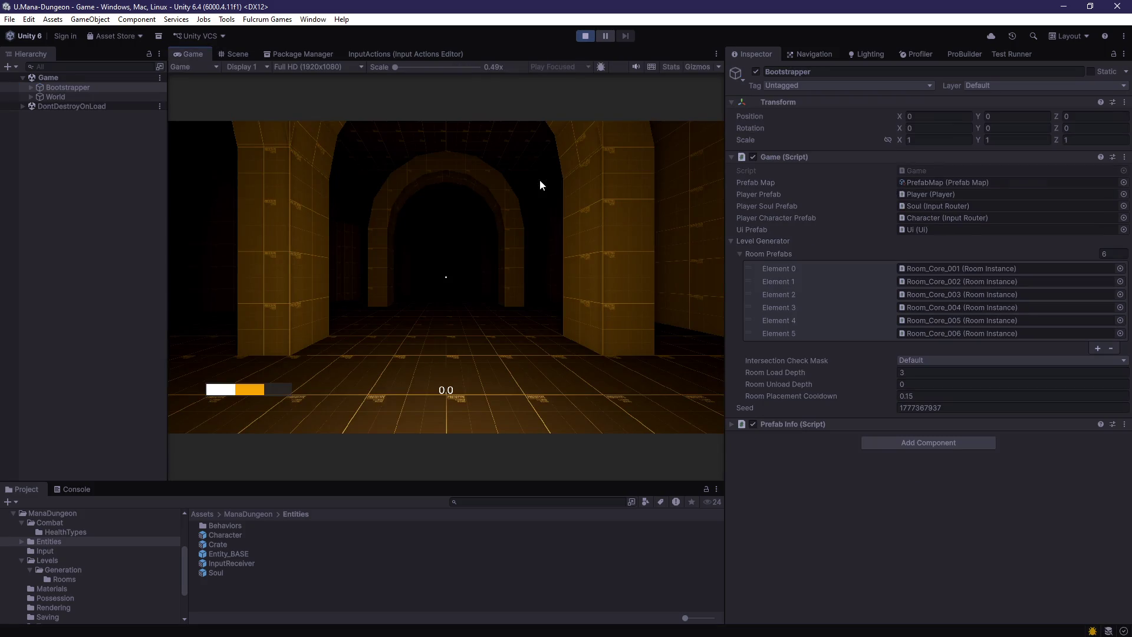
left_click(539, 180)
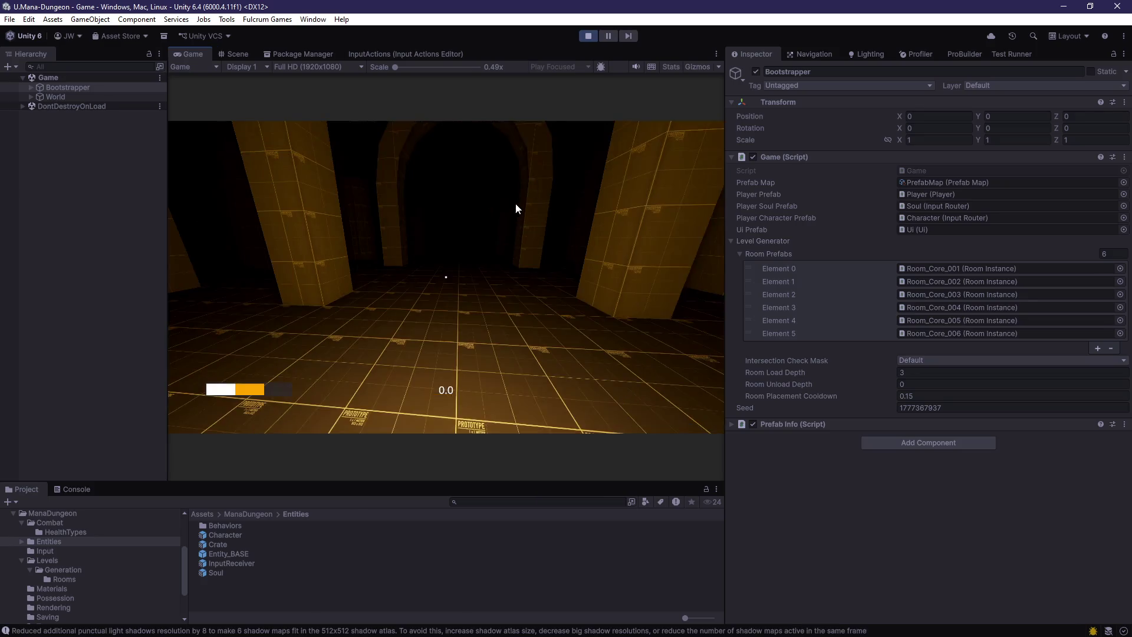
- Walk the player forward through the archway, then filter the Hierarchy for 'character'
key("w")
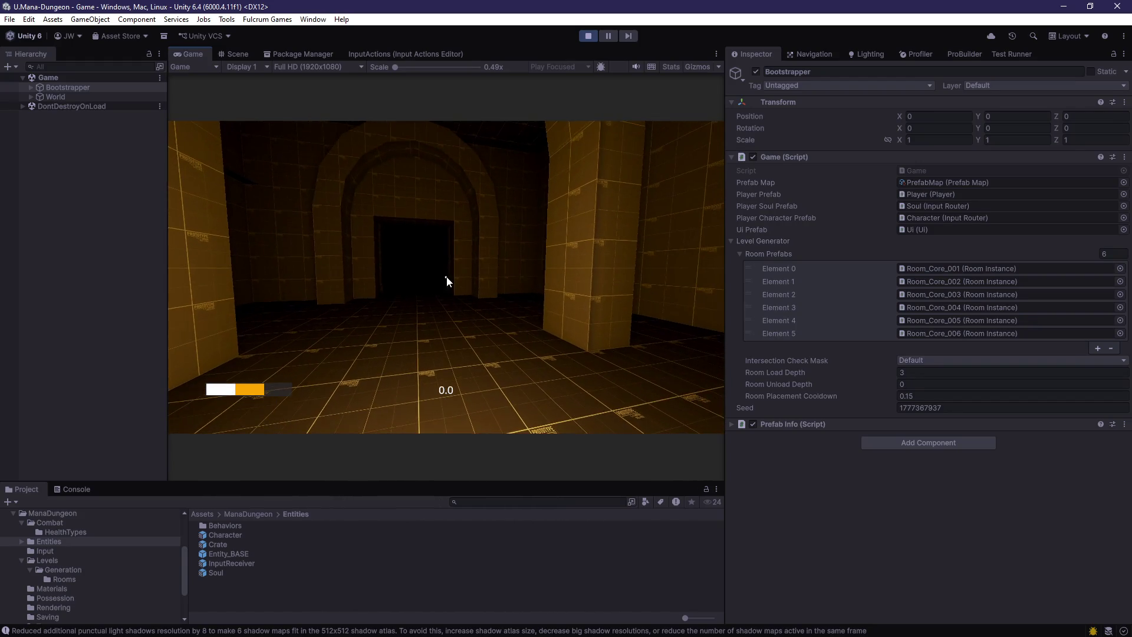
left_click(103, 218)
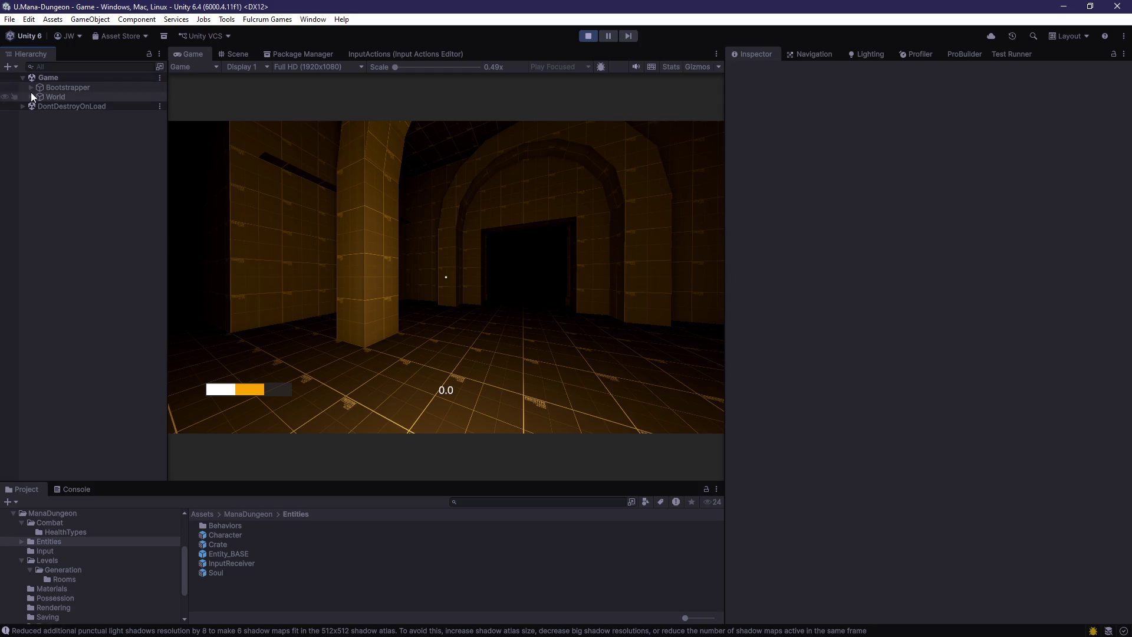
left_click(208, 336)
key("alt+Tab")
key("alt+Tab")
key("ctrl+f")
type("c")
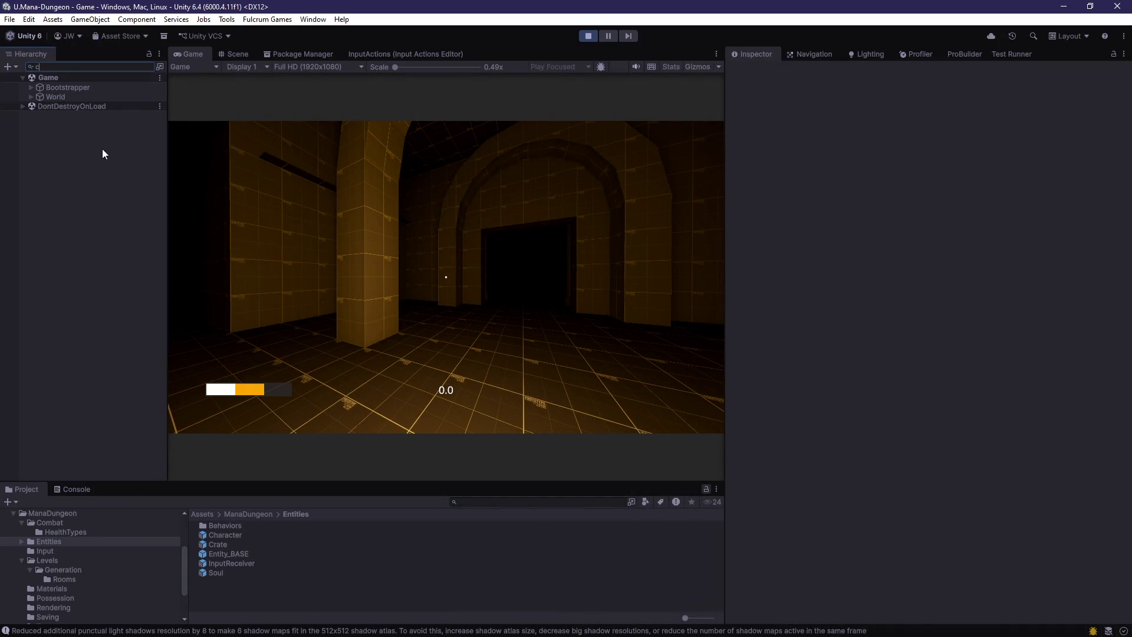
type("haracter")
- Set Character(Clone)'s basic health pool Current value from 80 to 5
left_click(66, 88)
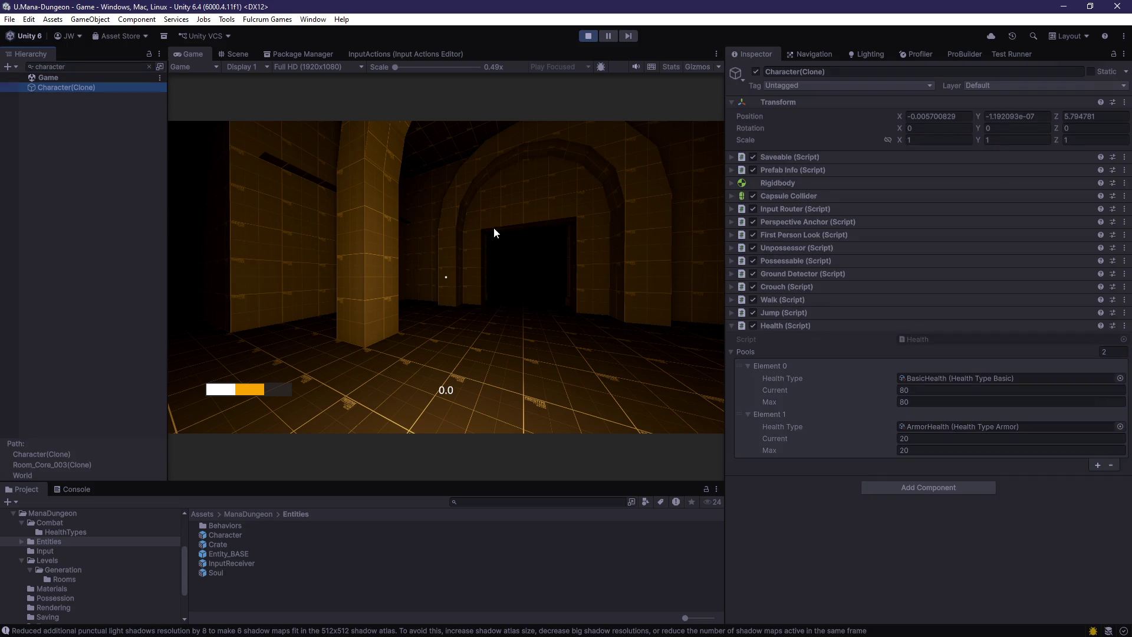
left_click(924, 393)
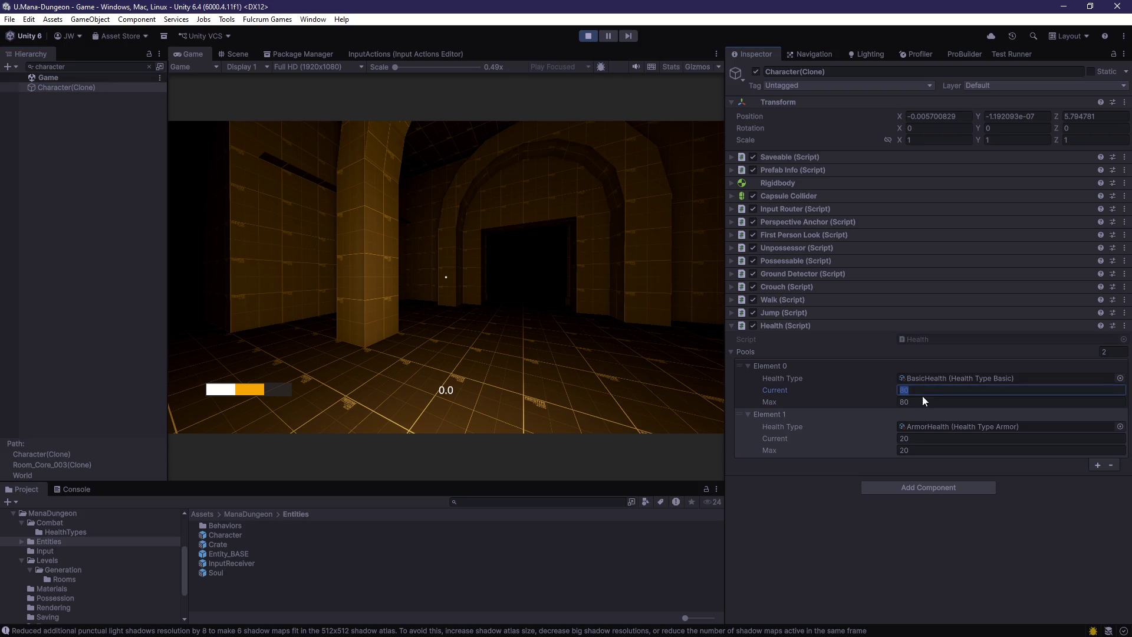
type("5")
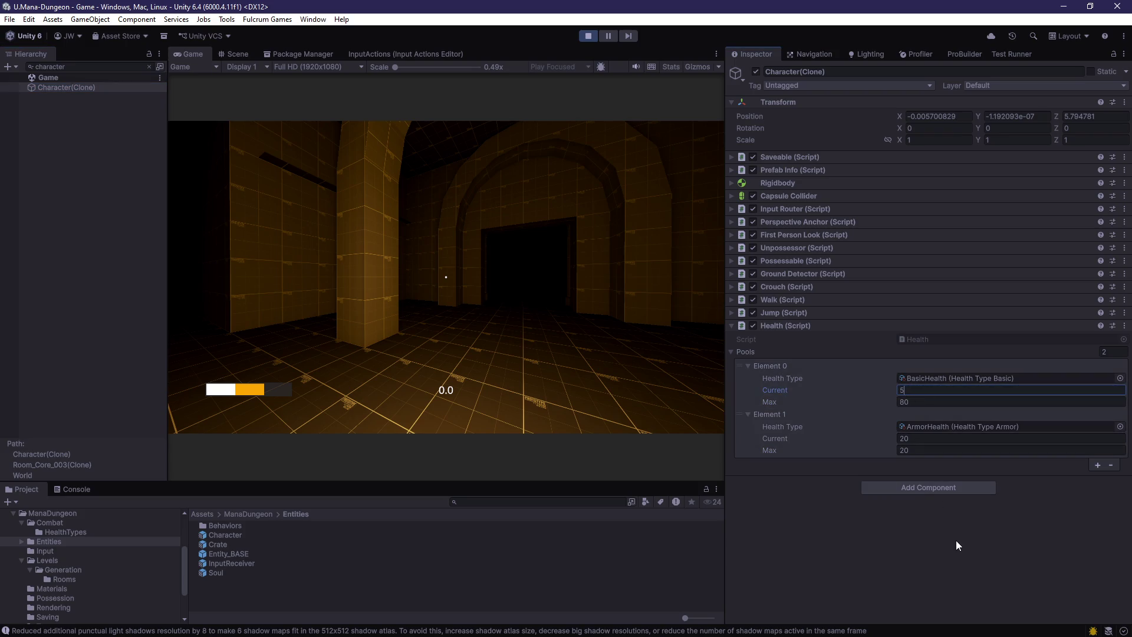
key("Return")
left_click(925, 392)
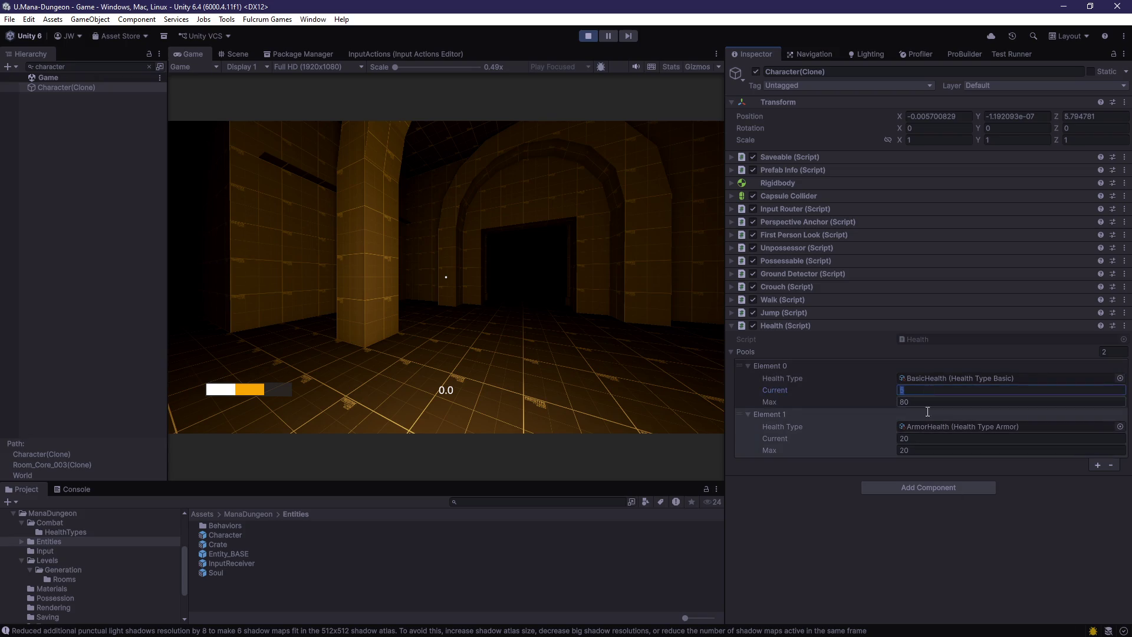
left_click(900, 530)
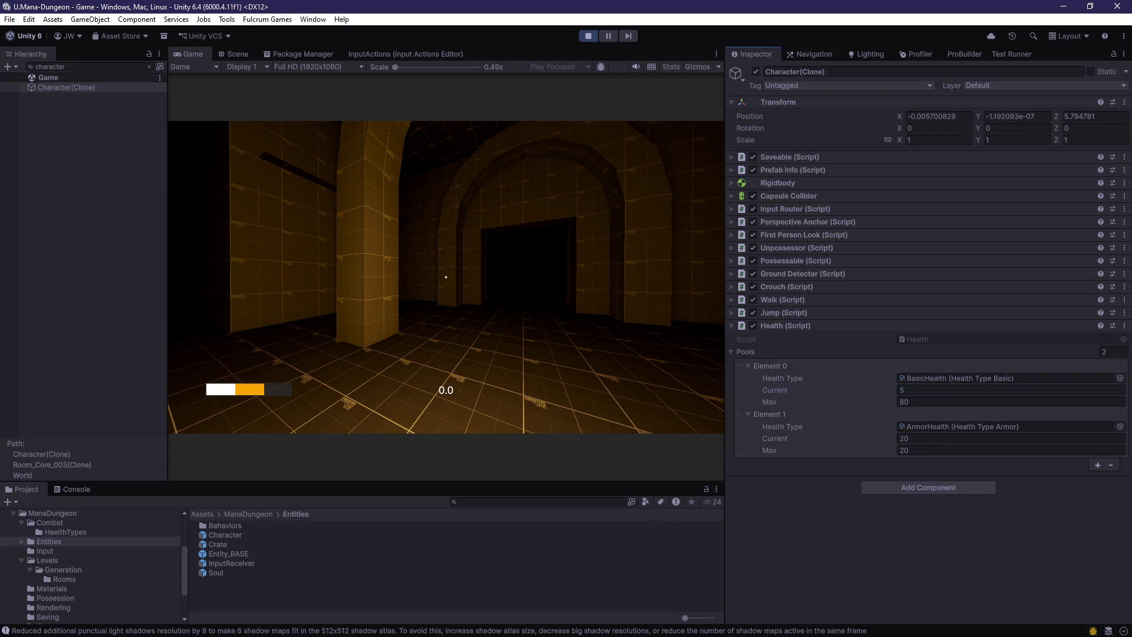
key("alt+Tab")
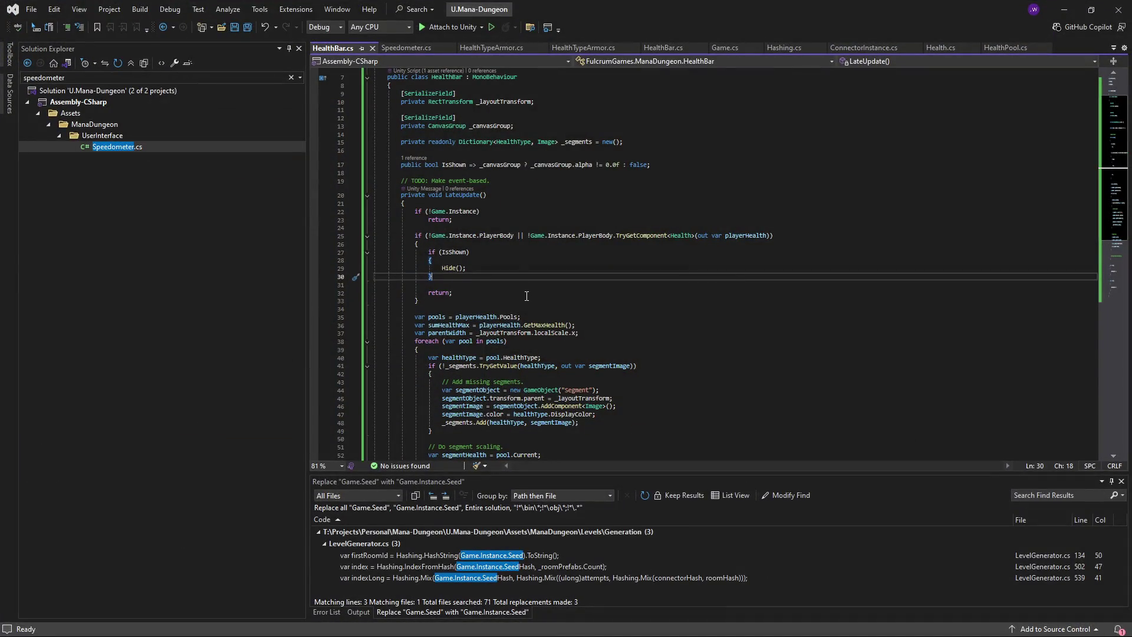
- Set a breakpoint on the pools line of HealthBar.cs and attach the debugger to Unity
scroll(526, 296, "down", 1)
left_click(526, 293)
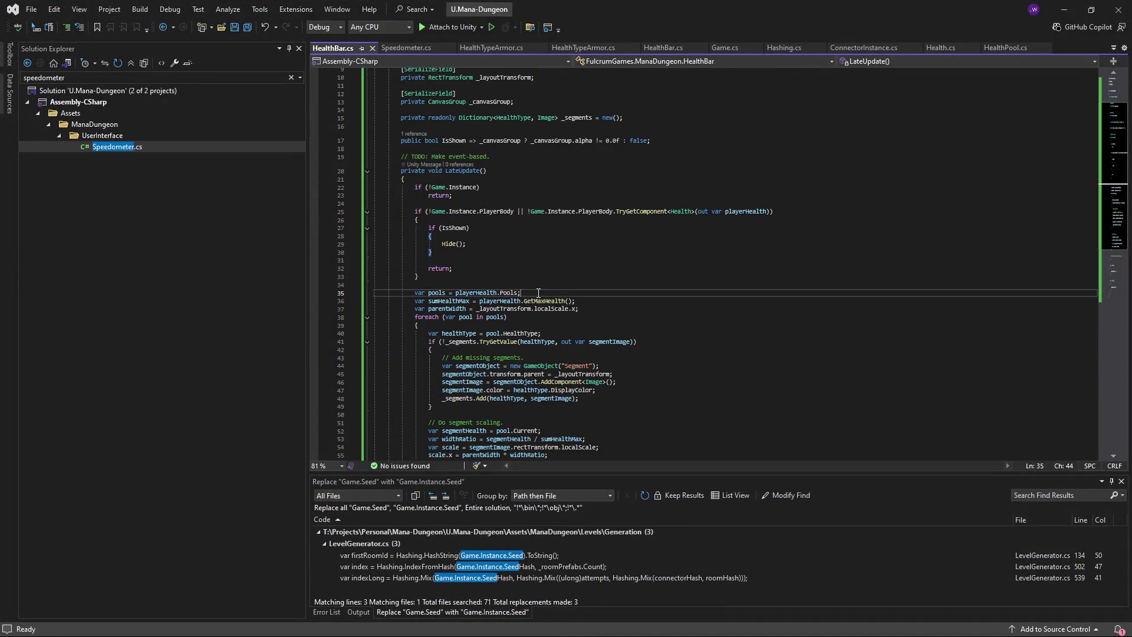
left_click(315, 293)
left_click(452, 27)
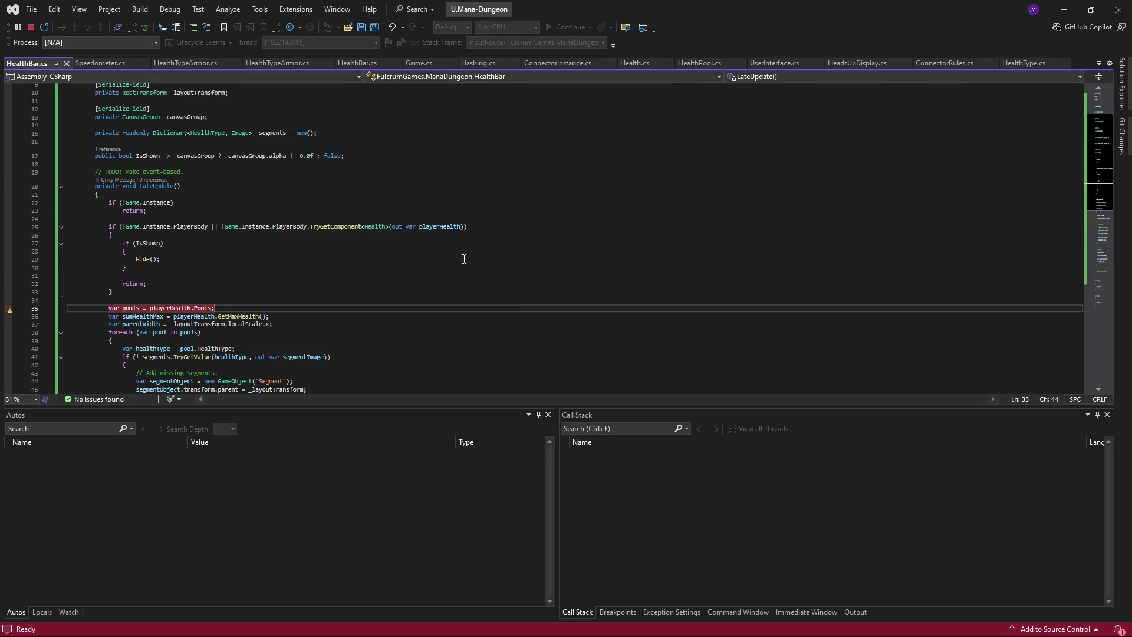
- Step through LateUpdate to check sumHealthMax (100) and parentWidth (1), then stop debugging
scroll(464, 259, "down", 1)
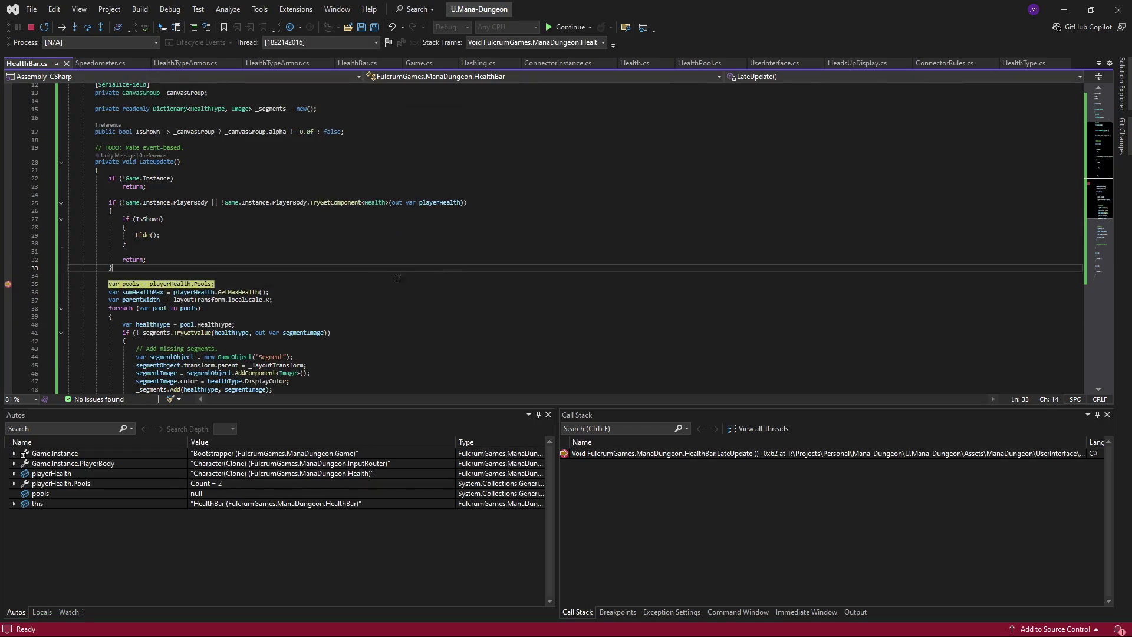
scroll(396, 280, "down", 1)
key("F10")
key("F10")
mouse_move(144, 268)
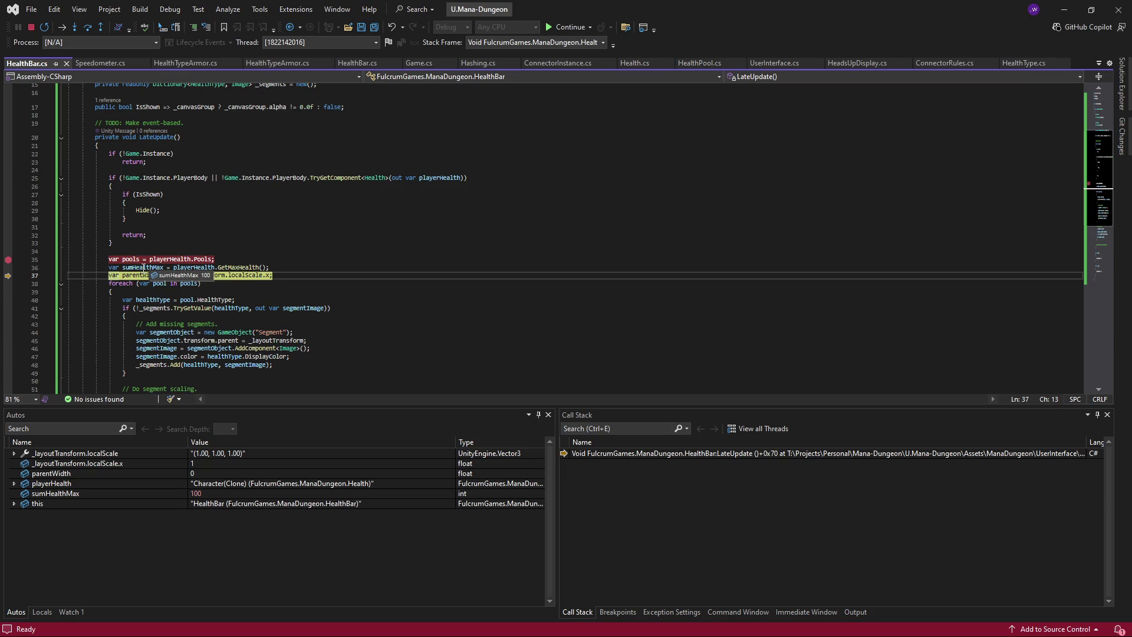
key("F10")
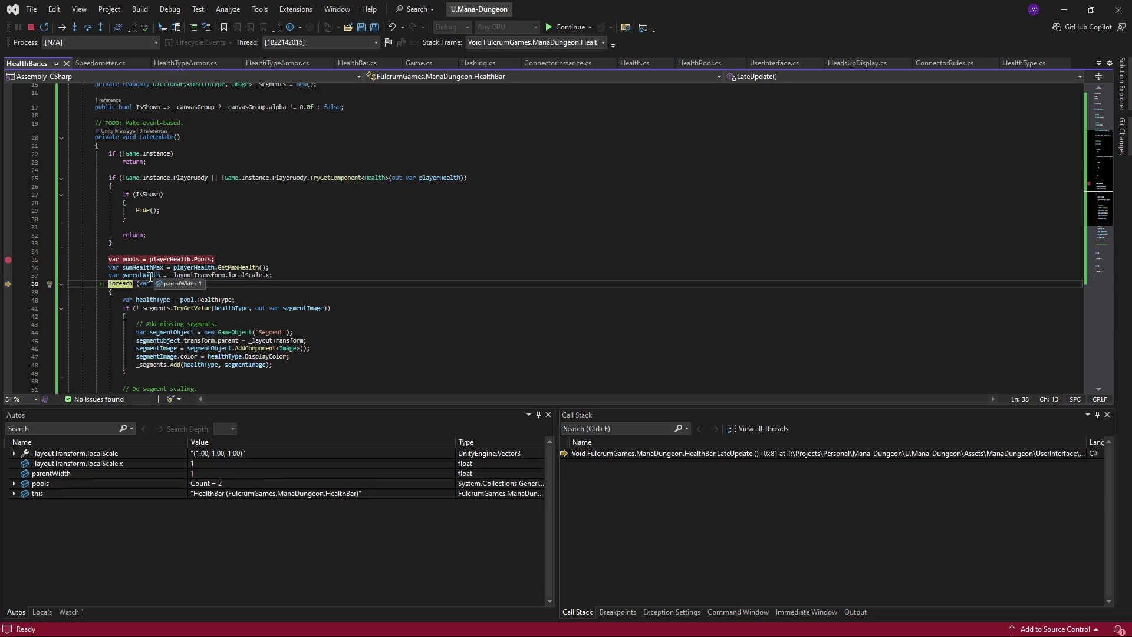
mouse_move(248, 279)
left_click(31, 26)
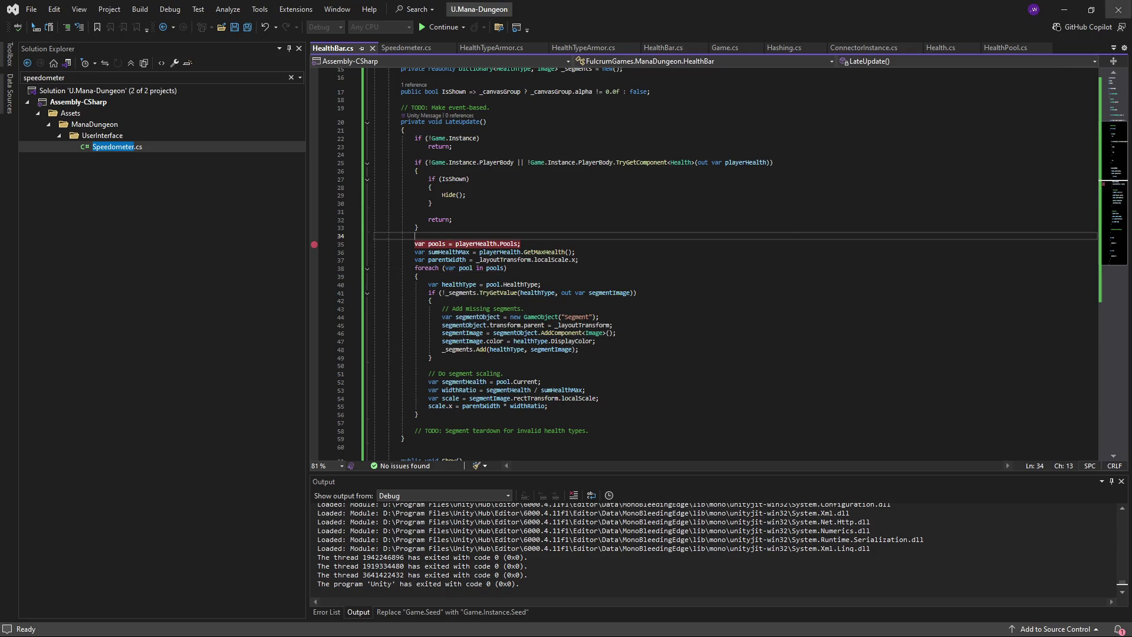
key("alt+Tab")
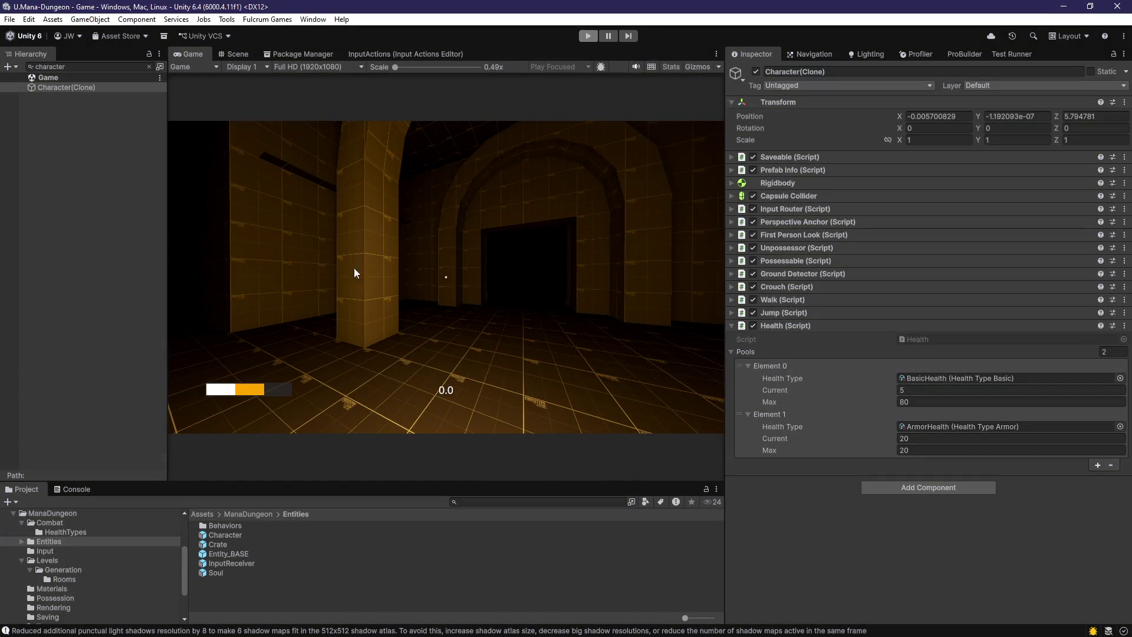
- Exit play mode, open the Ui prefab, and check Background's Rect Transform width of 300
key("ctrl+p")
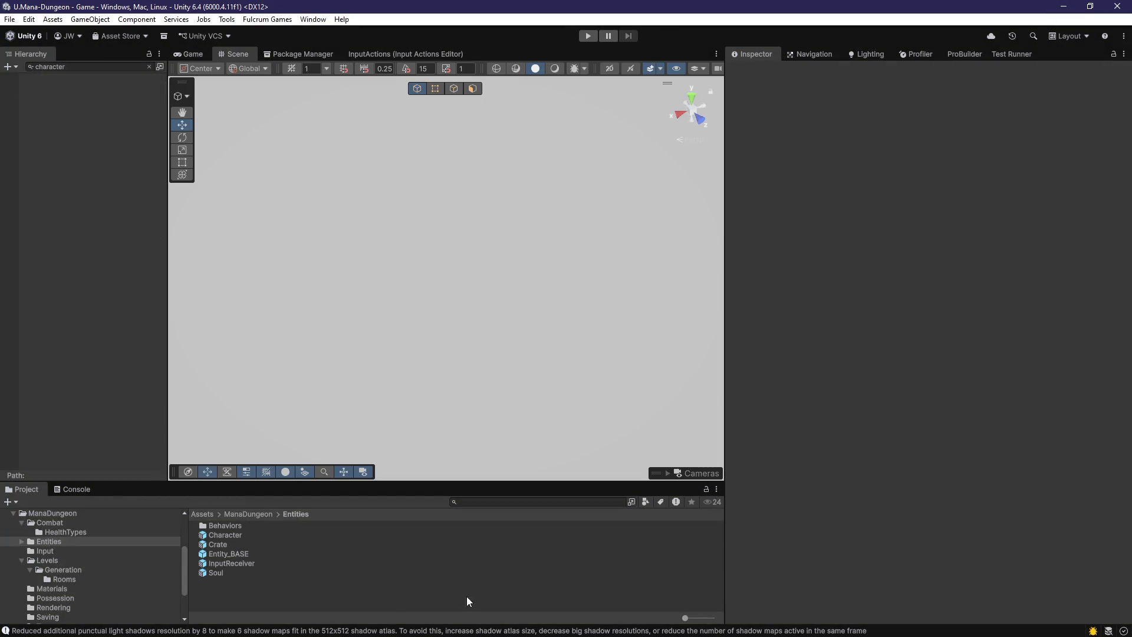
left_click(483, 506)
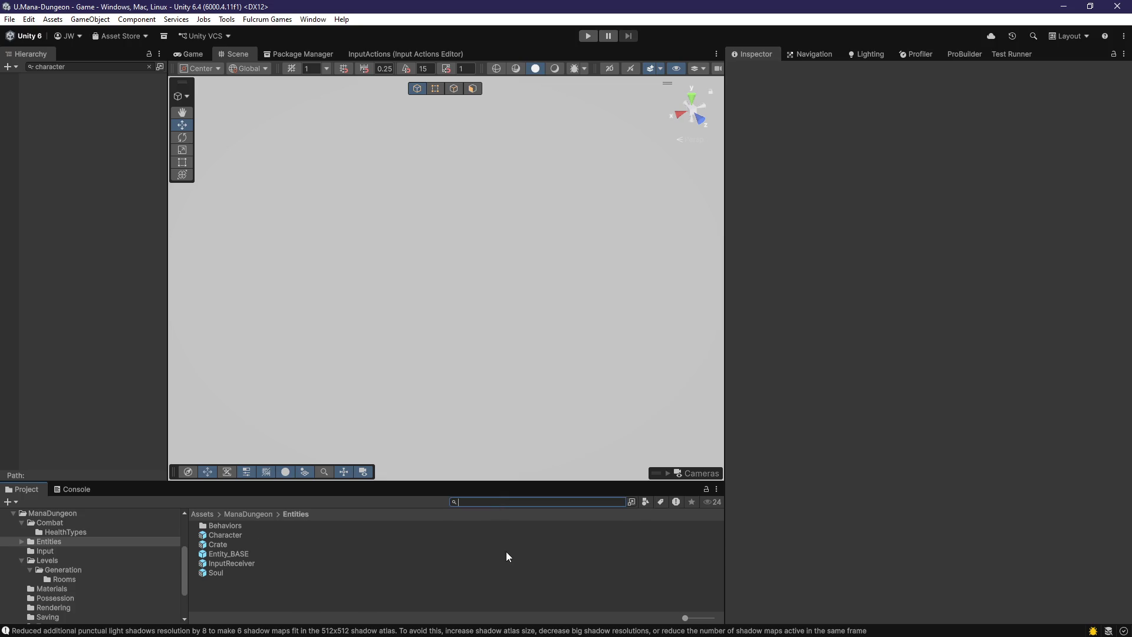
type("hud")
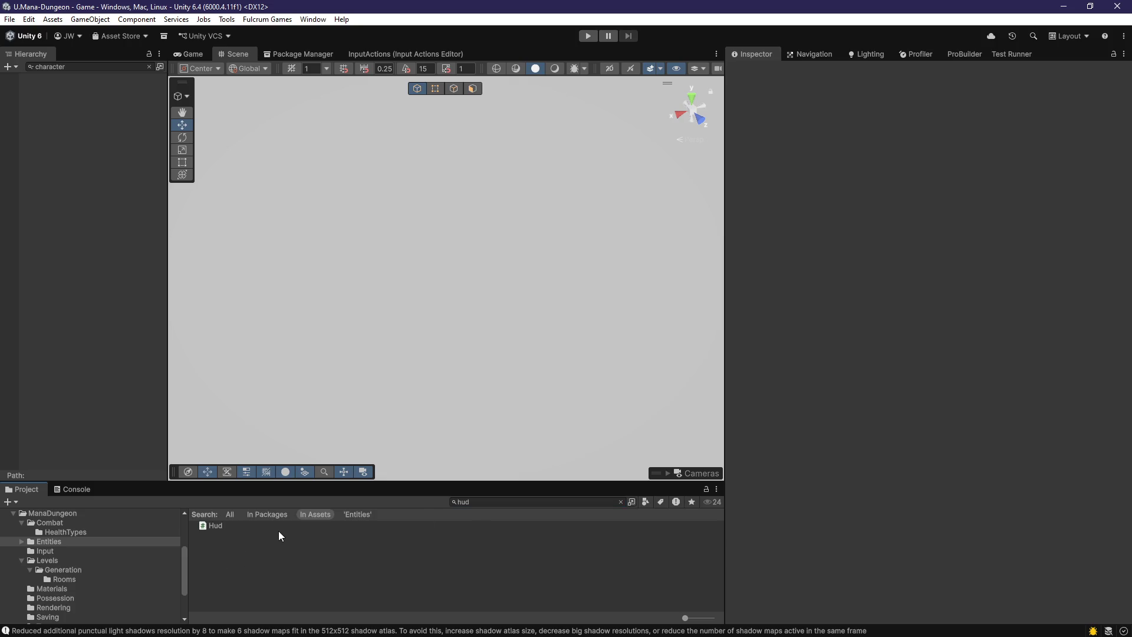
left_click(451, 525)
left_click(620, 502)
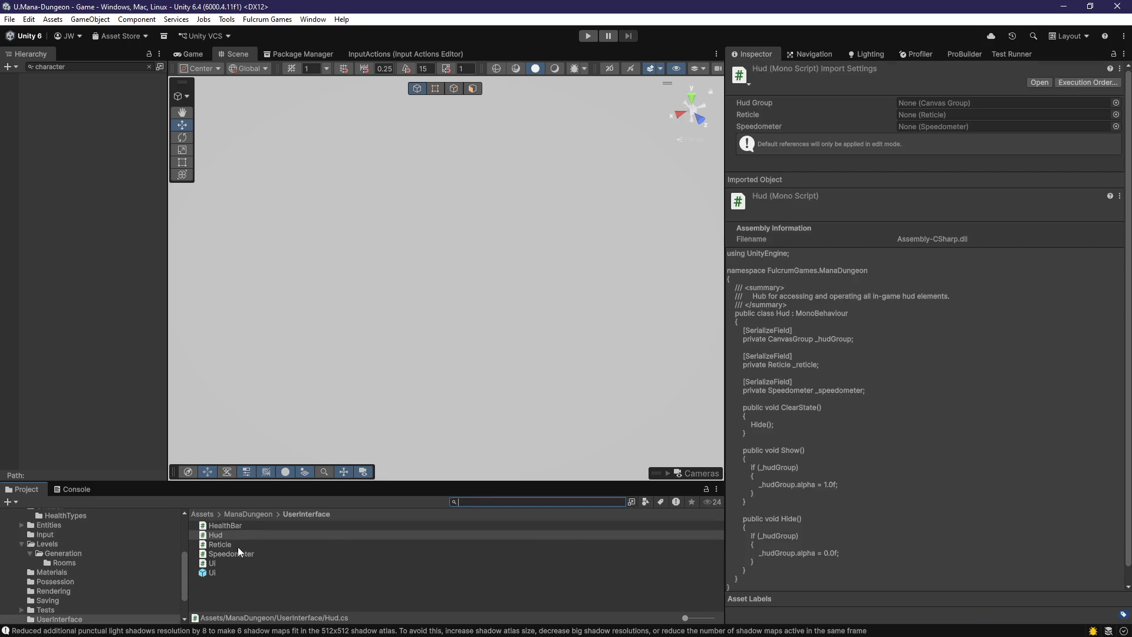
left_click(224, 571)
double_click(238, 570)
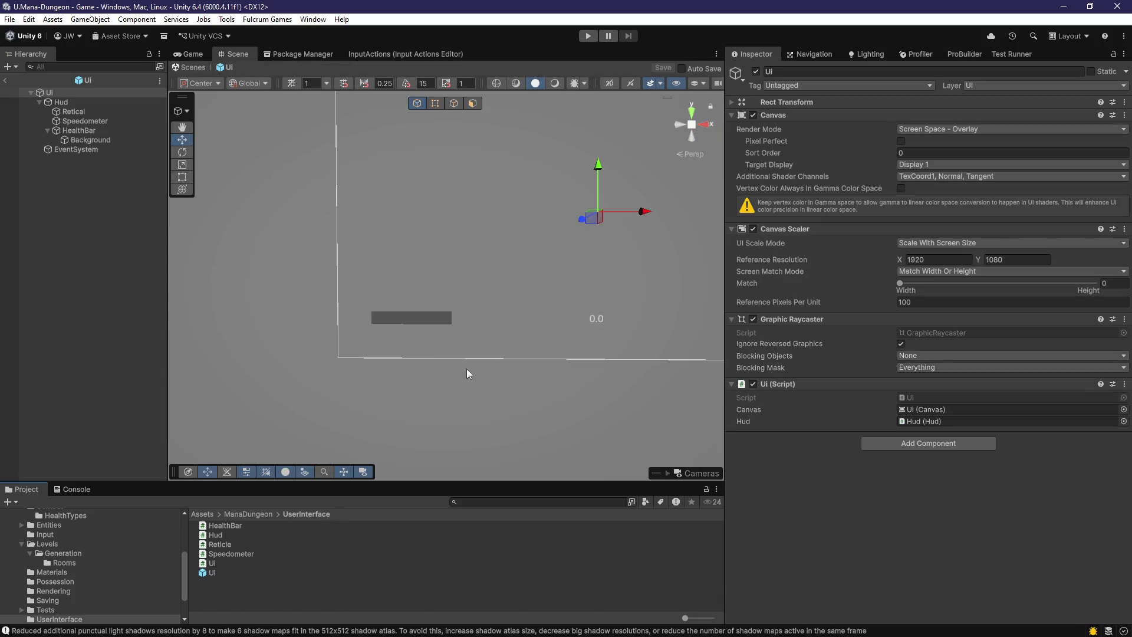
left_click(100, 140)
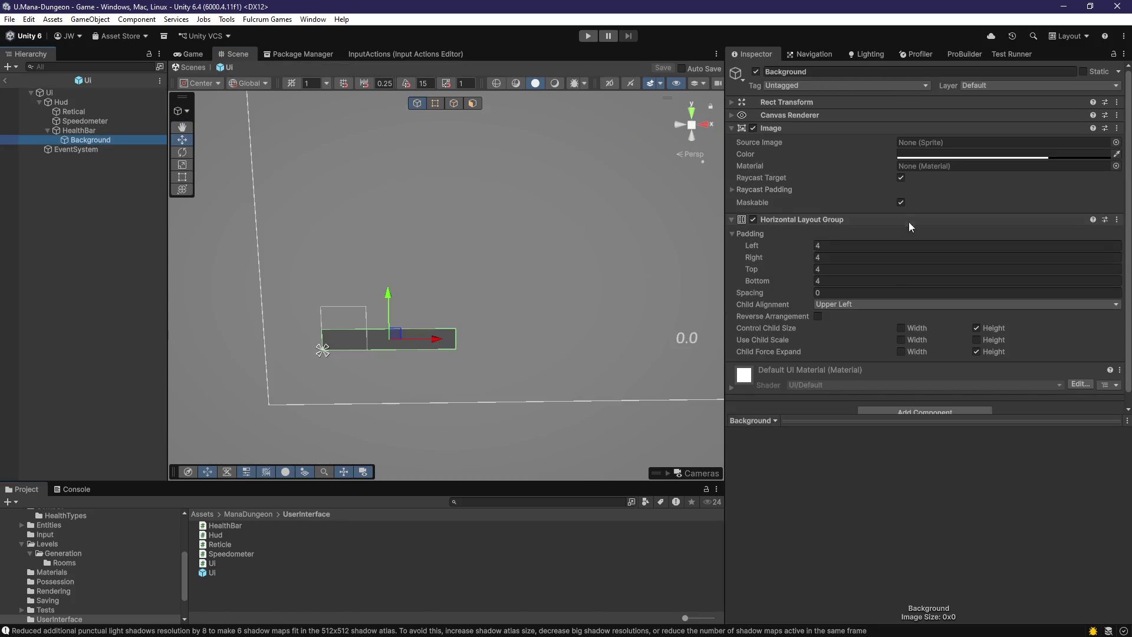
left_click(790, 102)
left_click(921, 149)
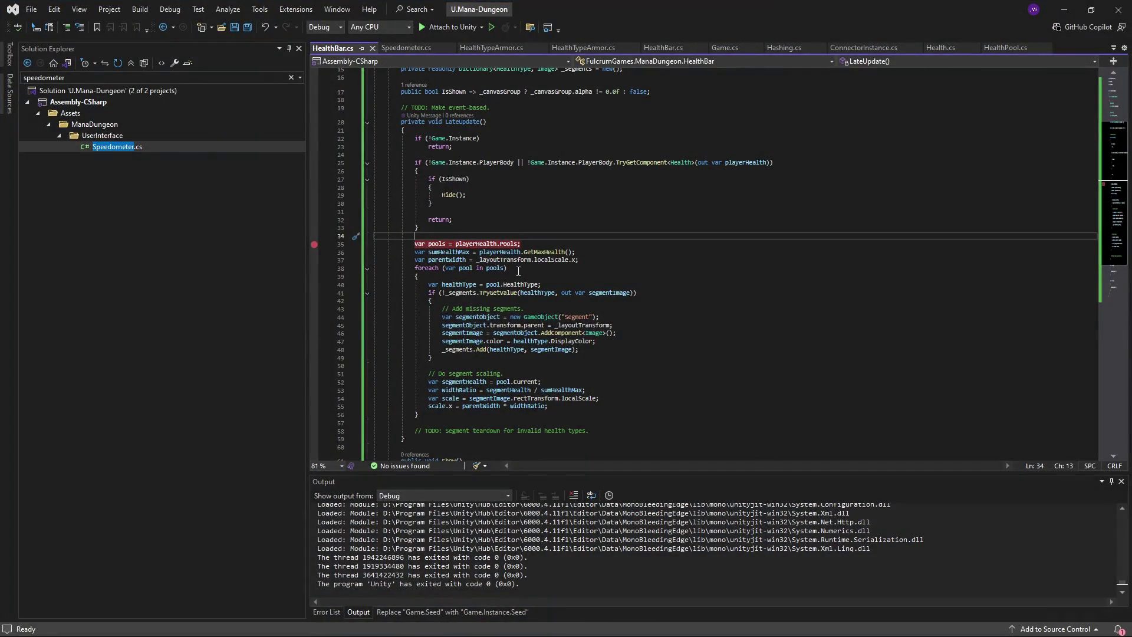
- Replace localScale.x on the parentWidth line and browse _layoutTransform's members for a width property
left_click(576, 260)
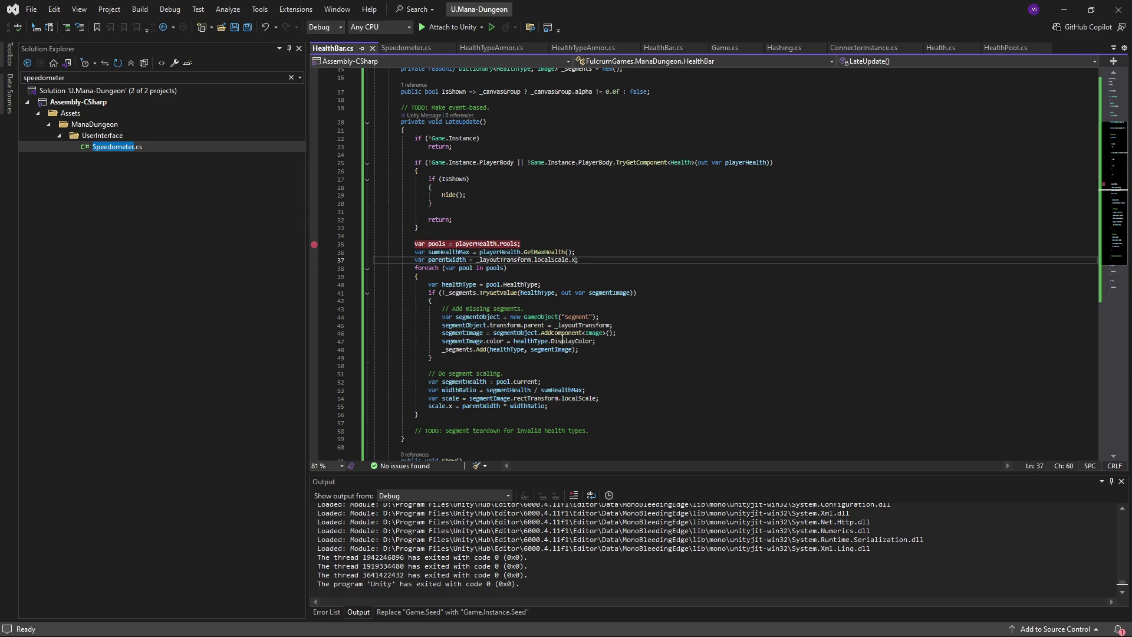
key("ctrl+shift+Left")
key("ctrl+shift+Left")
key("ctrl+shift+Left")
type("width")
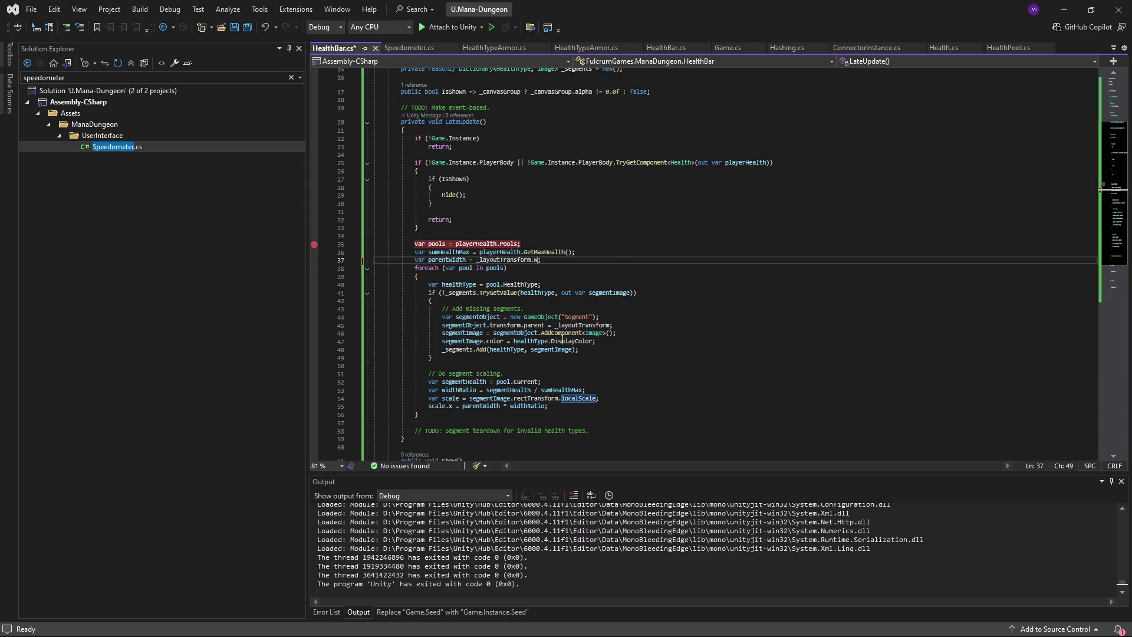
key("BackSpace")
key("BackSpace")
key("BackSpace")
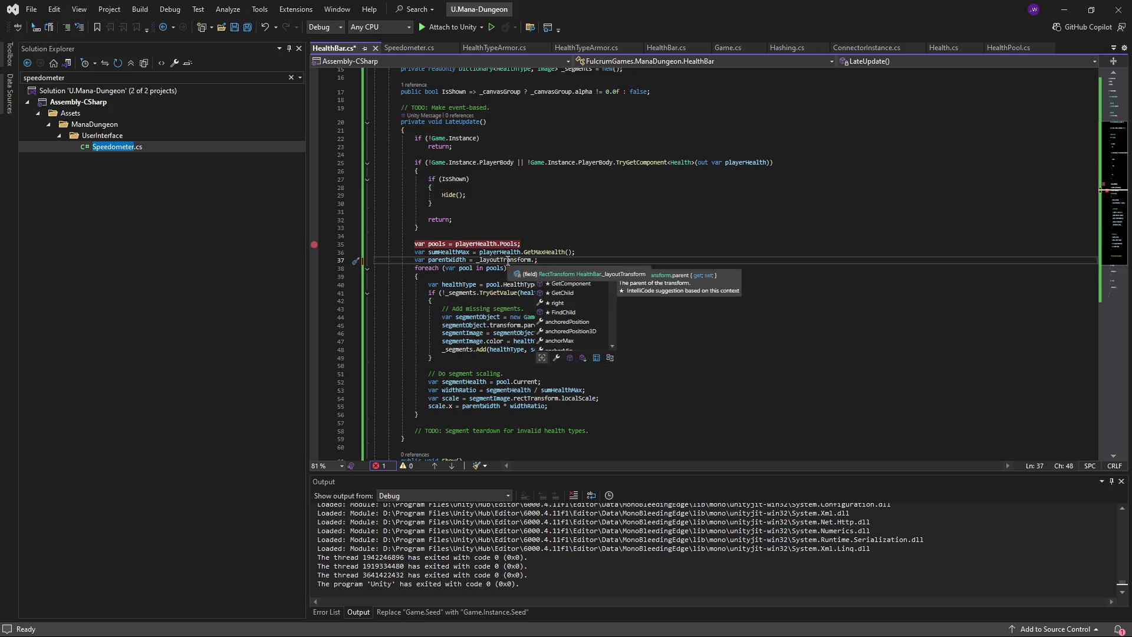
scroll(580, 313, "down", 3)
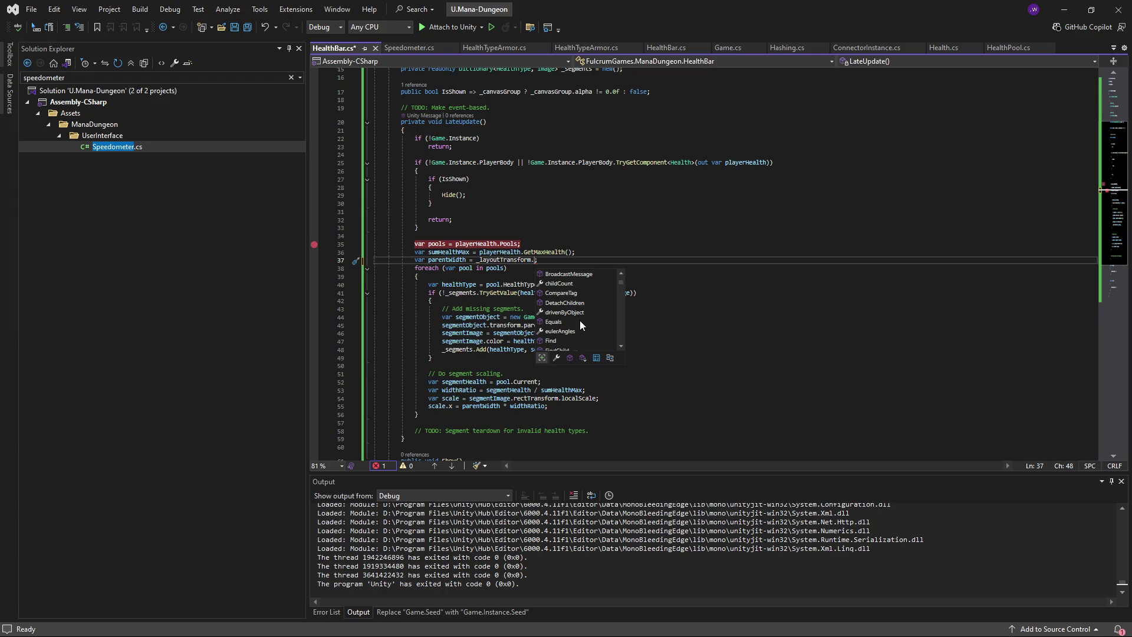
type("w")
key("BackSpace")
type("di")
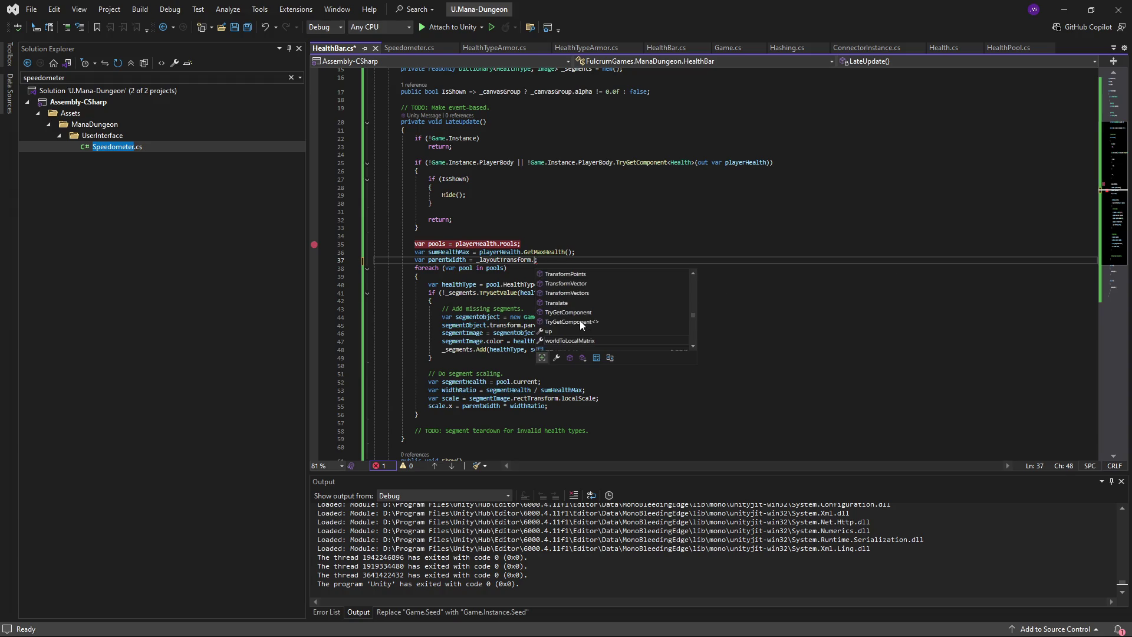
type("me")
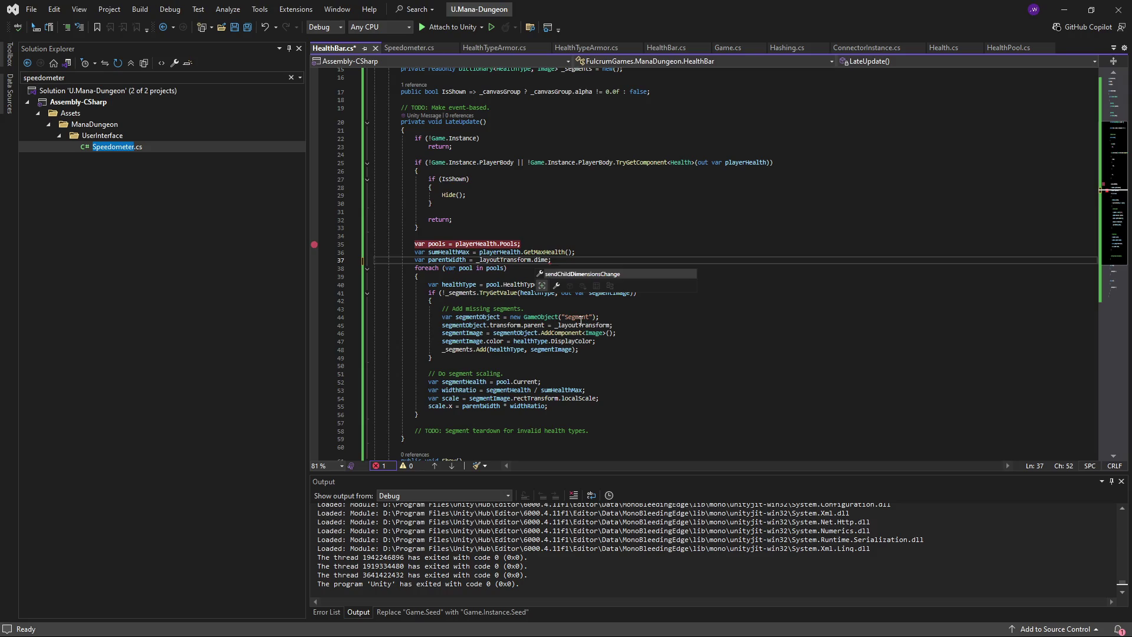
key("BackSpace")
key("BackSpace")
key("BackSpace")
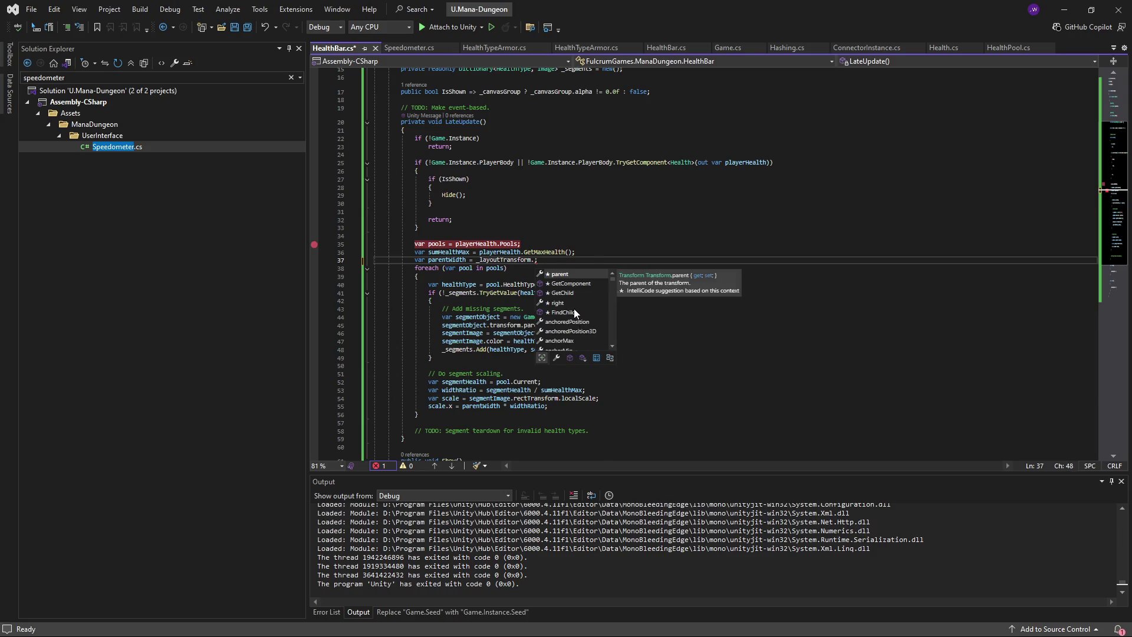
scroll(575, 301, "down", 5)
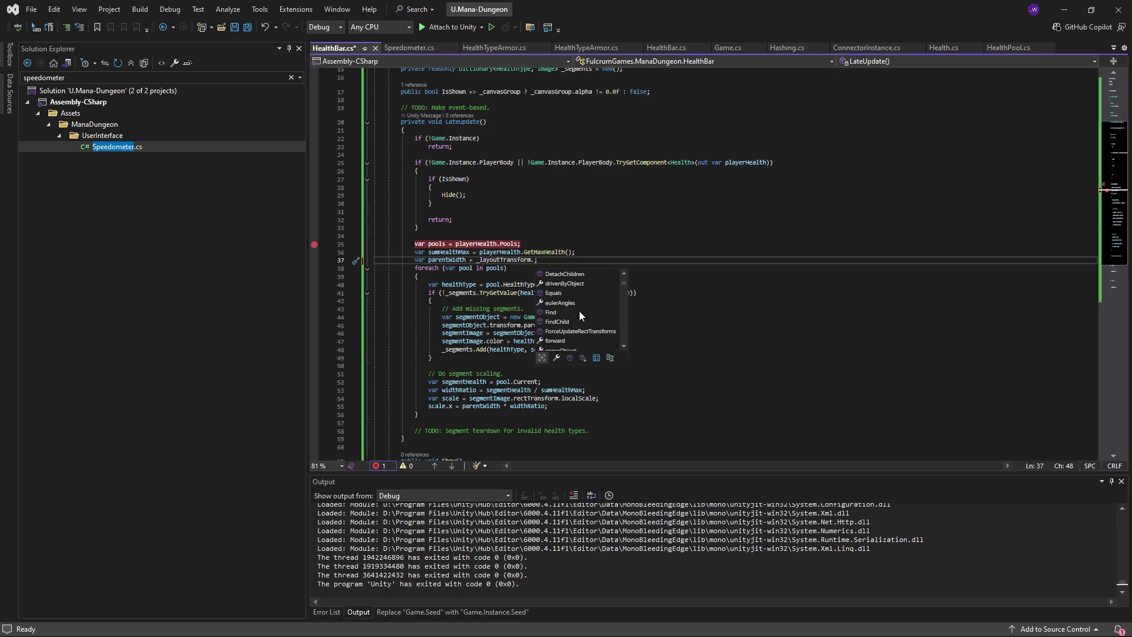
scroll(583, 322, "up", 2)
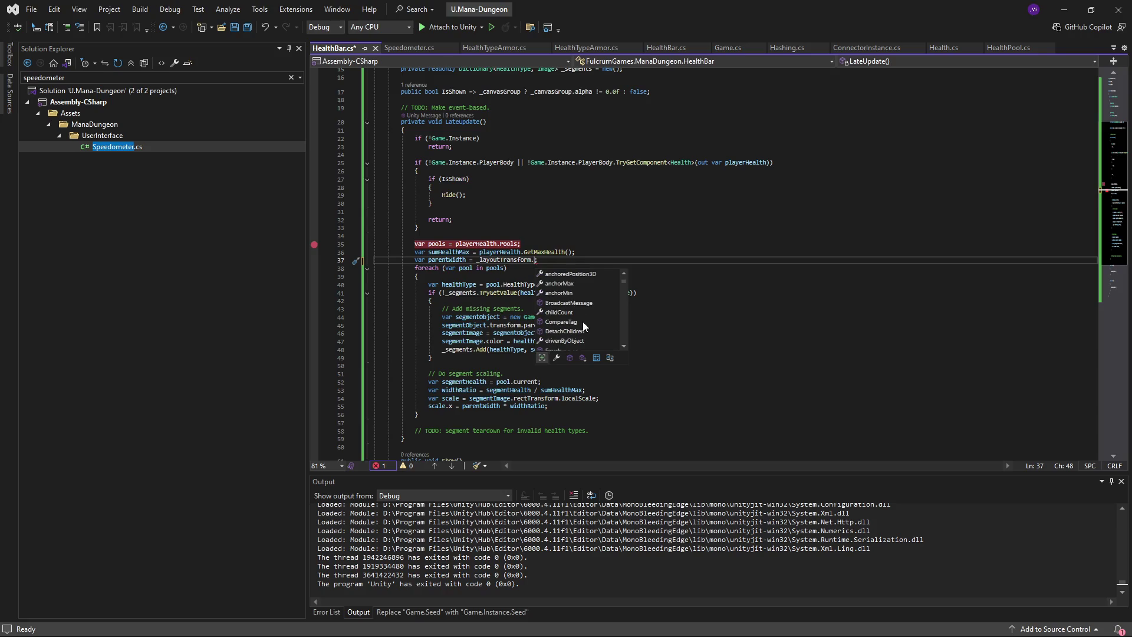
- Remove the half-typed 'sca', review member descriptions, and close the suggestion list
type("sca")
key("BackSpace")
key("BackSpace")
key("BackSpace")
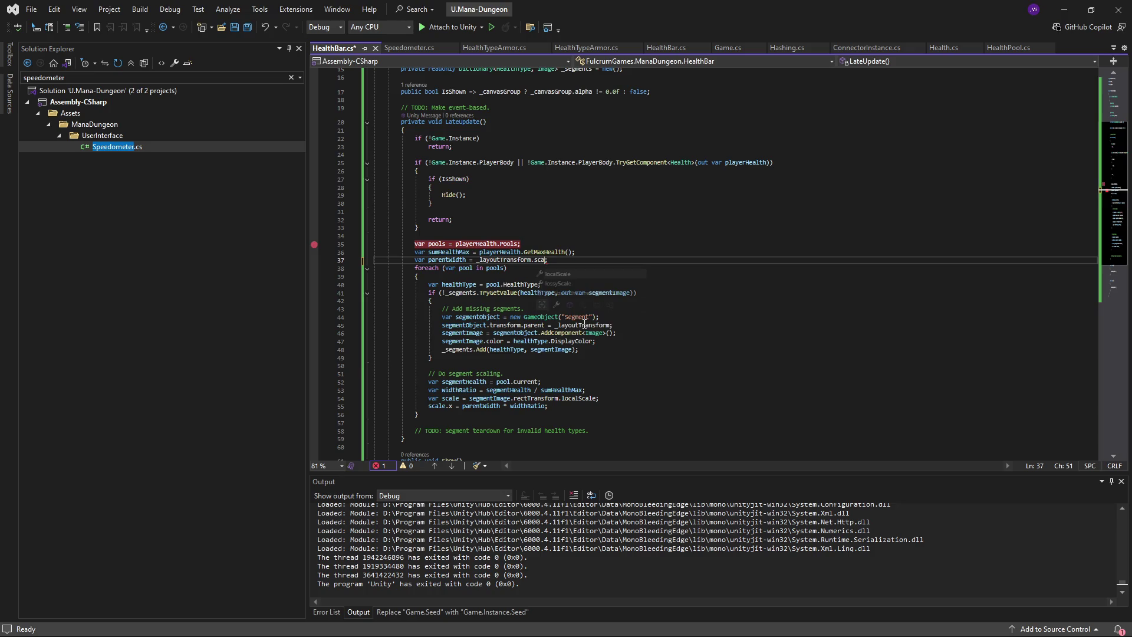
type(".")
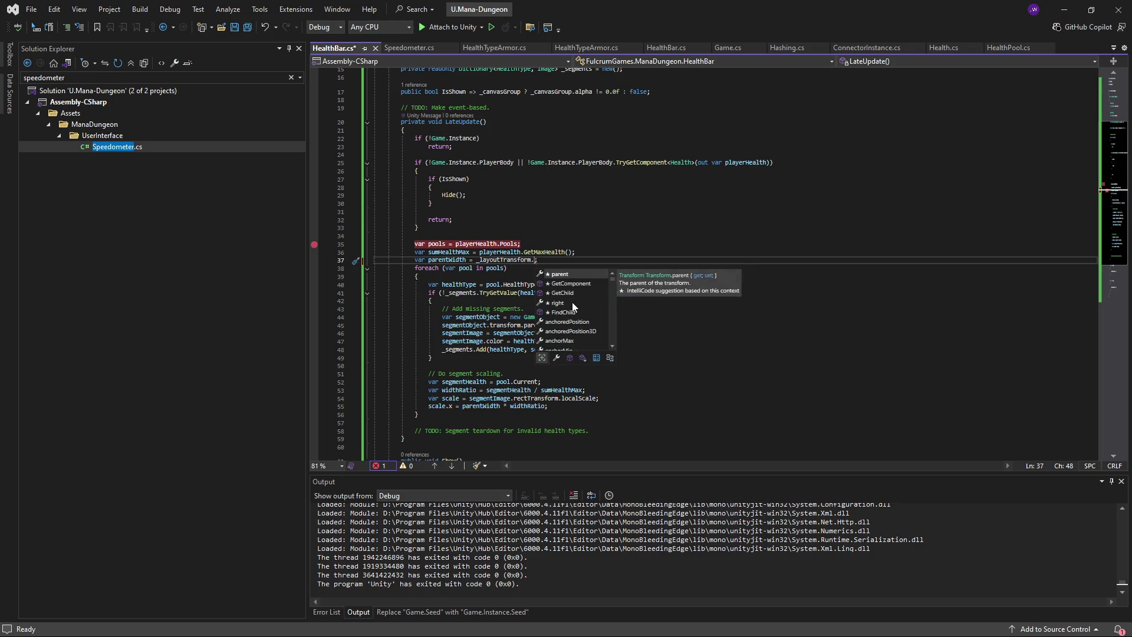
left_click(571, 302)
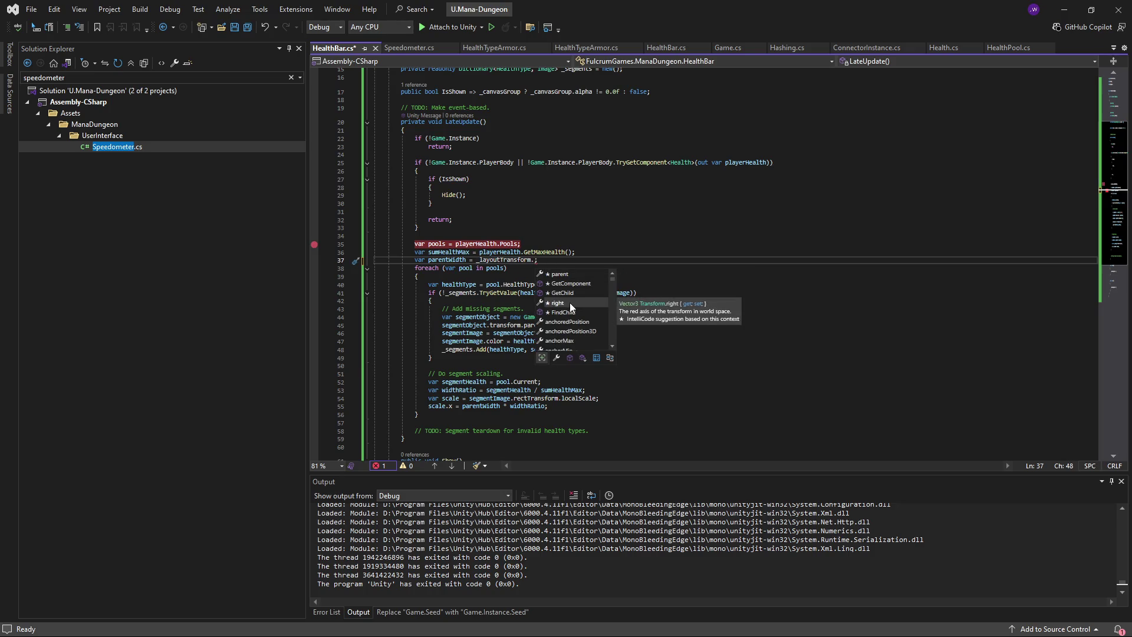
scroll(571, 303, "down", 5)
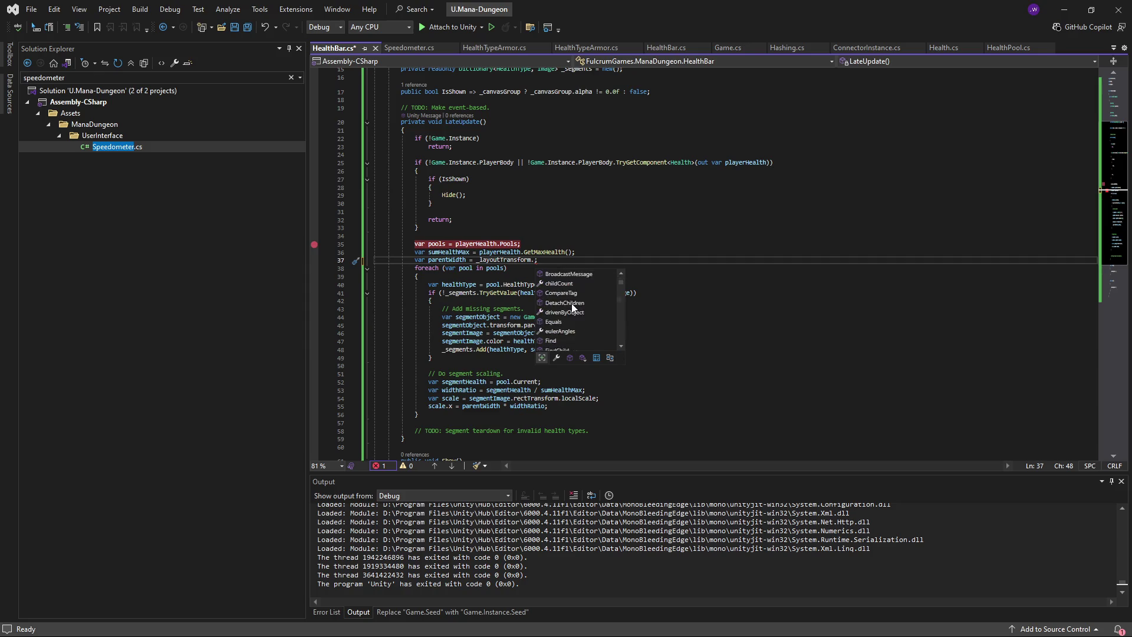
scroll(582, 309, "down", 6)
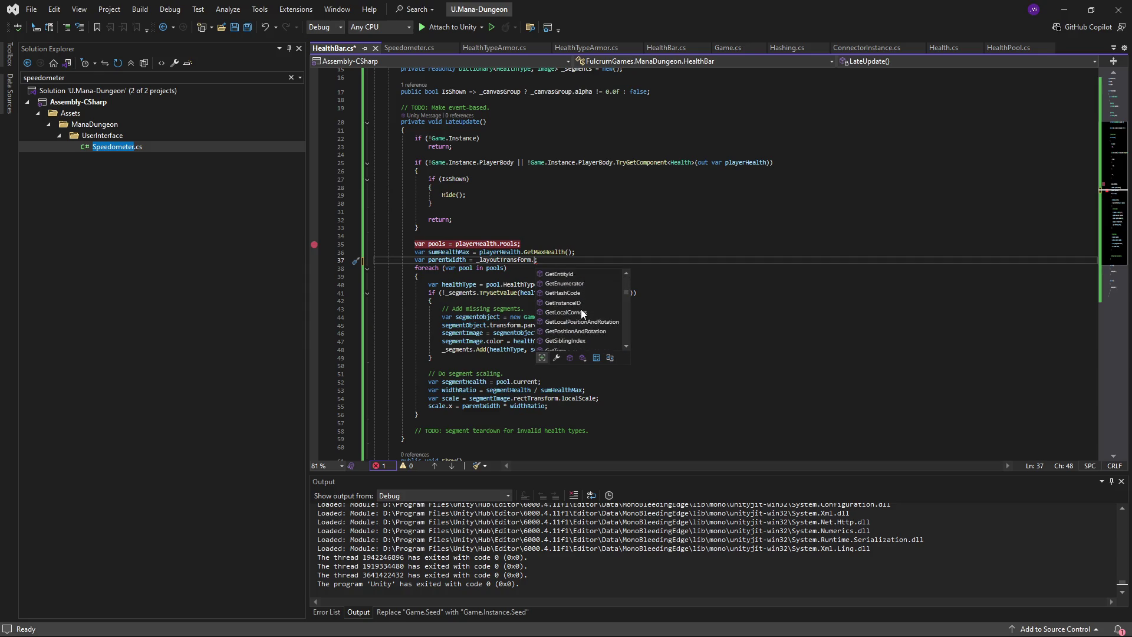
scroll(577, 318, "down", 6)
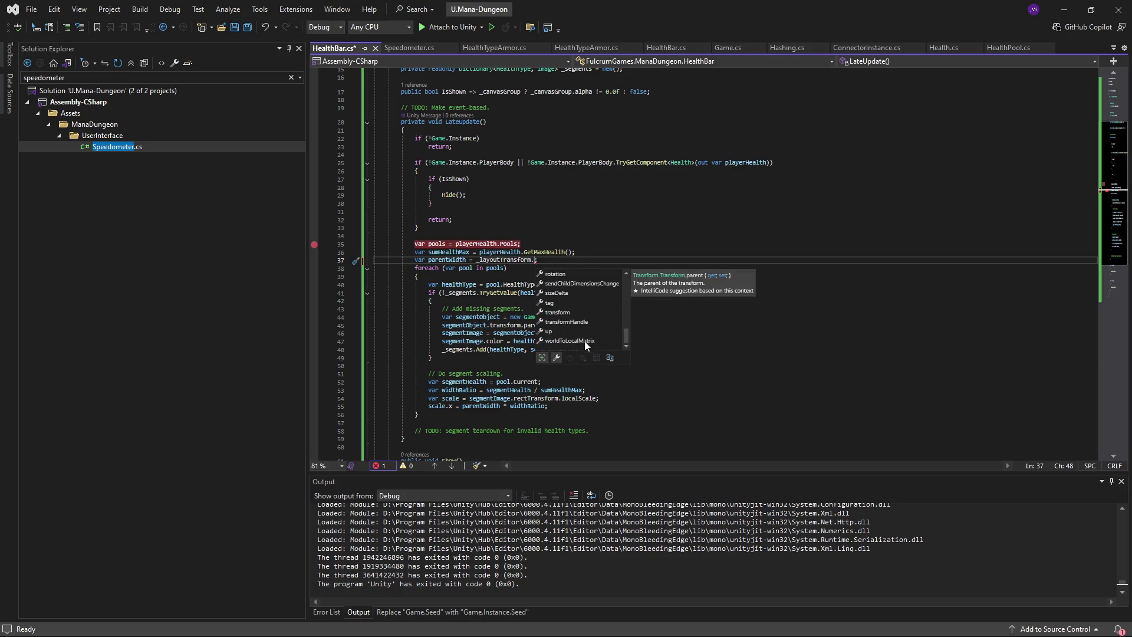
scroll(583, 340, "down", 1)
scroll(574, 337, "up", 1)
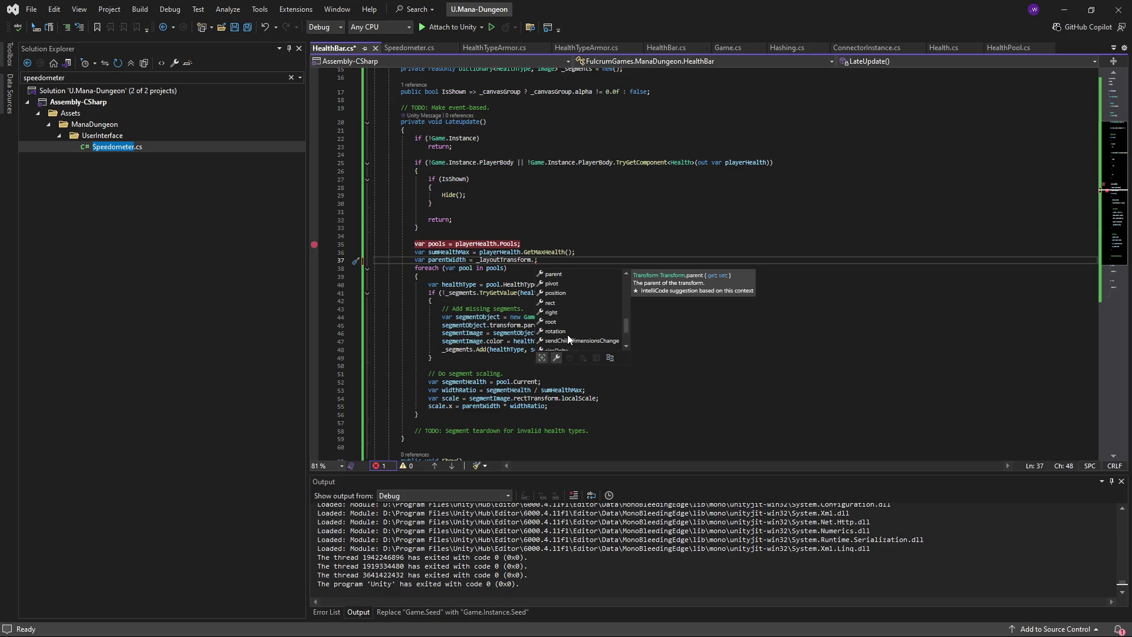
scroll(568, 330, "up", 3)
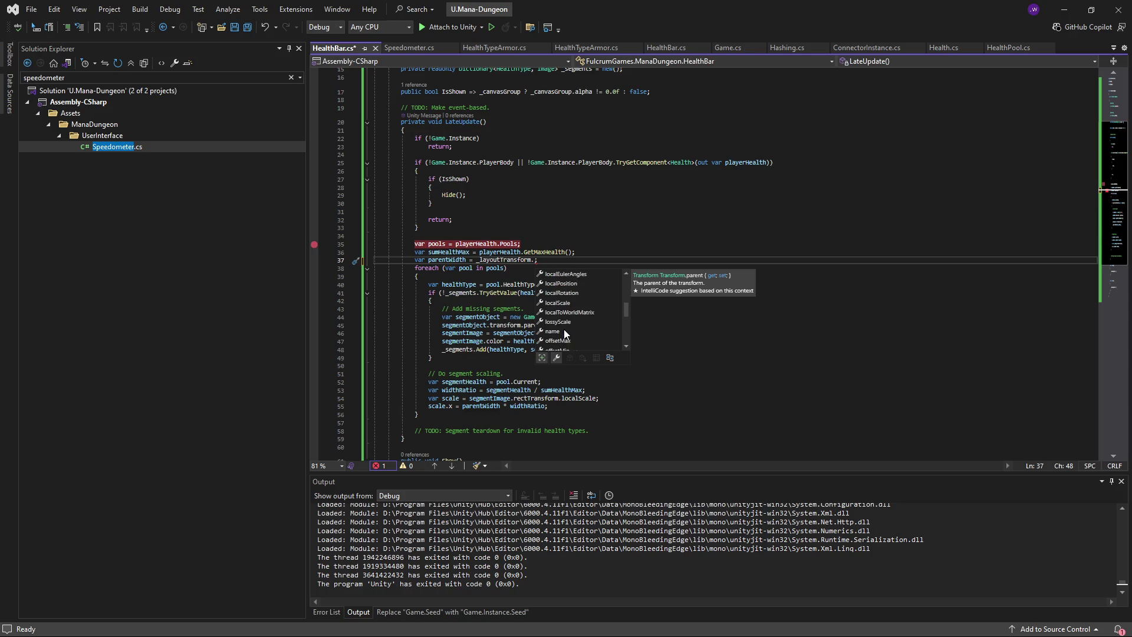
scroll(564, 329, "up", 1)
key("Escape")
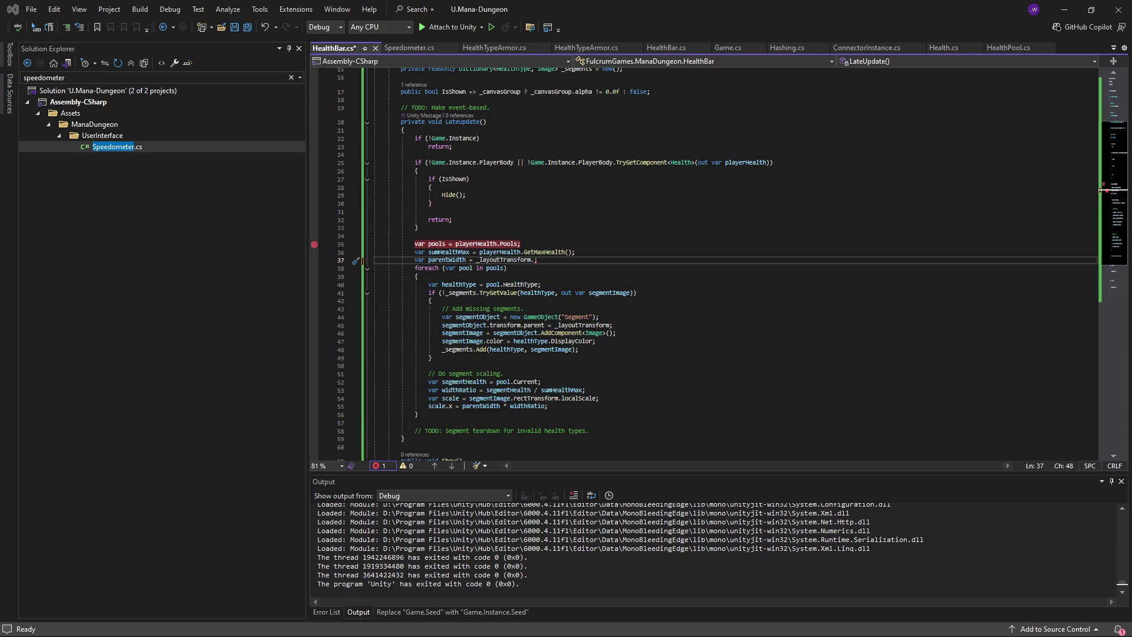
key("alt+Tab")
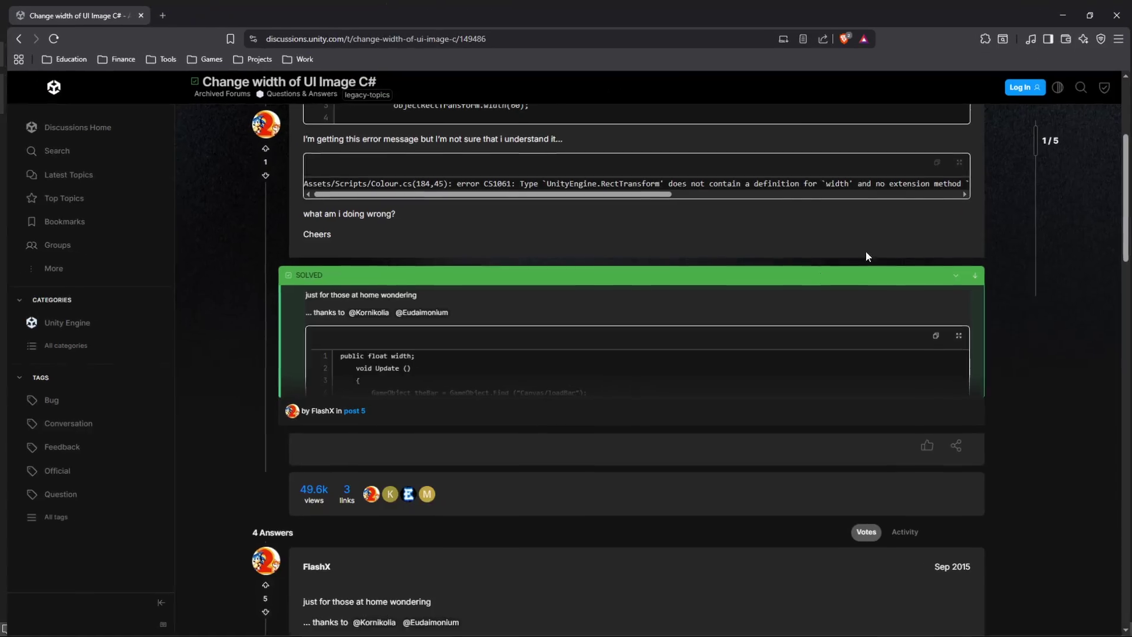
scroll(748, 373, "down", 1)
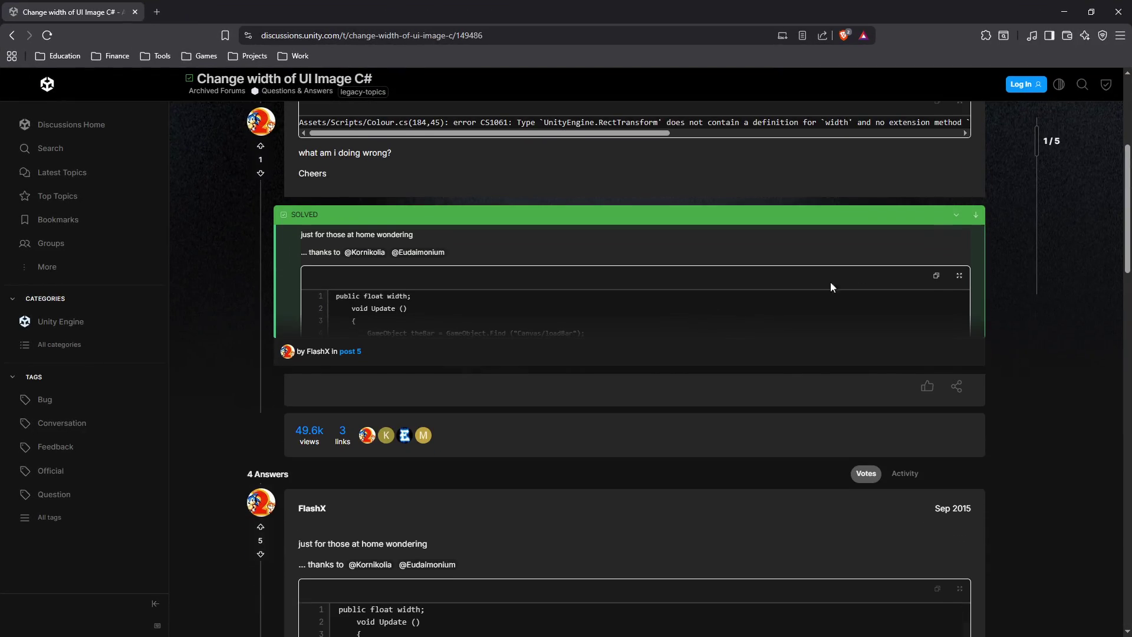
left_click(973, 225)
scroll(541, 318, "up", 1)
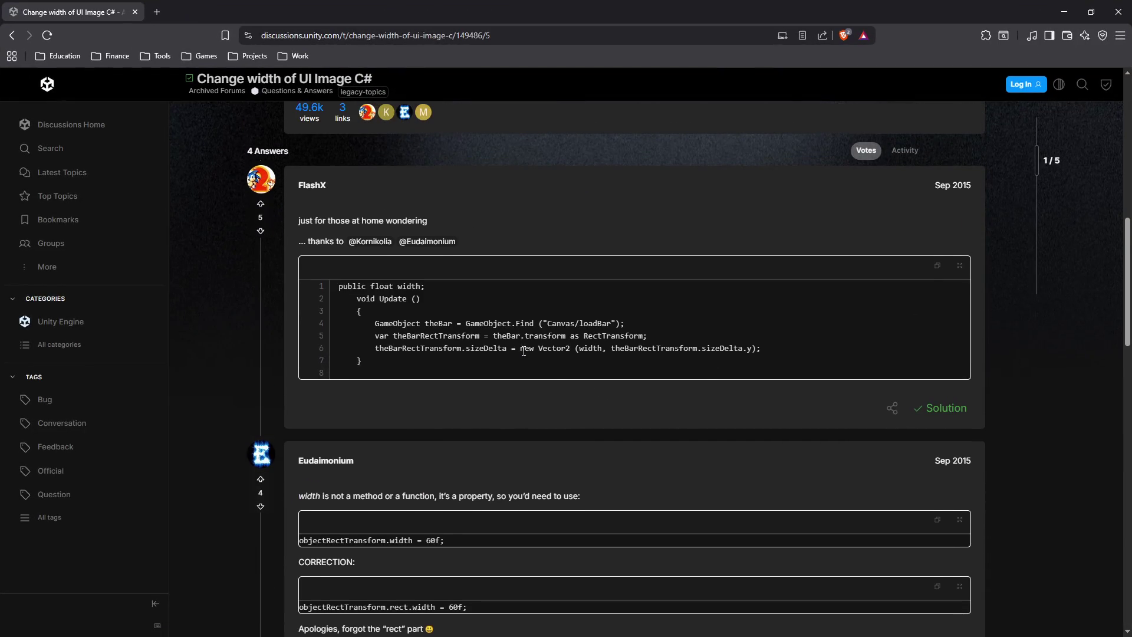
left_click_drag(480, 325, 560, 323)
left_click(506, 335)
scroll(487, 290, "down", 1)
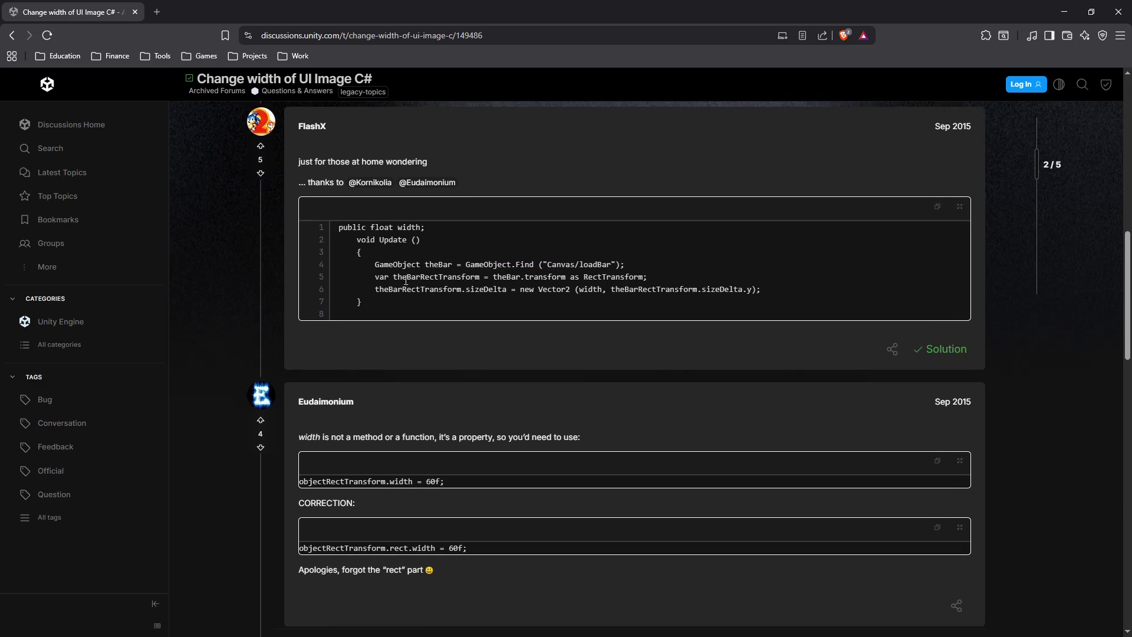
left_click_drag(401, 276, 596, 277)
left_click(576, 279)
left_click_drag(469, 290, 513, 289)
left_click(476, 290)
double_click(476, 291)
left_click(468, 292)
left_click_drag(466, 290, 511, 294)
scroll(494, 354, "down", 1)
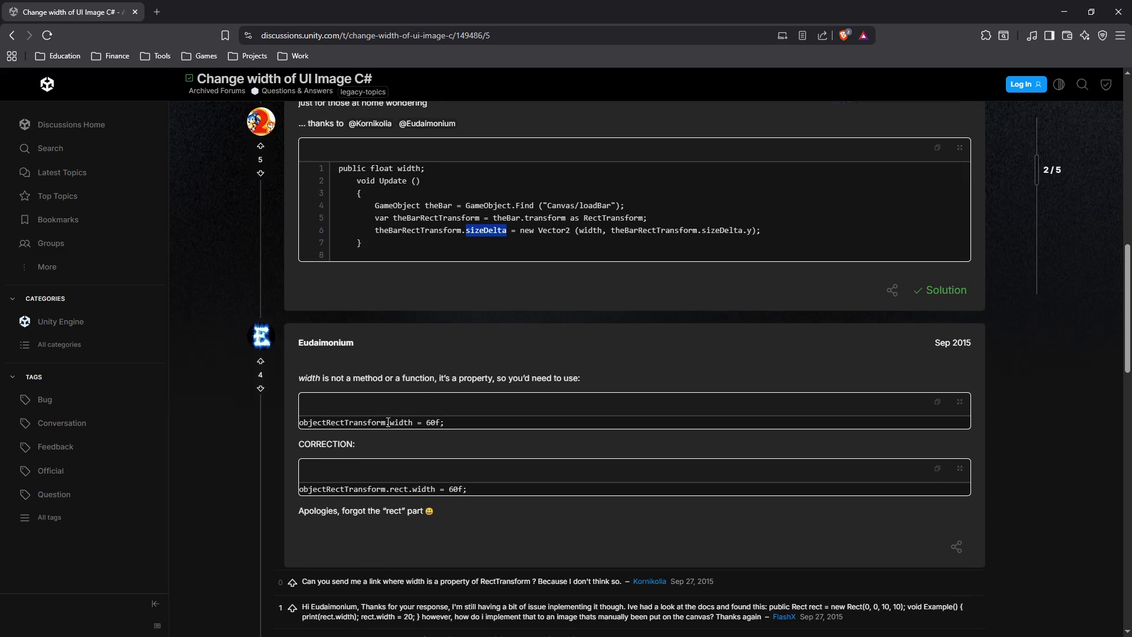
left_click_drag(391, 423, 413, 423)
scroll(413, 423, "down", 1)
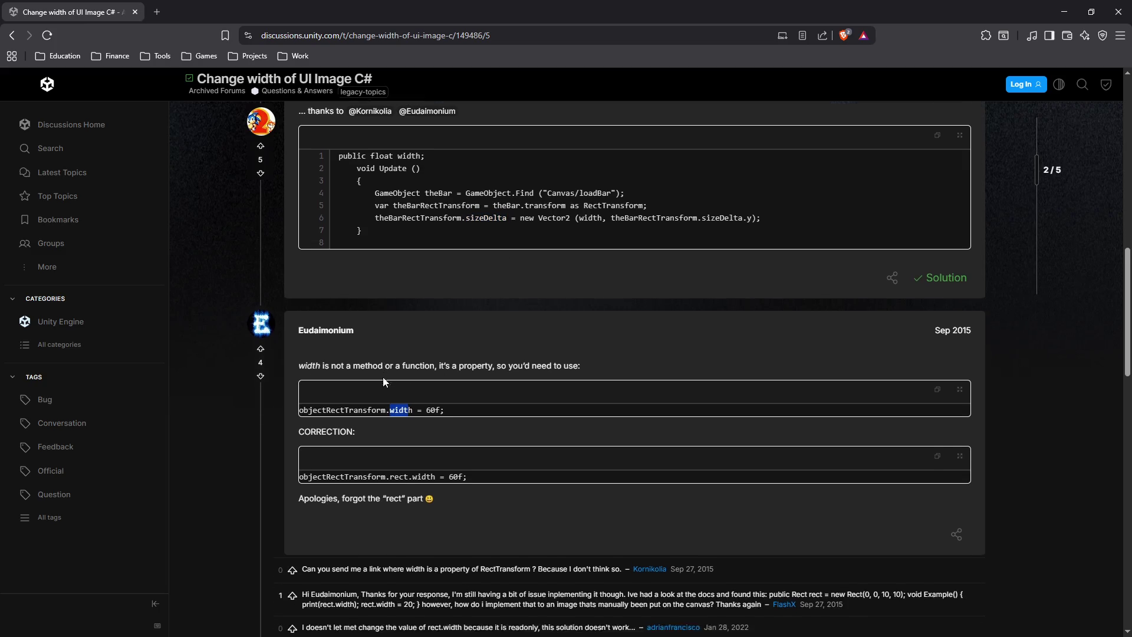
left_click_drag(360, 319, 569, 320)
scroll(451, 366, "down", 1)
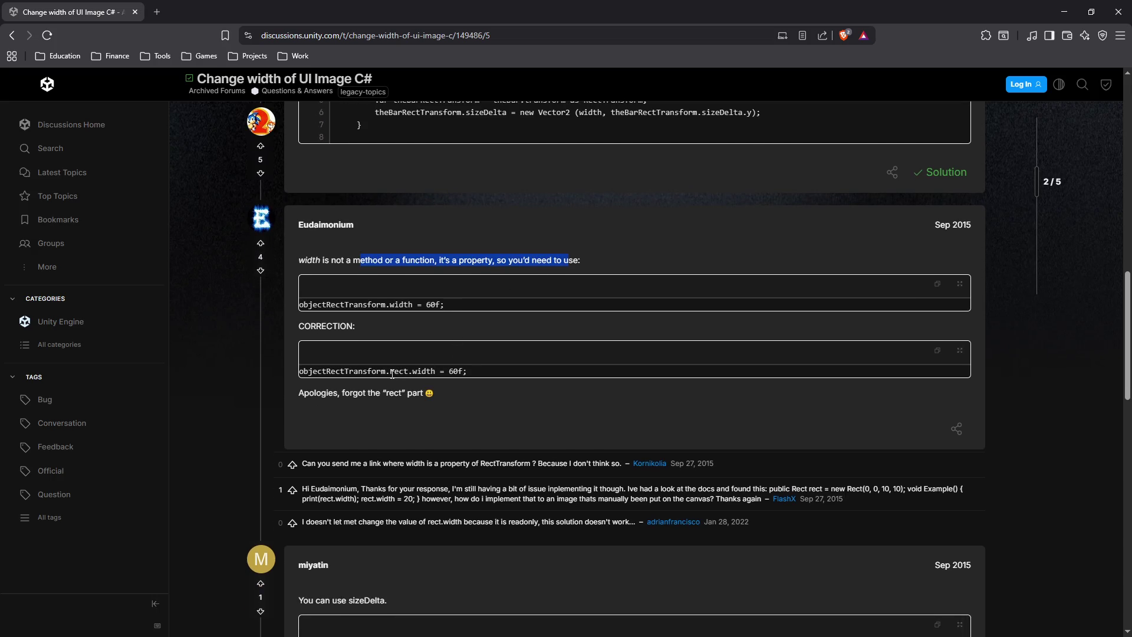
left_click_drag(390, 371, 439, 371)
left_click(439, 371)
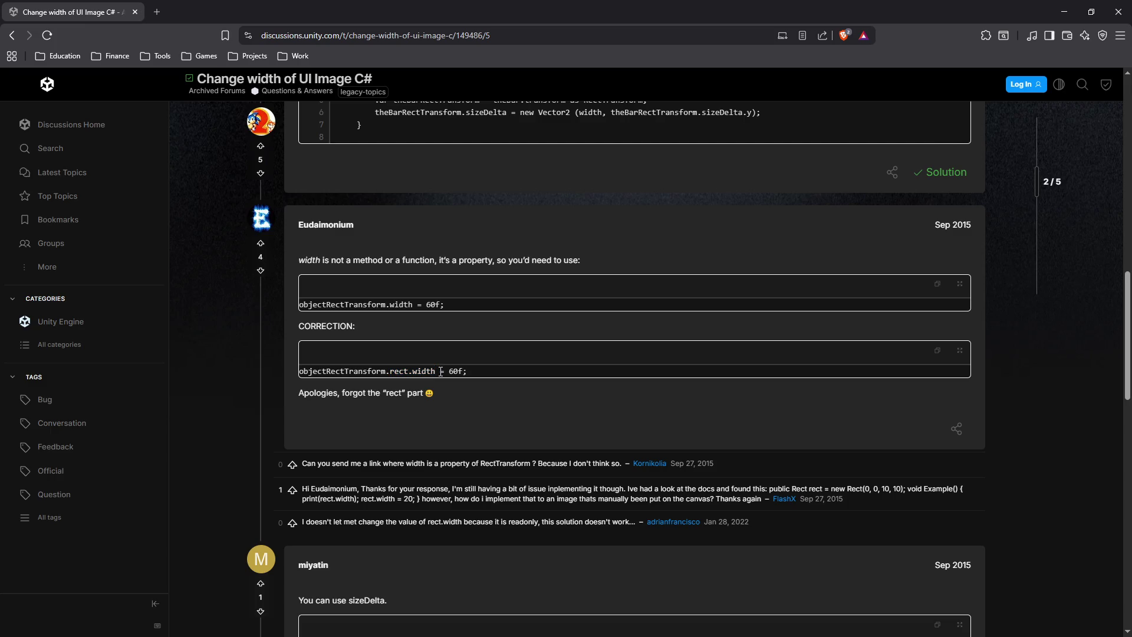
scroll(440, 374, "up", 2)
scroll(443, 354, "down", 2)
scroll(445, 350, "up", 3)
scroll(445, 350, "down", 2)
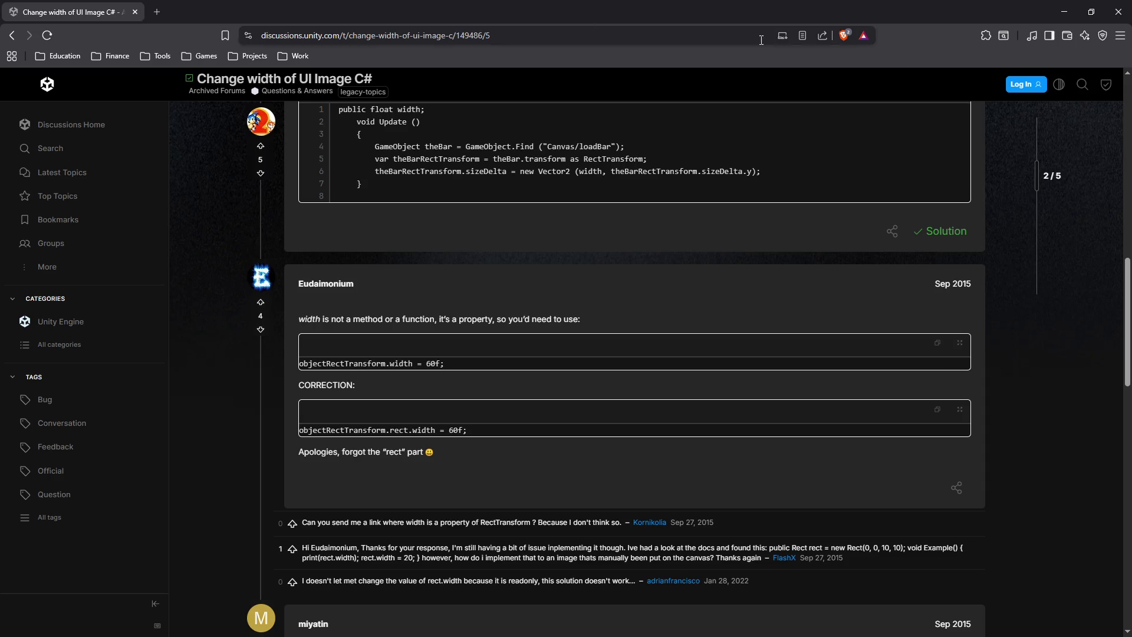
left_click(1119, 12)
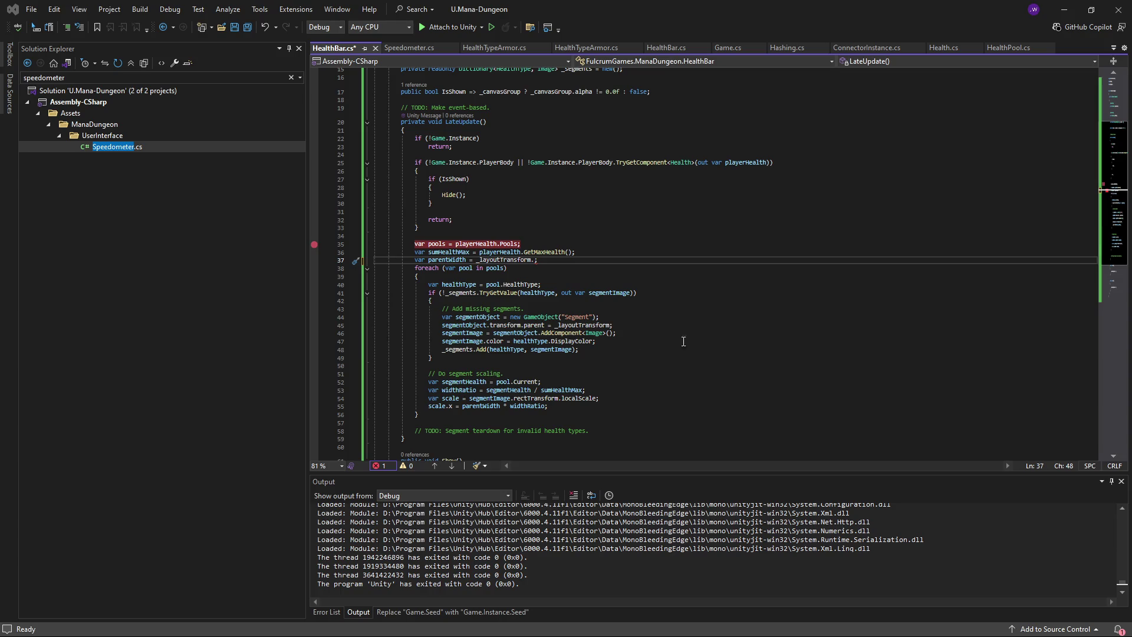
- Make line 37 compute parentWidth from _layoutTransform.rect.width
left_click(550, 263)
type("rect.width")
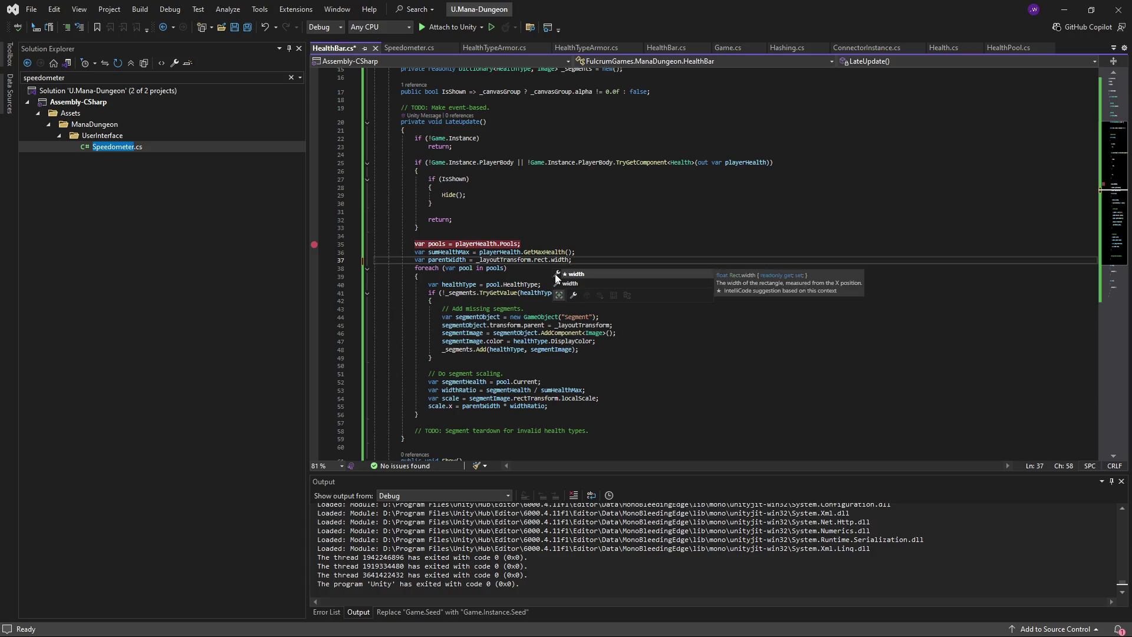
key("Tab")
key("Down")
key("Down")
key("Down")
key("End")
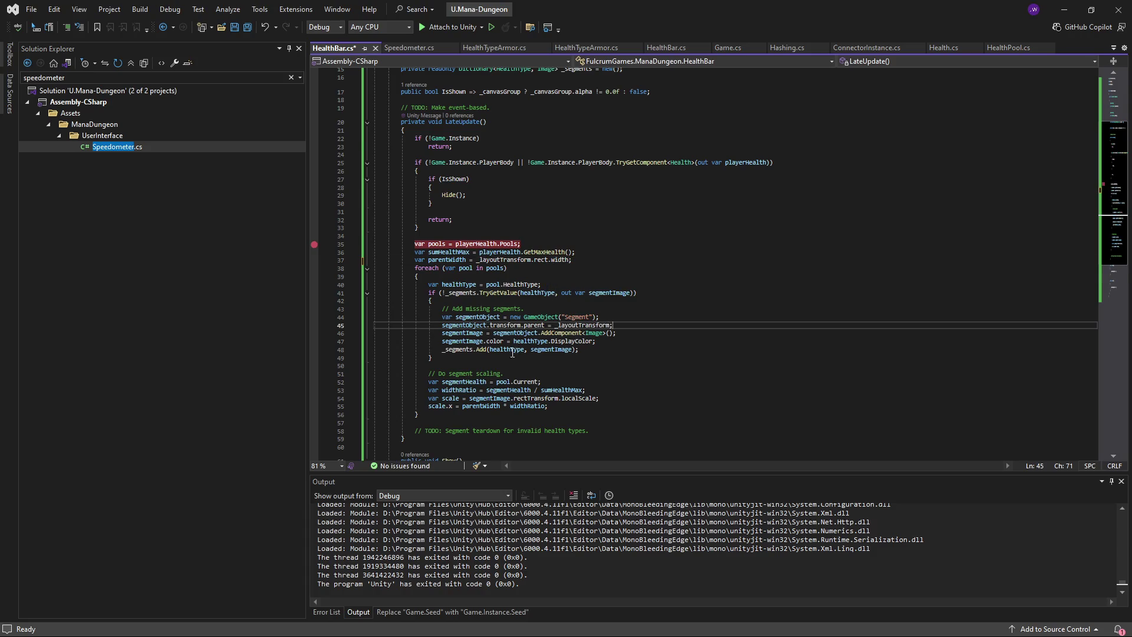
- Rename the scale variable on line 54 to segmentWidth
scroll(512, 353, "down", 2)
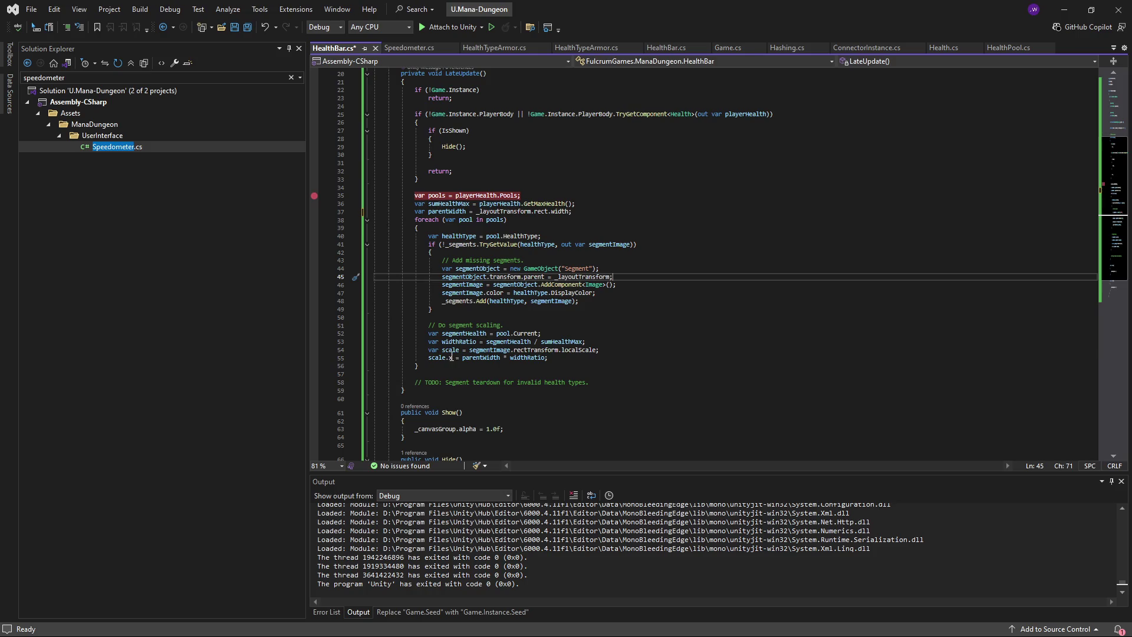
left_click(450, 357)
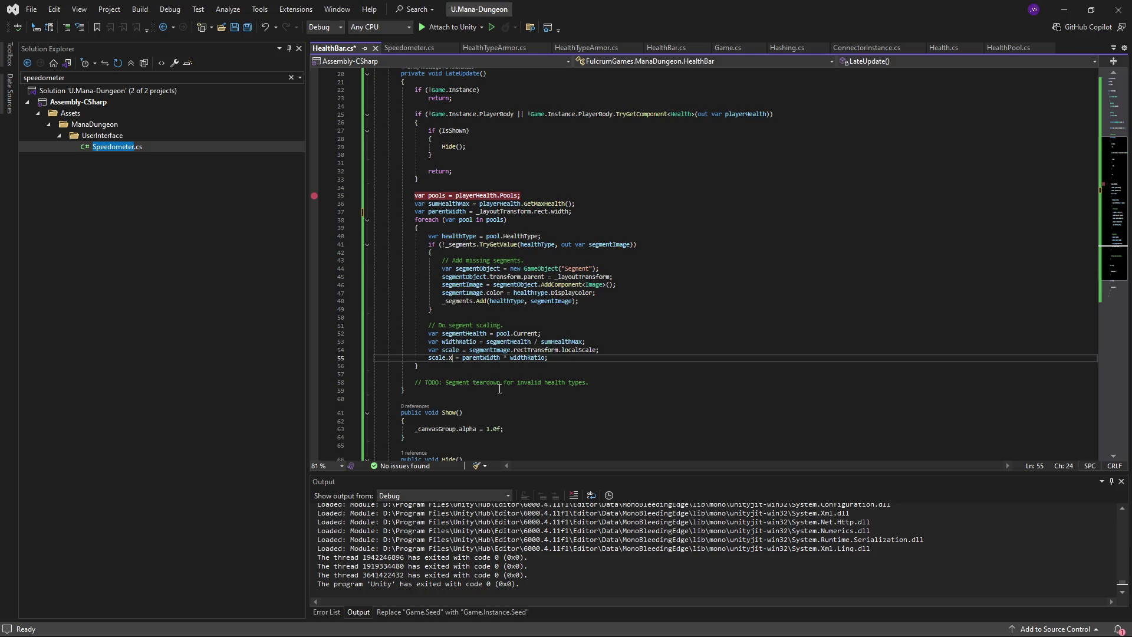
left_click(455, 349)
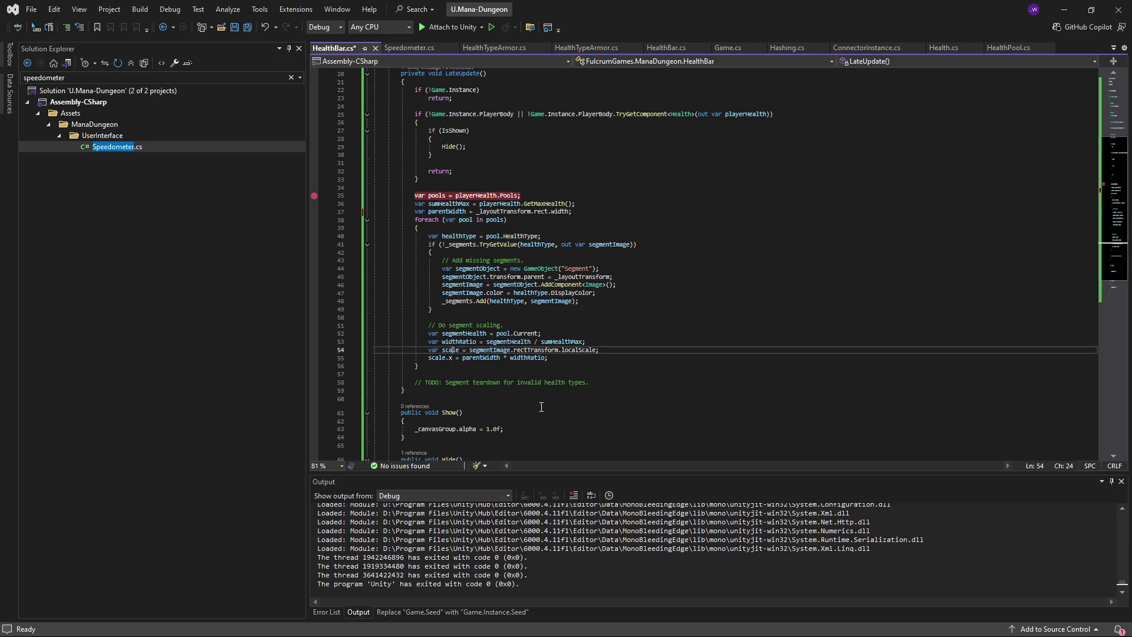
key("ctrl+r")
key("ctrl+r")
type("cu")
key("BackSpace")
key("BackSpace")
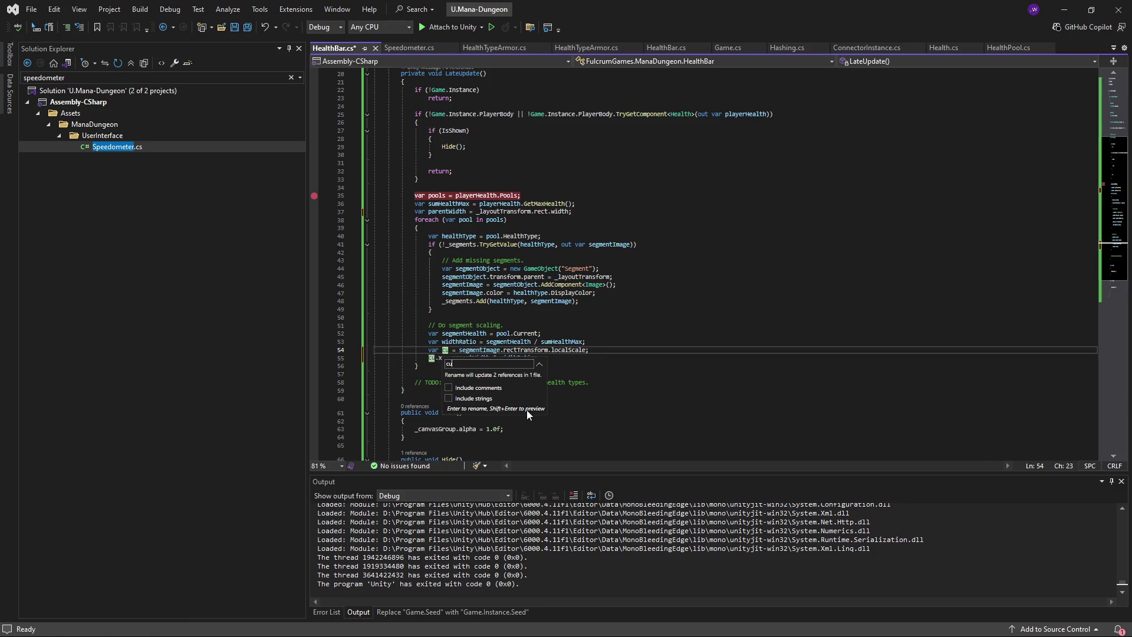
type("segmentWidth")
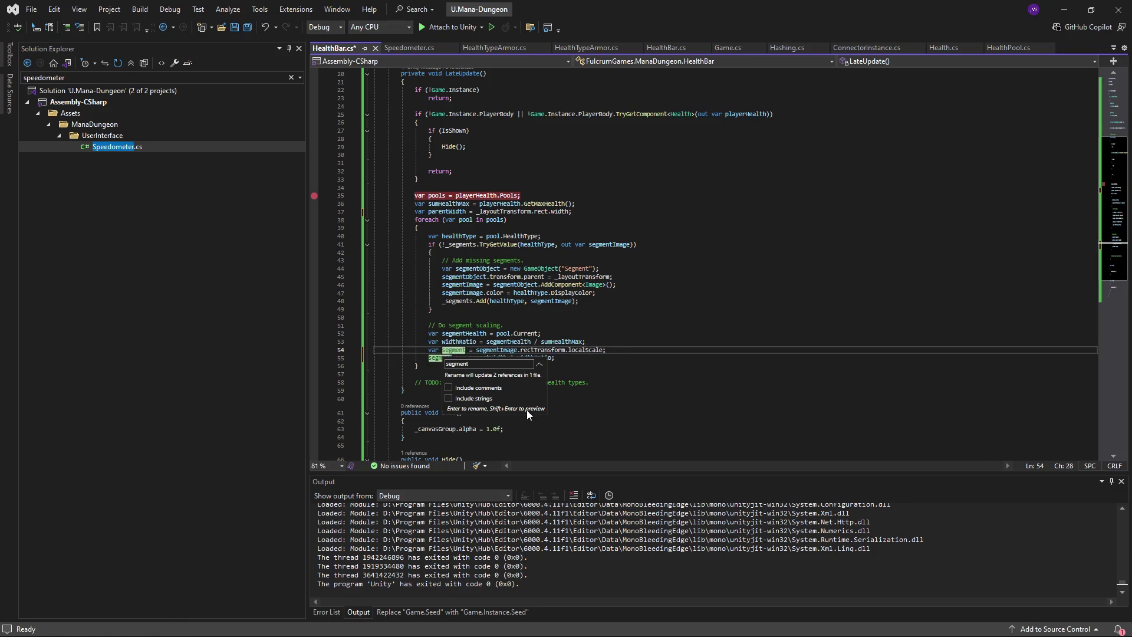
key("Return")
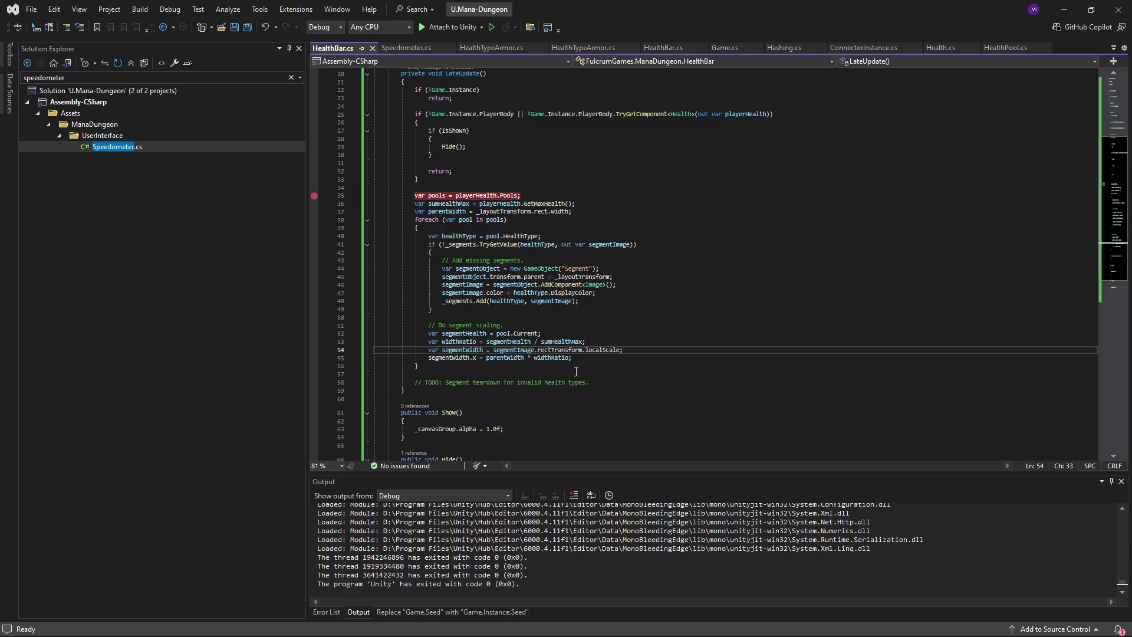
- Replace rectTransform.localScale with rect.width in line 54's width expression
left_click(583, 350)
key("BackSpace")
key("BackSpace")
key("BackSpace")
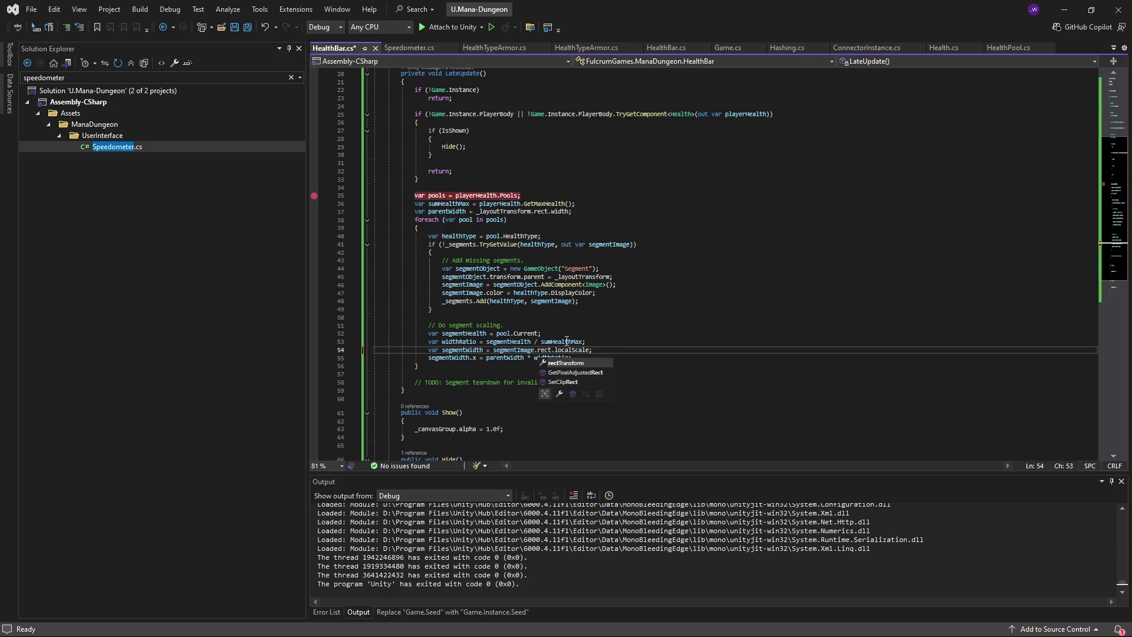
key("ctrl+shift+Right")
key("ctrl+shift+Right")
type(".width")
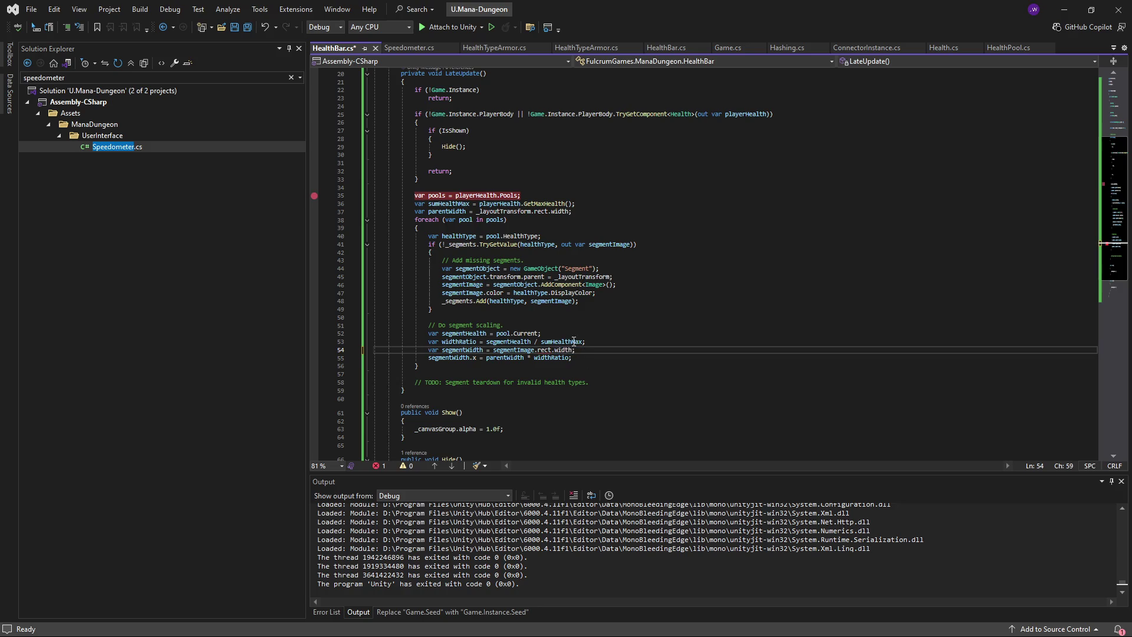
left_click(589, 359)
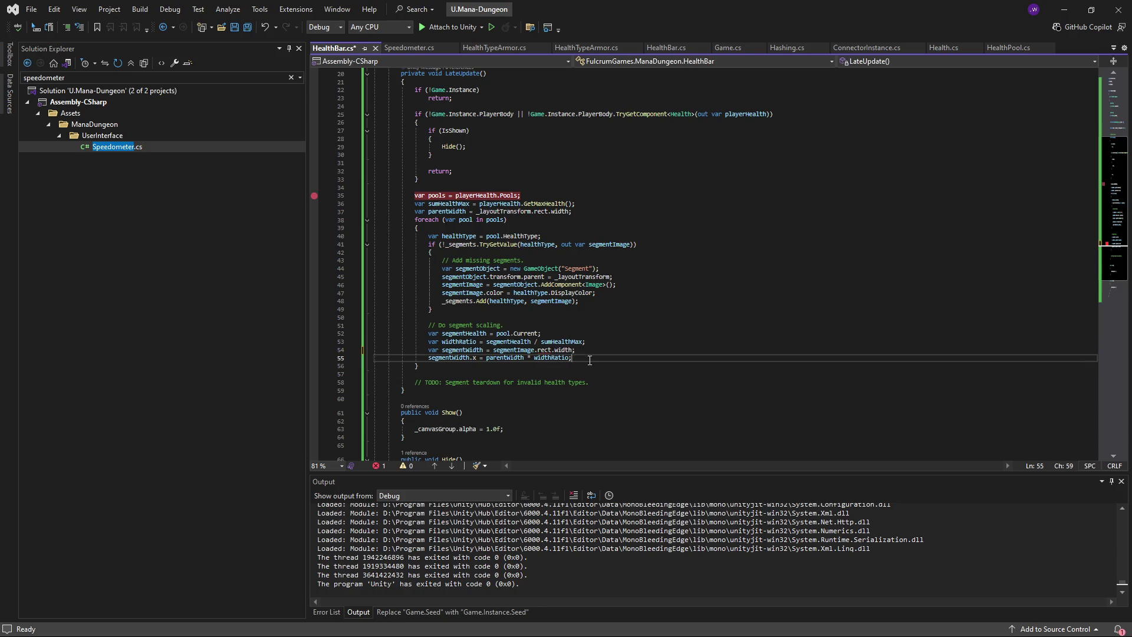
- Insert rectTransform so line 54 reads segmentImage.rectTransform.rect.width
left_click(546, 350)
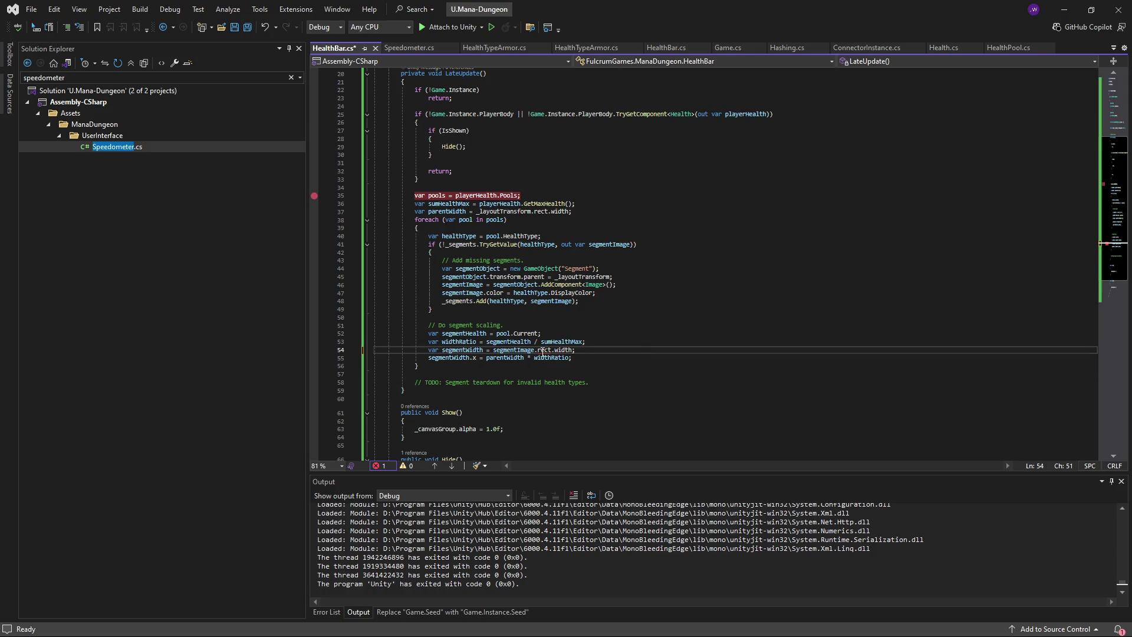
left_click(537, 351)
type("transform.")
key("BackSpace")
key("BackSpace")
key("BackSpace")
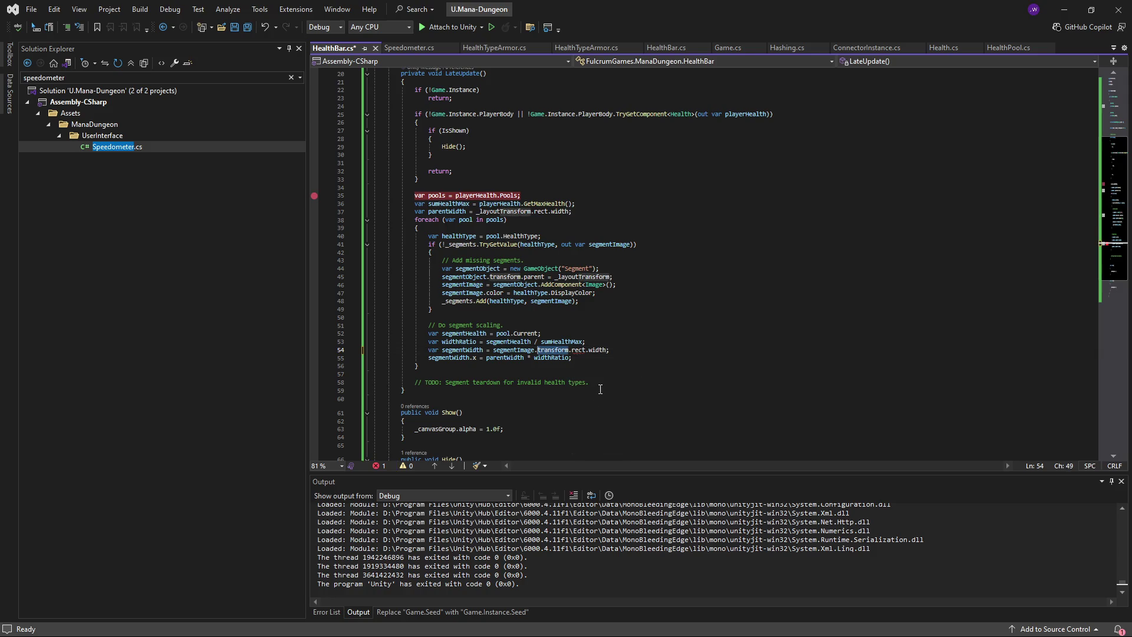
type("rectTra")
key("Tab")
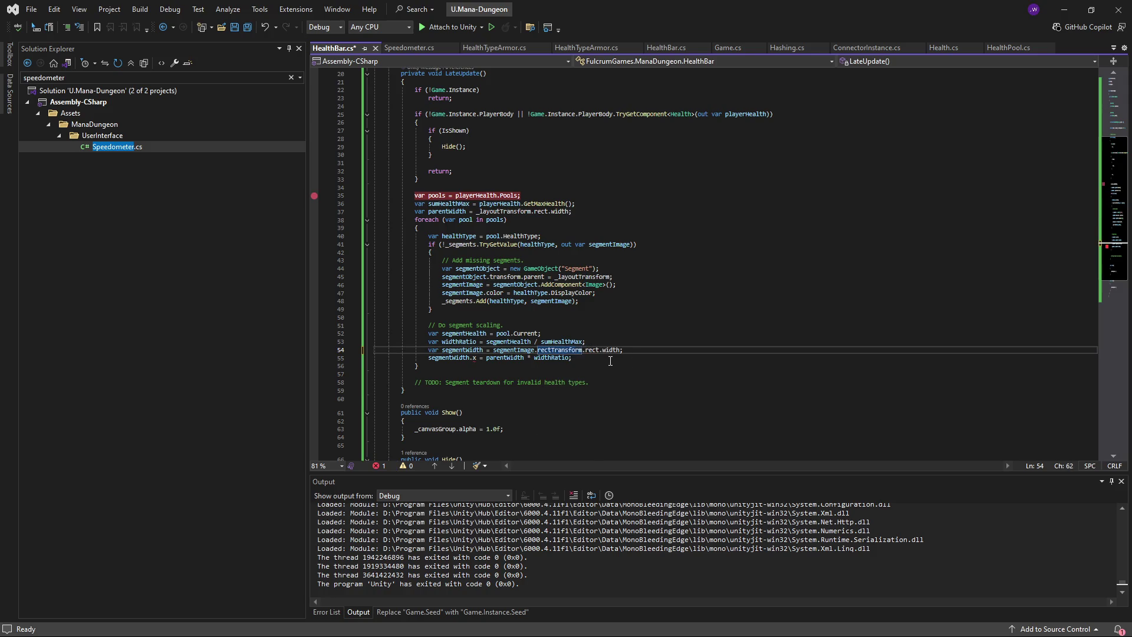
key("Down")
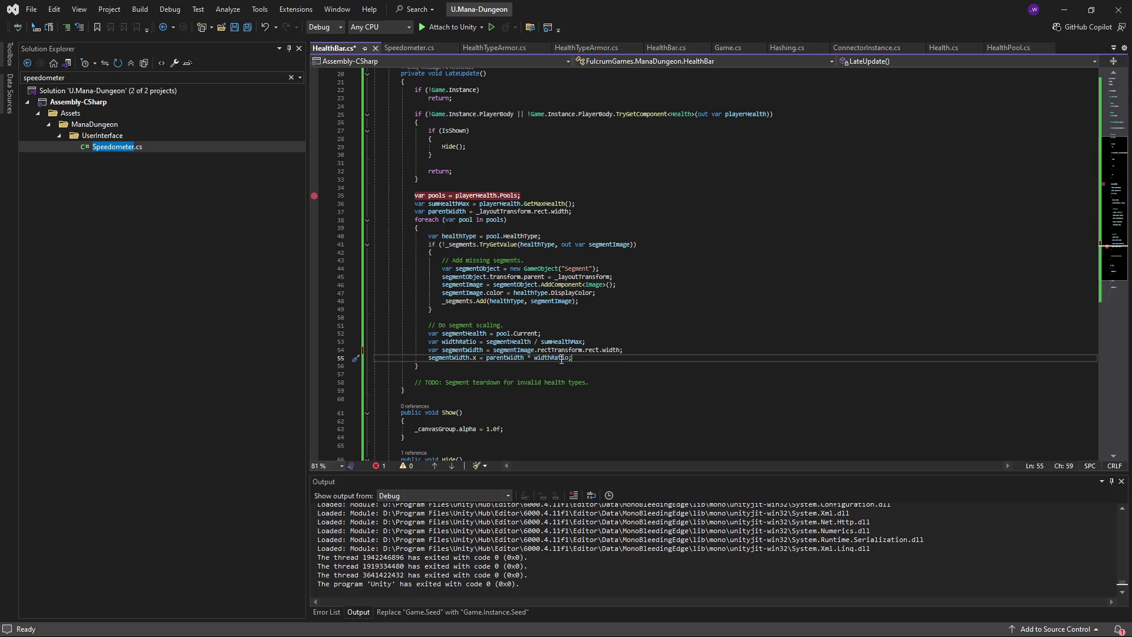
left_click(477, 357)
- Drop the .x from segmentWidth and add segmentImage.rectTransform.rect.width = segmentWidth below it
key("BackSpace")
key("BackSpace")
key("End")
key("Return")
type("segmentImage.rec")
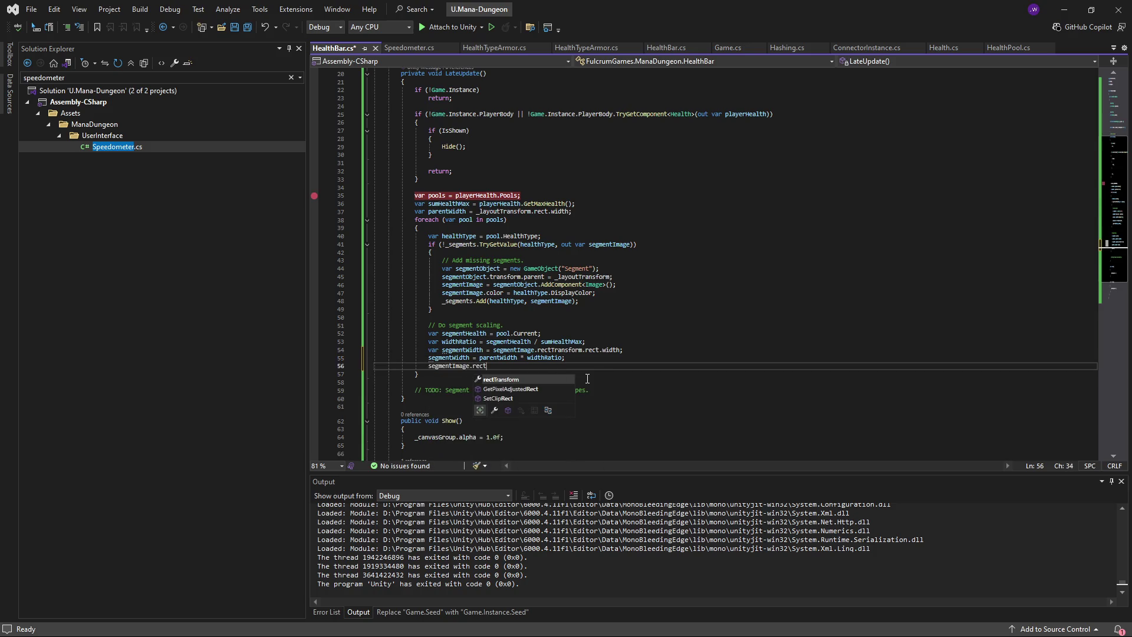
type("tTransform.rect.widt")
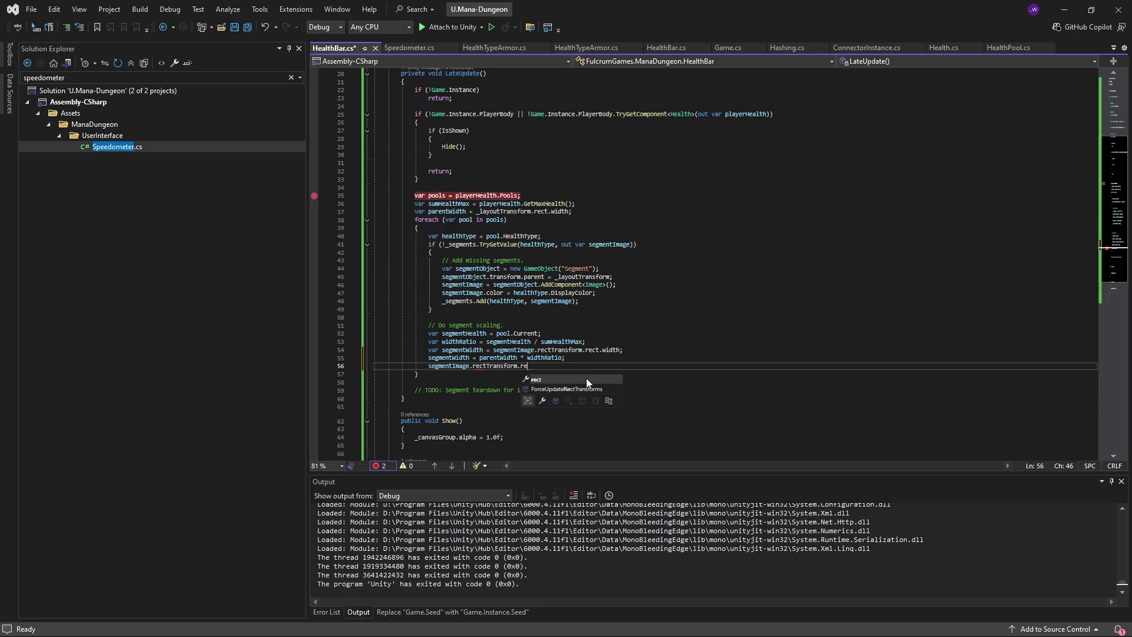
type("h ")
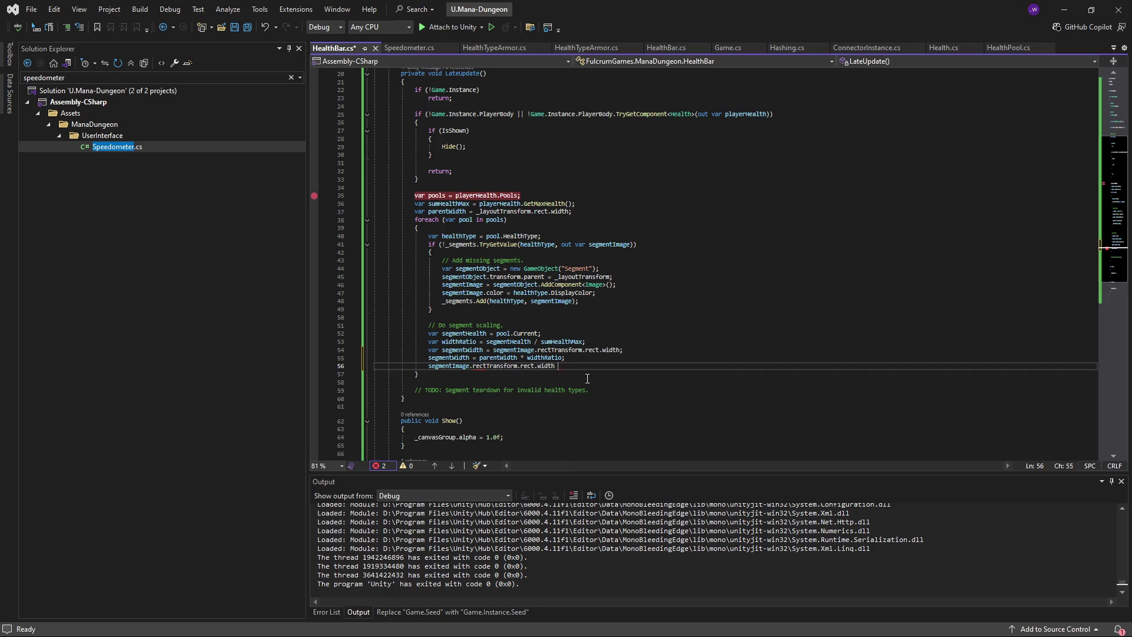
type("= segmentWidth;")
- Insert a blank line after the widthRatio line and reposition the segmentWidth declaration
mouse_move(531, 369)
left_click(603, 343)
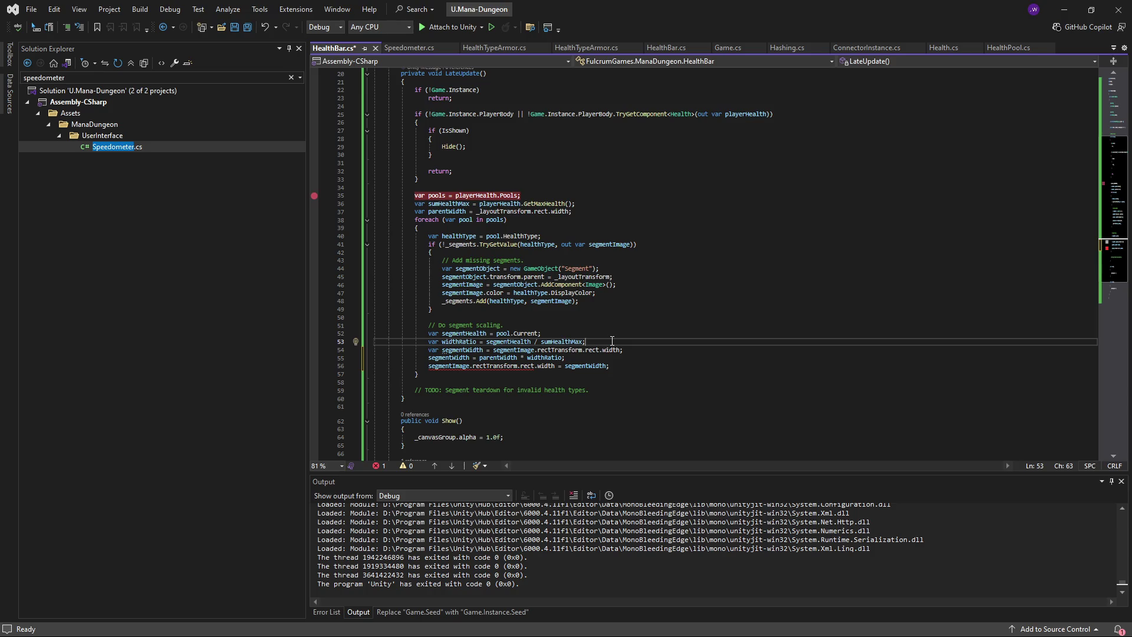
key("Return")
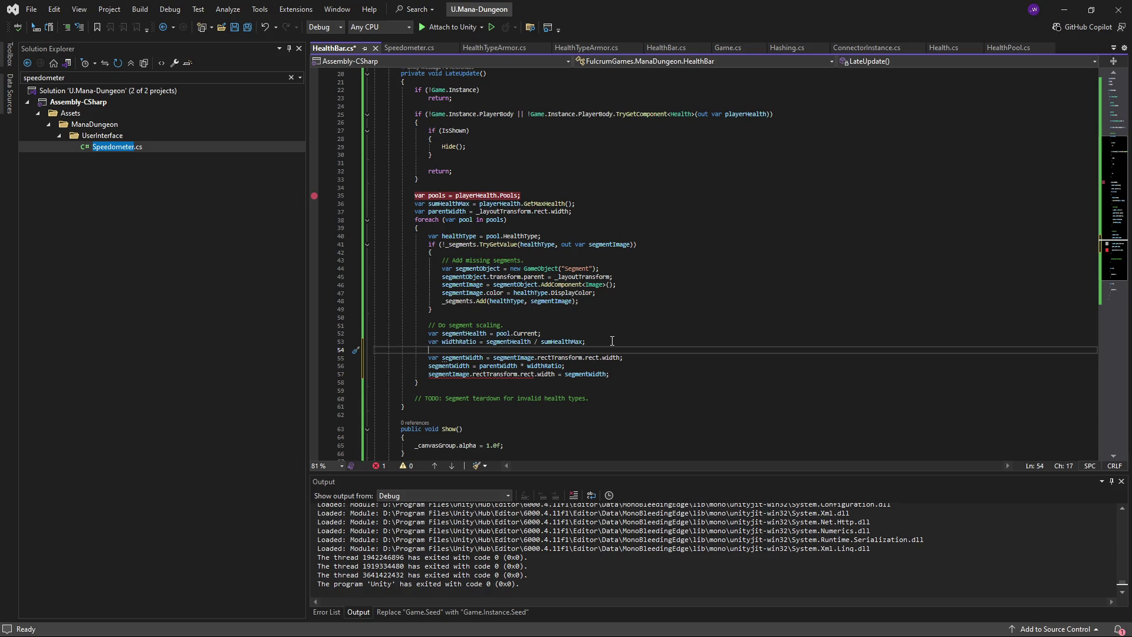
left_click(646, 356)
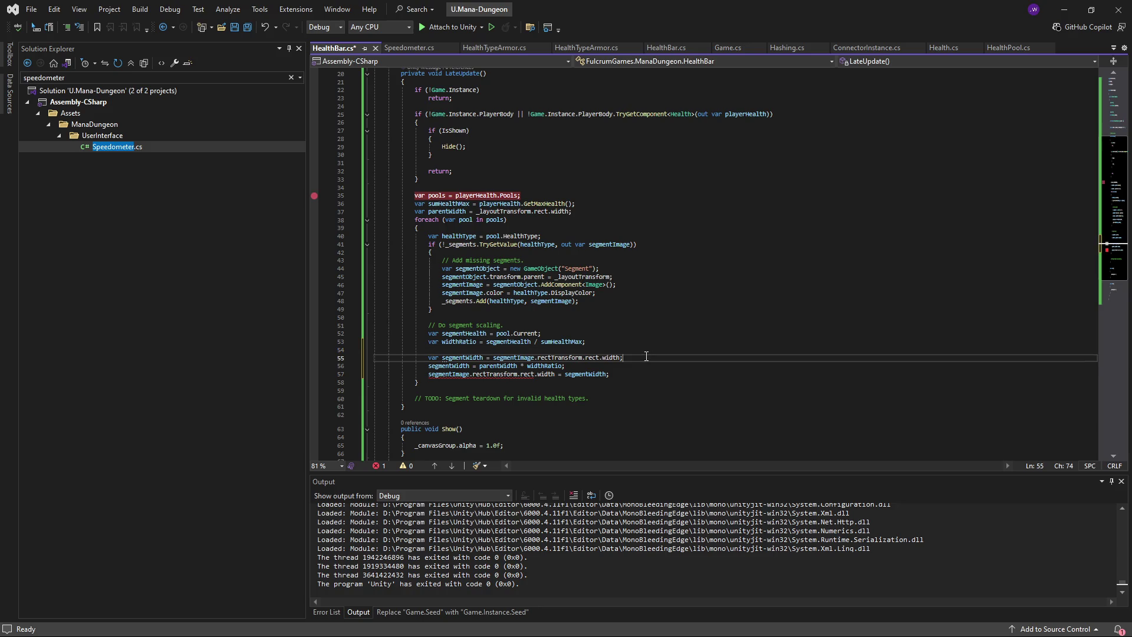
key("alt+Up")
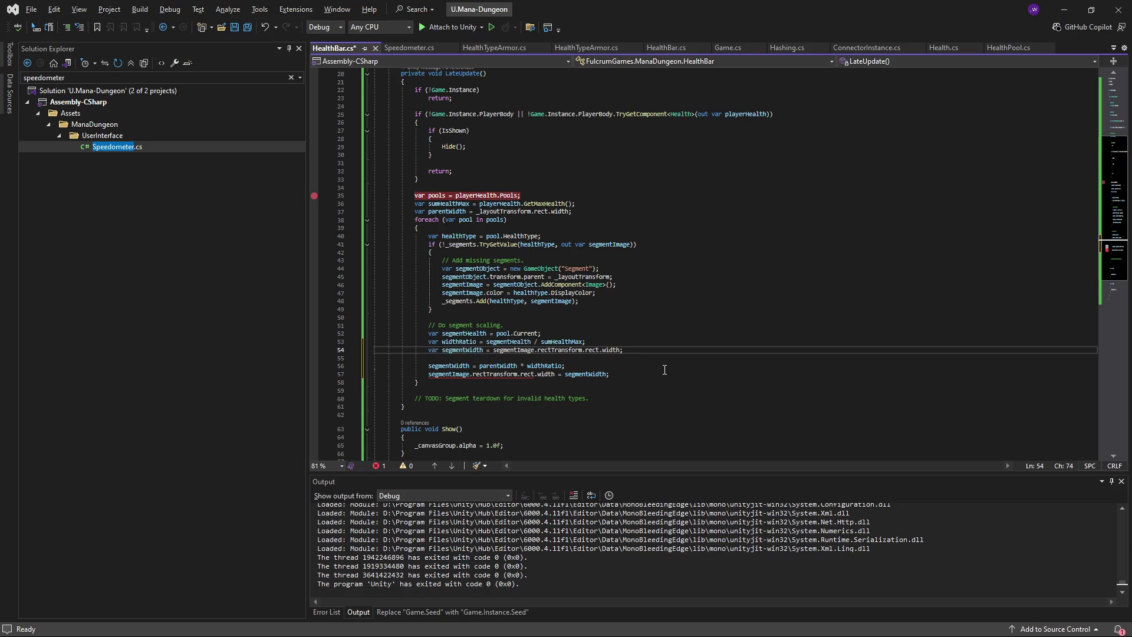
key("alt+Down")
key("Return")
scroll(652, 366, "down", 2)
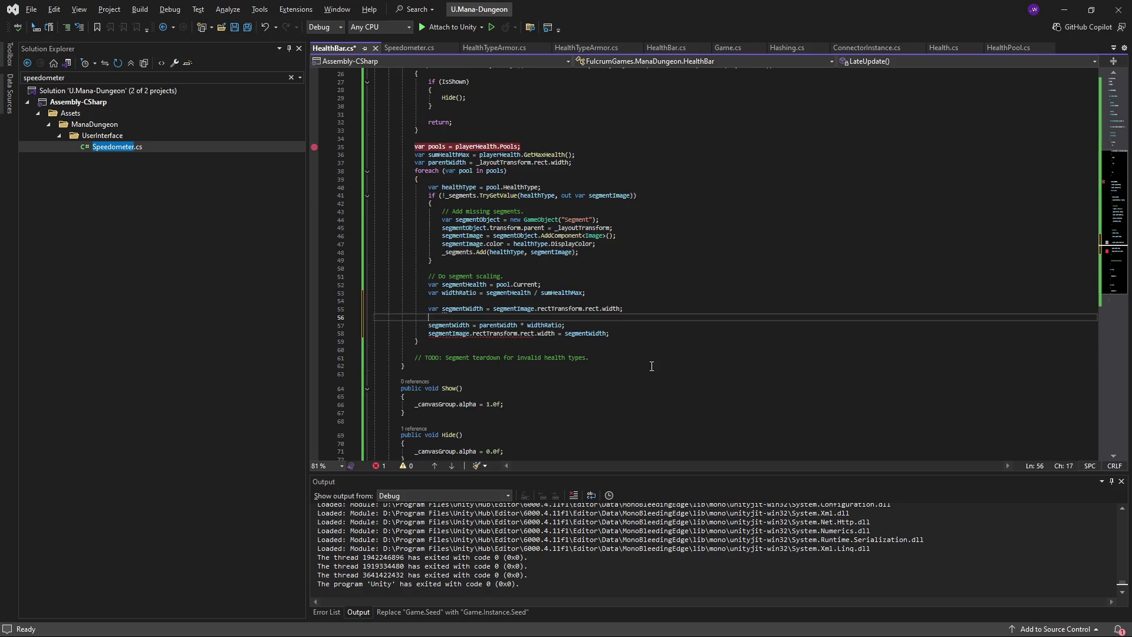
scroll(651, 366, "up", 1)
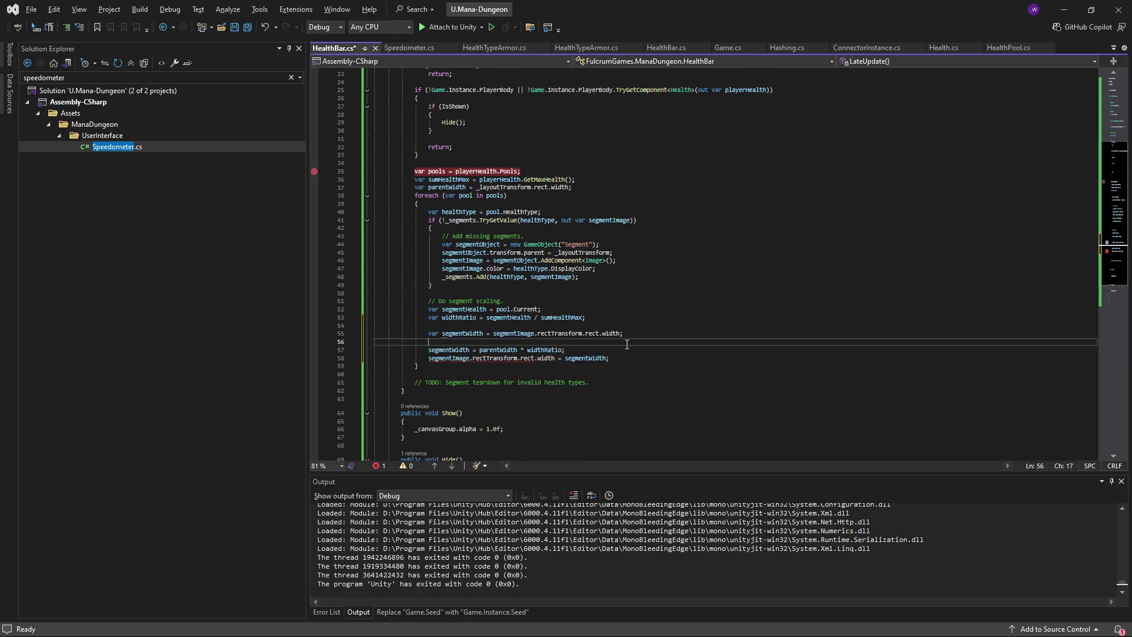
- Rename the declaration to segmentRect, keep the whole rect without .width, and save
left_click(480, 335)
key("BackSpace")
key("BackSpace")
key("BackSpace")
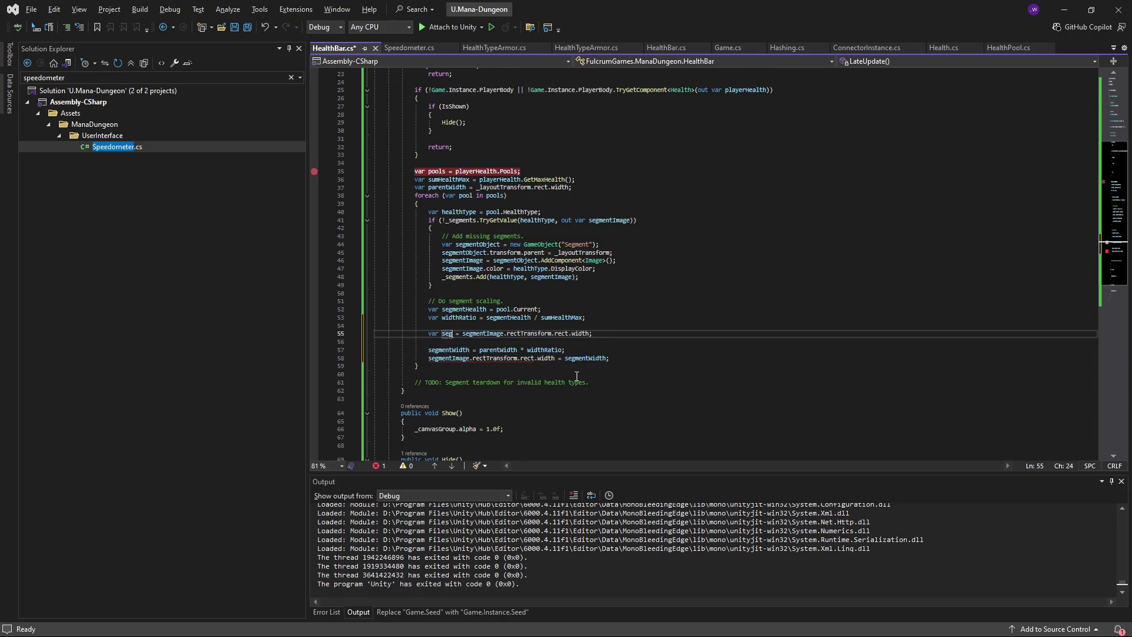
type("Rect")
double_click(605, 334)
key("BackSpace")
key("BackSpace")
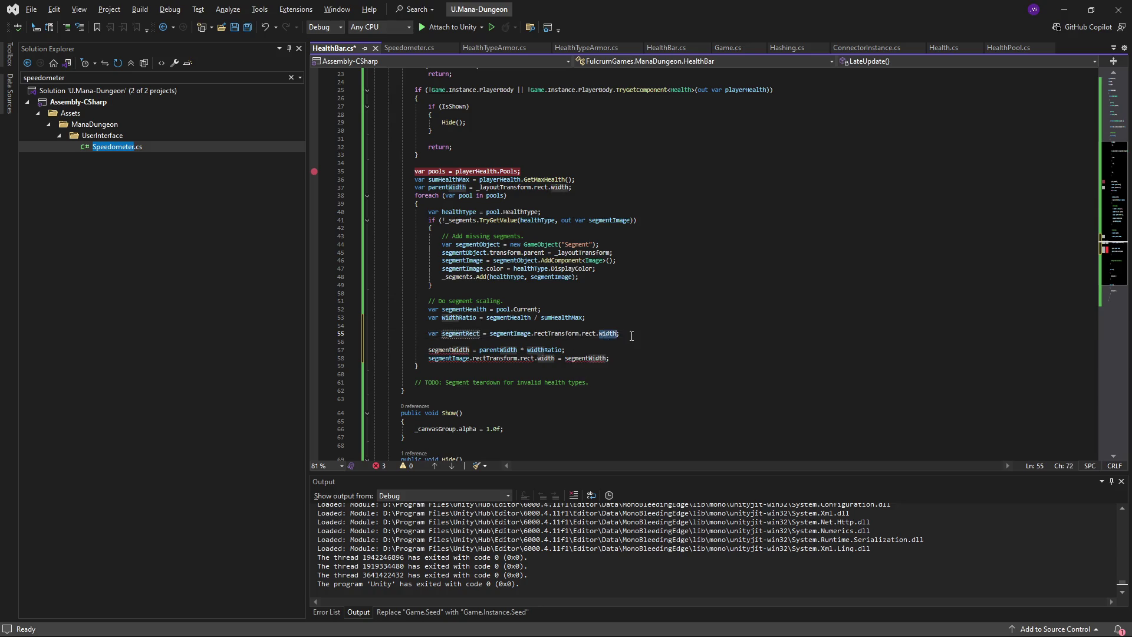
key("End")
key("ctrl+s")
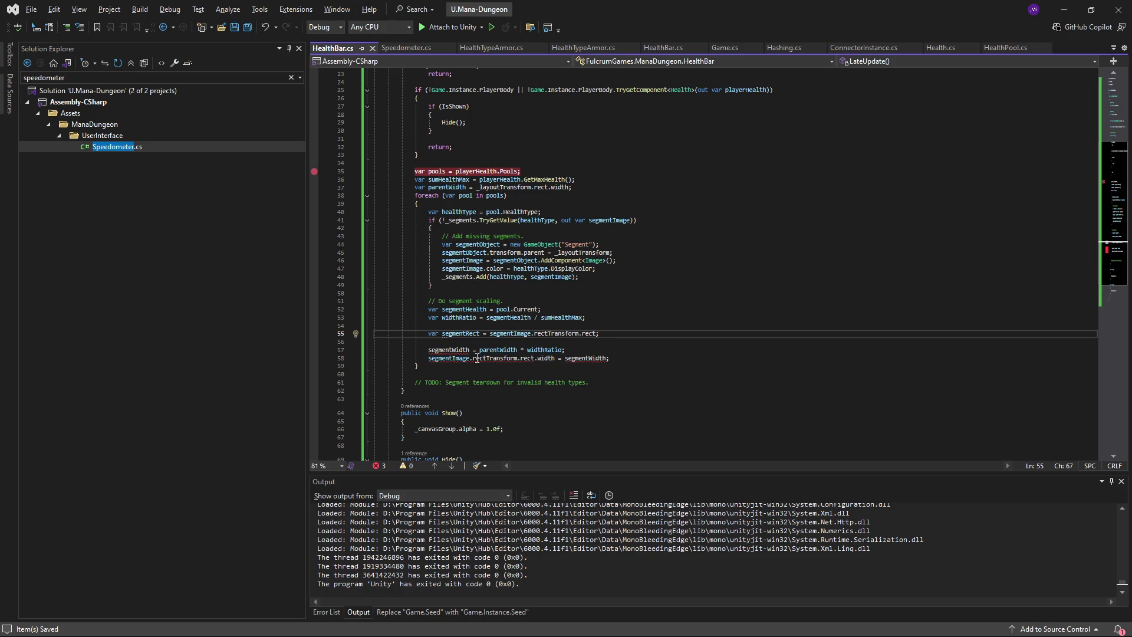
- Rename the variable on line 57 to var segmentWidth and save
double_click(458, 351)
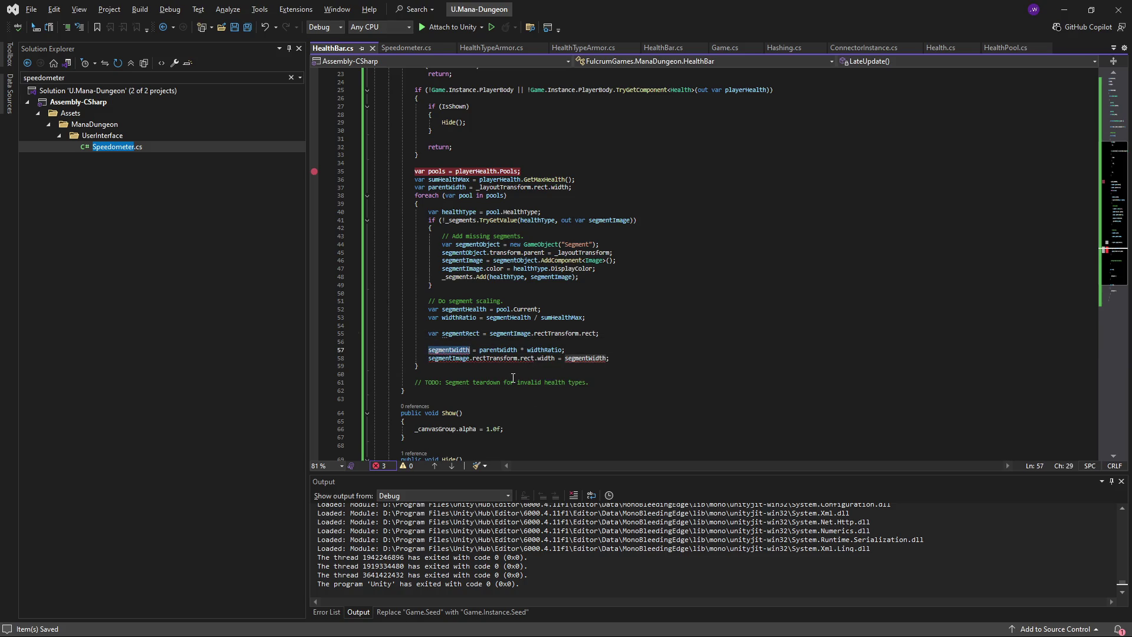
type("var segment")
key("ctrl+Left")
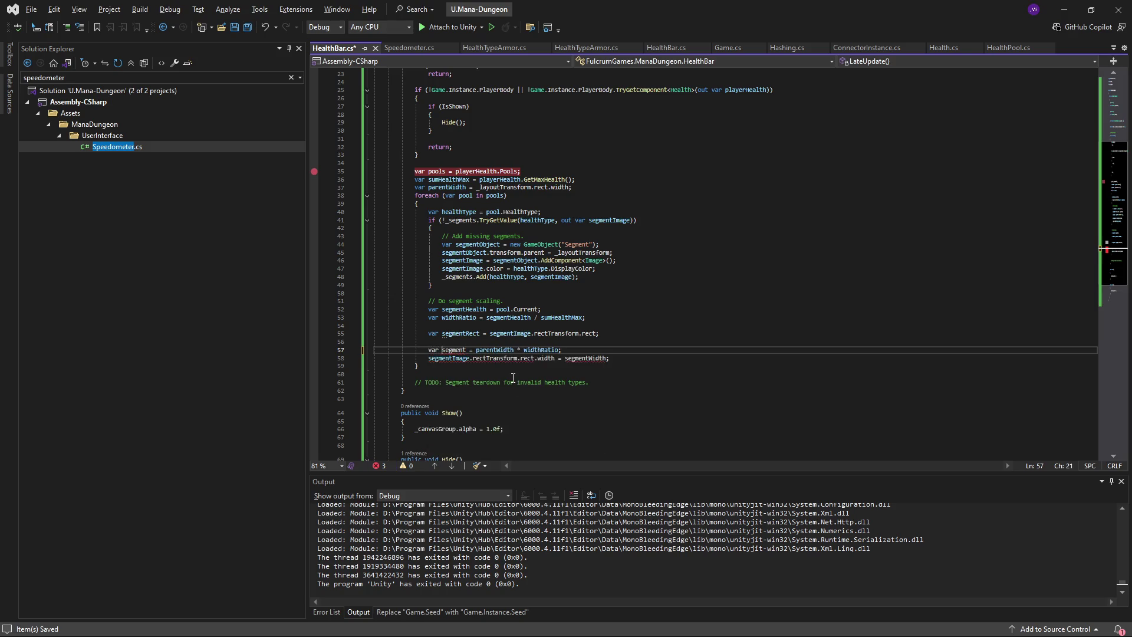
type("Width")
key("ctrl+s")
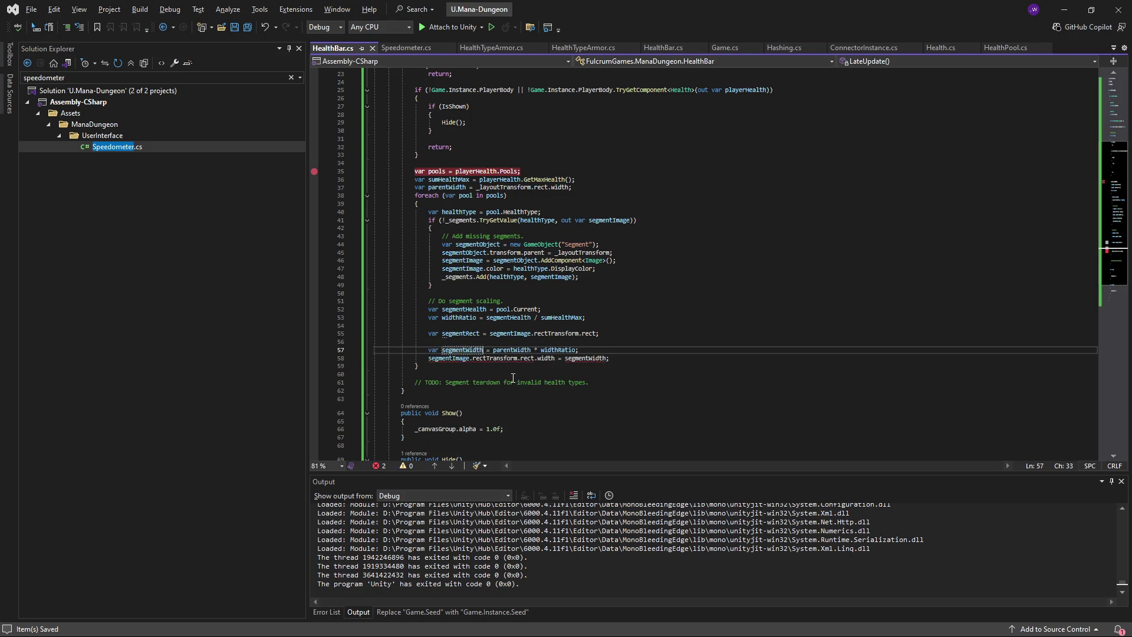
- Remove the extra blank line and start a new segmentRect.width = line
key("Up")
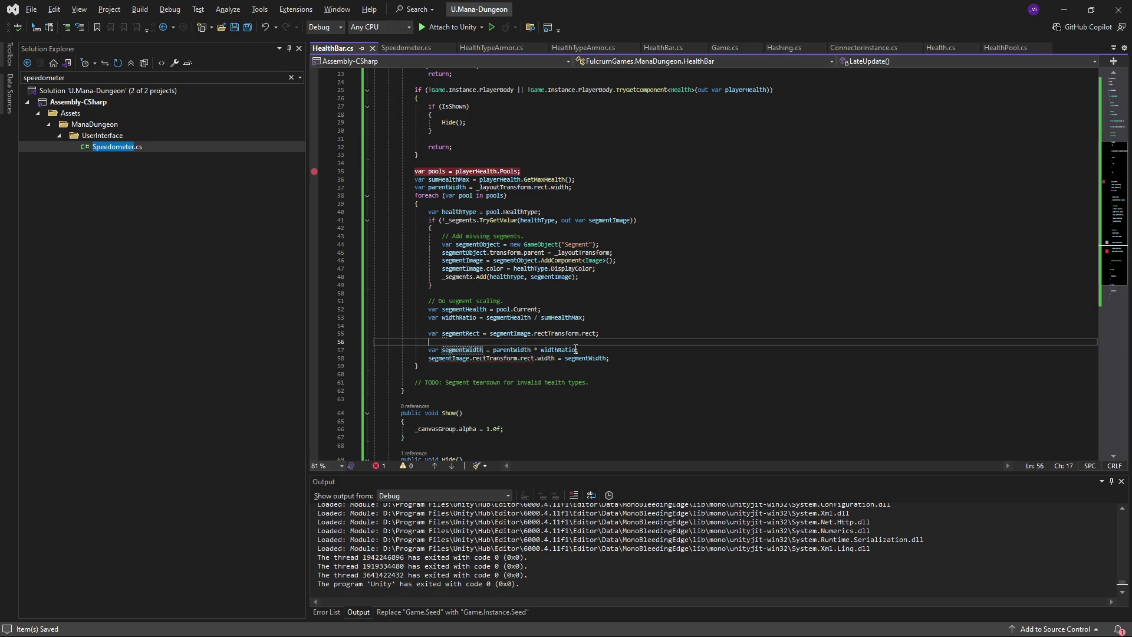
key("Delete")
key("End")
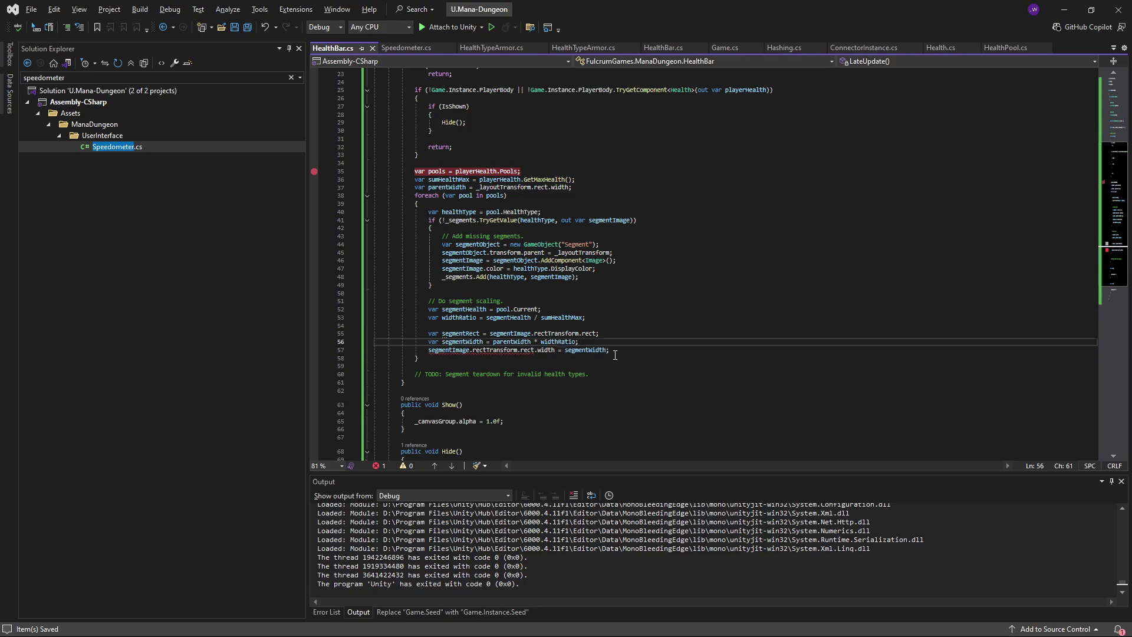
key("Return")
key("Up")
key("End")
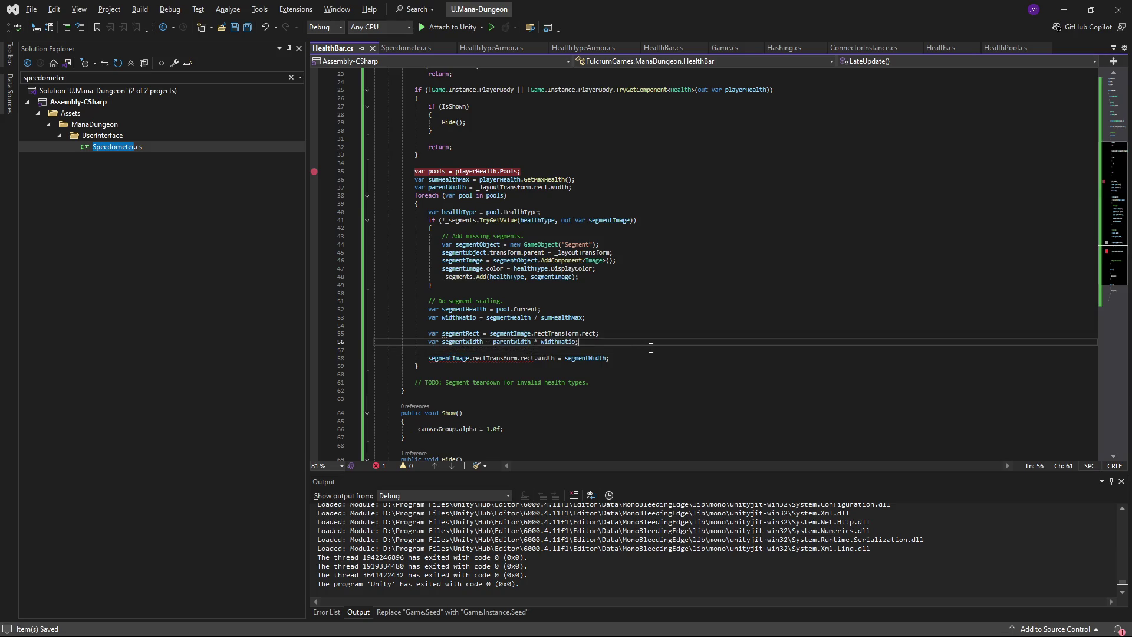
key("Return")
type("segment")
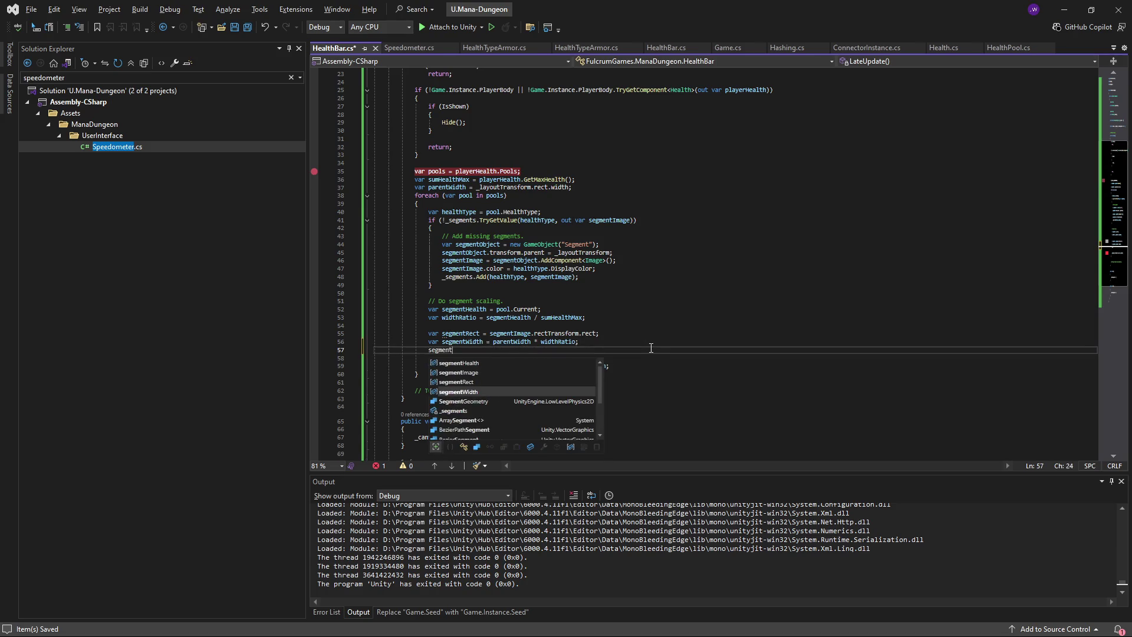
type("Rect.width =")
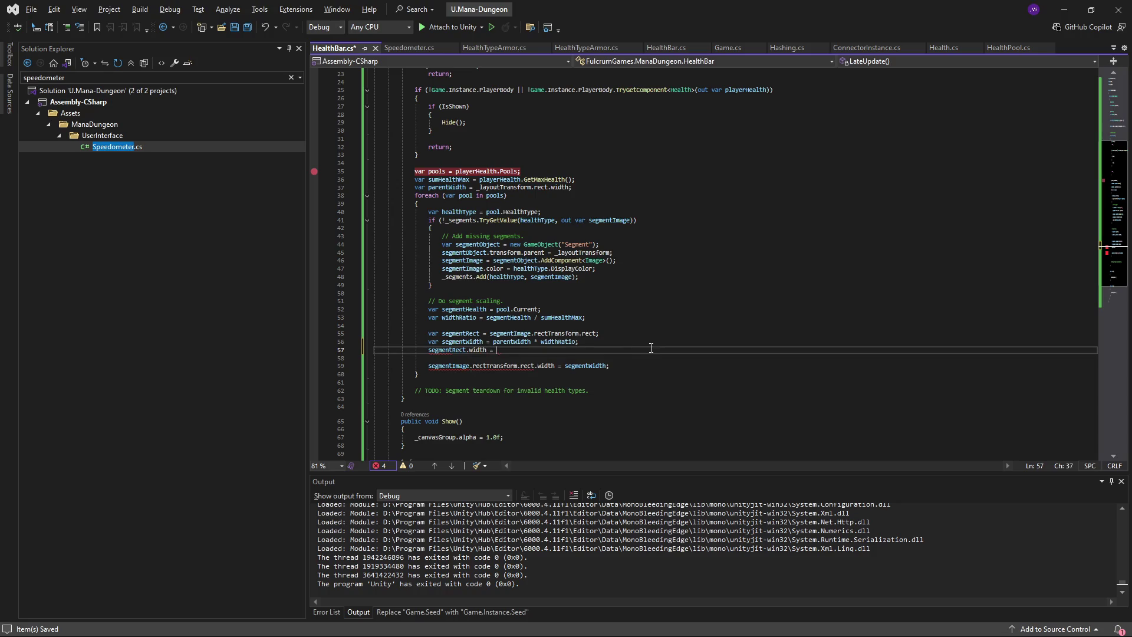
- Move parentWidth * widthRatio onto the segmentRect.width line and delete the leftover segmentWidth line
key("Up")
key("Left")
key("ctrl+shift+Right")
key("ctrl+shift+Right")
key("ctrl+shift+Right")
key("ctrl+x")
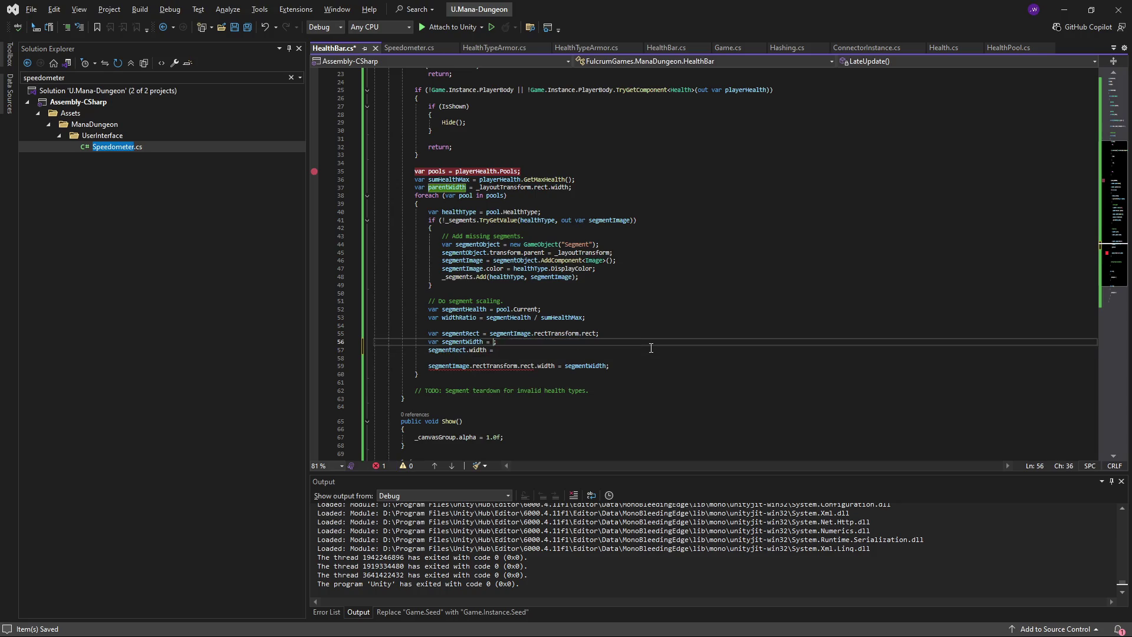
key("Down")
key("End")
key("ctrl+v")
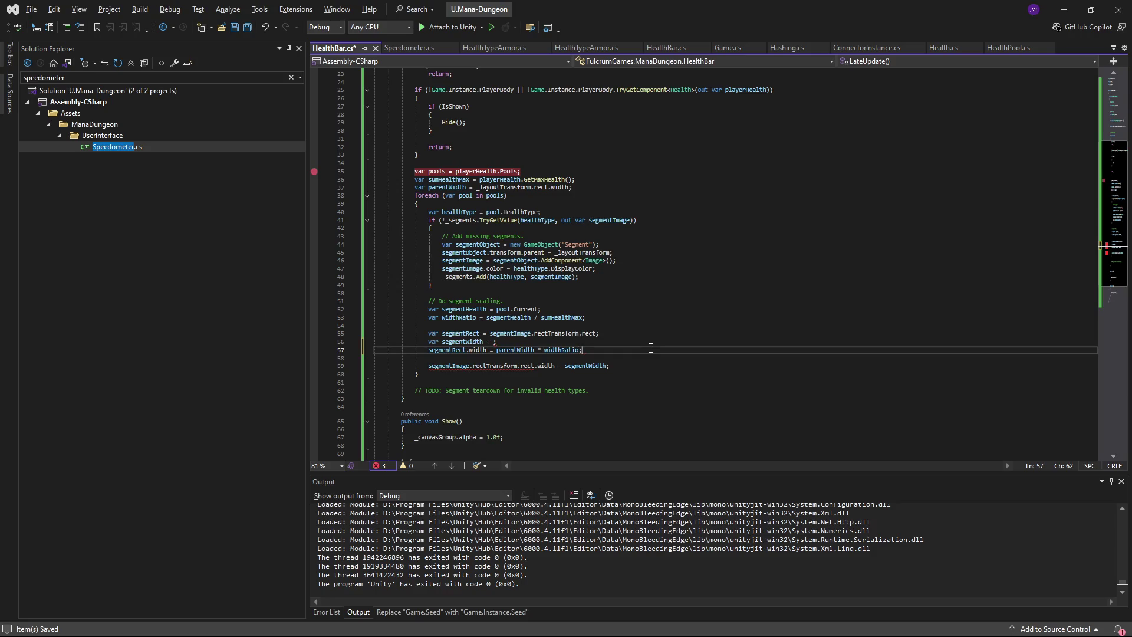
key("Return")
key("Up")
key("Up")
key("ctrl+shift+l")
- Write segmentImage.rectTransform.rect = segmentRect on line 57 and save HealthBar.cs
key("Down")
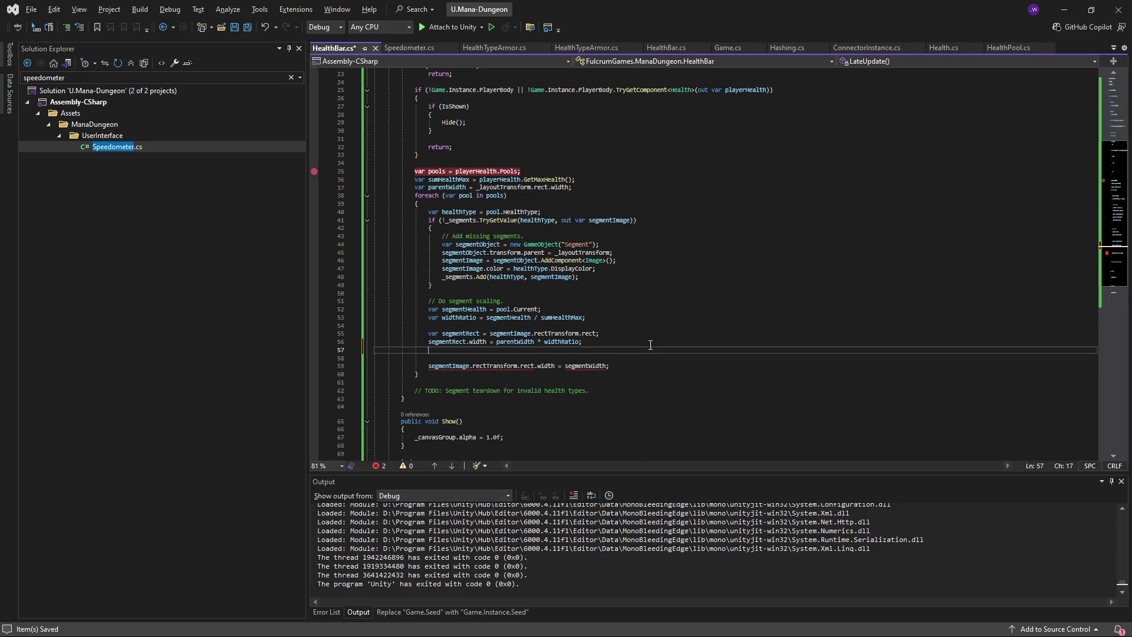
type("segme")
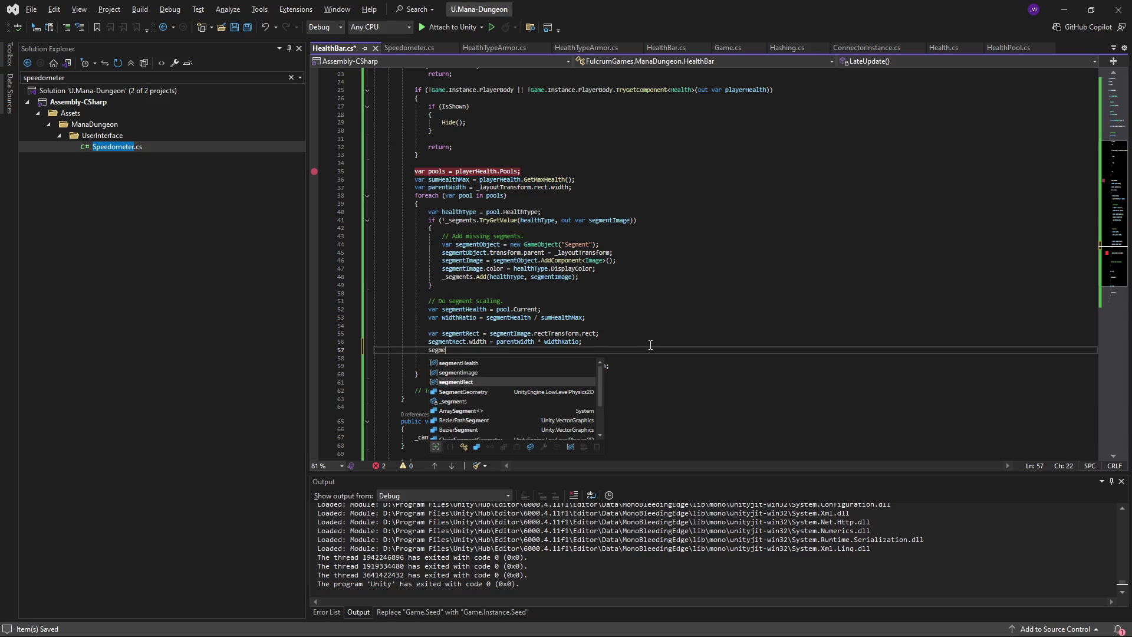
type("ntImage.rectTransform =")
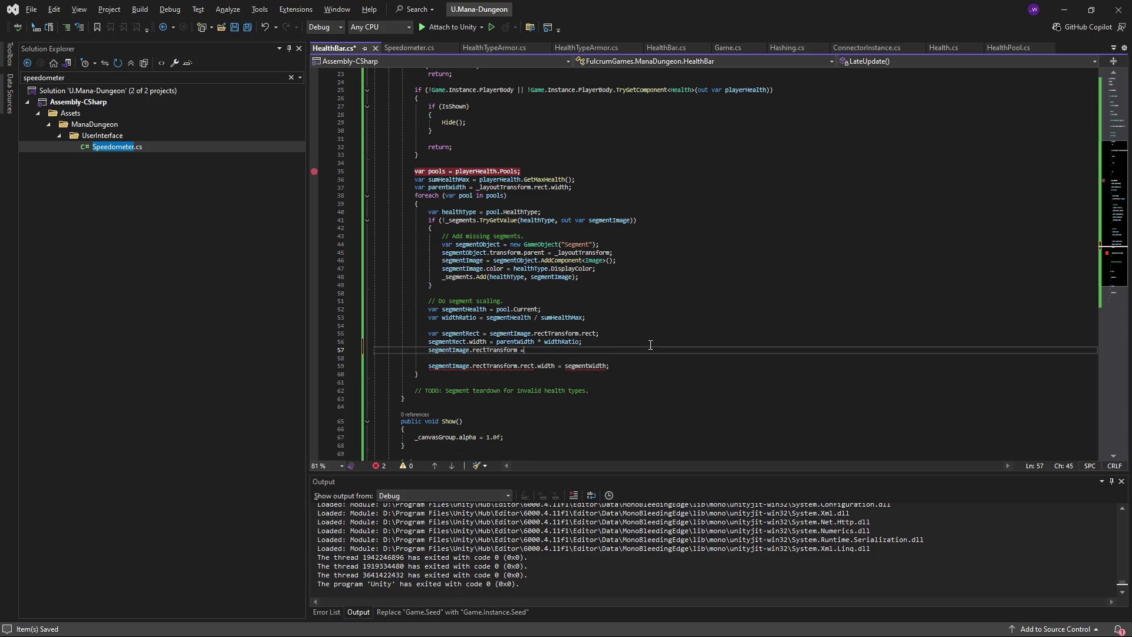
key("ctrl+BackSpace")
key("ctrl+BackSpace")
type("rect")
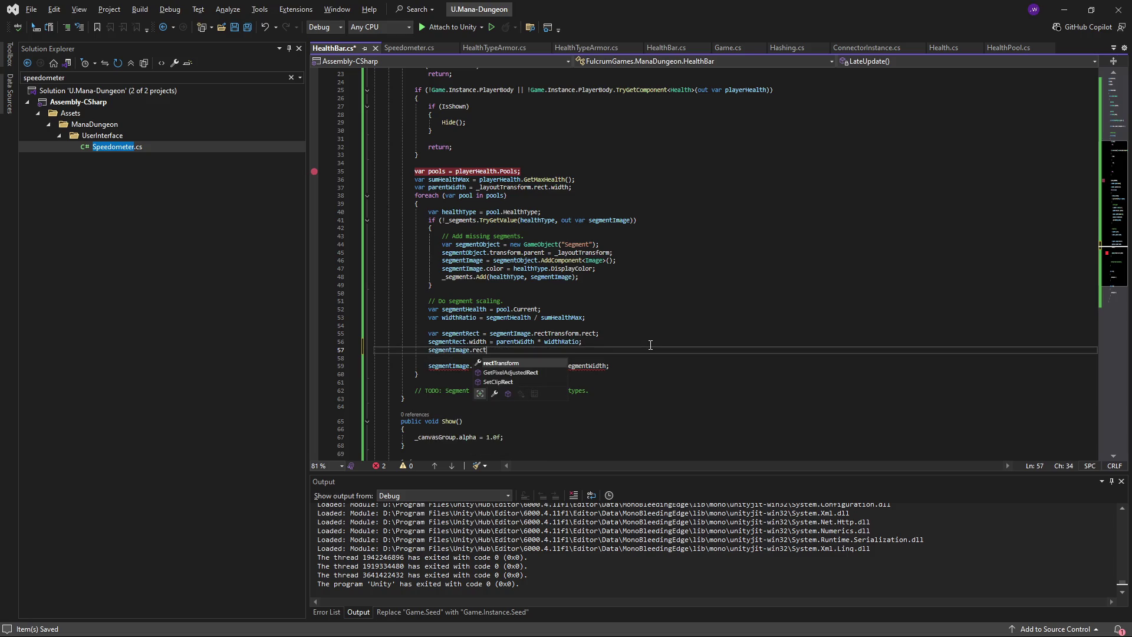
type("Transform.rect ")
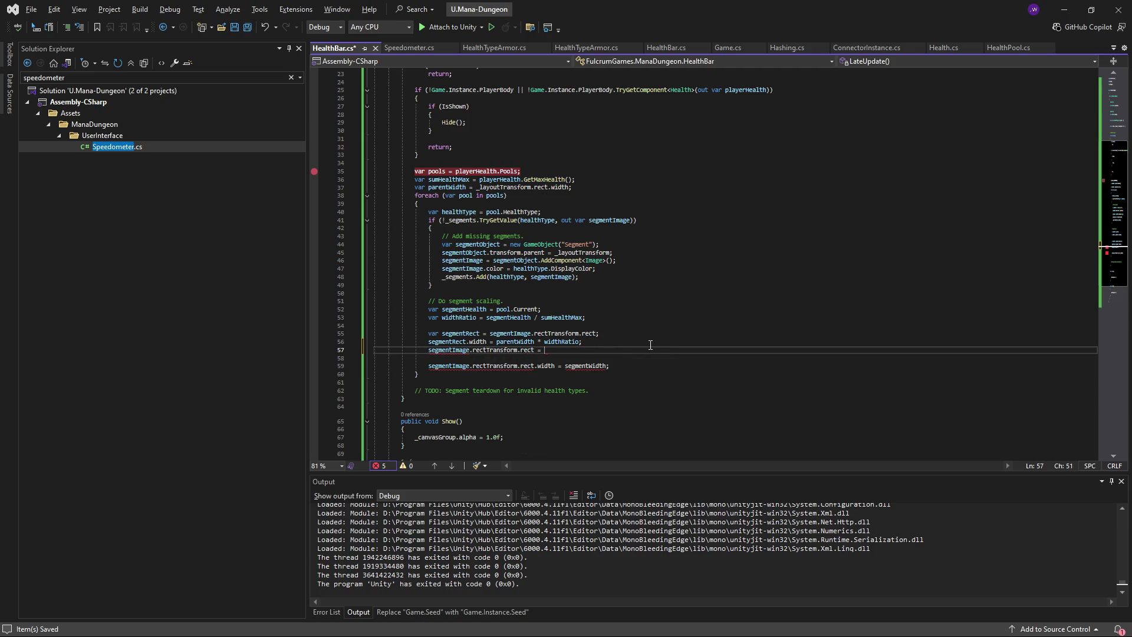
type("= segmentRect;")
key("End")
key("ctrl+s")
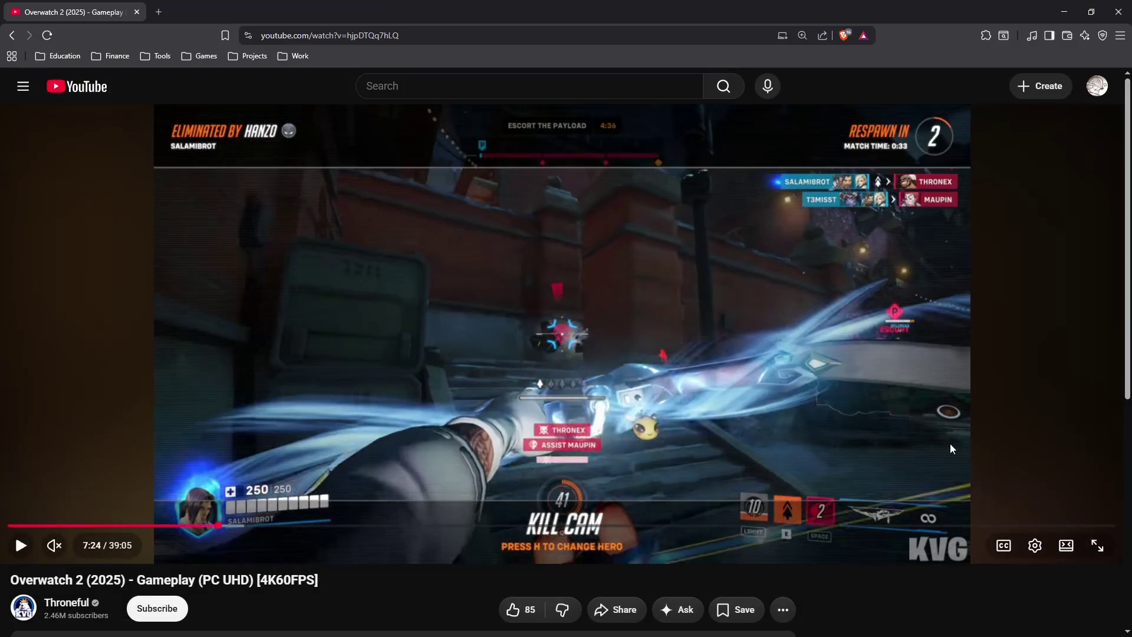
left_click(1069, 14)
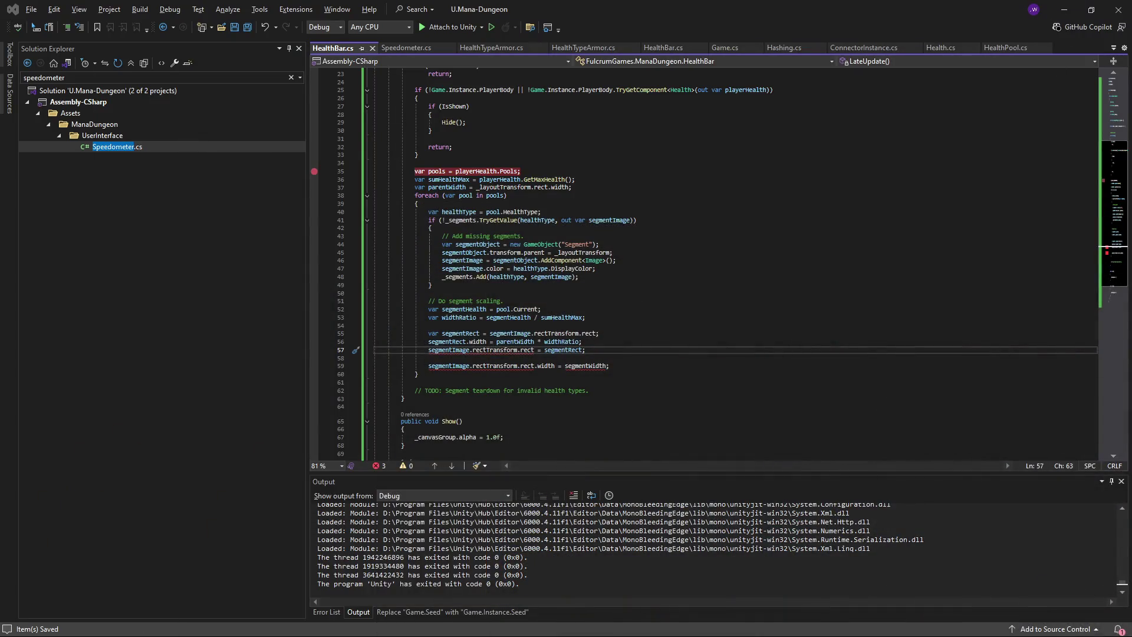
key("alt+Tab")
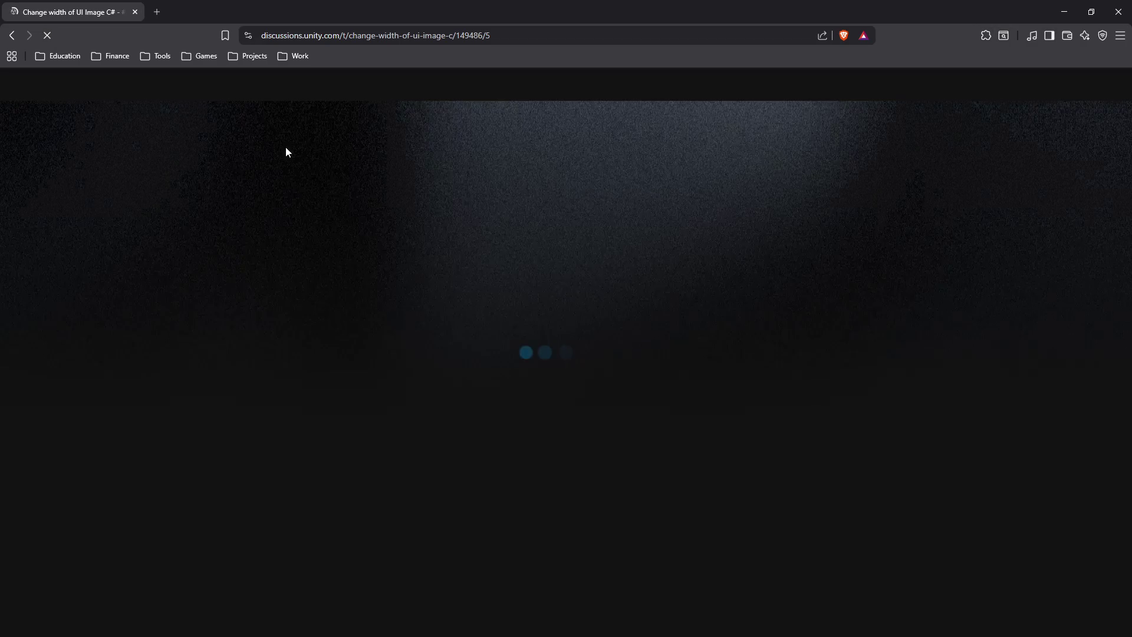
scroll(533, 360, "up", 1)
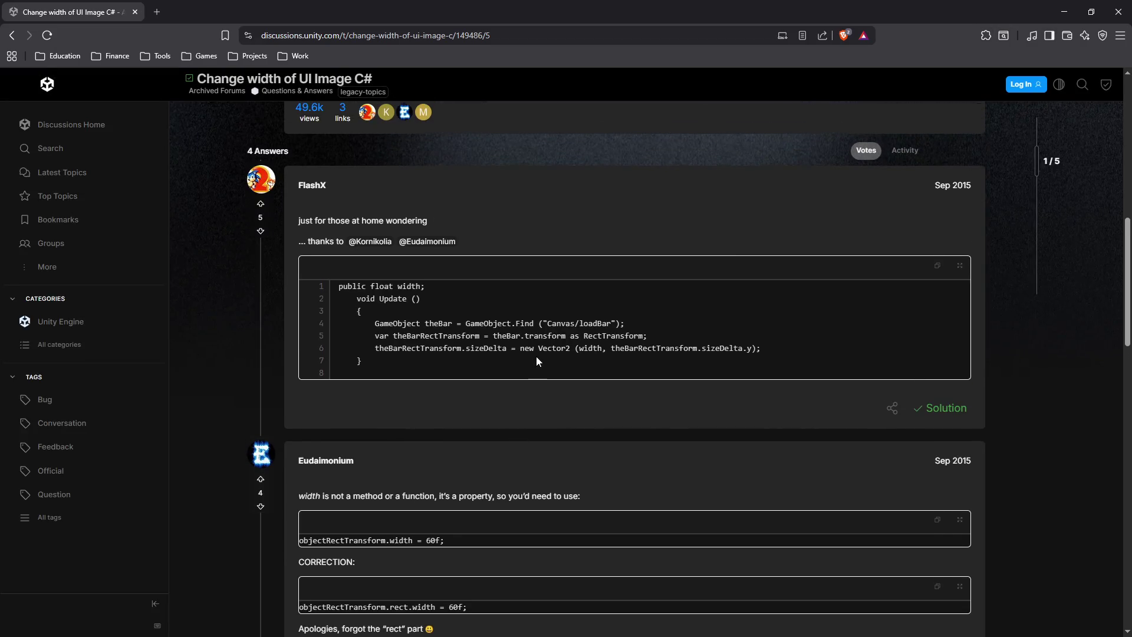
left_click_drag(465, 348, 532, 349)
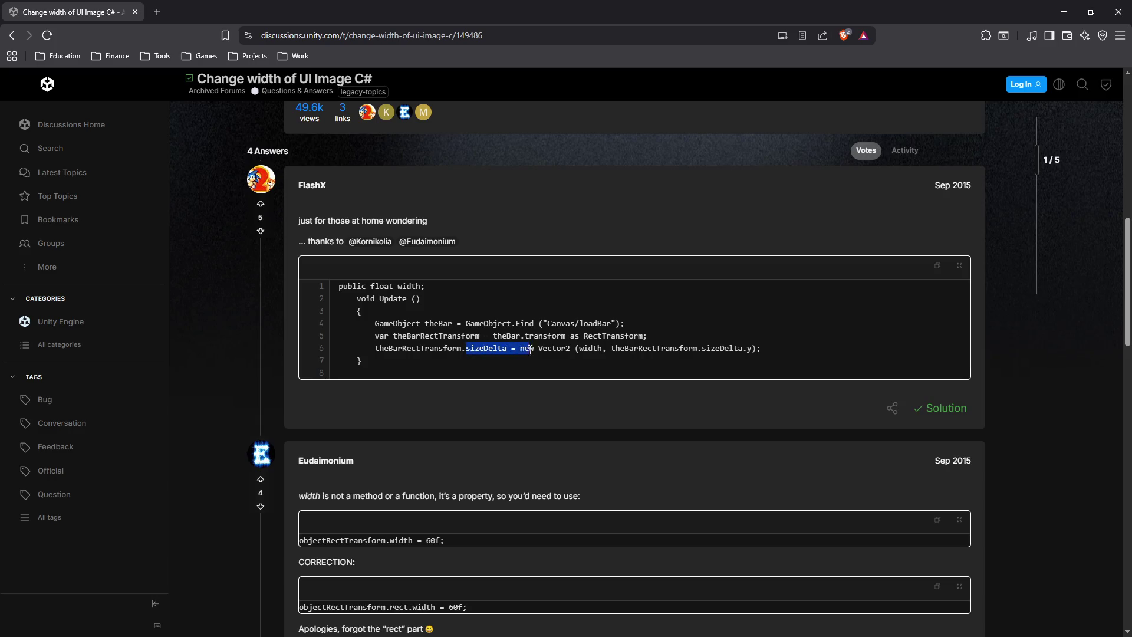
scroll(403, 372, "down", 3)
left_click_drag(393, 364, 484, 366)
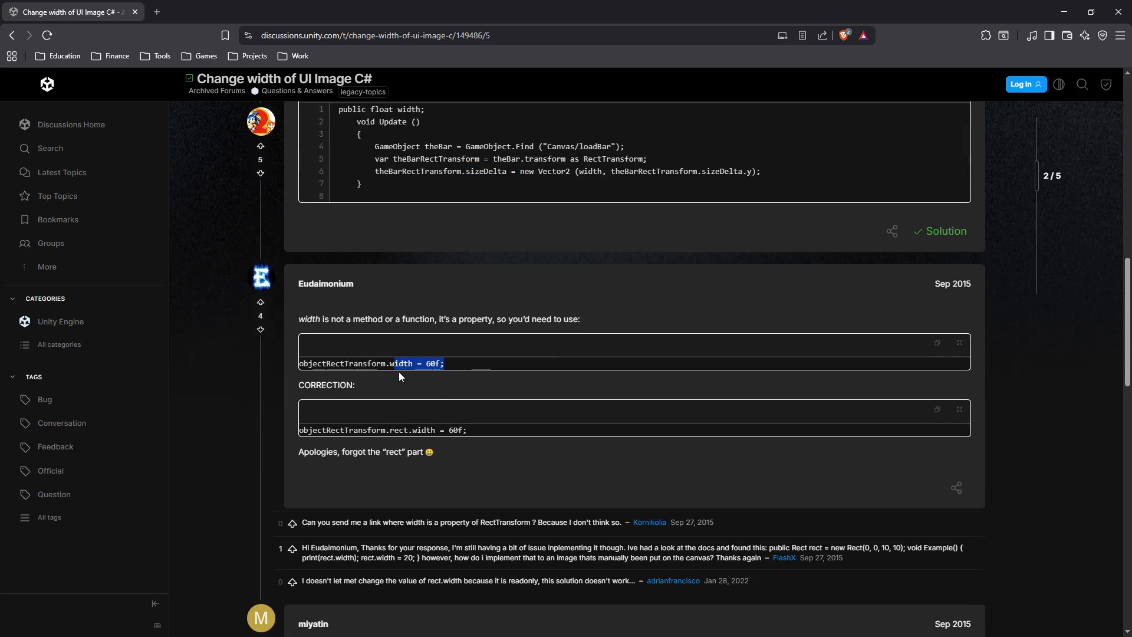
left_click(376, 366)
scroll(360, 390, "down", 1)
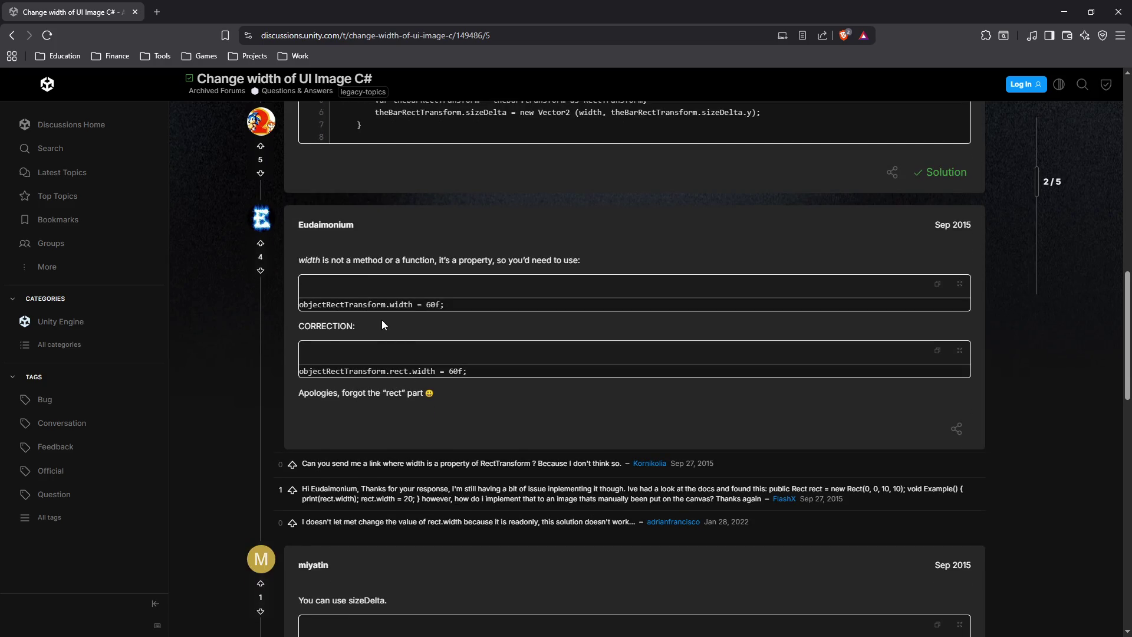
left_click_drag(365, 305, 444, 304)
left_click(378, 369)
left_click_drag(350, 371, 467, 371)
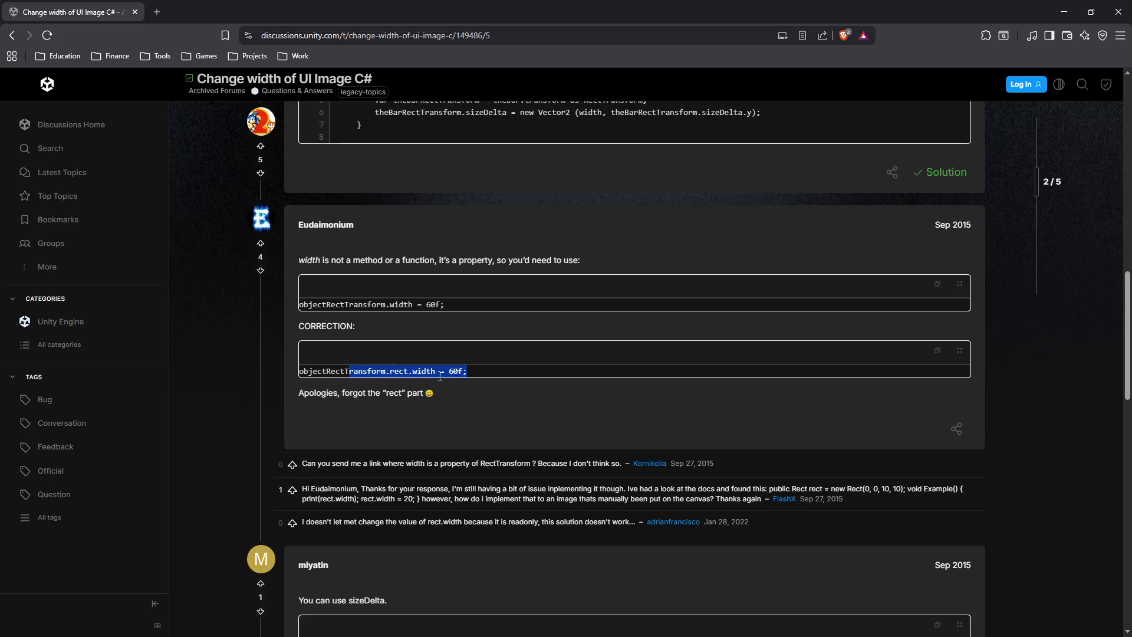
left_click(389, 373)
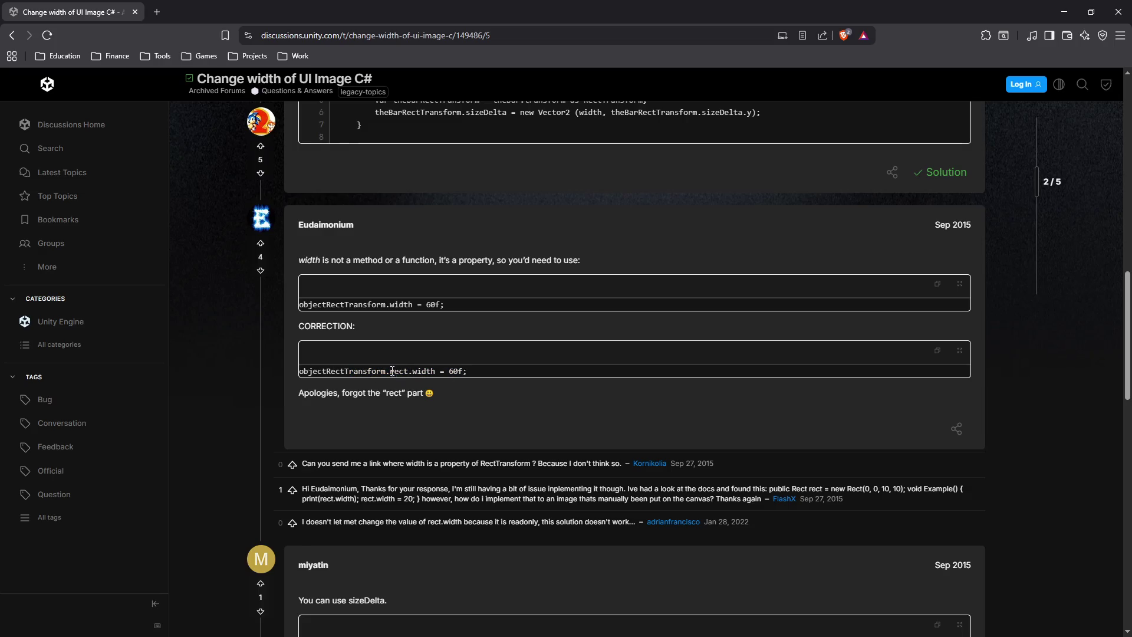
left_click_drag(386, 371, 506, 390)
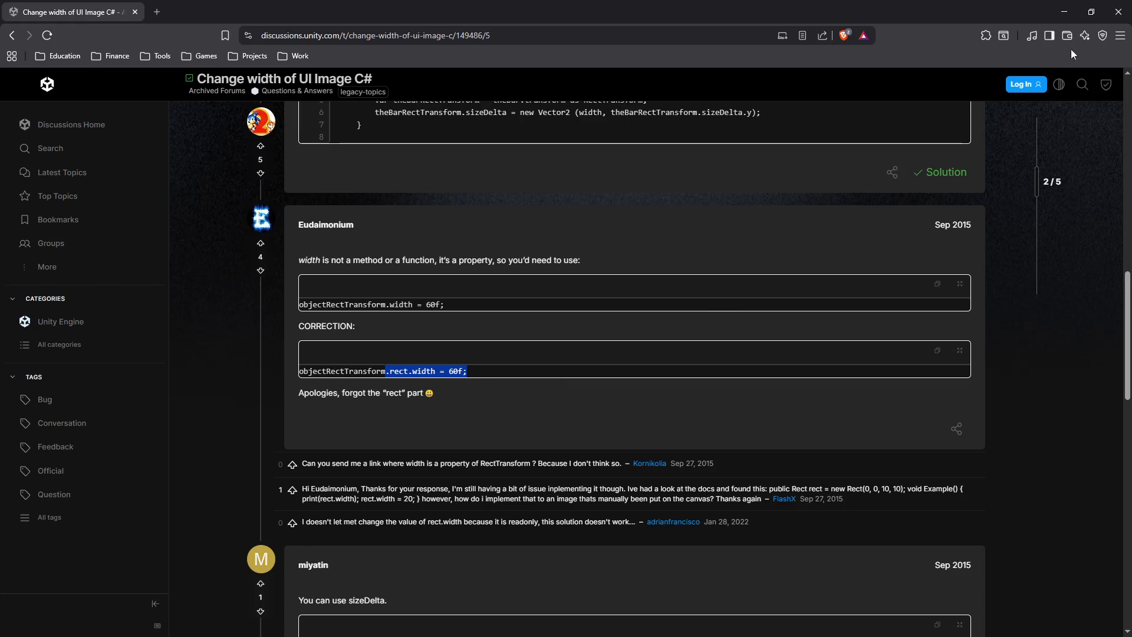
key("alt+Tab")
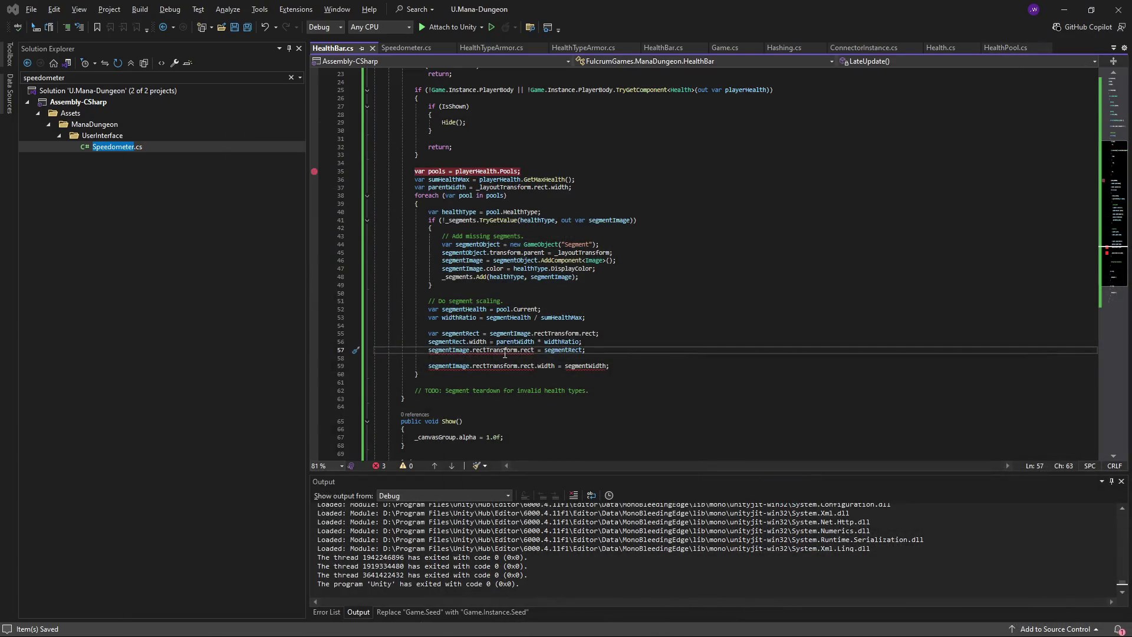
- Temporarily change line 57 to rectTransform.rect.width = 1 and save to check the error
left_click(499, 350)
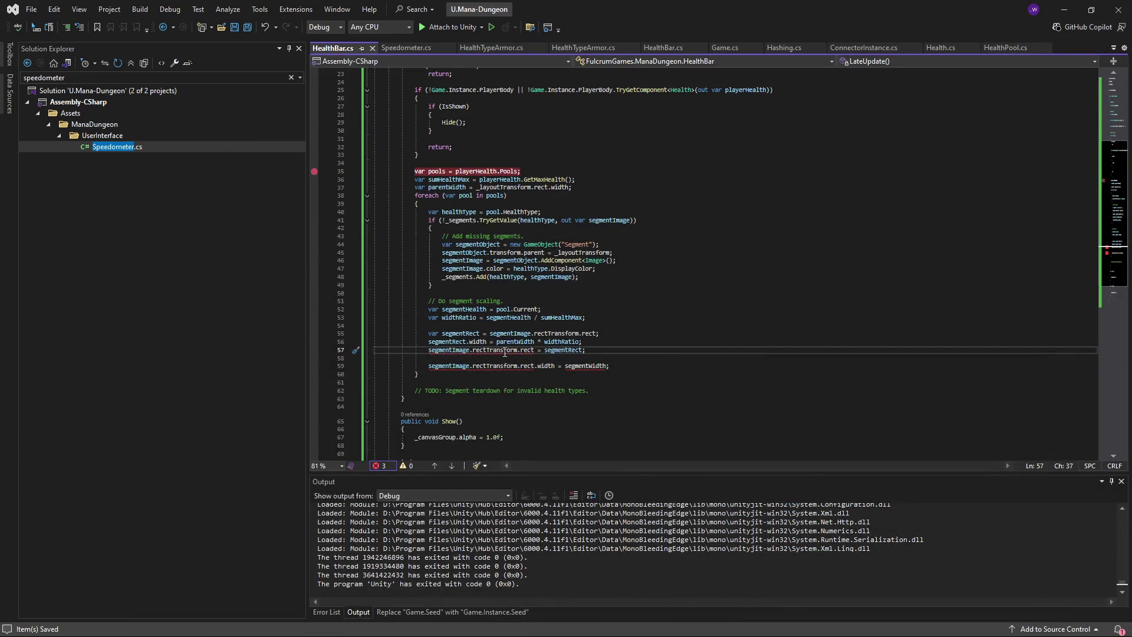
mouse_move(505, 352)
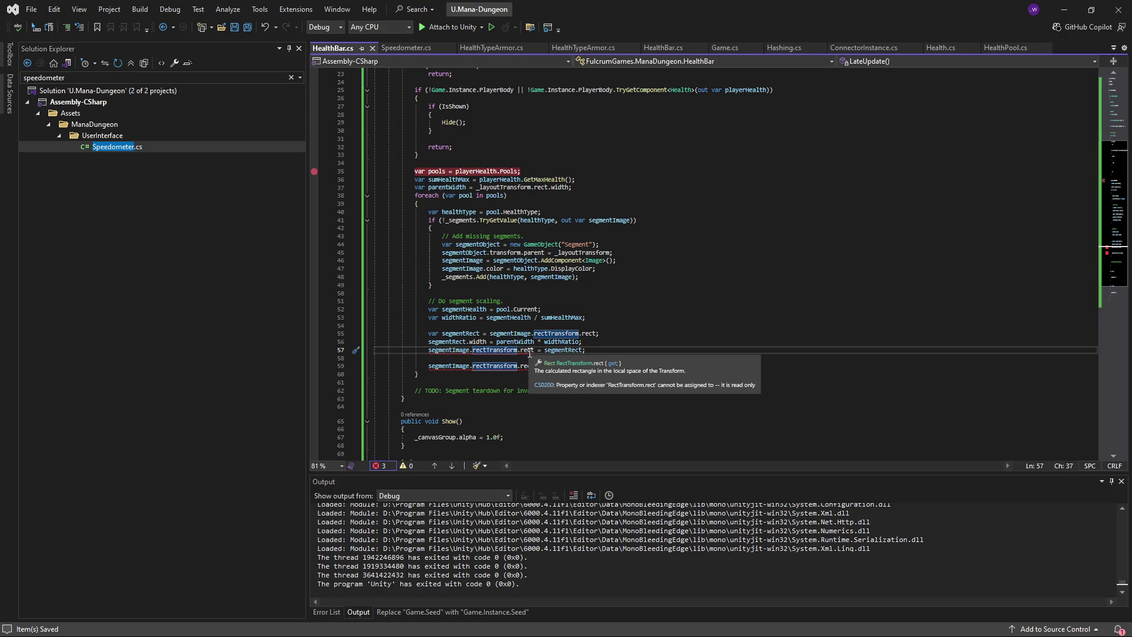
left_click(548, 350)
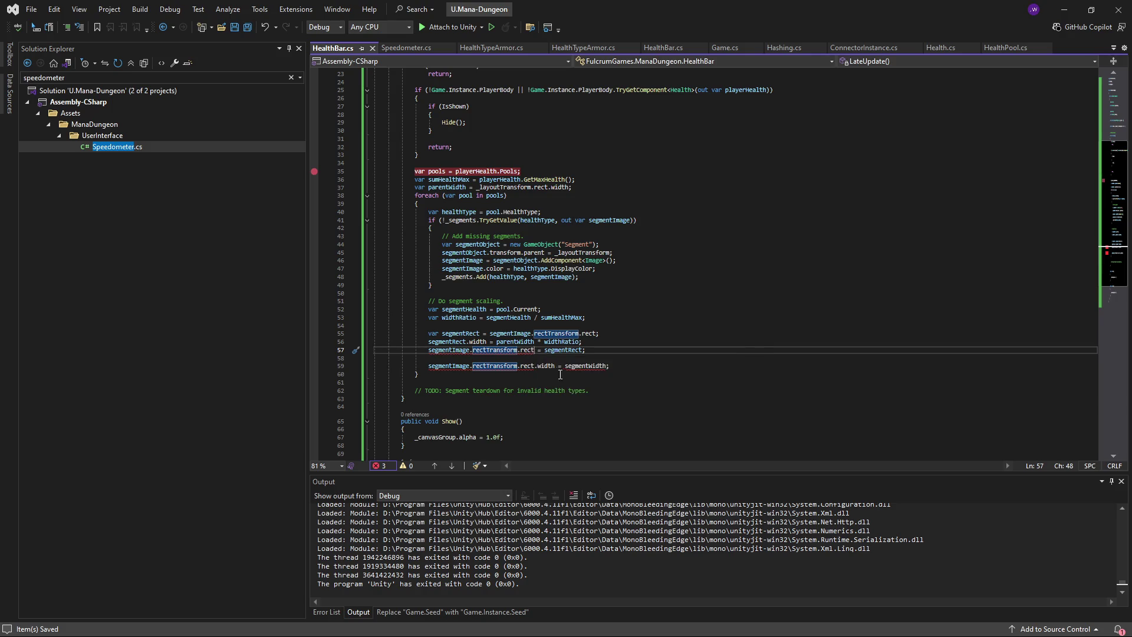
mouse_move(552, 370)
type(".width")
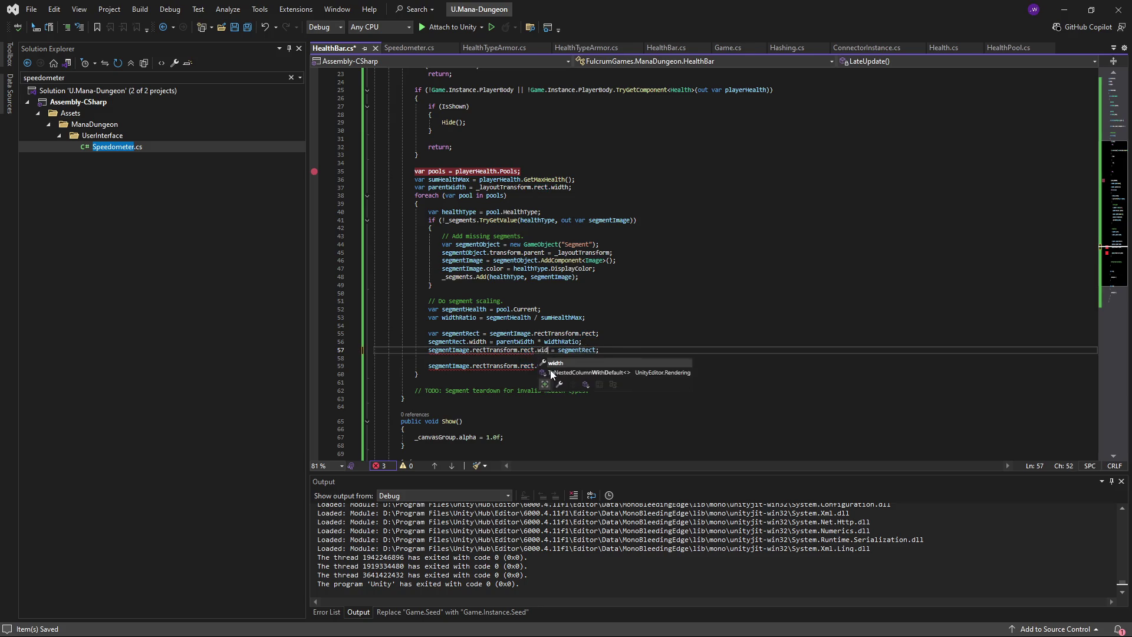
key("Escape")
key("End")
key("Left")
key("ctrl+BackSpace")
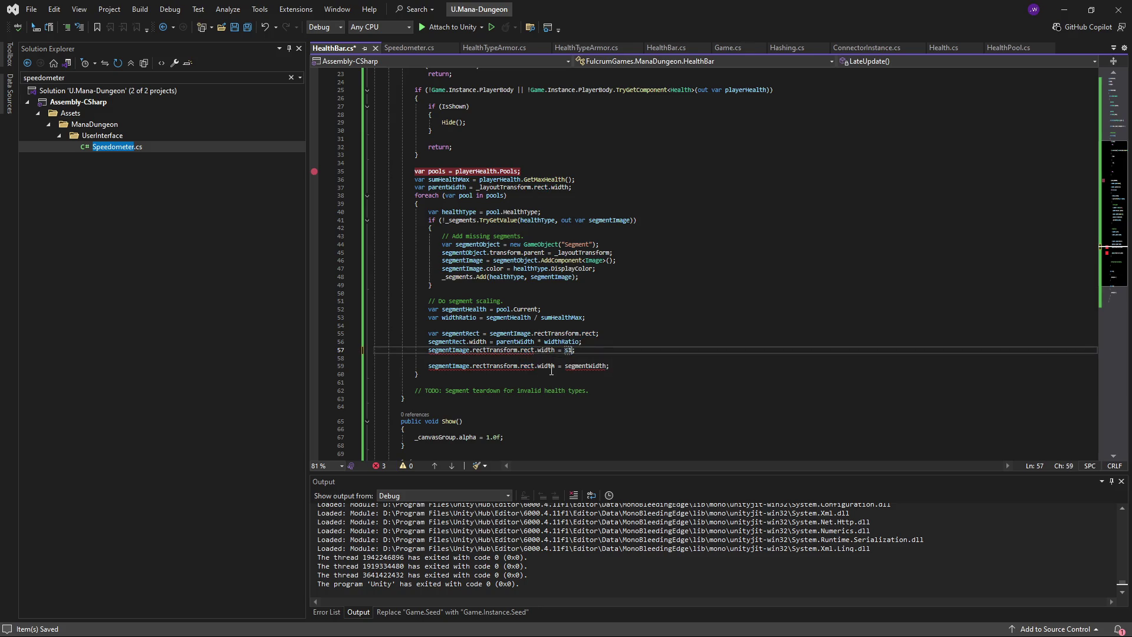
type("1")
left_click(585, 378)
key("ctrl+s")
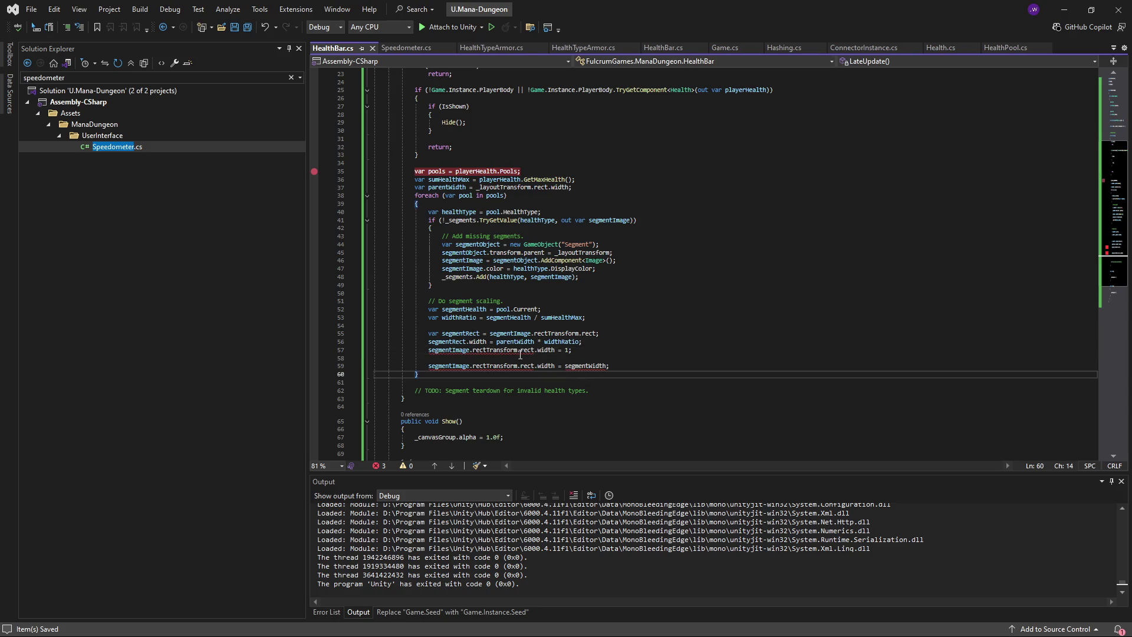
mouse_move(523, 354)
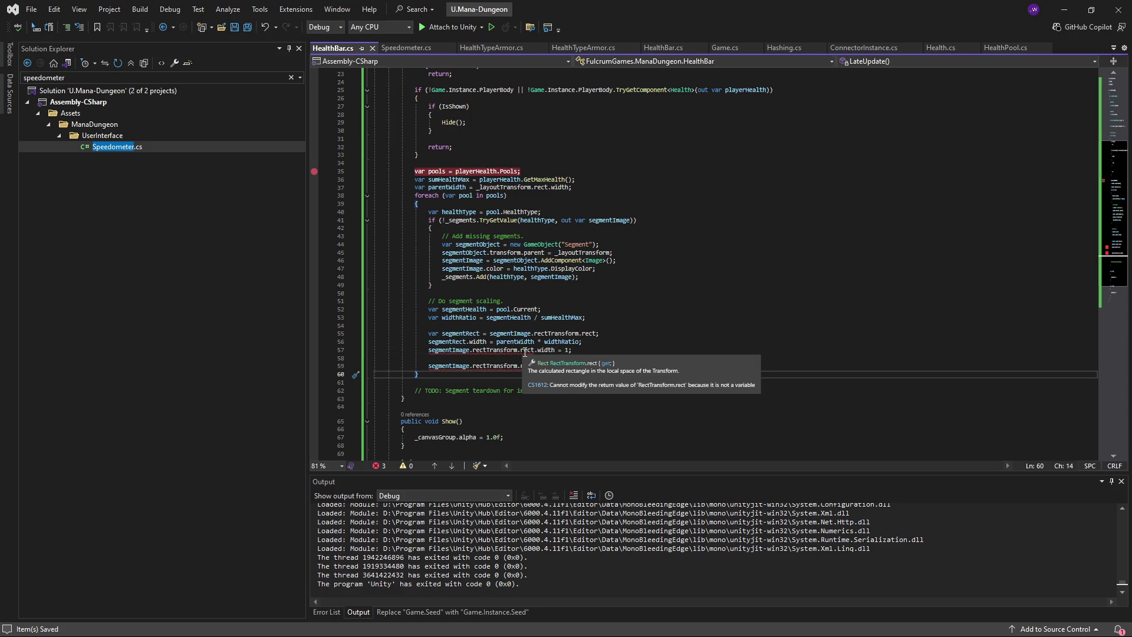
- Undo the test edit, save, and delete the old rect.width = segmentWidth line
key("ctrl+z")
key("ctrl+z")
key("ctrl+z")
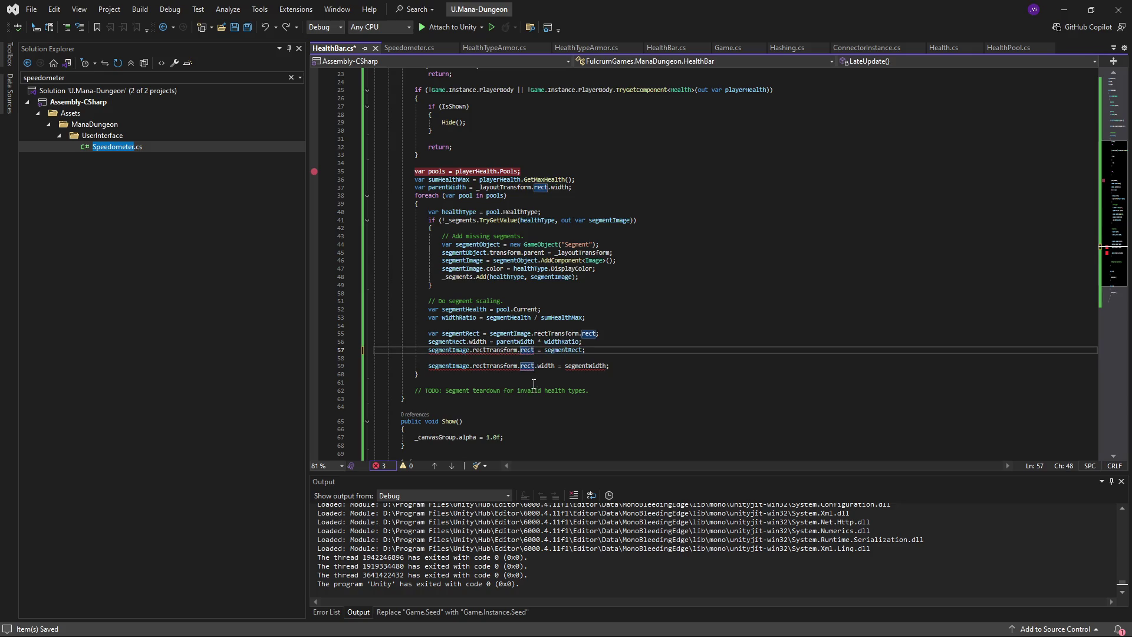
key("ctrl+s")
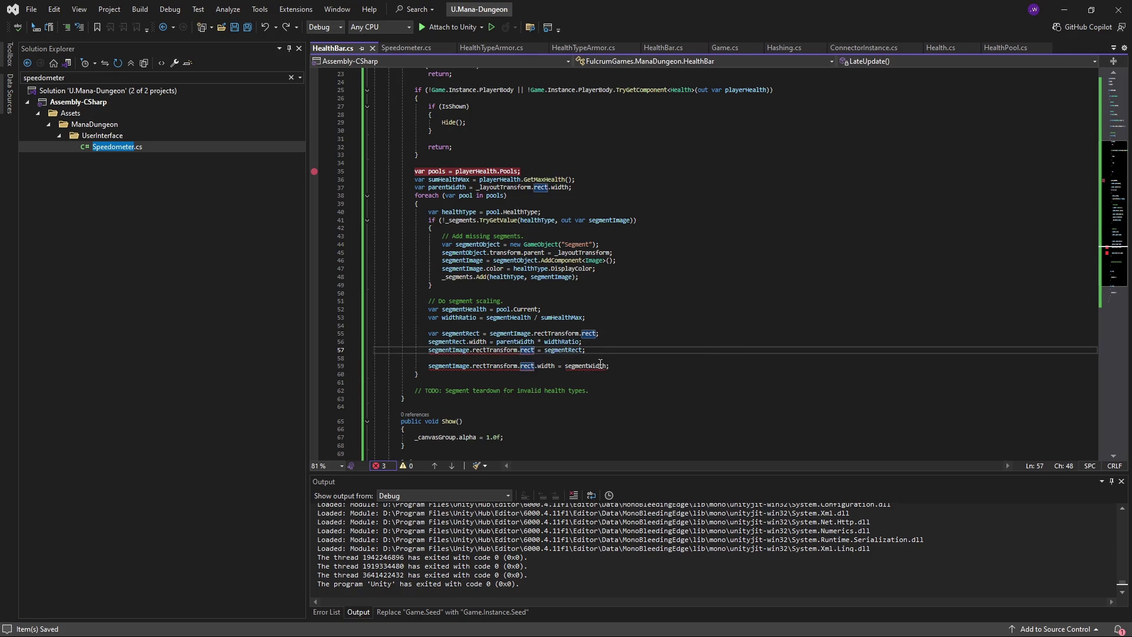
left_click(617, 358)
key("ctrl+shift+l")
key("ctrl+shift+l")
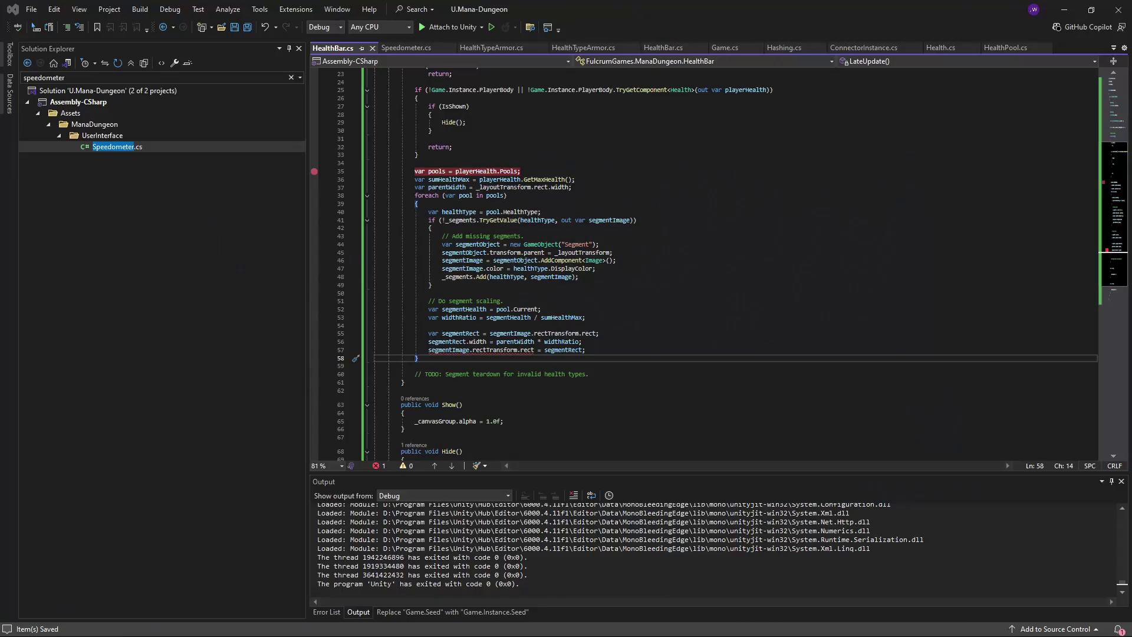
scroll(584, 384, "up", 4)
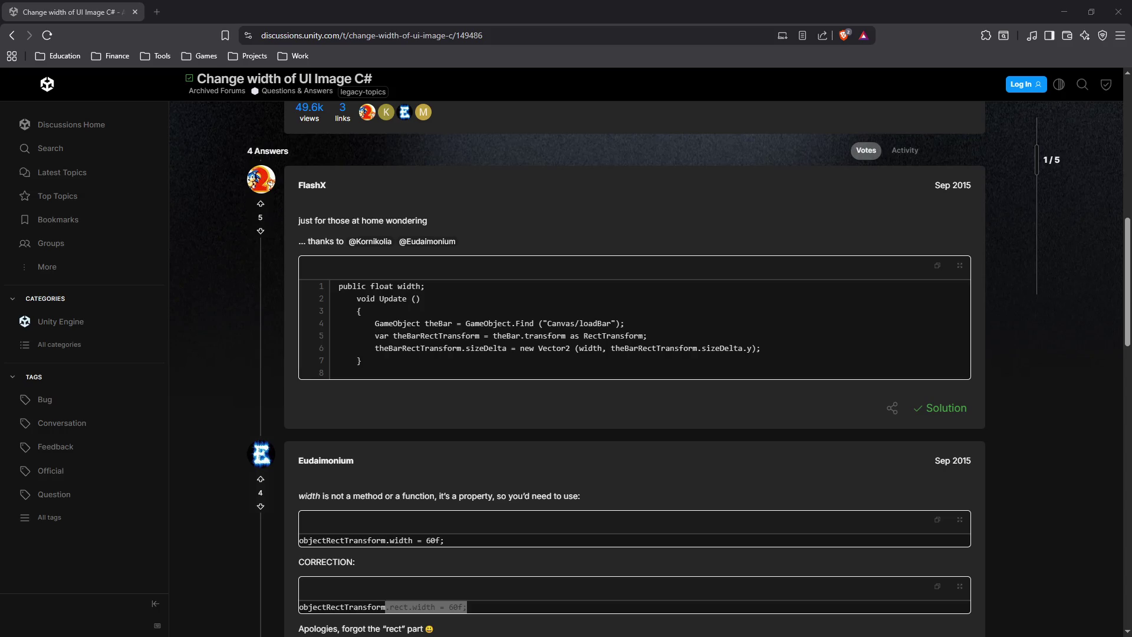
- Scroll the forum thread up to the accepted FlashX sizeDelta answer
scroll(606, 312, "up", 1)
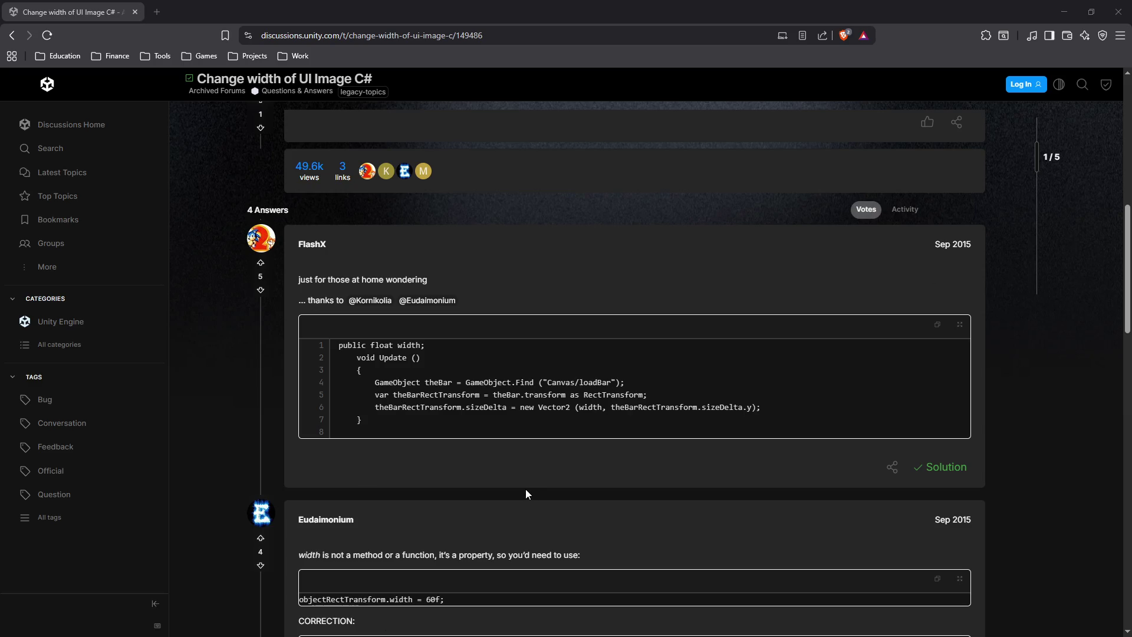
- Read the forum thread's solution code, highlighting the RectTransform cast and sizeDelta assignment
scroll(529, 492, "down", 2)
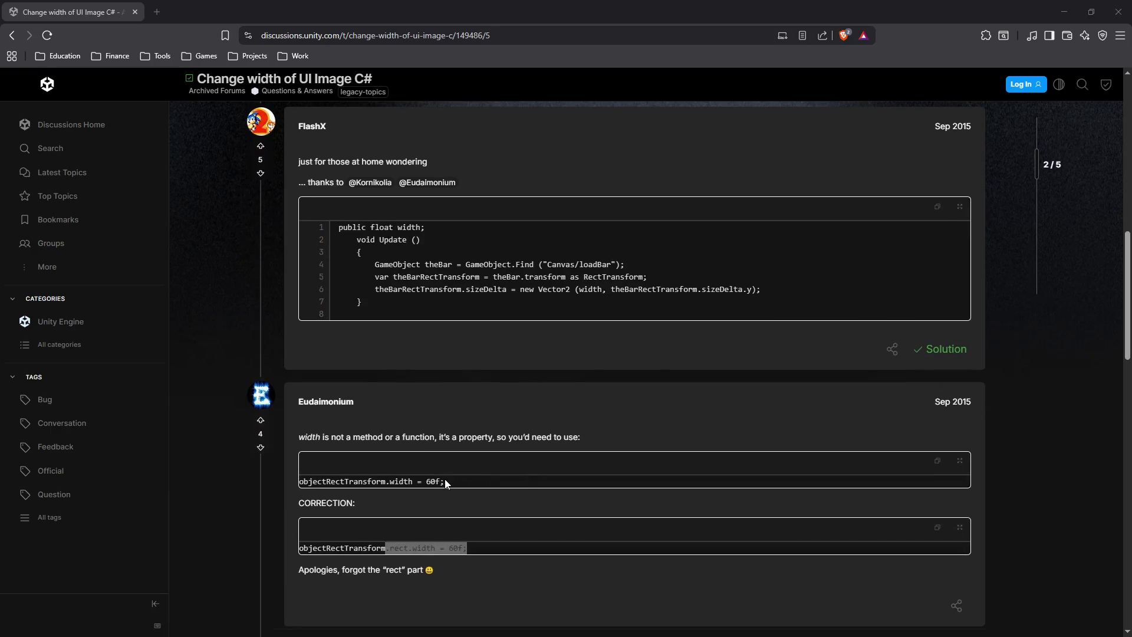
scroll(447, 482, "down", 5)
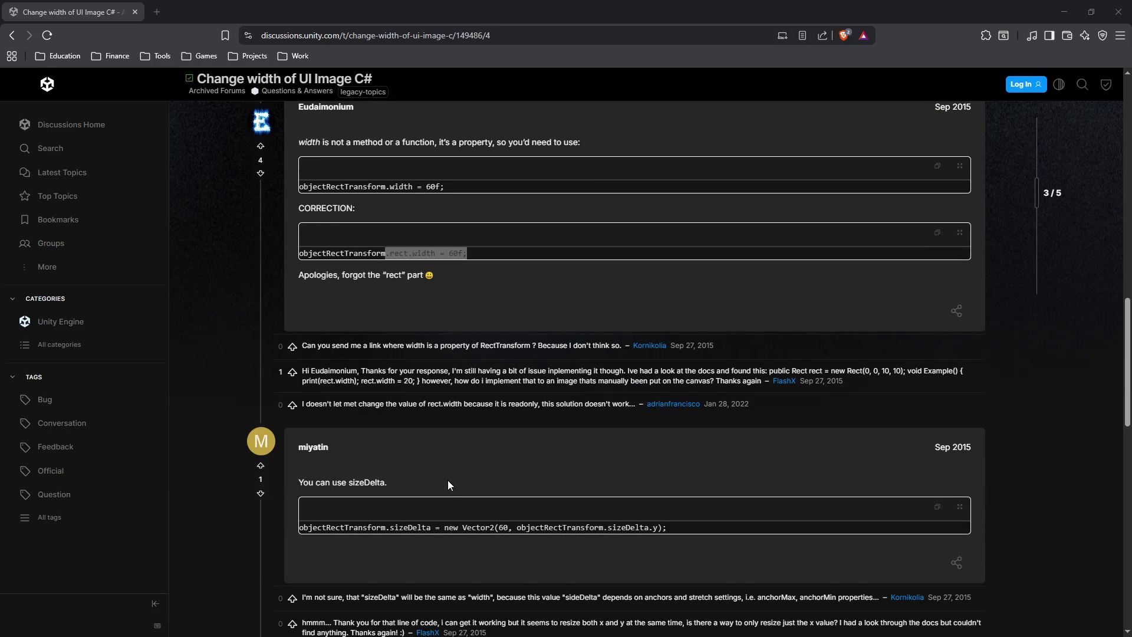
scroll(447, 480, "up", 13)
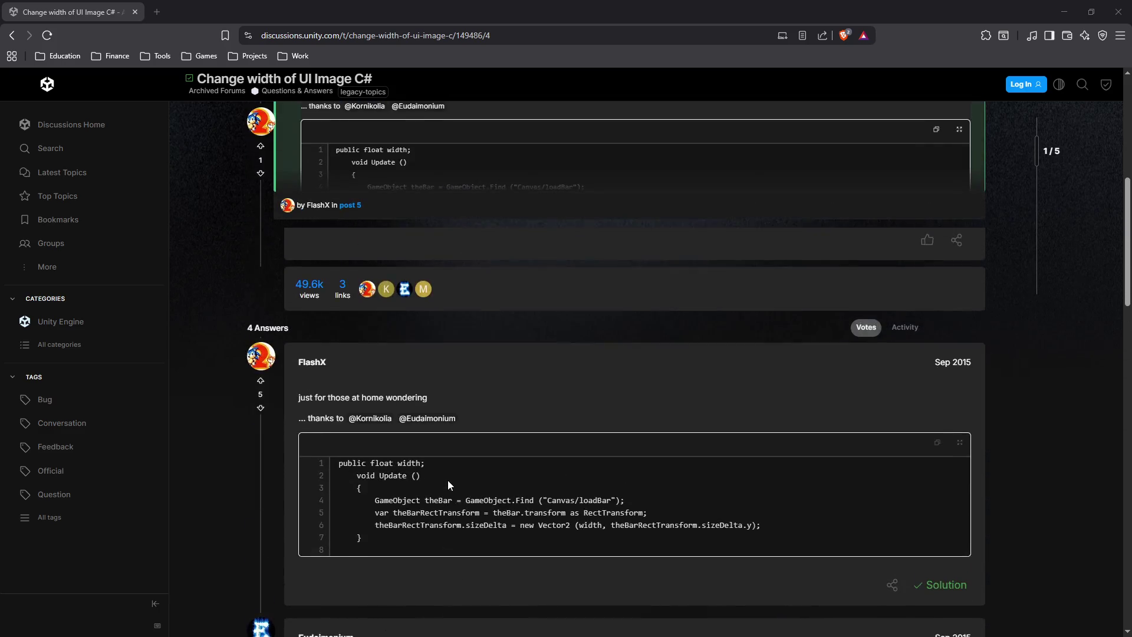
scroll(447, 479, "down", 3)
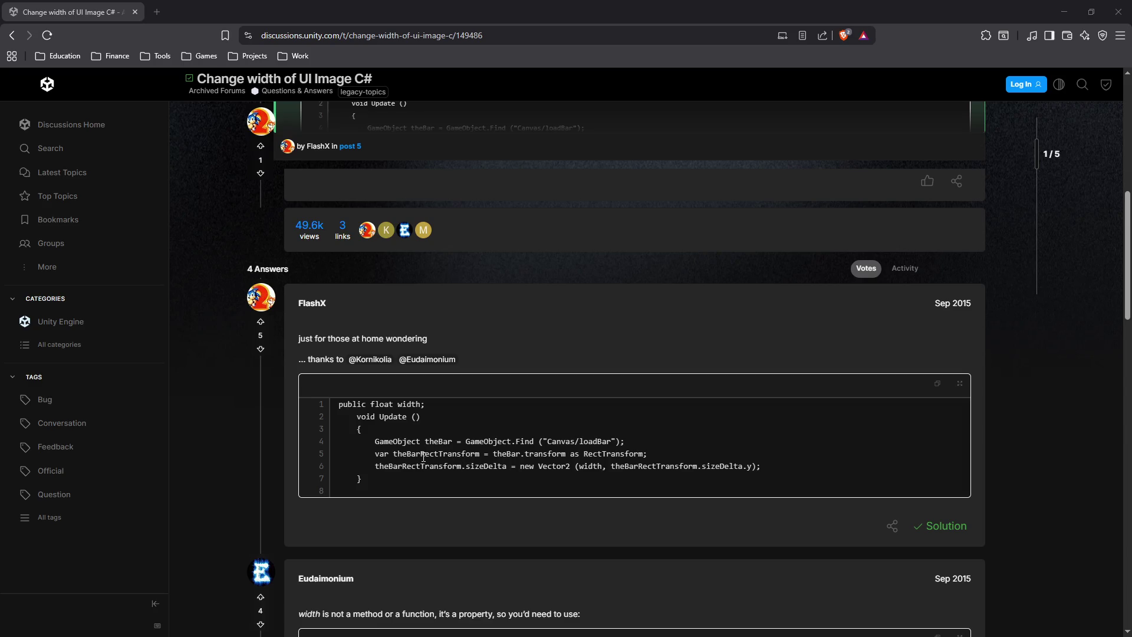
left_click_drag(420, 453, 647, 454)
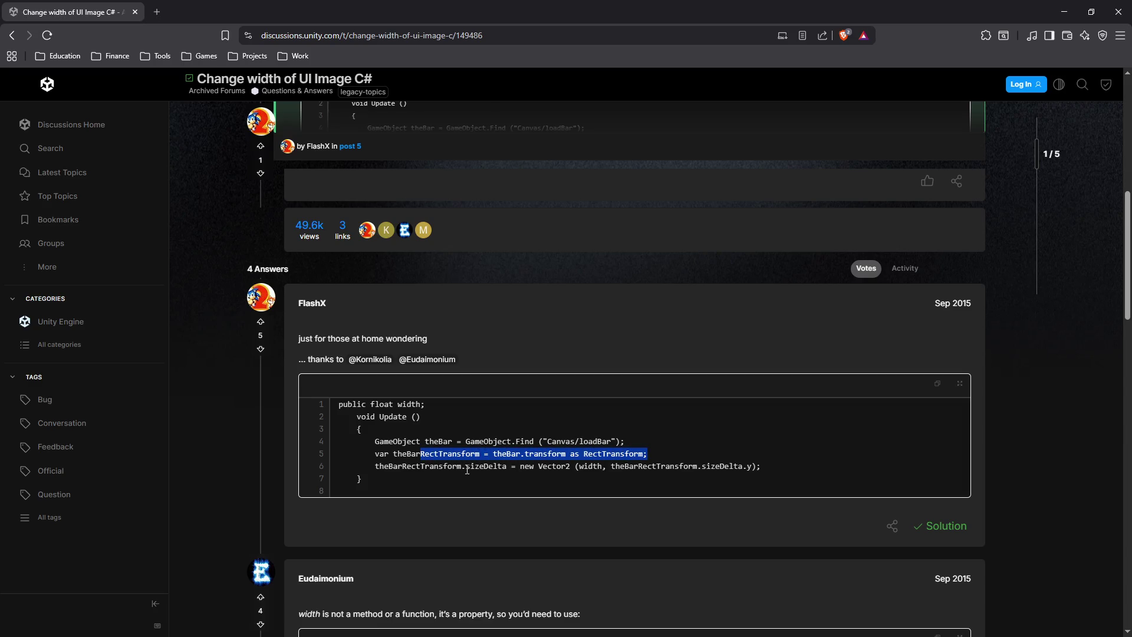
left_click(467, 468)
left_click_drag(467, 469, 784, 473)
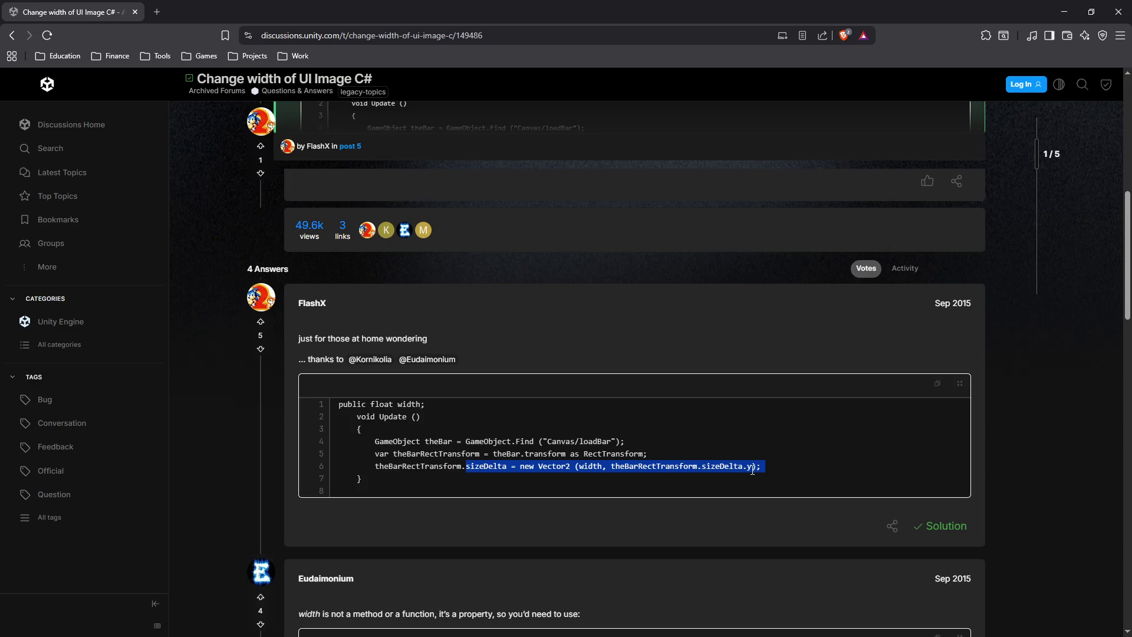
scroll(631, 464, "up", 5)
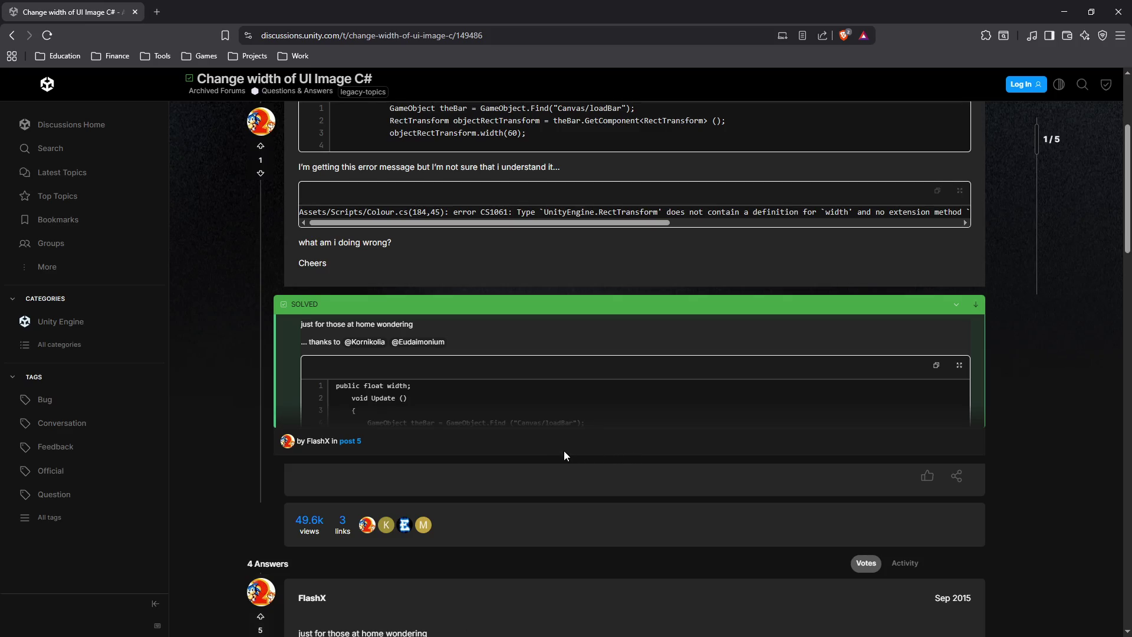
scroll(565, 455, "up", 4)
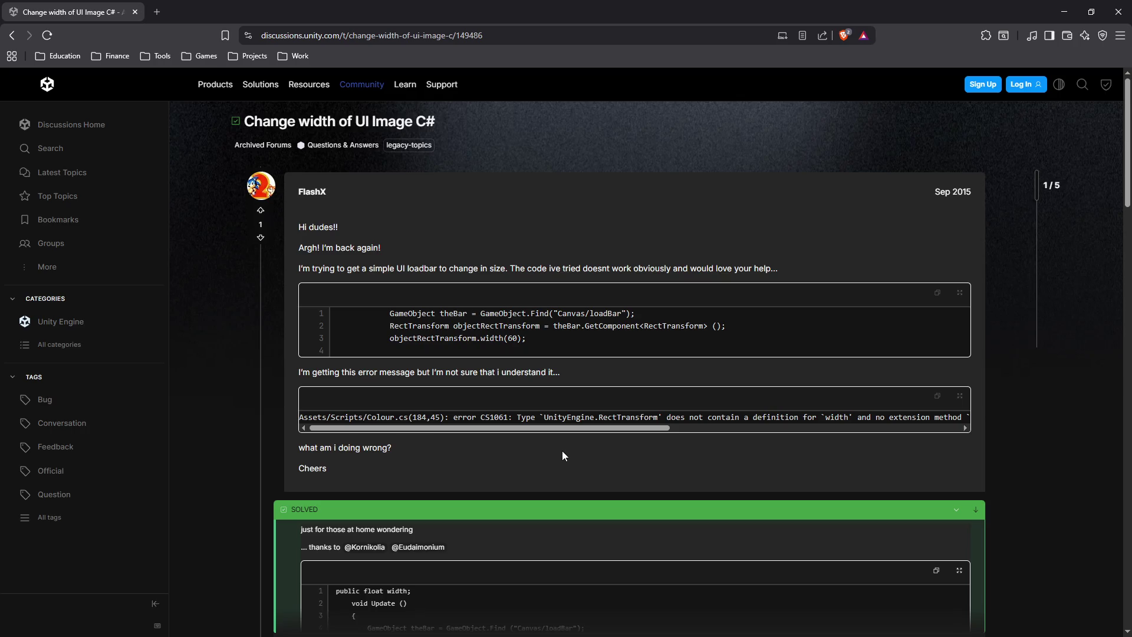
scroll(562, 450, "down", 5)
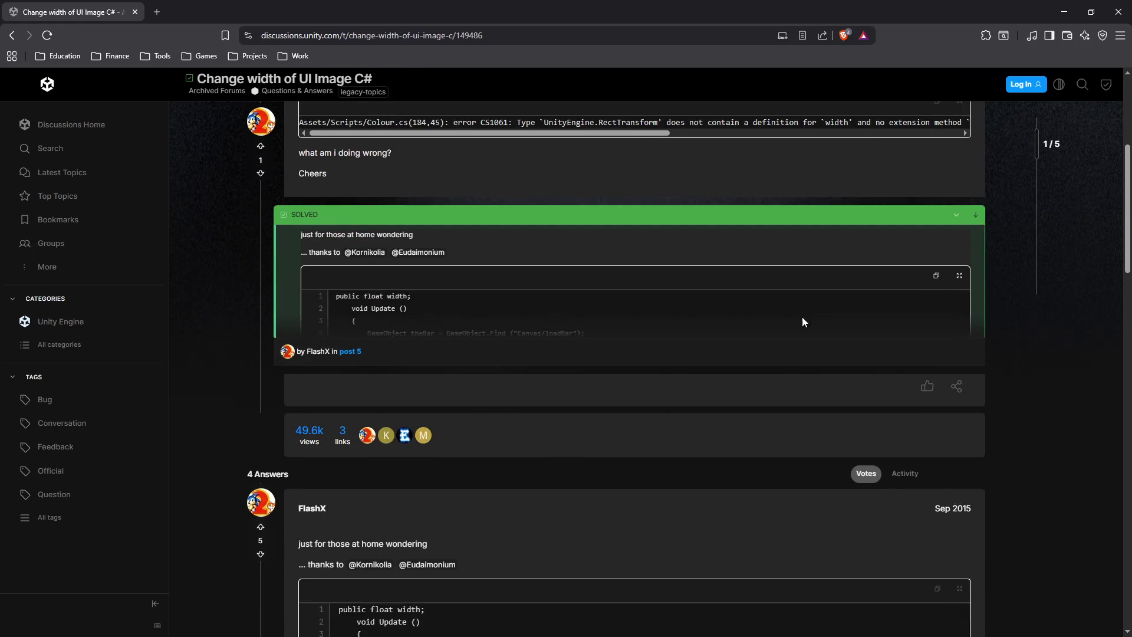
- Go to the accepted answer and pick out the word sizeDelta on its line 6
left_click(968, 220)
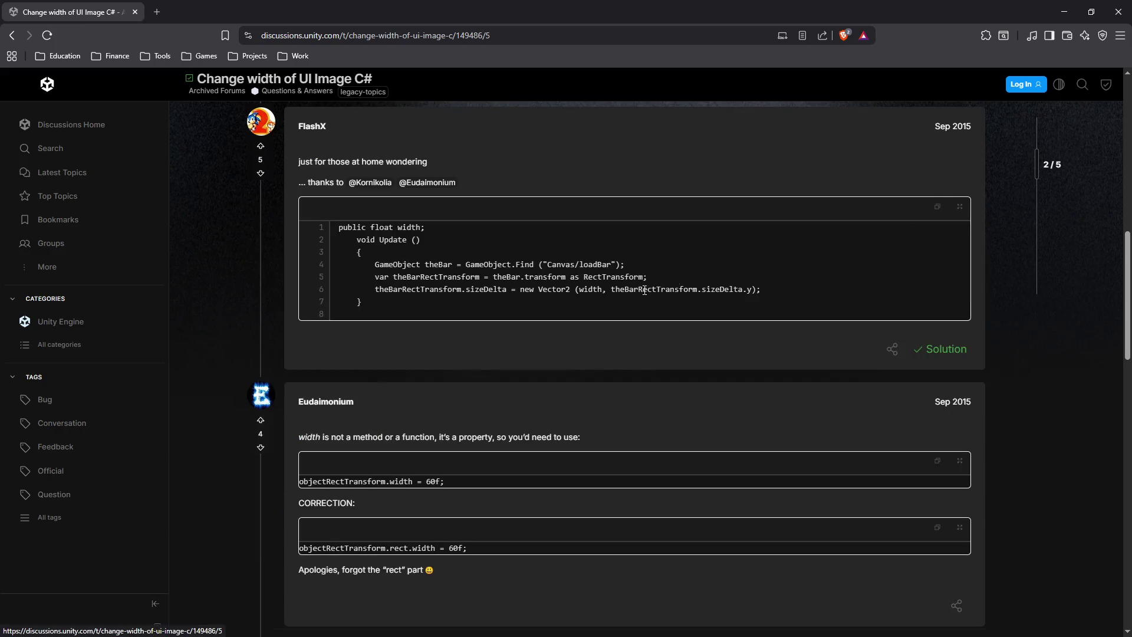
scroll(510, 337, "down", 2)
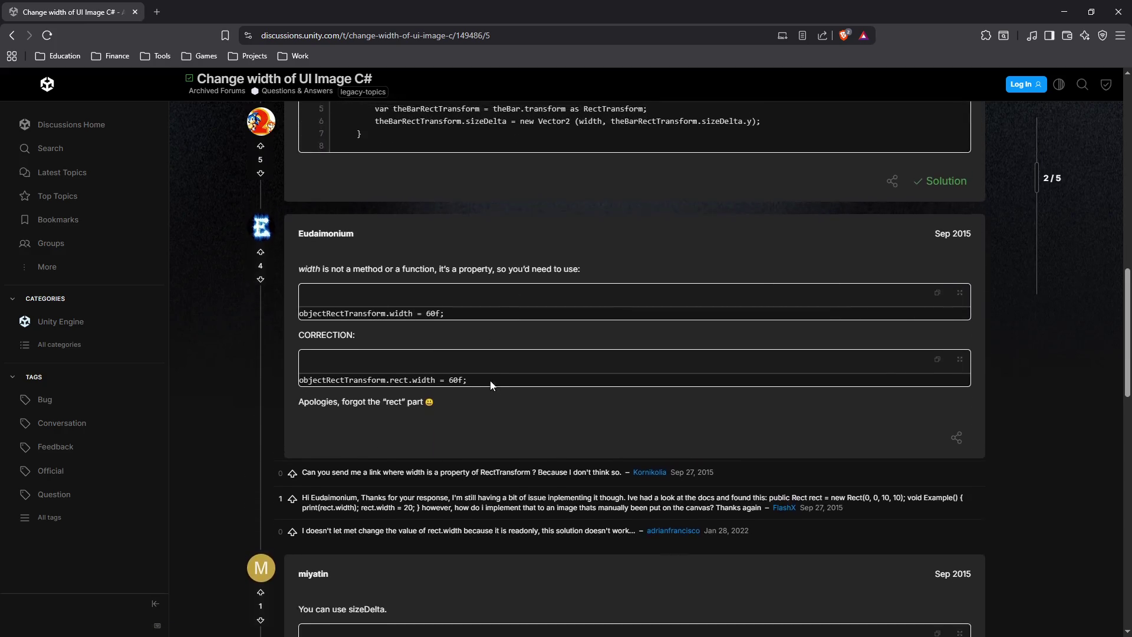
scroll(490, 380, "up", 5)
left_click_drag(375, 382, 590, 407)
left_click(585, 405)
left_click_drag(379, 406, 778, 413)
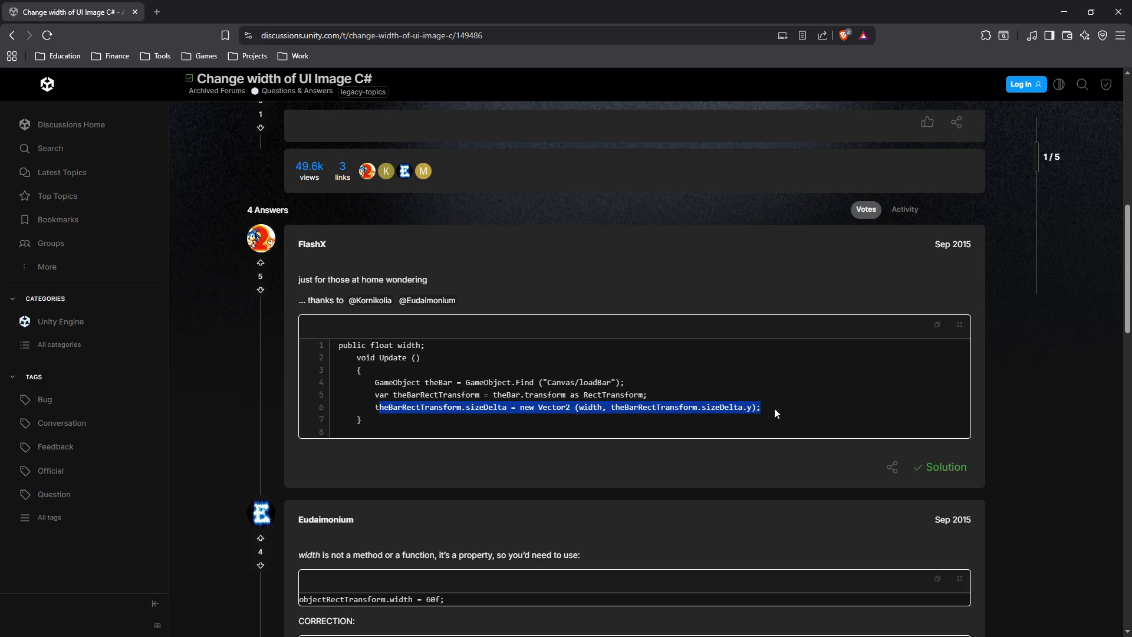
double_click(486, 406)
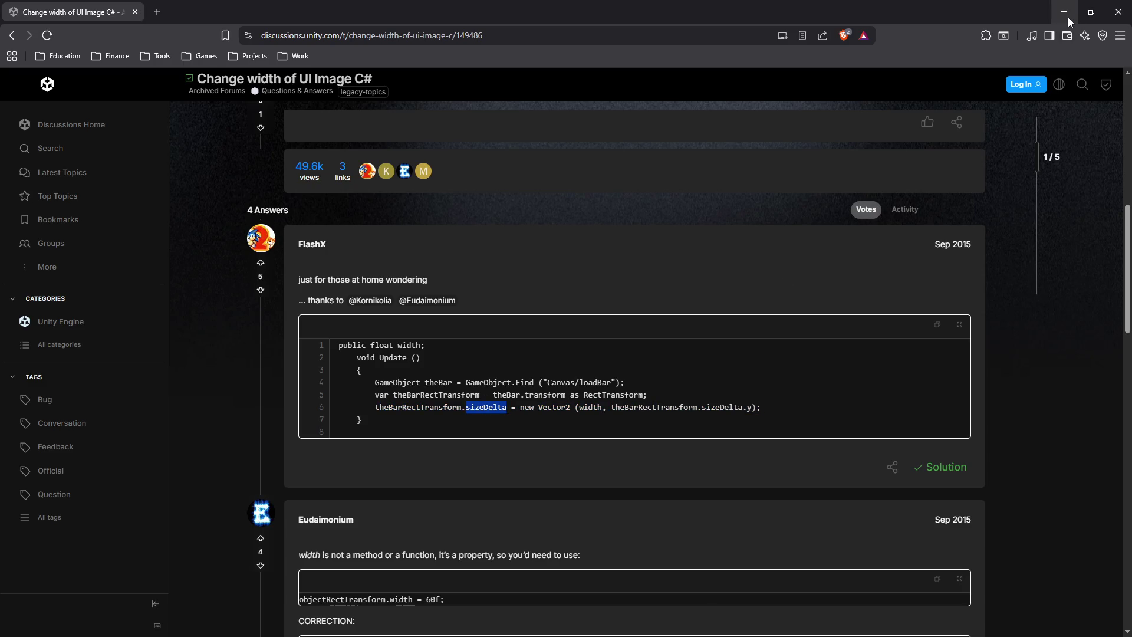
double_click(504, 408)
double_click(492, 408)
- In HealthBar.cs line 57, replace rect with sizeDelta so segmentRect assigns to it
key("alt+Tab")
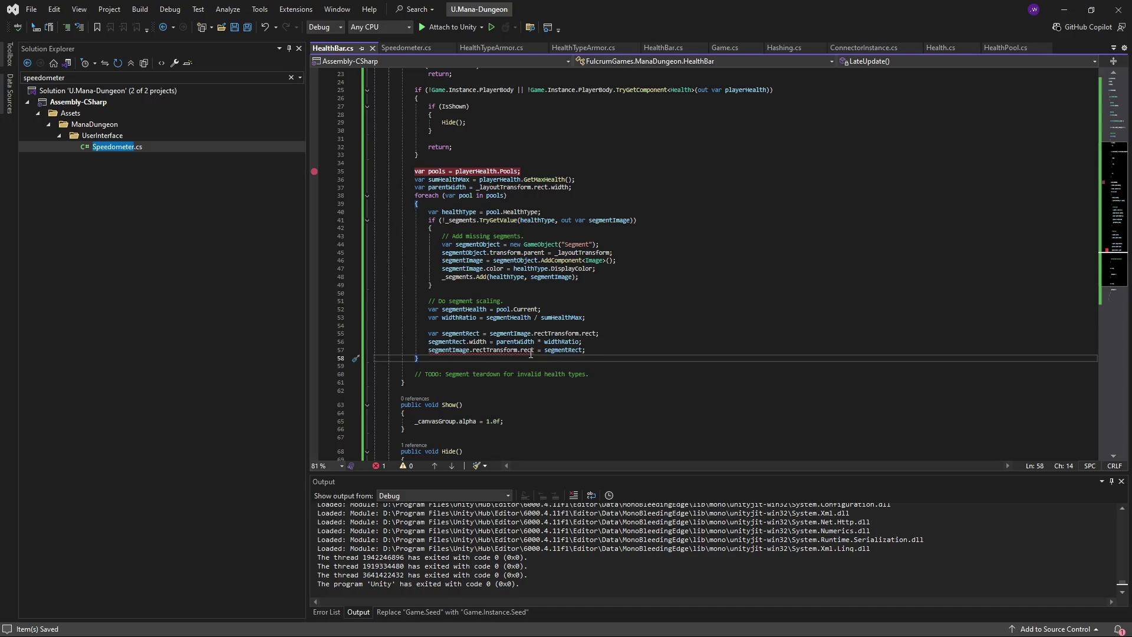
left_click(531, 351)
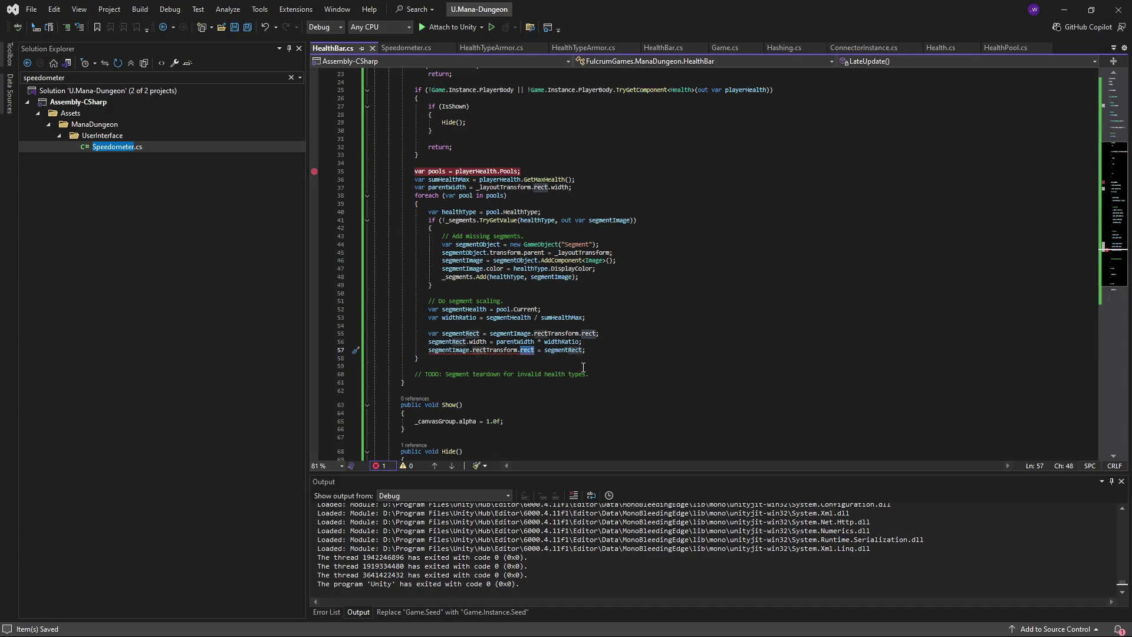
key("ctrl+BackSpace")
type("sizeD")
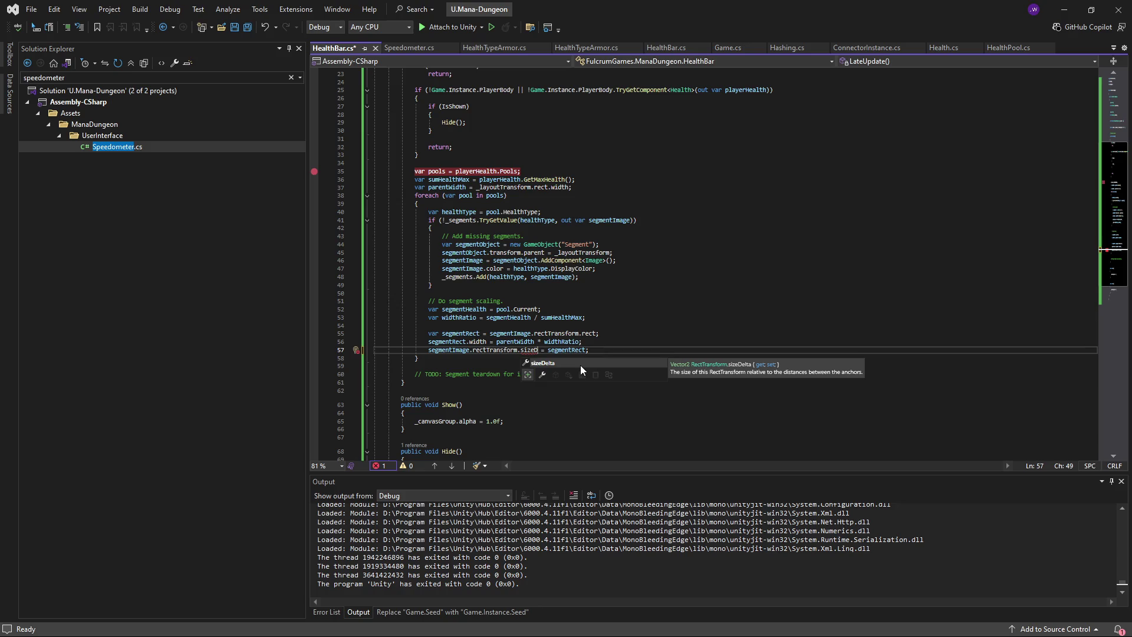
key("Tab")
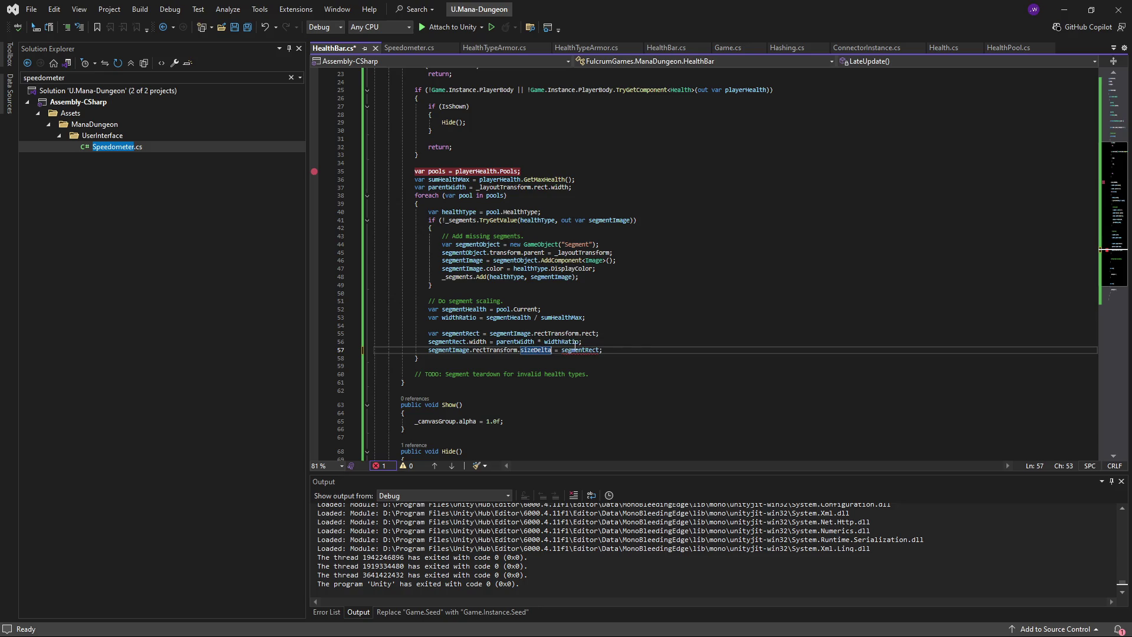
- Try moving parentWidth * widthRatio onto line 57, then undo the change
left_click_drag(581, 342, 497, 346)
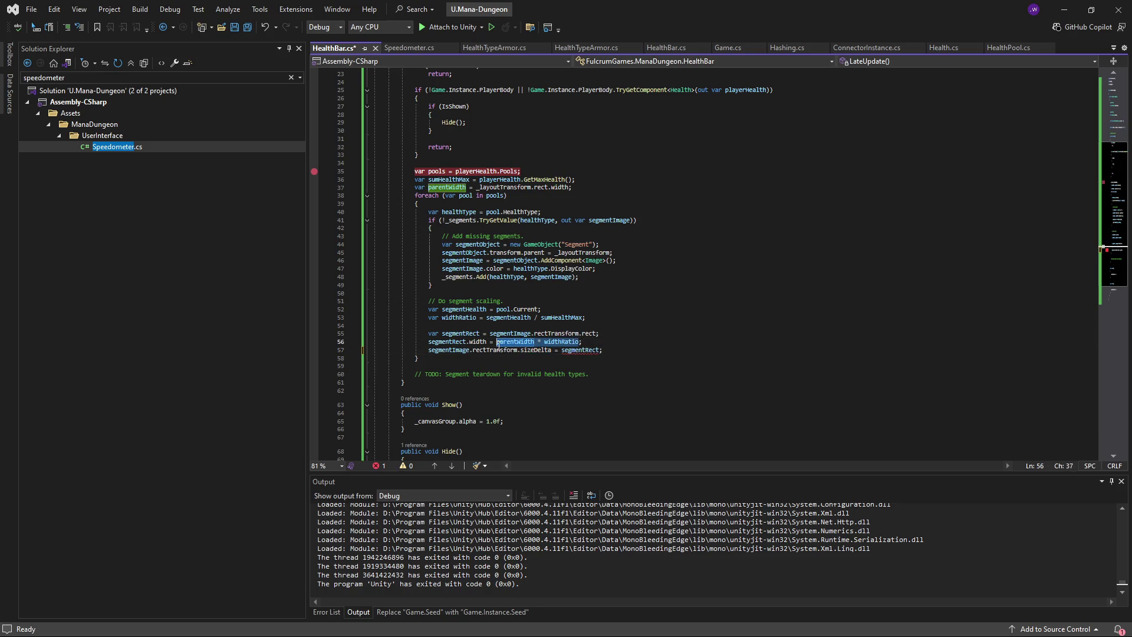
key("ctrl+x")
double_click(574, 350)
key("ctrl+v")
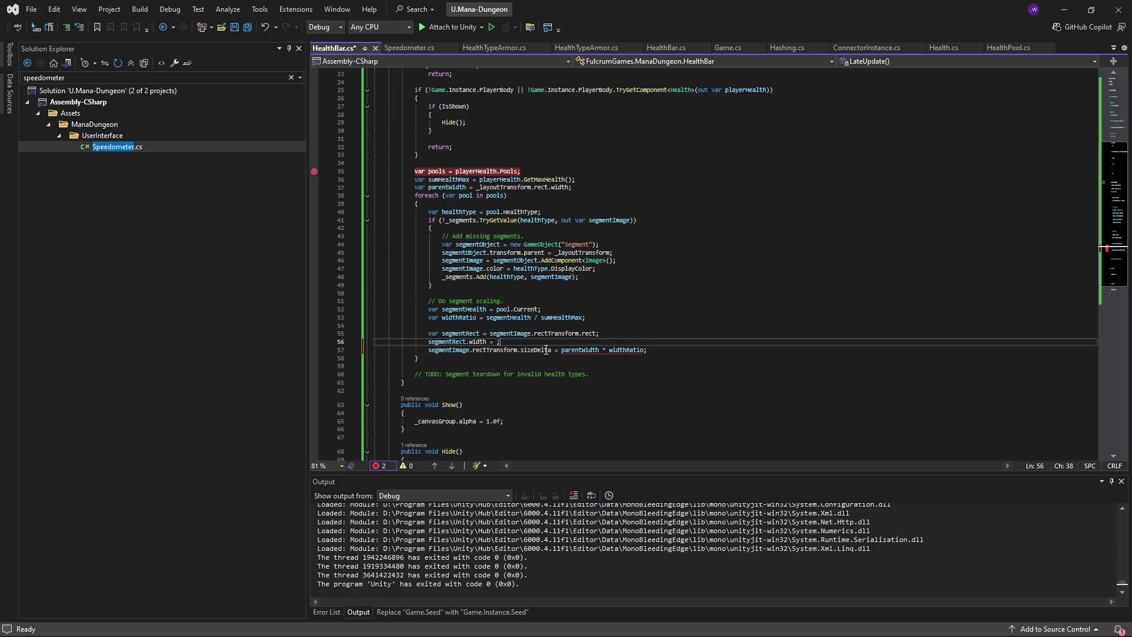
key("ctrl+z")
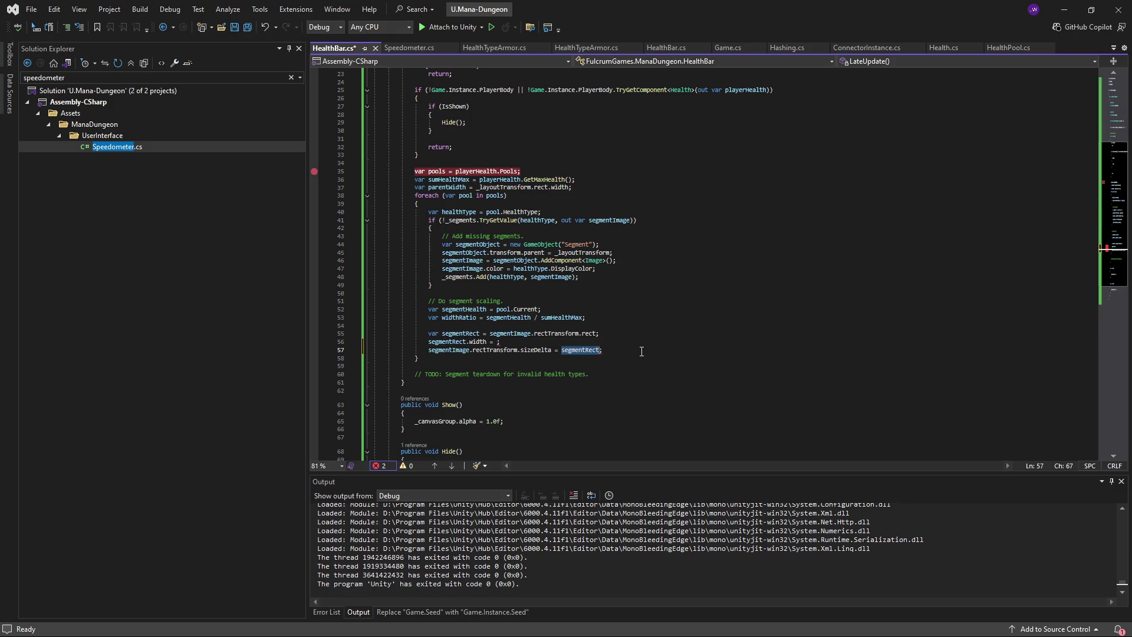
key("ctrl+y")
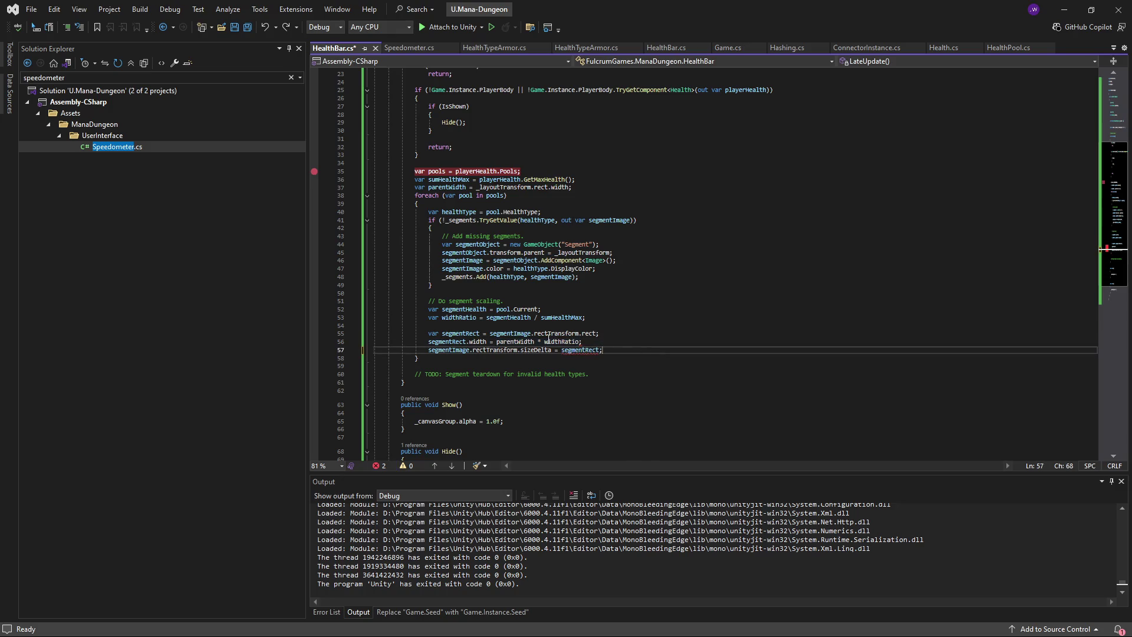
left_click_drag(552, 351, 428, 352)
left_click(460, 333)
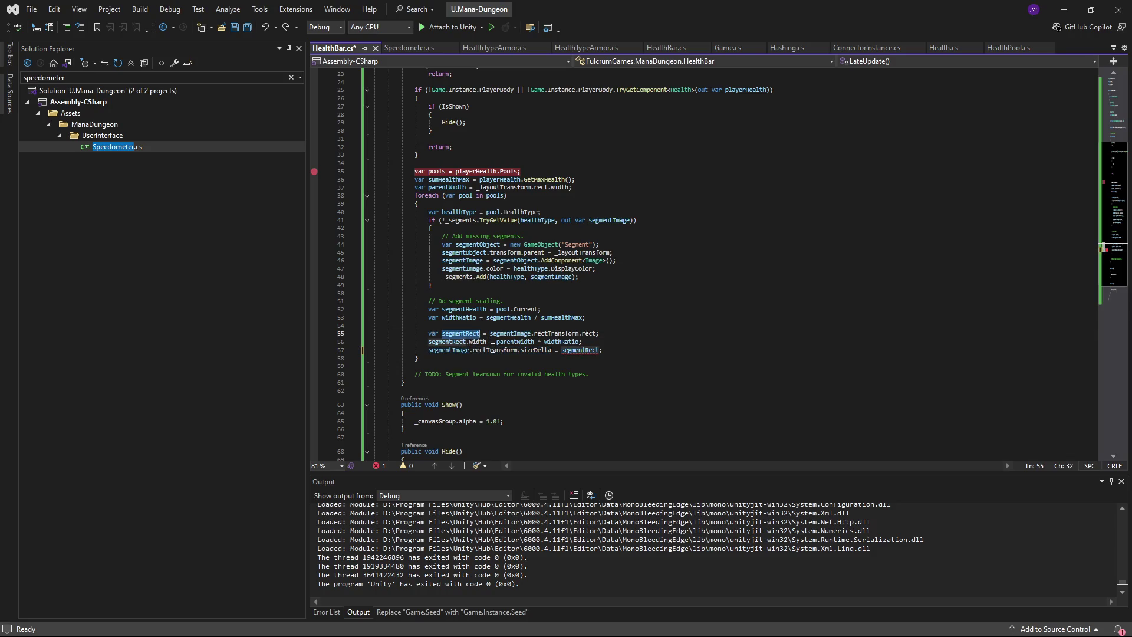
- Rename segmentRect to segmentSize and read it from sizeDelta on line 55
key("ctrl+r")
key("ctrl+r")
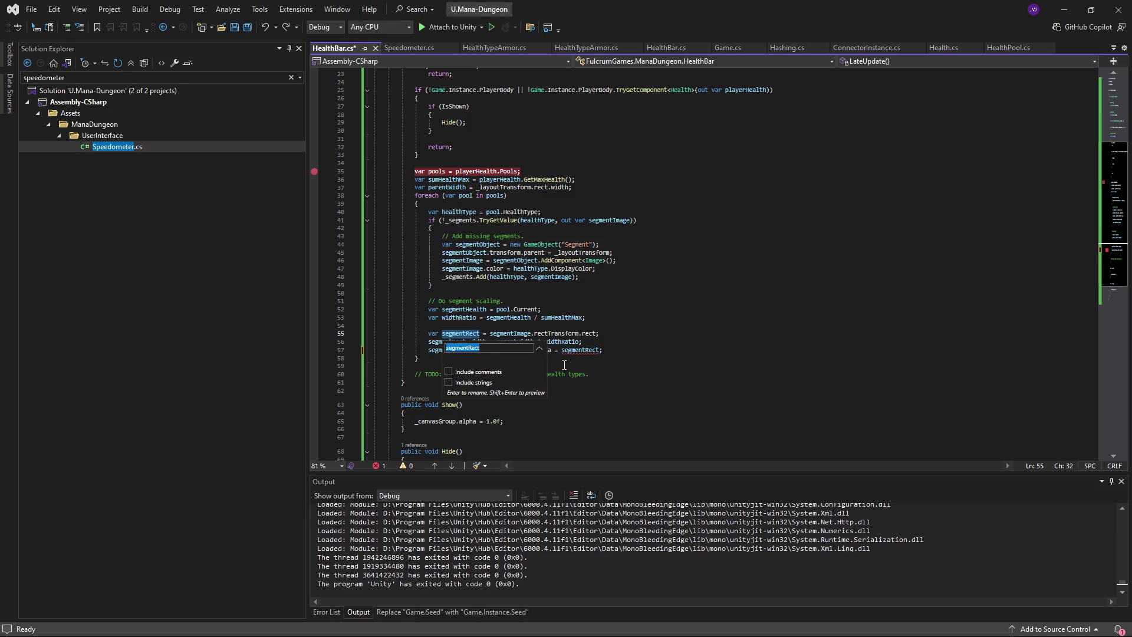
type("segmentS")
type("ize")
key("Return")
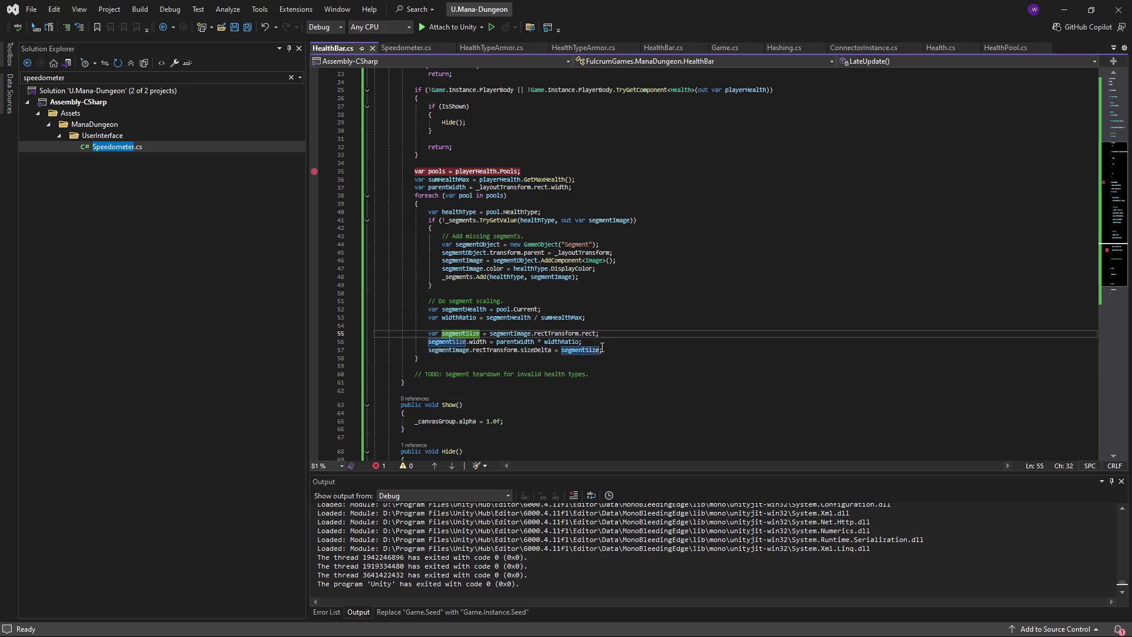
left_click_drag(599, 333, 491, 334)
key("ctrl+v")
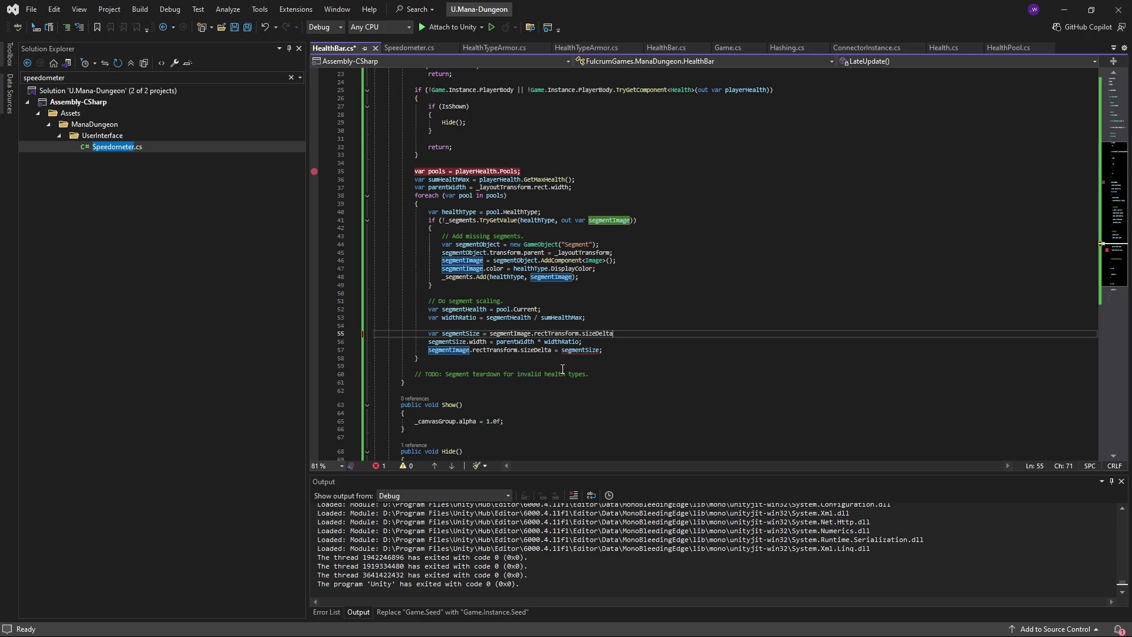
type(";")
- Change segmentSize.width to segmentSize.x on line 56 and save HealthBar.cs
left_click(626, 344)
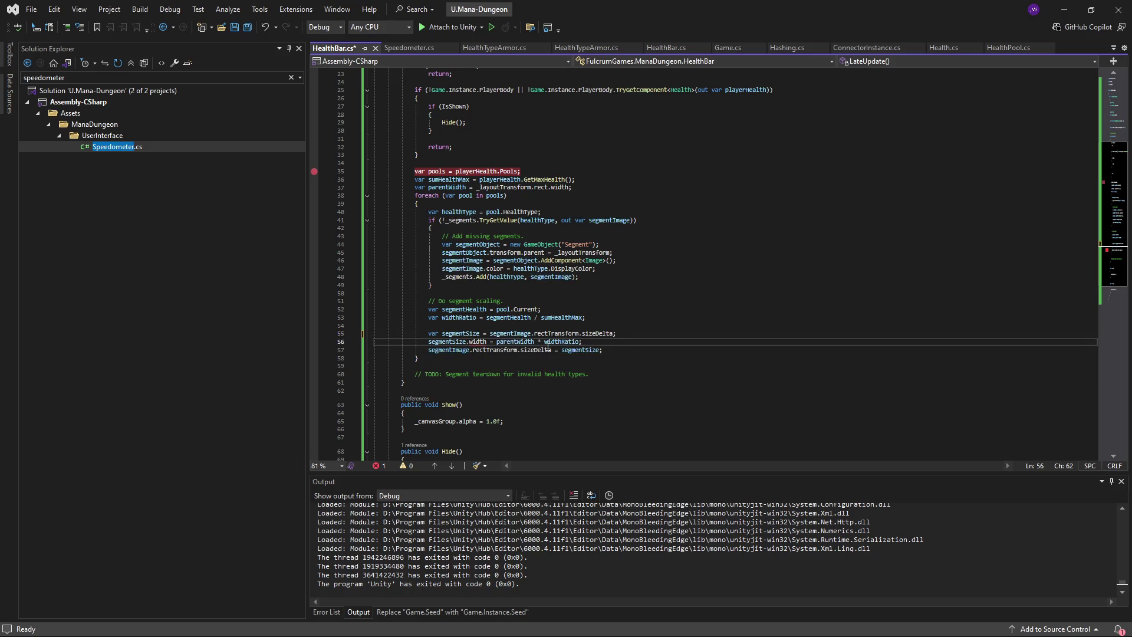
double_click(479, 342)
type("x")
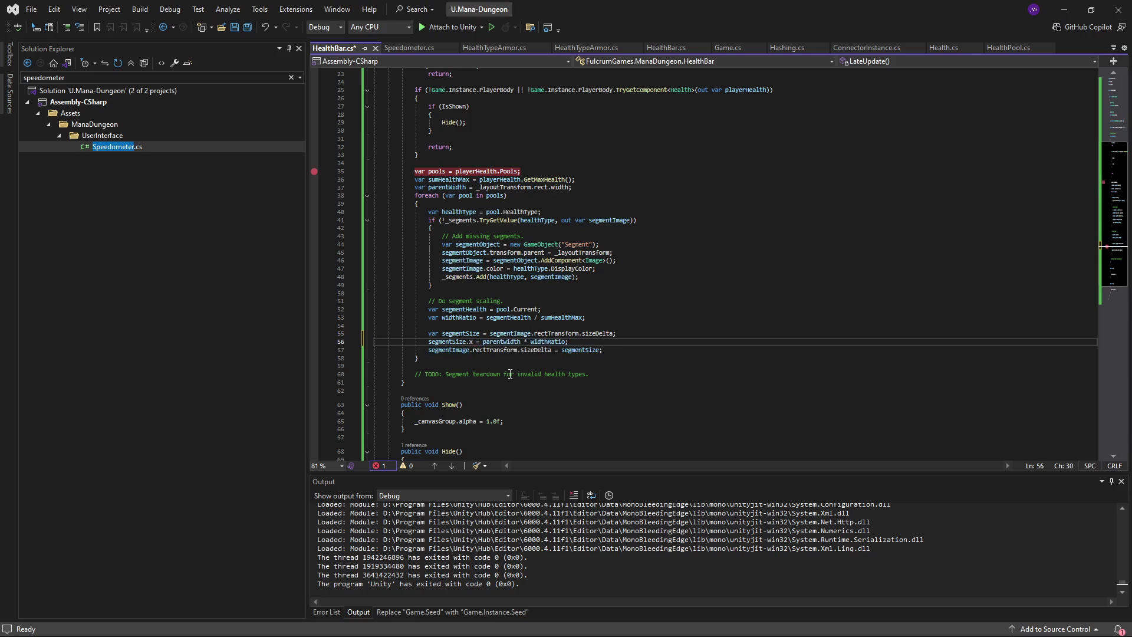
key("Escape")
key("Up")
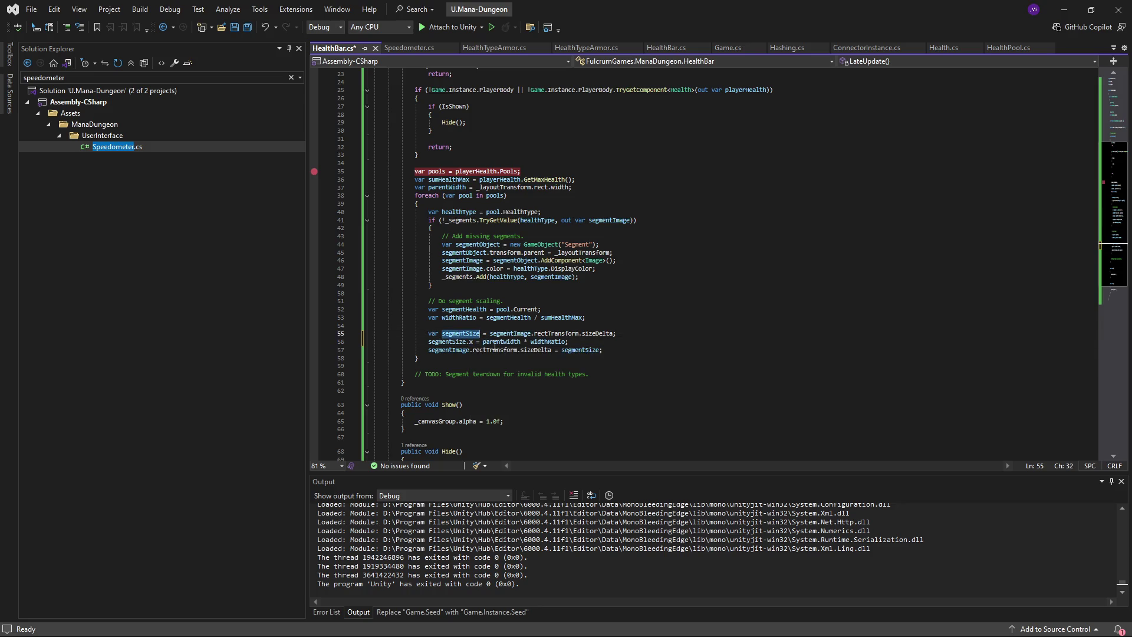
key("ctrl+s")
- Dismiss the code actions list and minimize Visual Studio to reveal the forum thread
right_click(685, 339)
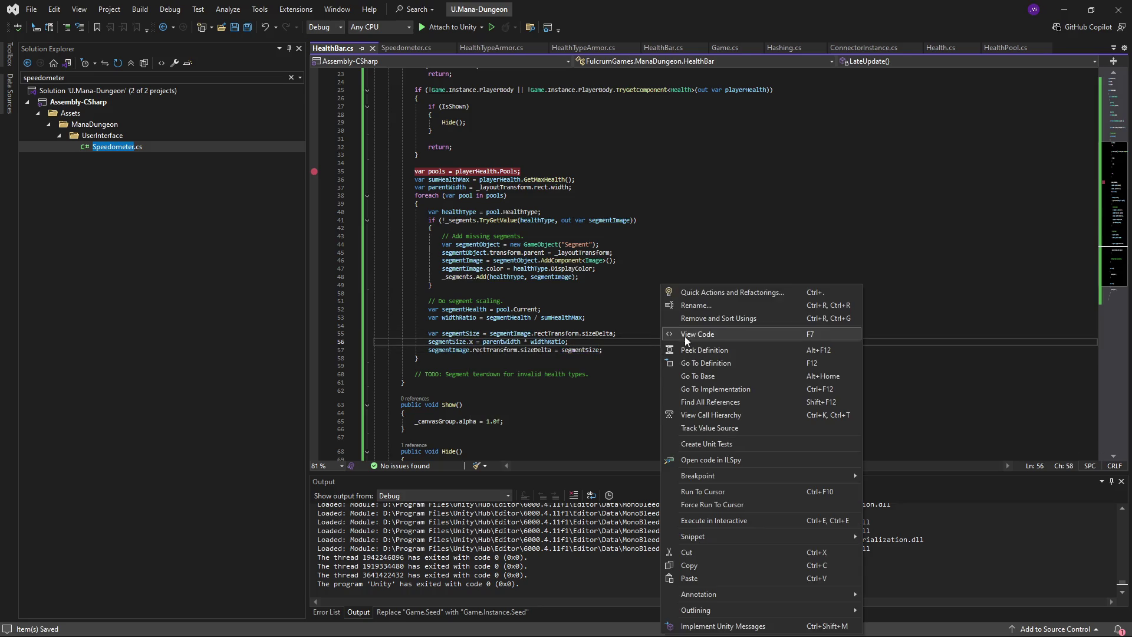
key("Escape")
left_click(1064, 9)
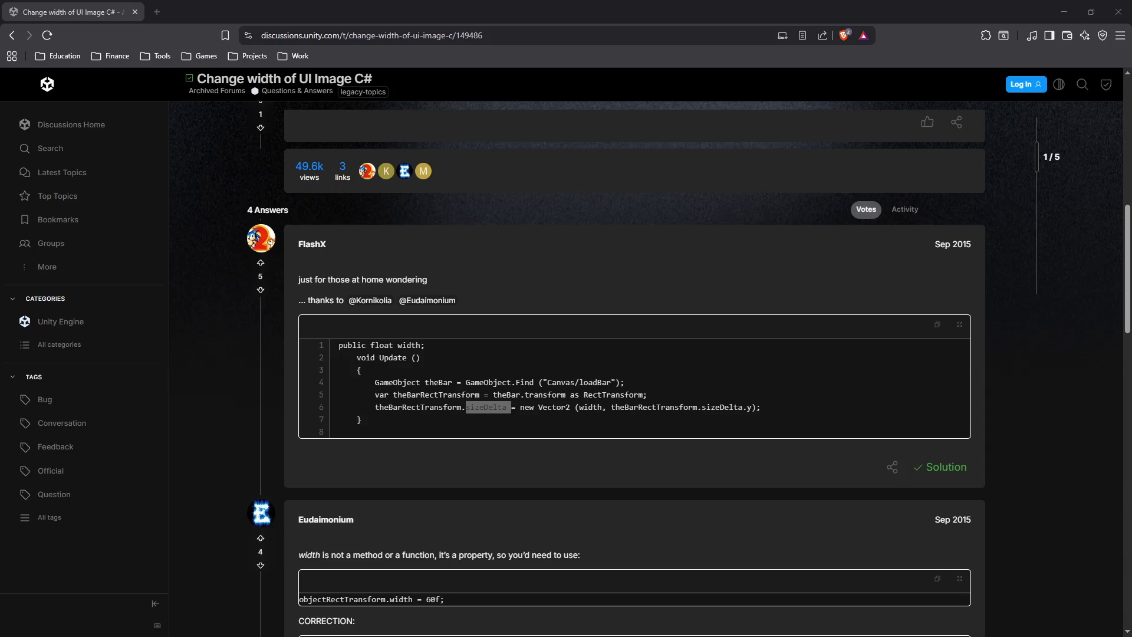
key("alt+Tab")
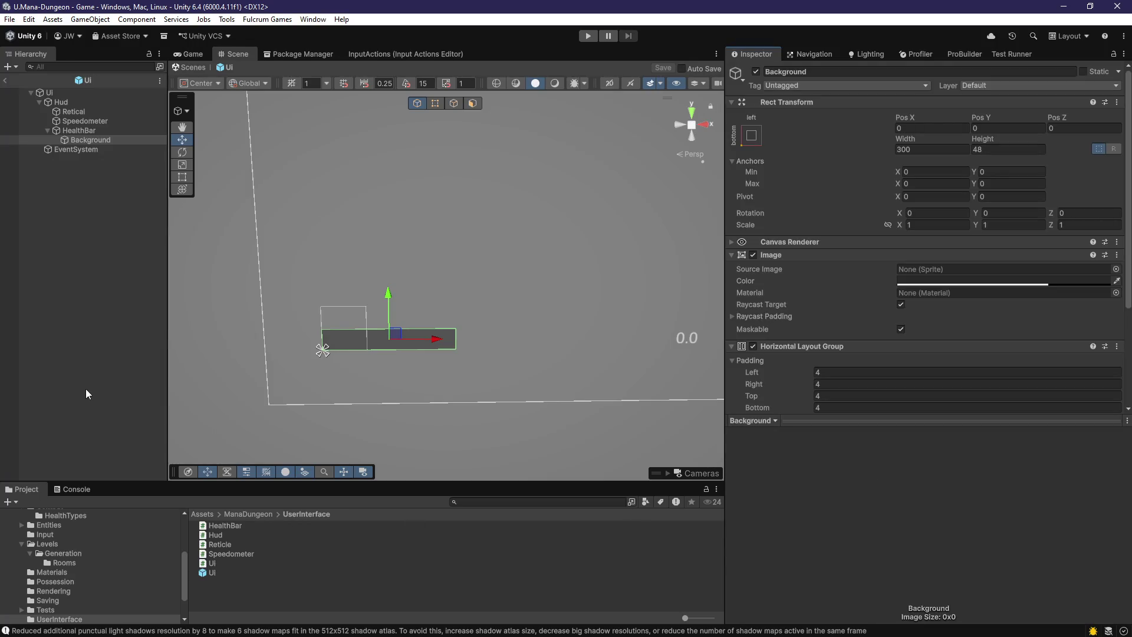
- Run the game, walk down the corridor, then inspect the empty grey health bar in the Scene view
left_click(86, 387)
left_click(588, 36)
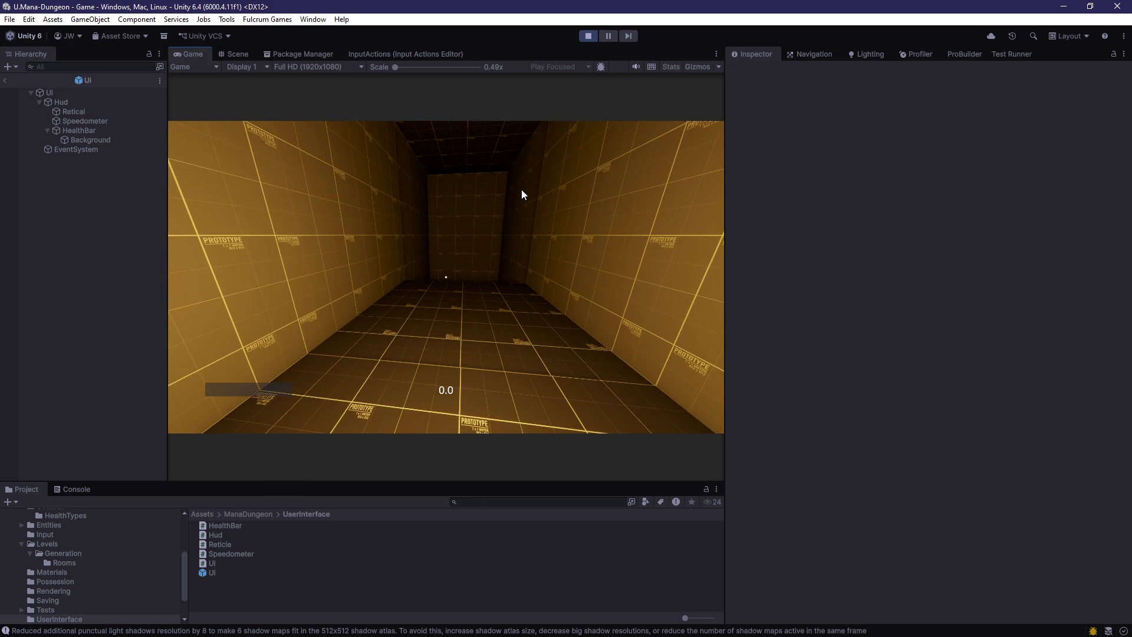
left_click(496, 198)
key("w")
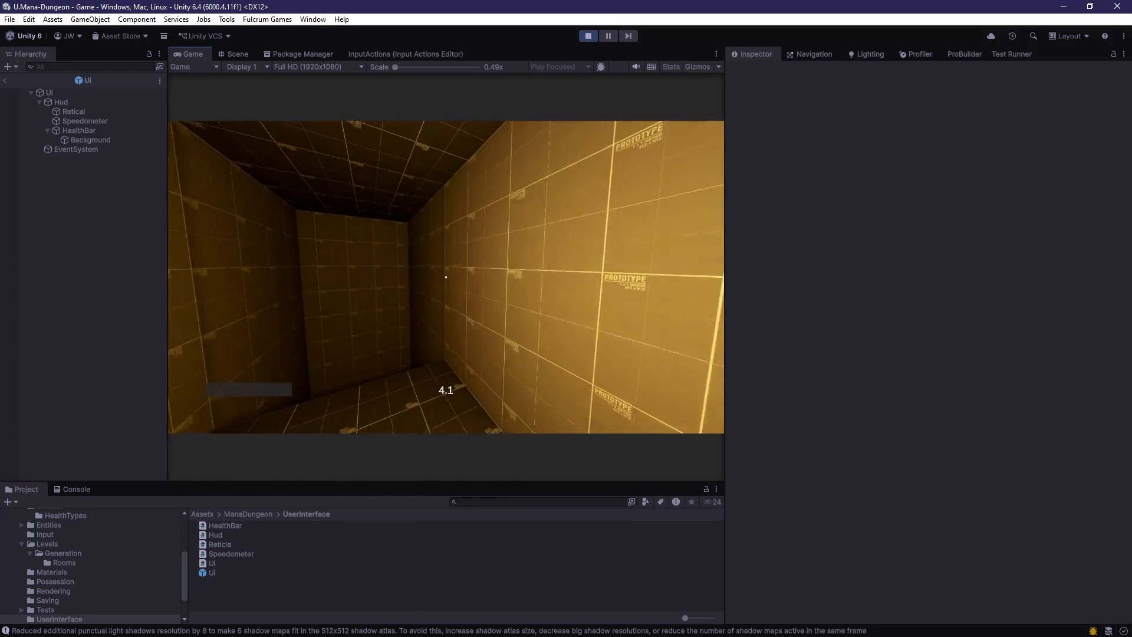
key("w")
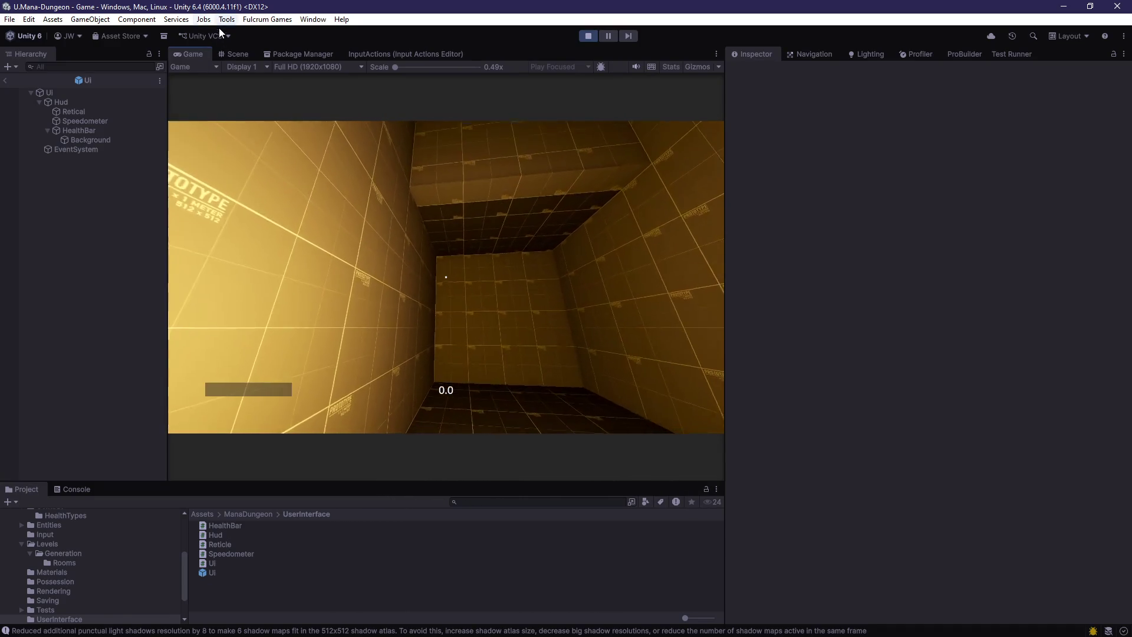
key("Escape")
left_click(234, 54)
left_click_drag(423, 225, 499, 322)
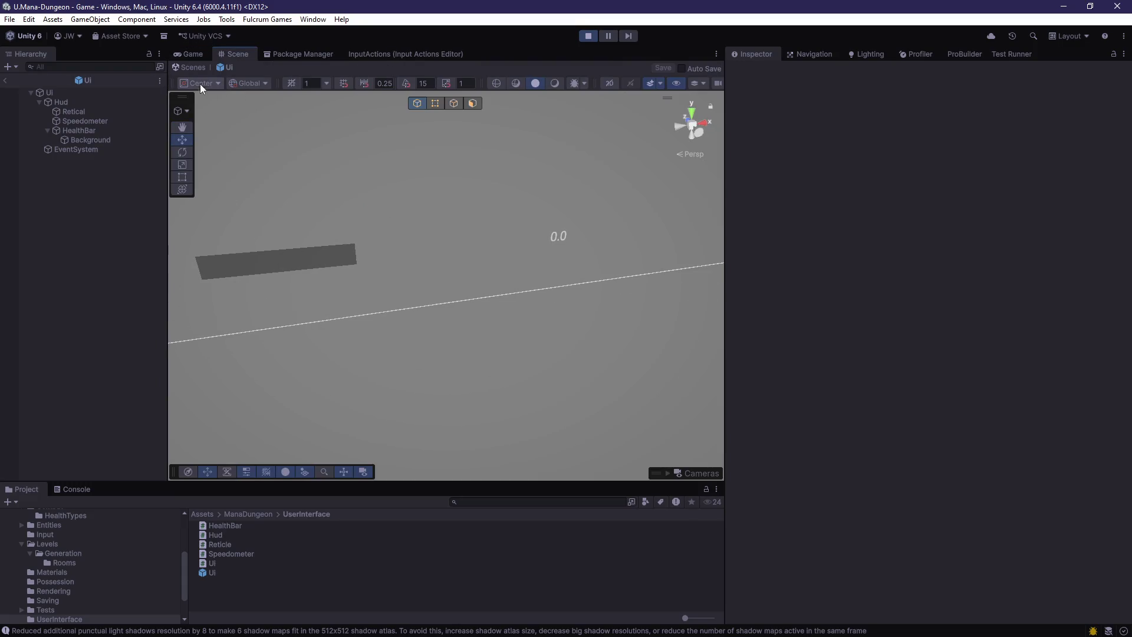
- Exit the Ui prefab to the main scene, fly around the room, and return to the Game view
left_click(4, 80)
mouse_move(438, 350)
left_mouse_down()
mouse_move(536, 430)
mouse_move(589, 429)
mouse_move(652, 465)
mouse_move(657, 258)
mouse_move(639, 287)
left_mouse_up()
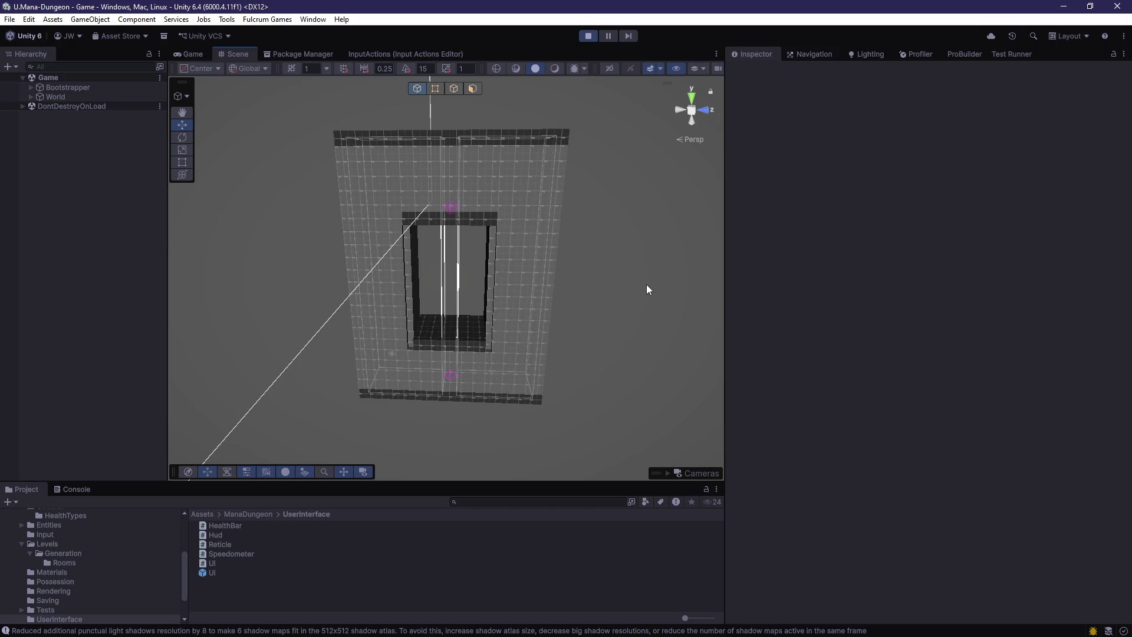
mouse_move(647, 285)
left_mouse_down()
mouse_move(624, 258)
mouse_move(761, 285)
mouse_move(177, 270)
mouse_move(196, 297)
mouse_move(220, 397)
mouse_move(361, 435)
mouse_move(450, 273)
mouse_move(383, 275)
mouse_move(859, 359)
mouse_move(644, 371)
mouse_move(619, 397)
mouse_move(957, 313)
mouse_move(933, 270)
mouse_move(784, 238)
mouse_move(802, 307)
mouse_move(904, 309)
mouse_move(799, 327)
mouse_move(677, 228)
mouse_move(662, 230)
mouse_move(624, 135)
left_mouse_up()
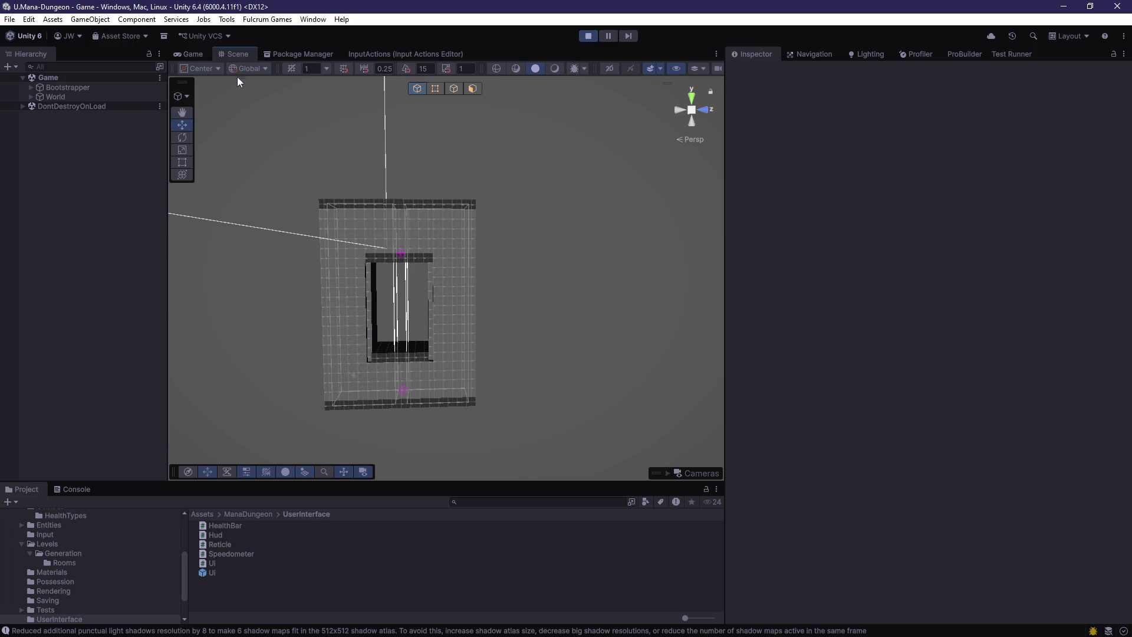
key("ctrl+2")
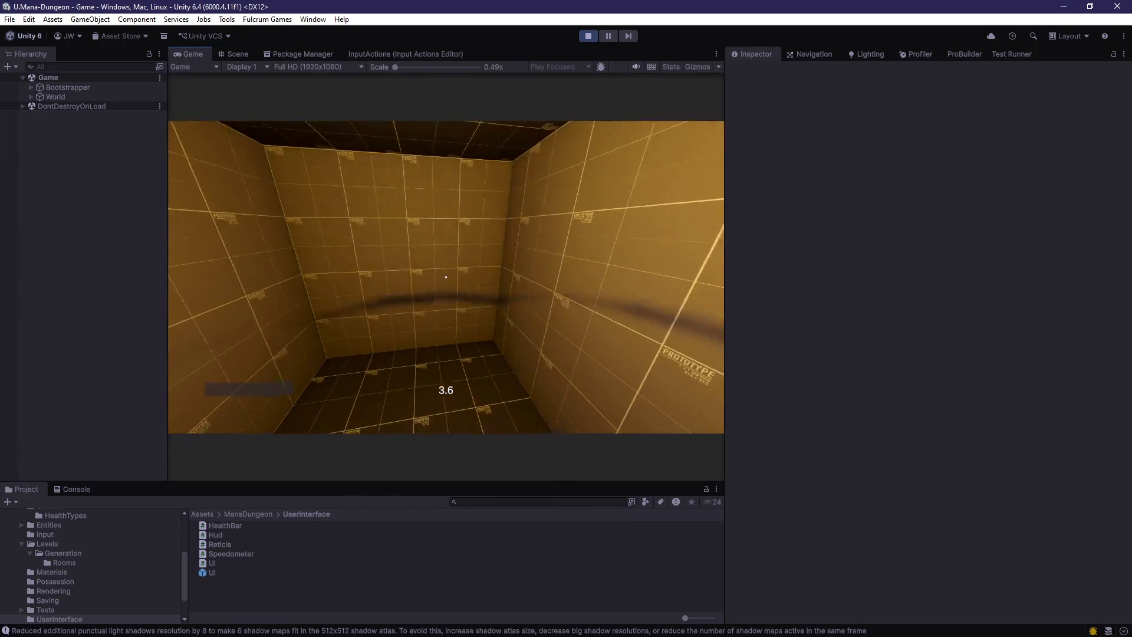
- Expand Bootstrapper > Ui(Clone) > Hud > HealthBar > Background and inspect the first Segment's zero width
key("w")
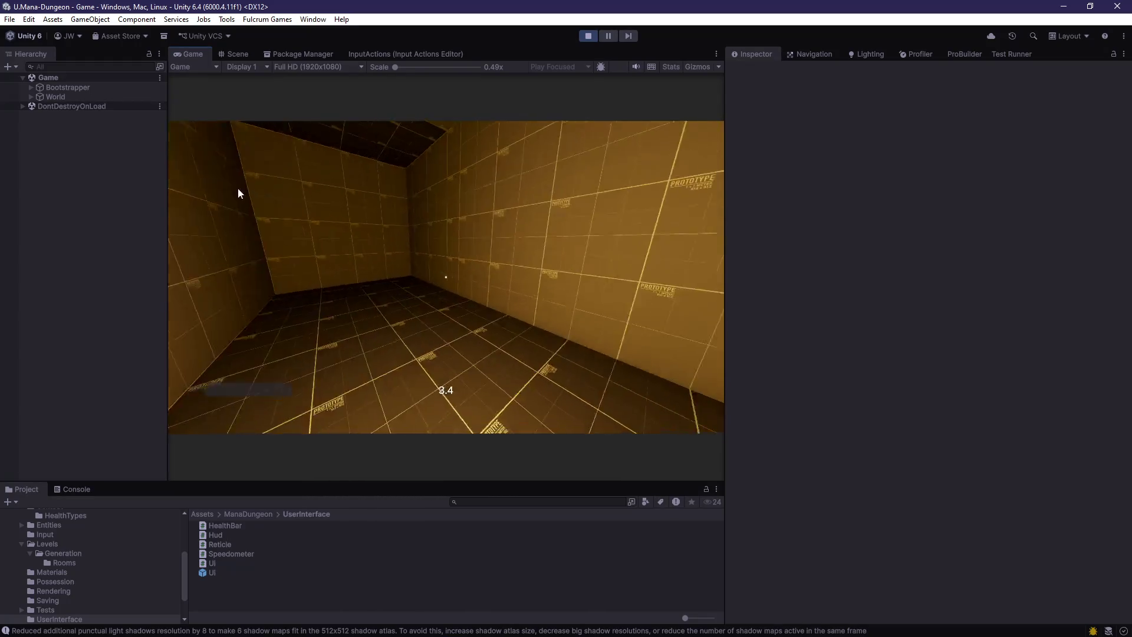
left_click(31, 96)
left_click(79, 68)
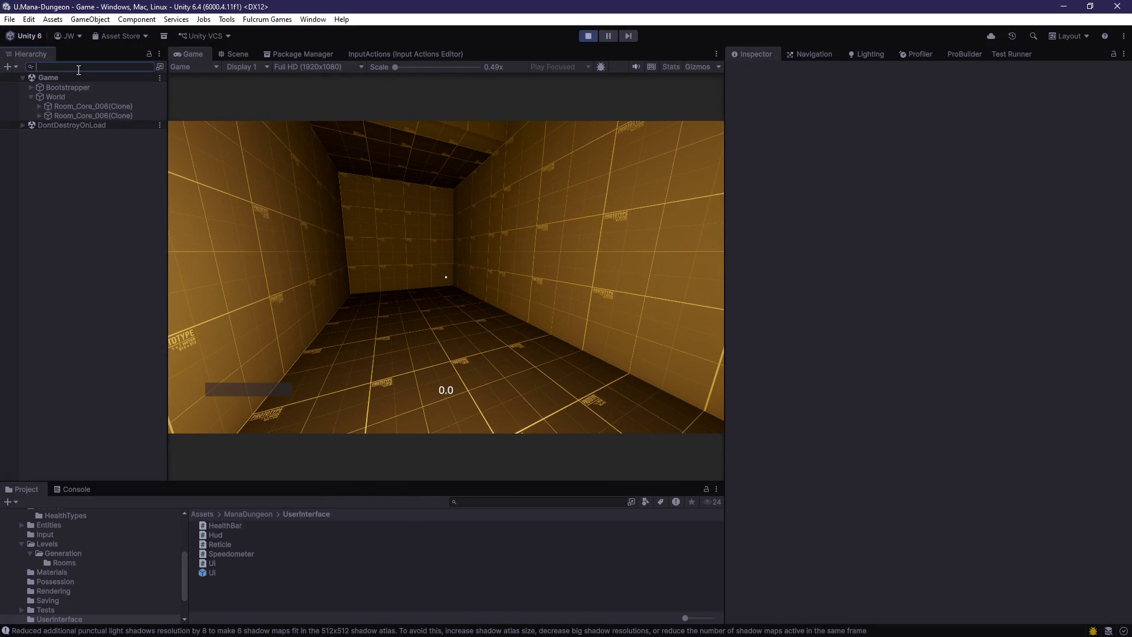
left_click(31, 87)
left_click(39, 97)
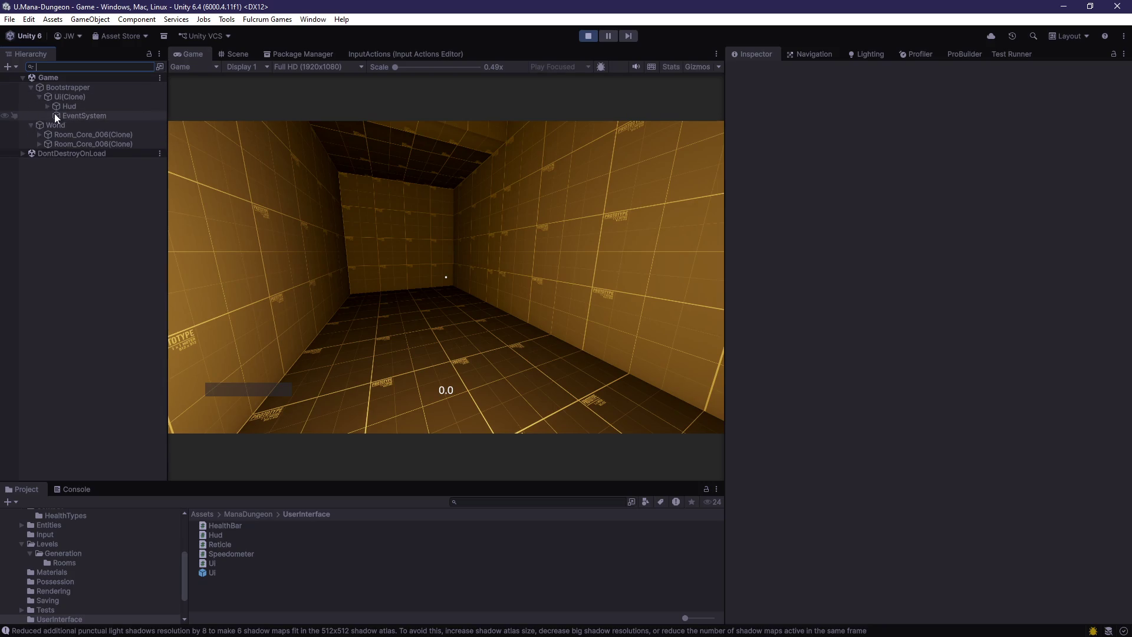
left_click(48, 106)
left_click(57, 134)
left_click(65, 143)
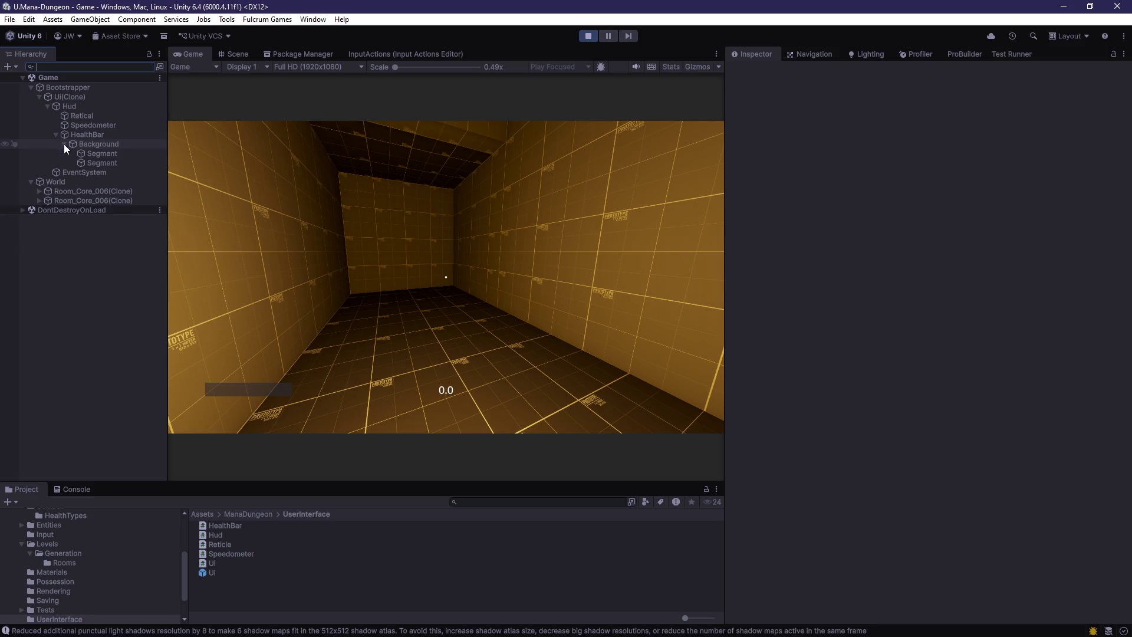
left_click(82, 154)
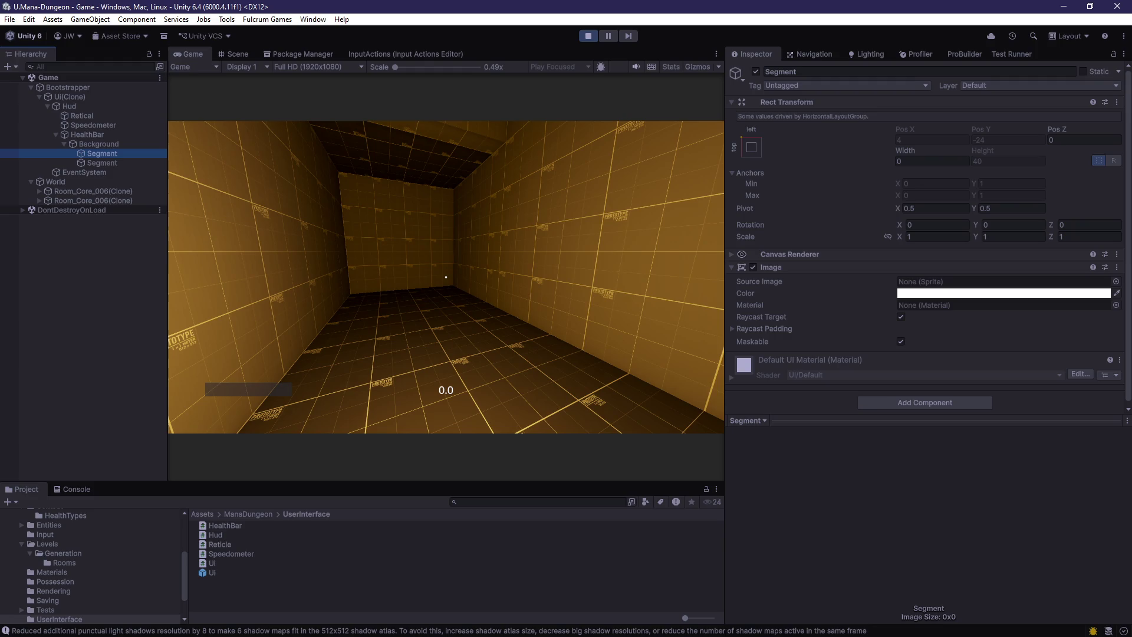
key("alt+Tab")
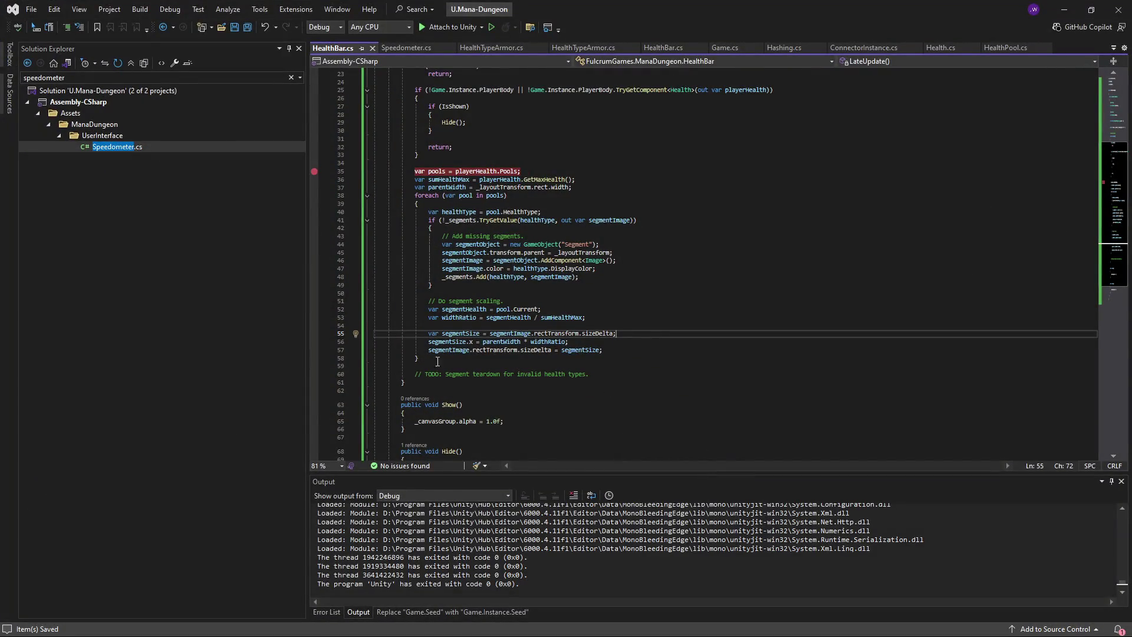
- Add a breakpoint on line 55, attach to Unity, and step to the segment width calculation
left_click(314, 334)
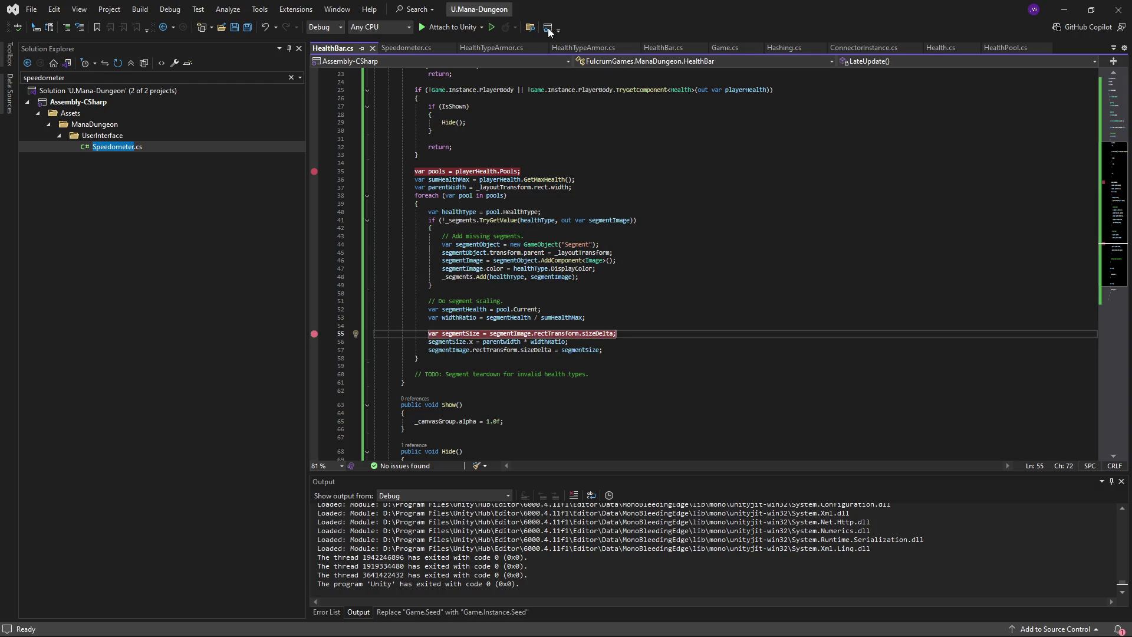
left_click(424, 27)
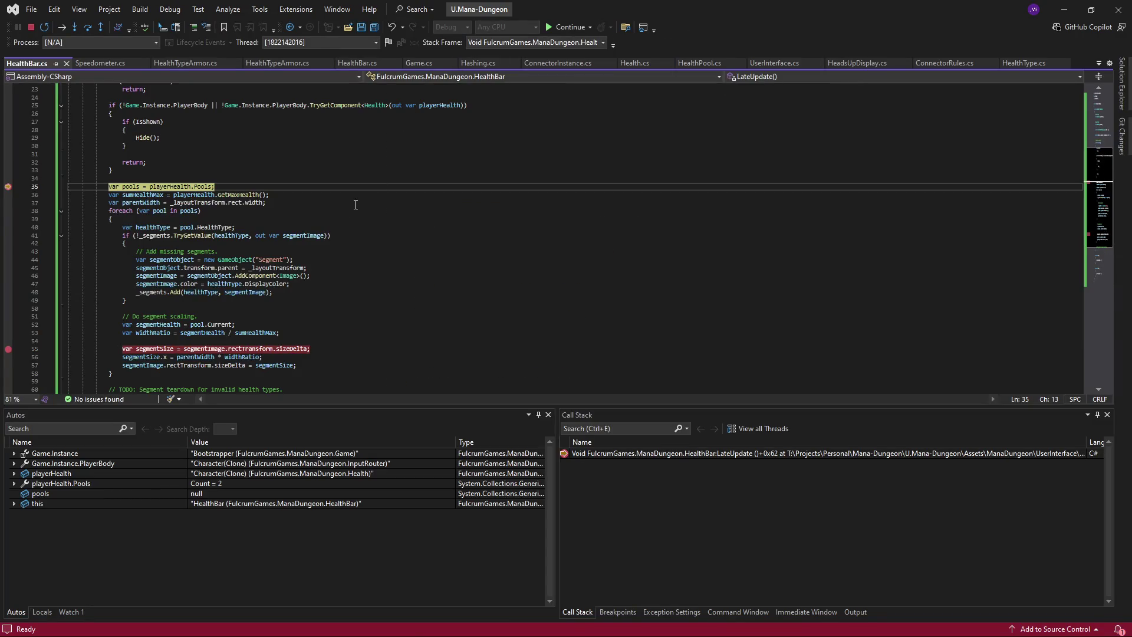
key("F10")
key("F10")
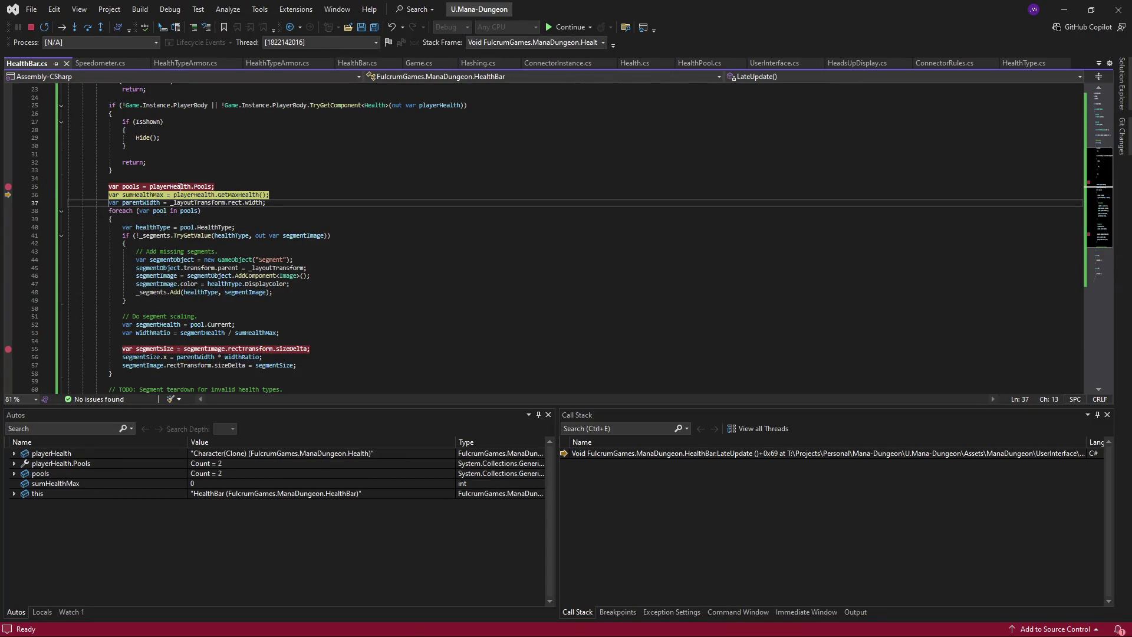
scroll(331, 285, "down", 1)
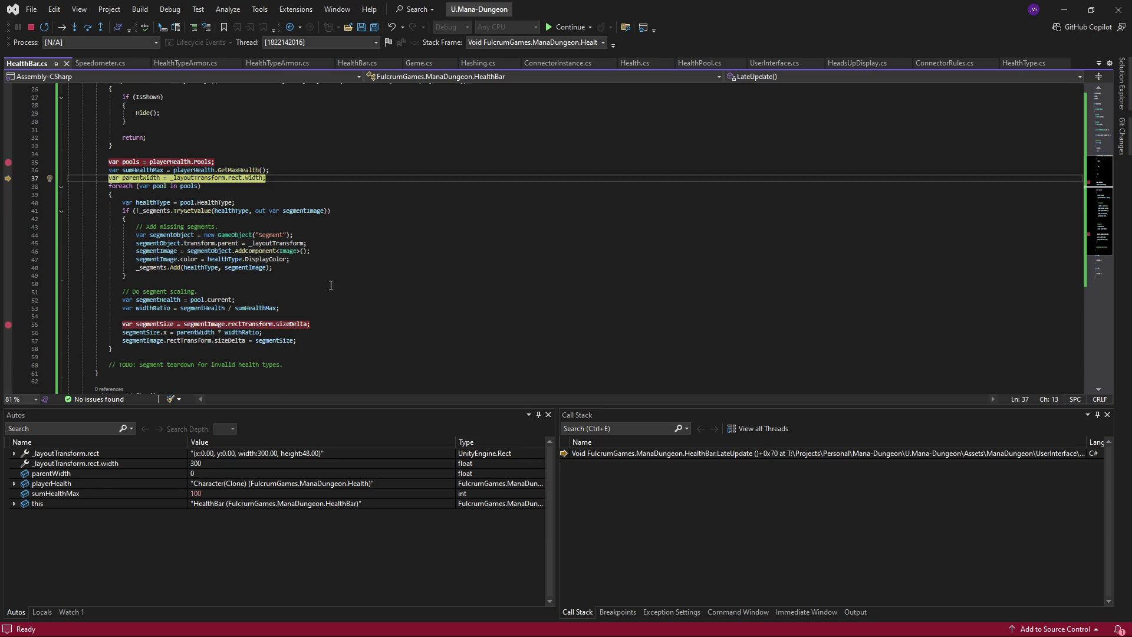
left_click(570, 26)
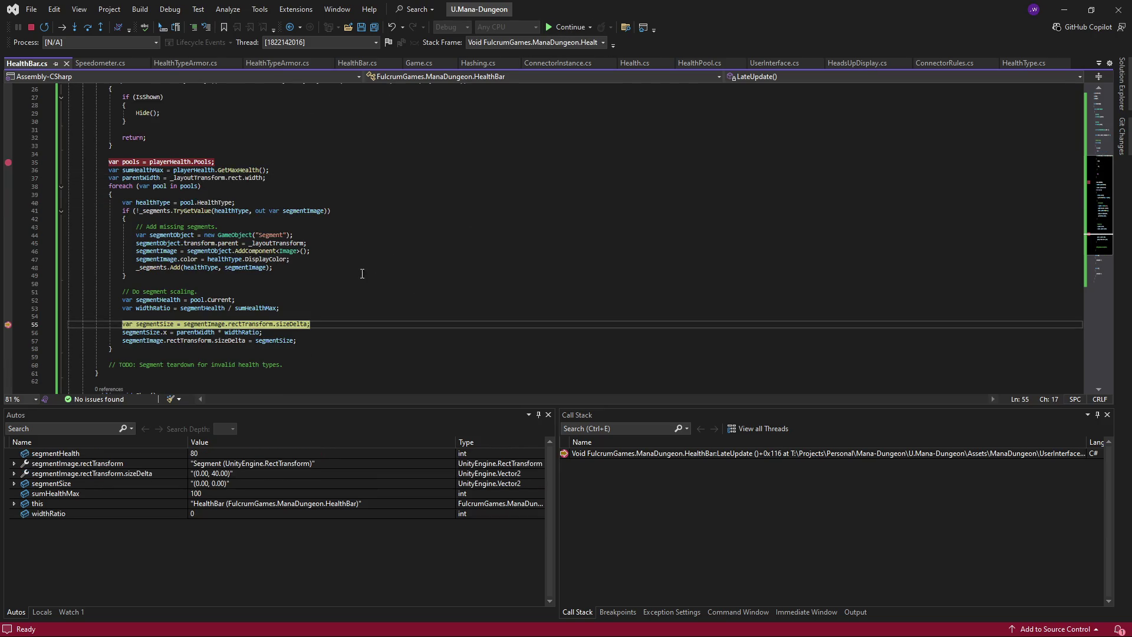
key("F10")
mouse_move(162, 323)
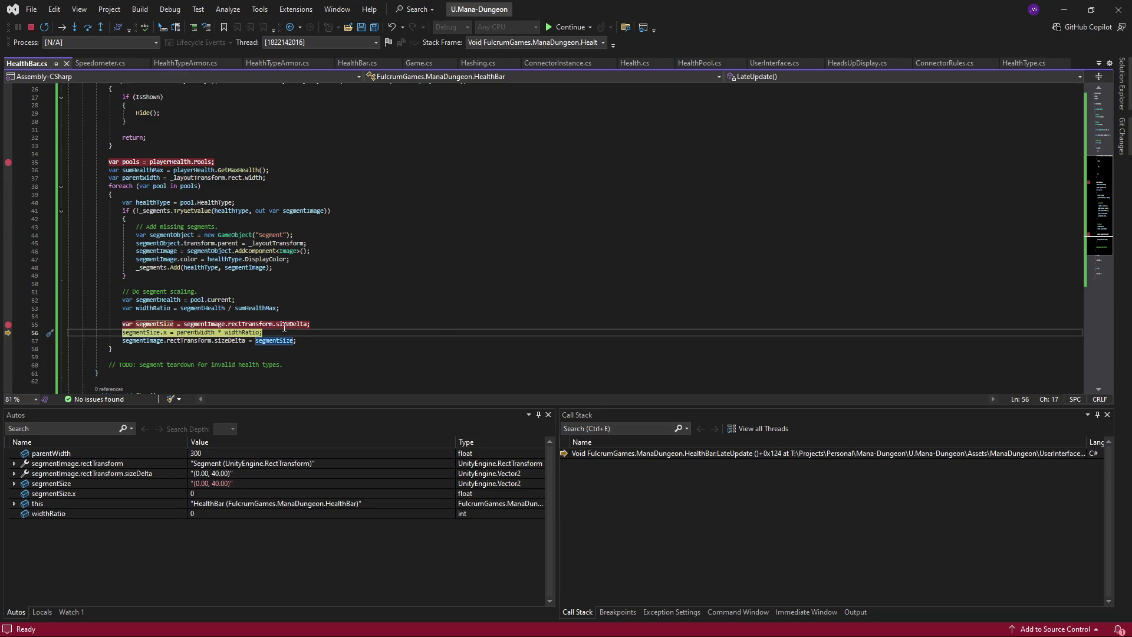
mouse_move(287, 327)
- Step onward to confirm widthRatio evaluates to 0, then stop debugging
key("F10")
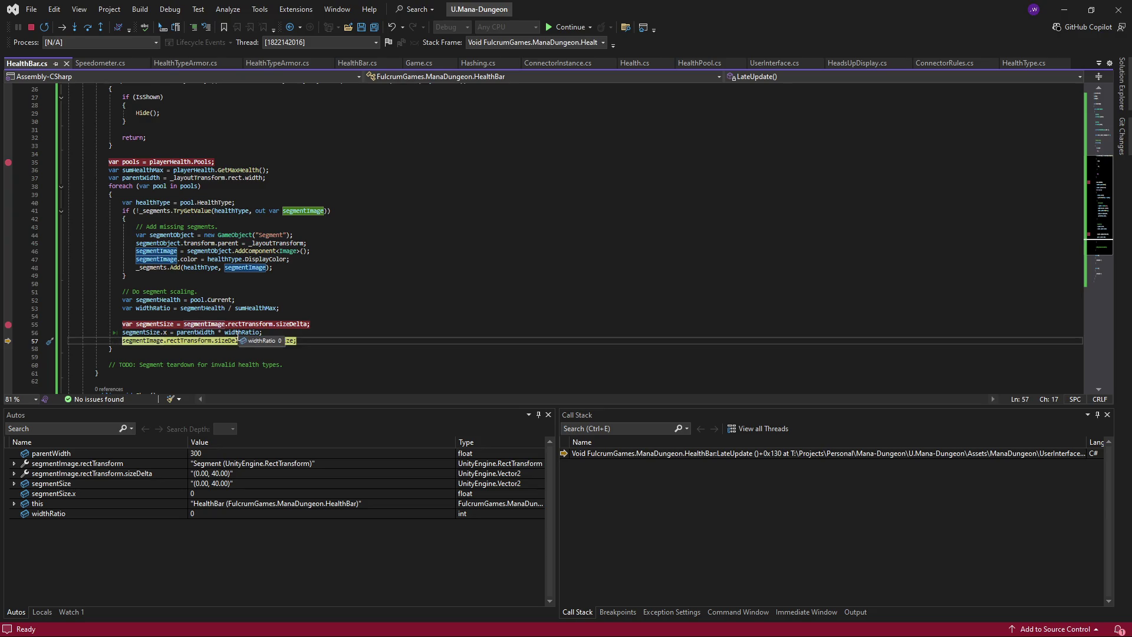
left_click(227, 332)
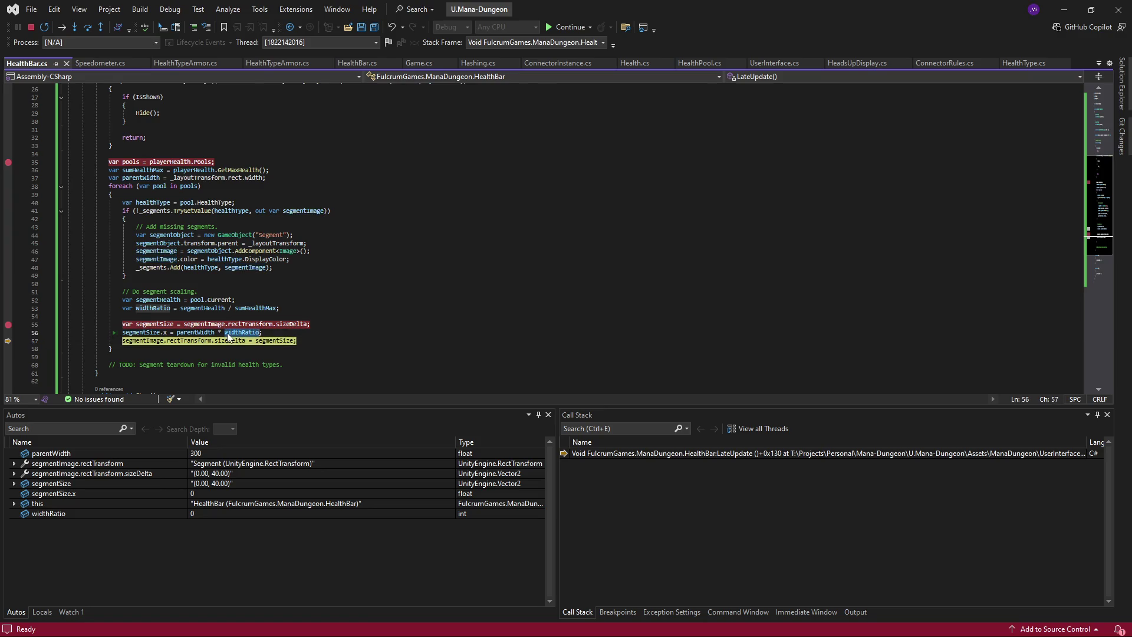
scroll(215, 287, "up", 1)
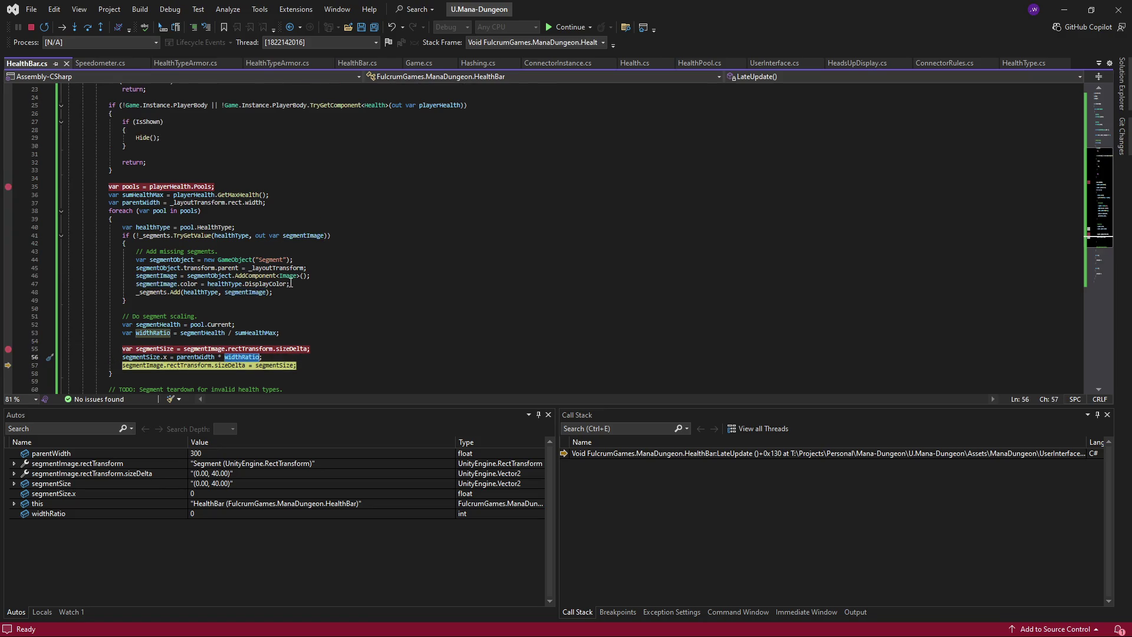
left_click(208, 334)
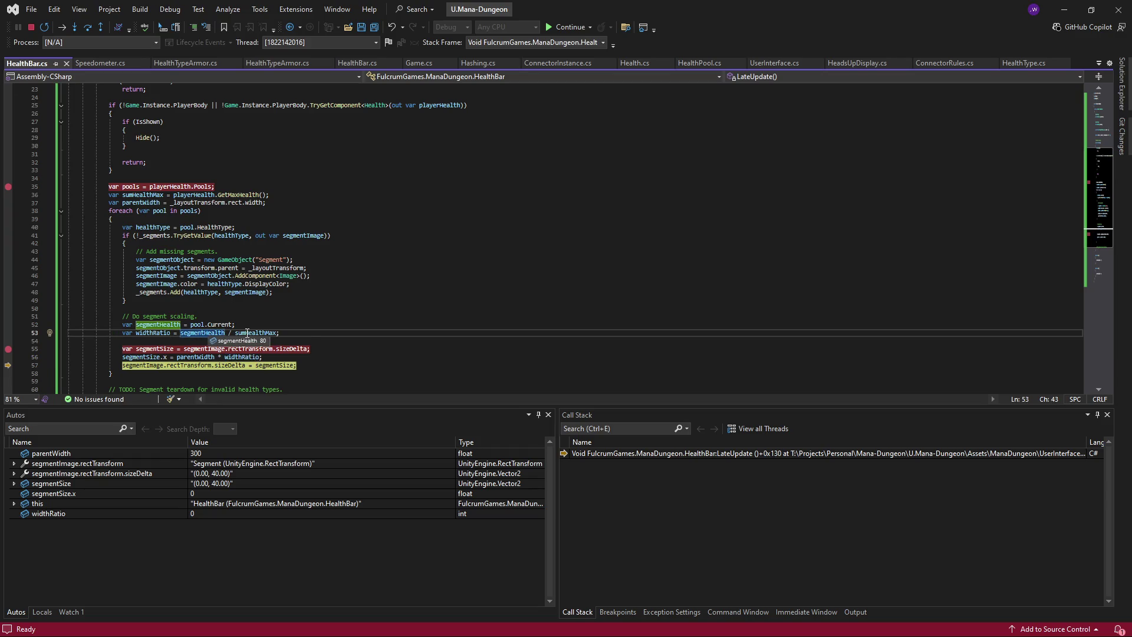
mouse_move(247, 334)
key("shift+F5")
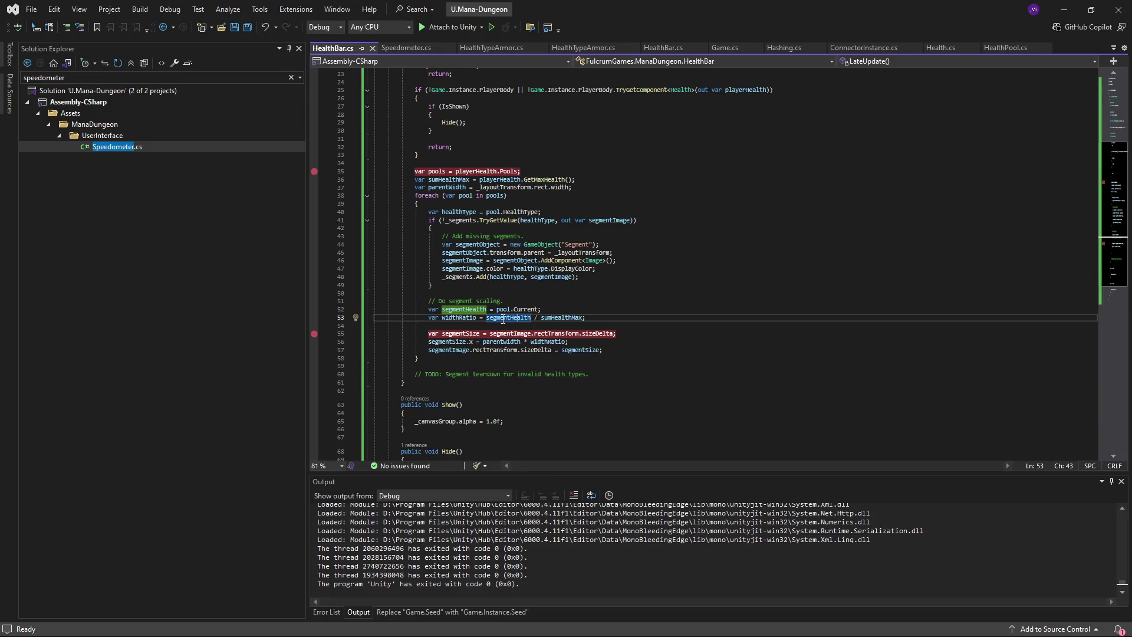
- Cast segmentHealth and sumHealthMax to (float) in the widthRatio line, save, and minimize Visual Studio
mouse_move(571, 318)
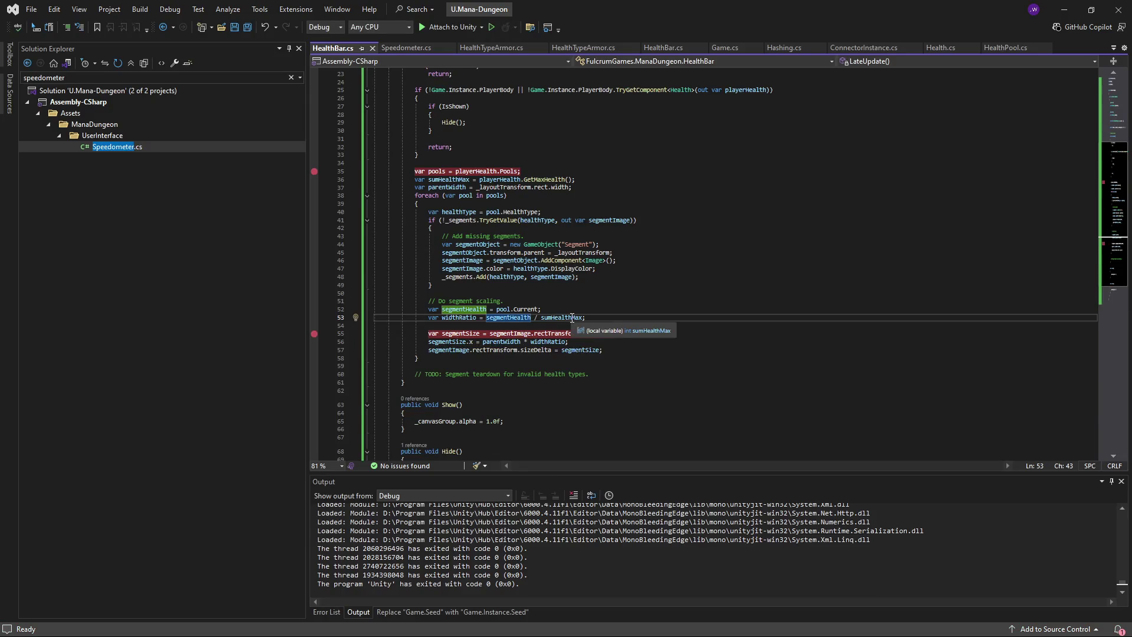
type("()")
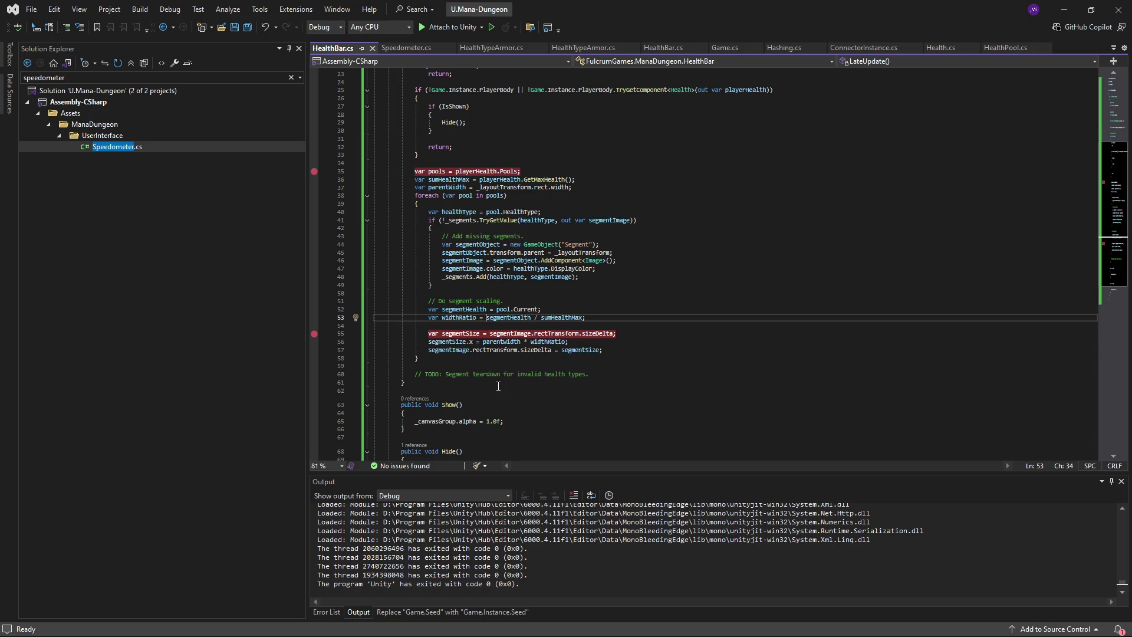
type("float")
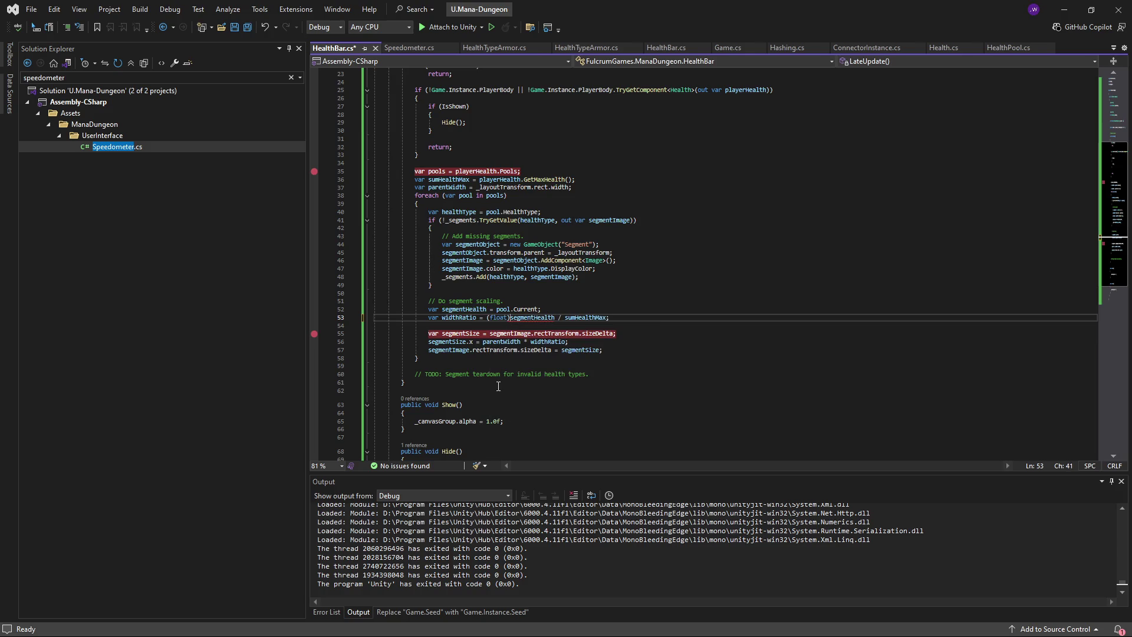
key("ctrl+Left")
key("ctrl+Left")
key("ctrl+Right")
key("ctrl+Right")
key("ctrl+Right")
key("ctrl+Left")
key("ctrl+Left")
type("(float)")
key("ctrl+s")
right_click(599, 291)
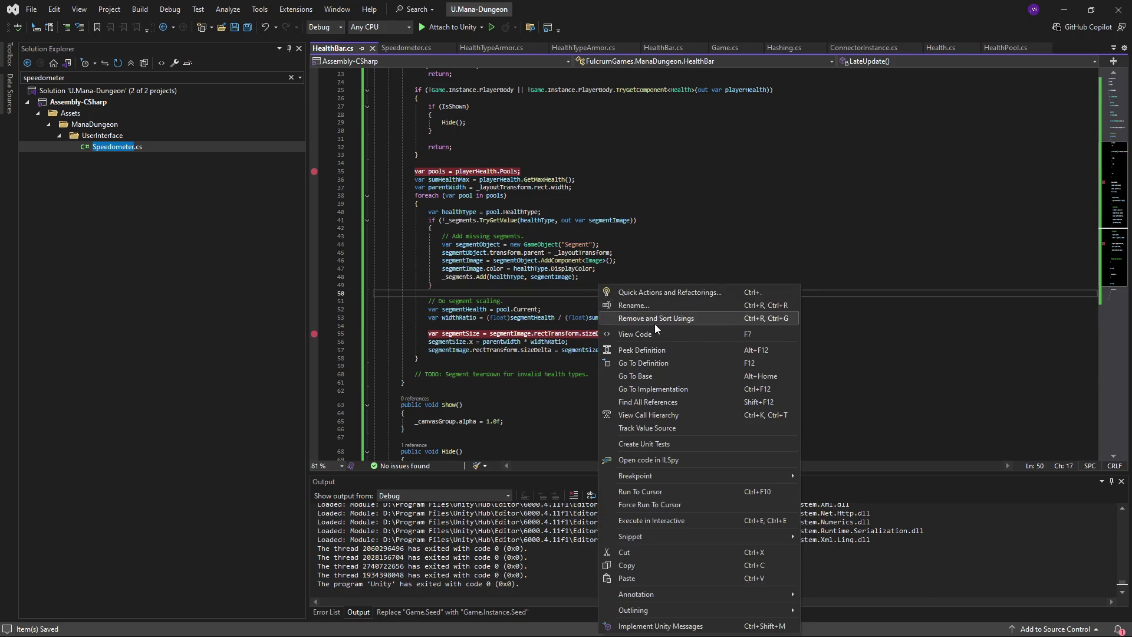
key("Escape")
left_click(810, 350)
left_click(1064, 9)
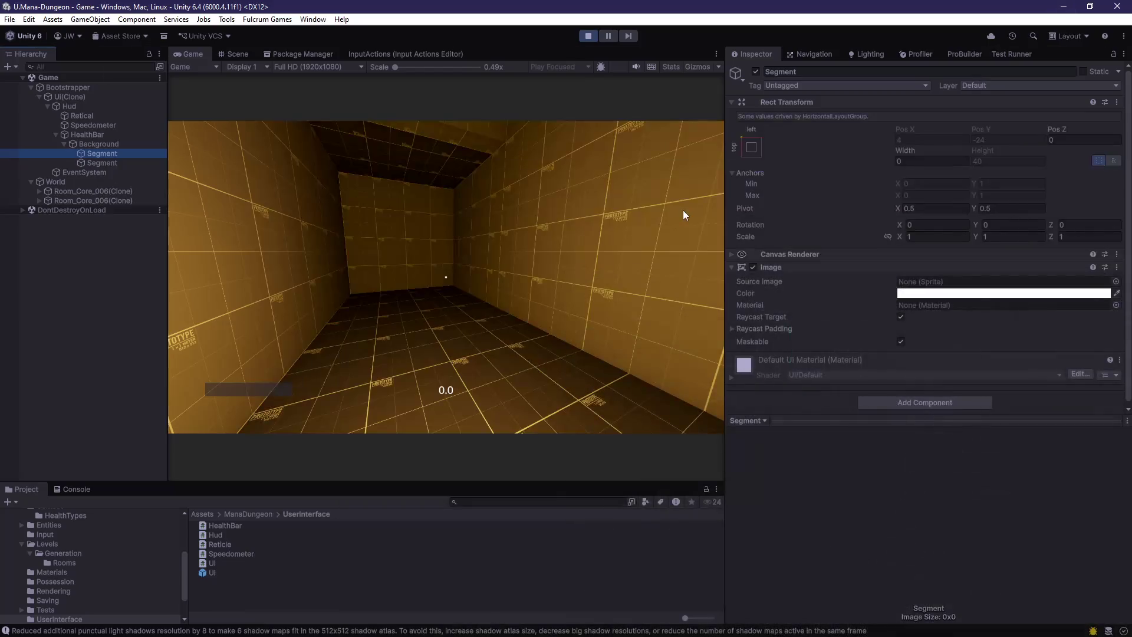
- Restart Play mode and walk the room to verify the white health and orange armour segments
left_click(587, 36)
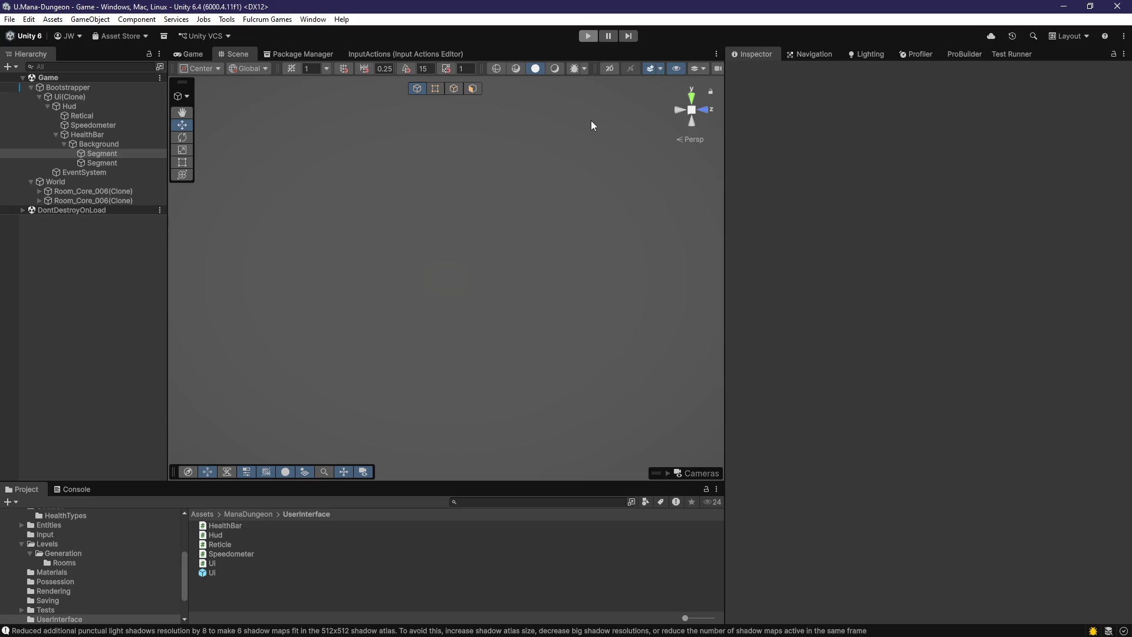
left_click(587, 36)
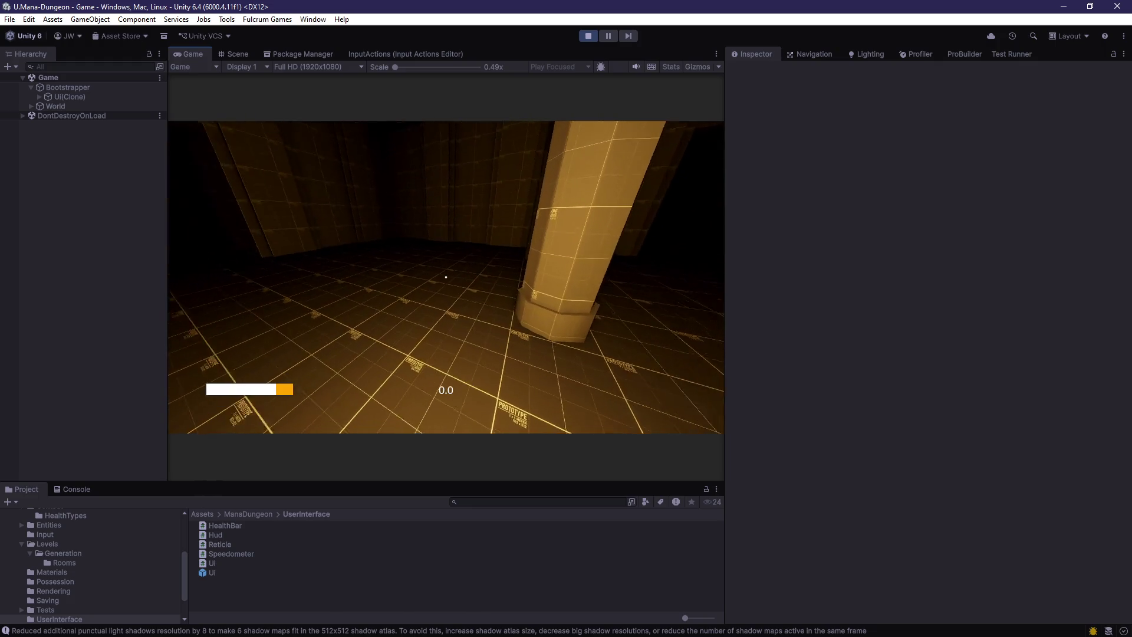
key("w")
mouse_move(446, 276)
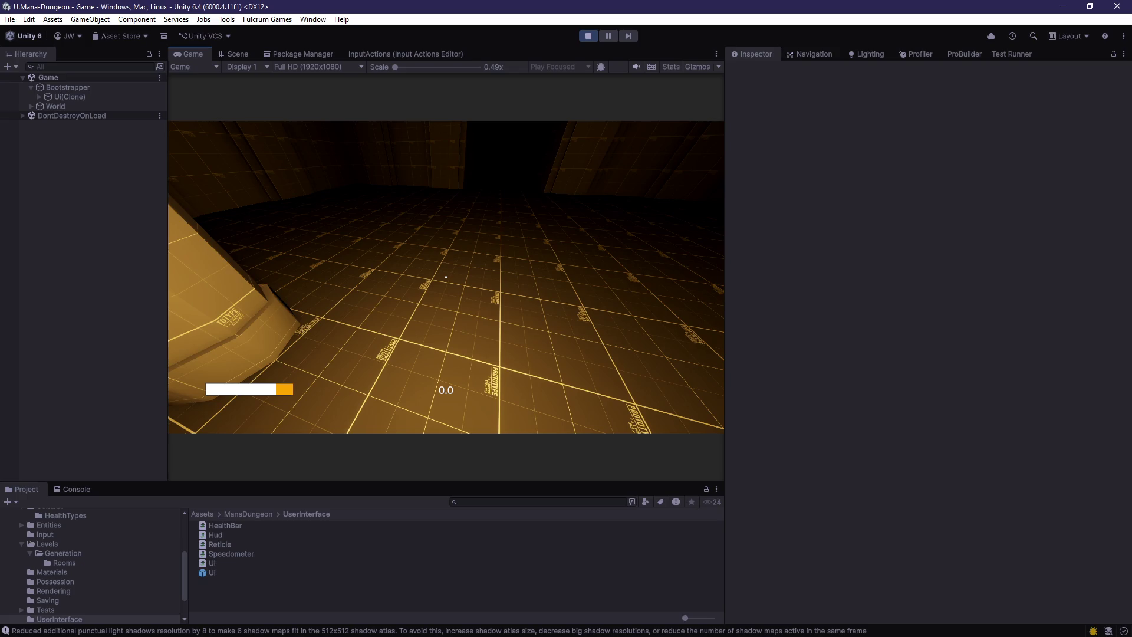
key("w")
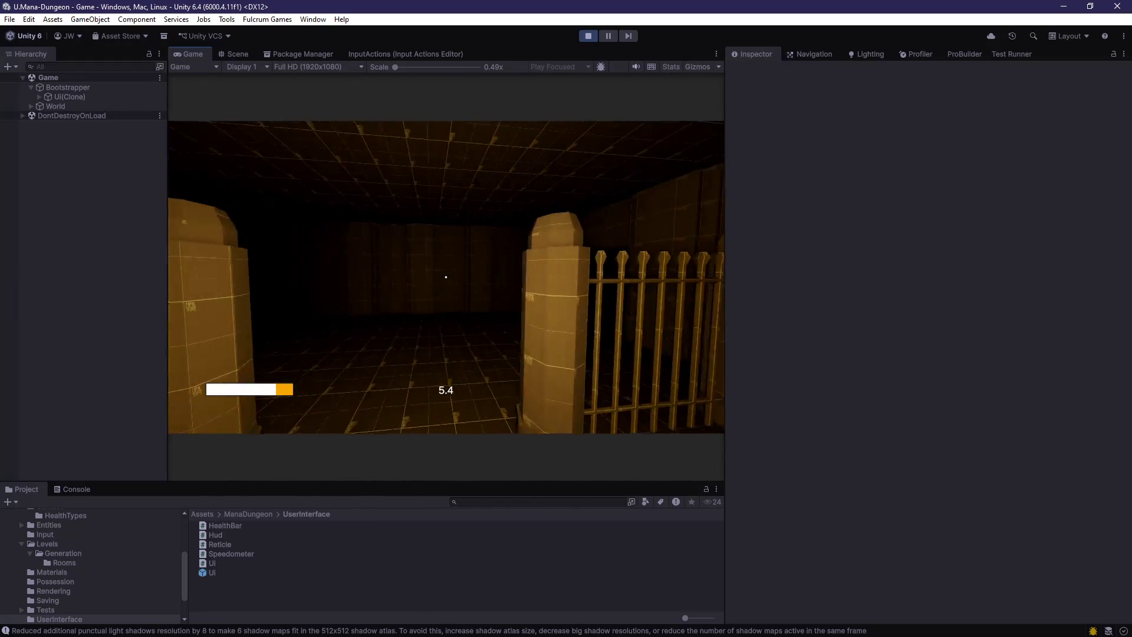
key("Escape")
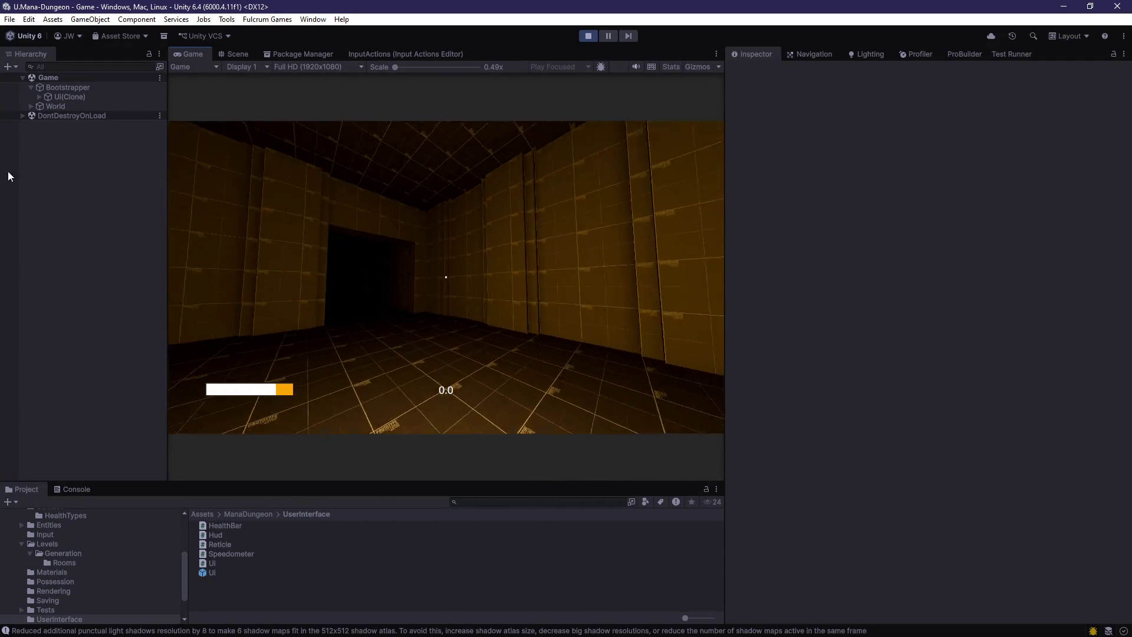
left_click(54, 96)
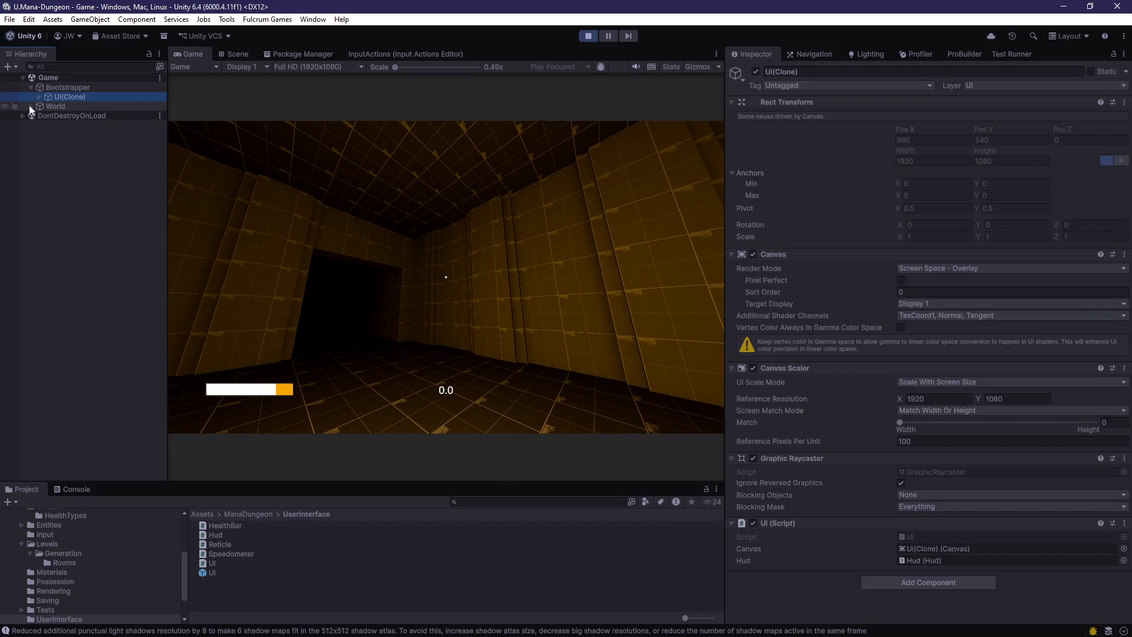
- On Character(Clone), set the Health pool's current armour to 5 and current health to 40
left_click(32, 106)
left_click(39, 115)
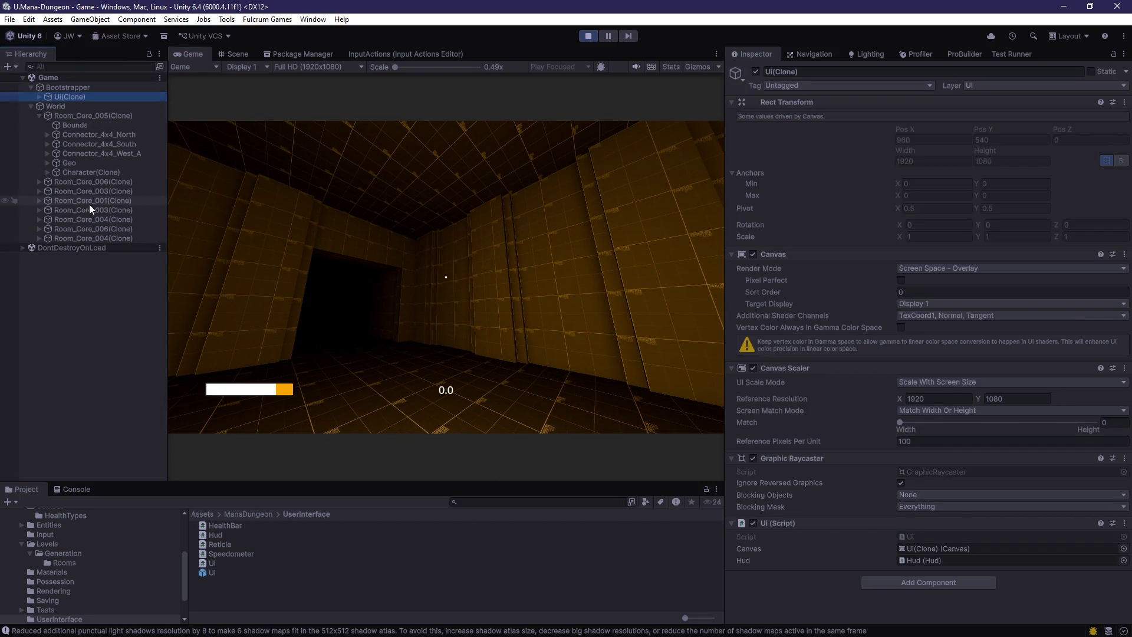
left_click(80, 172)
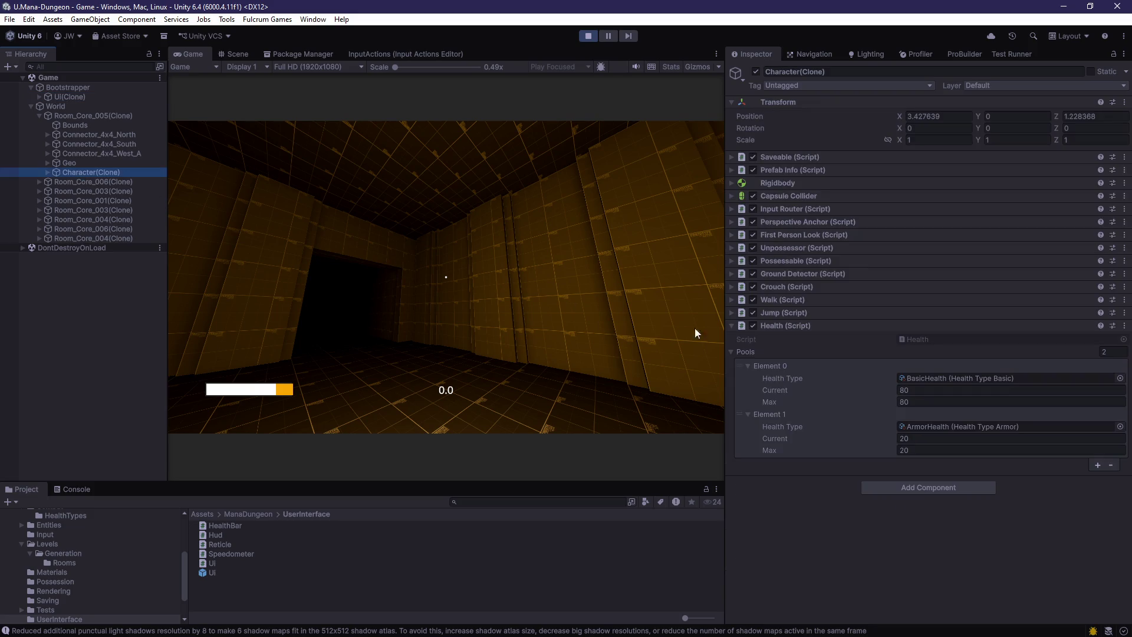
left_click(931, 401)
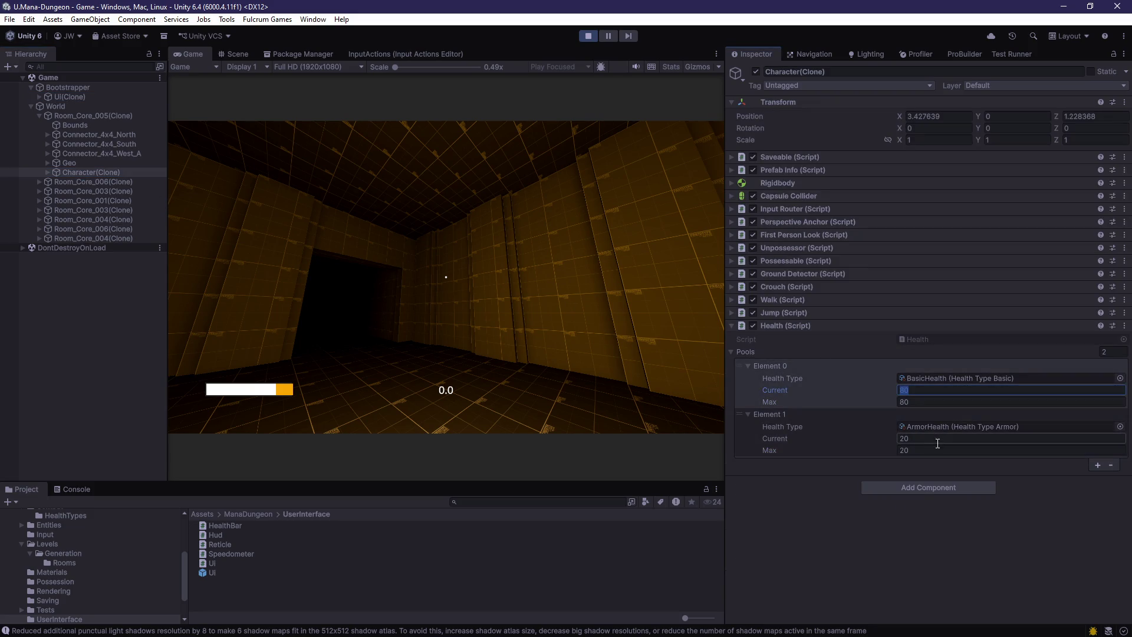
left_click(936, 438)
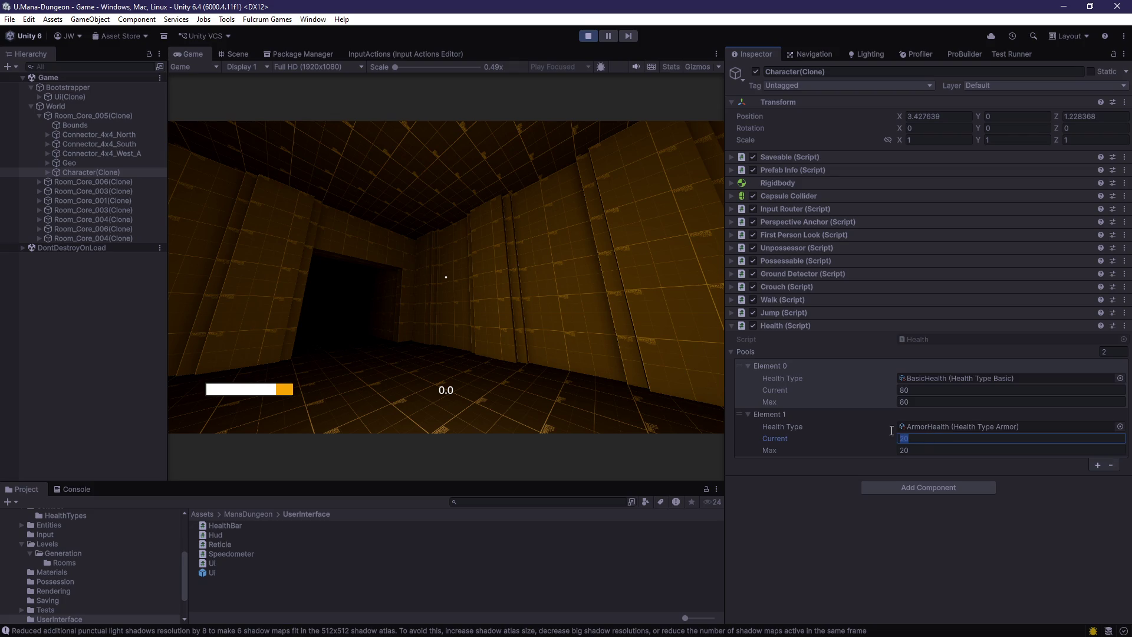
type("5")
key("Return")
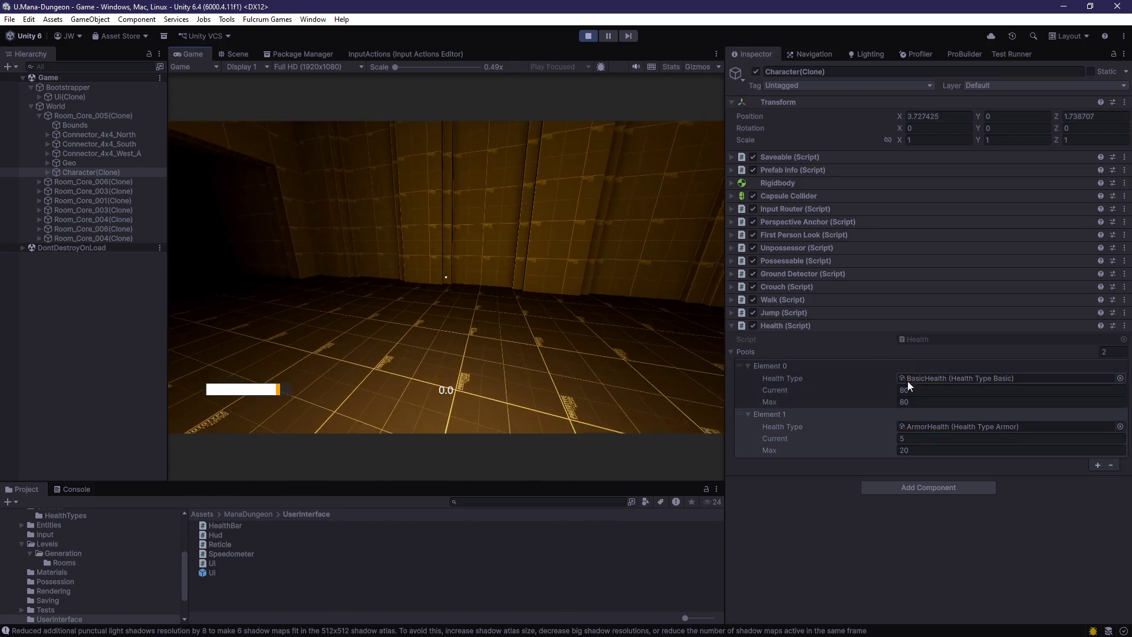
left_click(908, 388)
type("40")
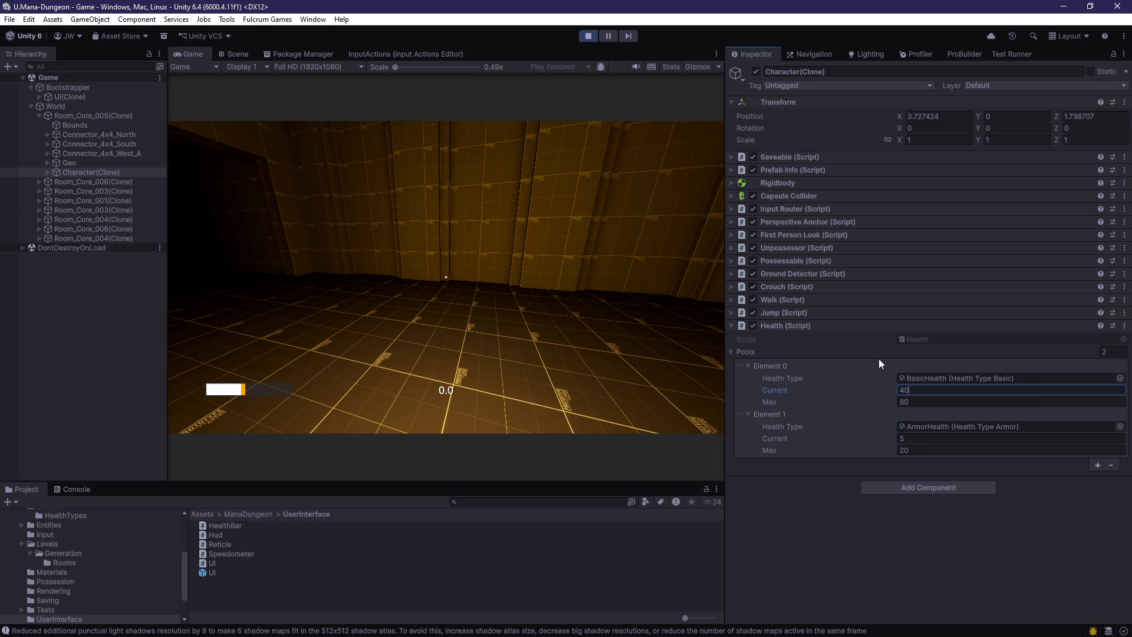
key("Return")
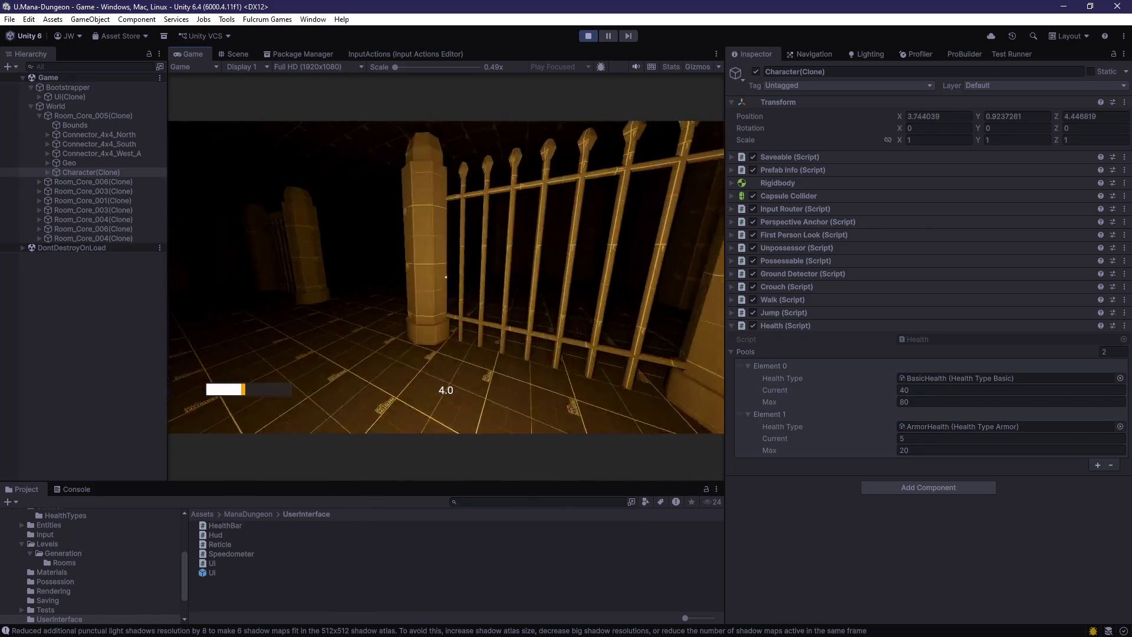
- Restore current armour to 20, watch the health bar in-game, then stop Play mode
key("w")
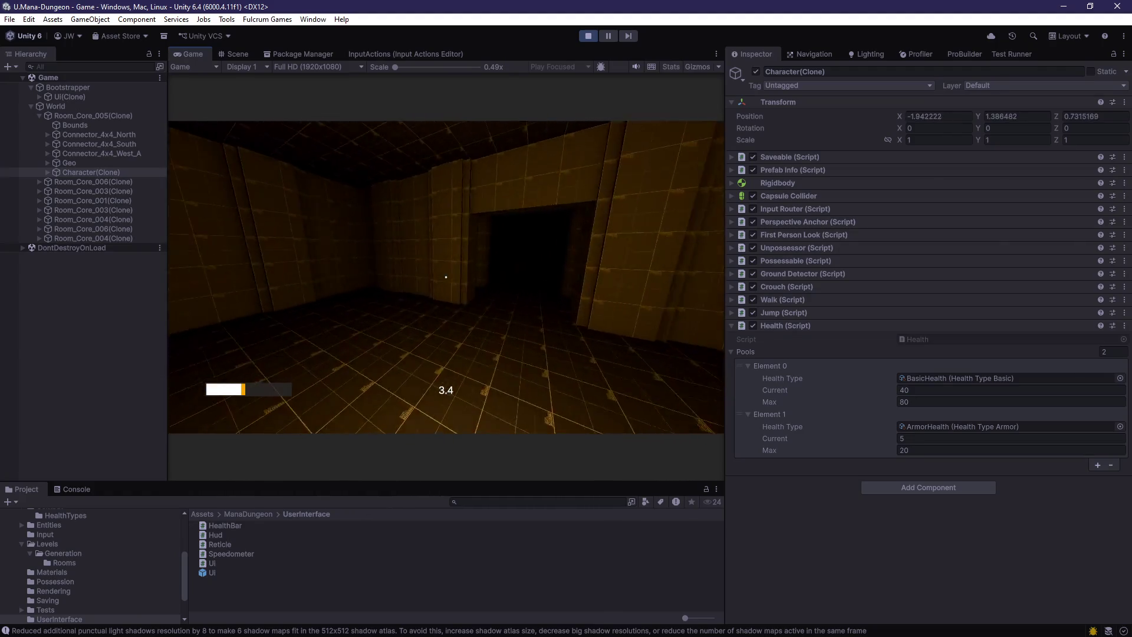
left_click(917, 449)
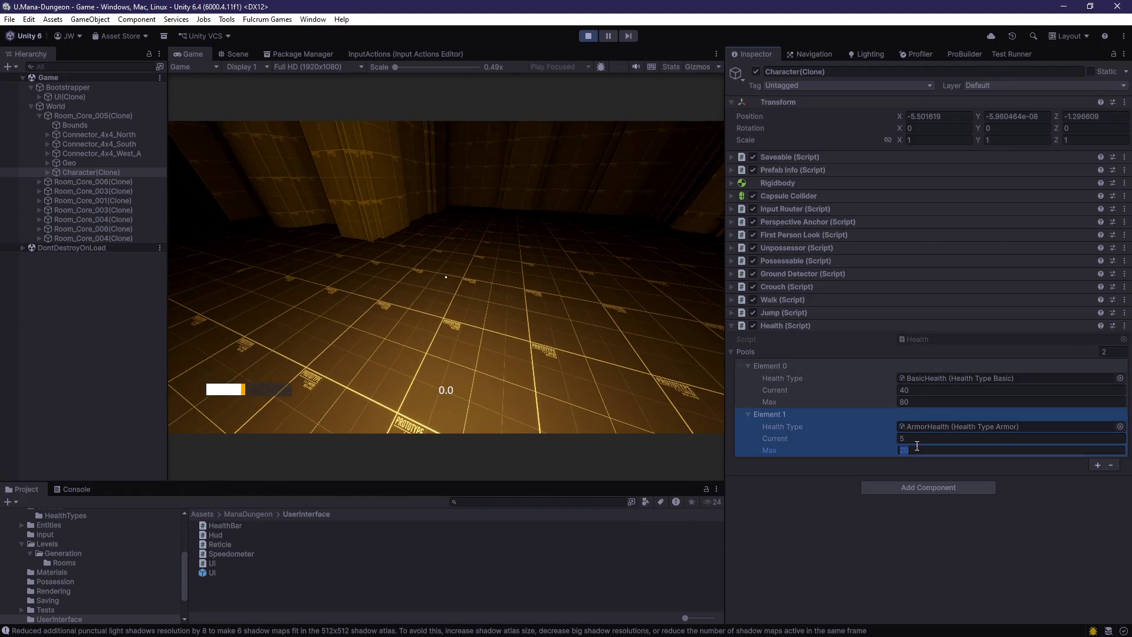
left_click(921, 440)
type("20")
left_click(446, 277)
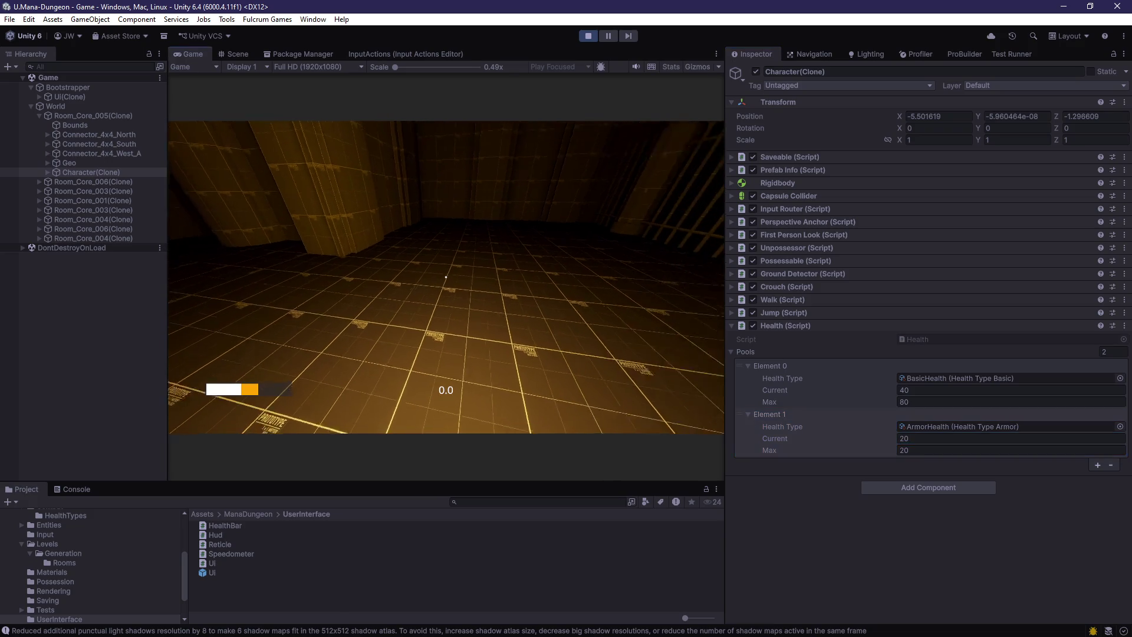
key("w")
key("Escape")
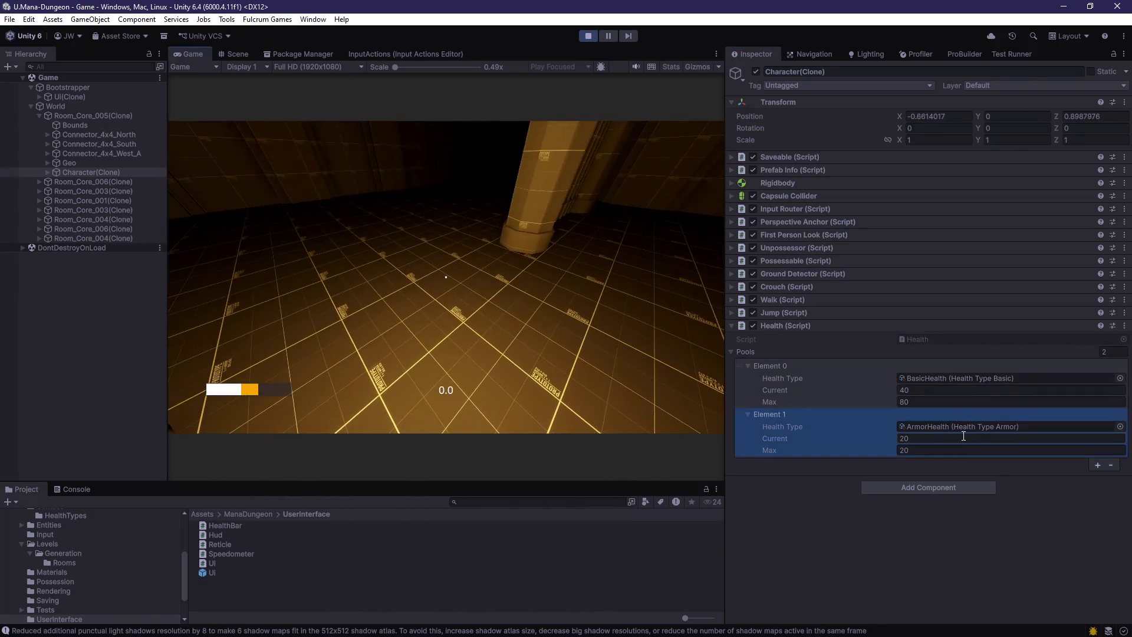
left_click(951, 441)
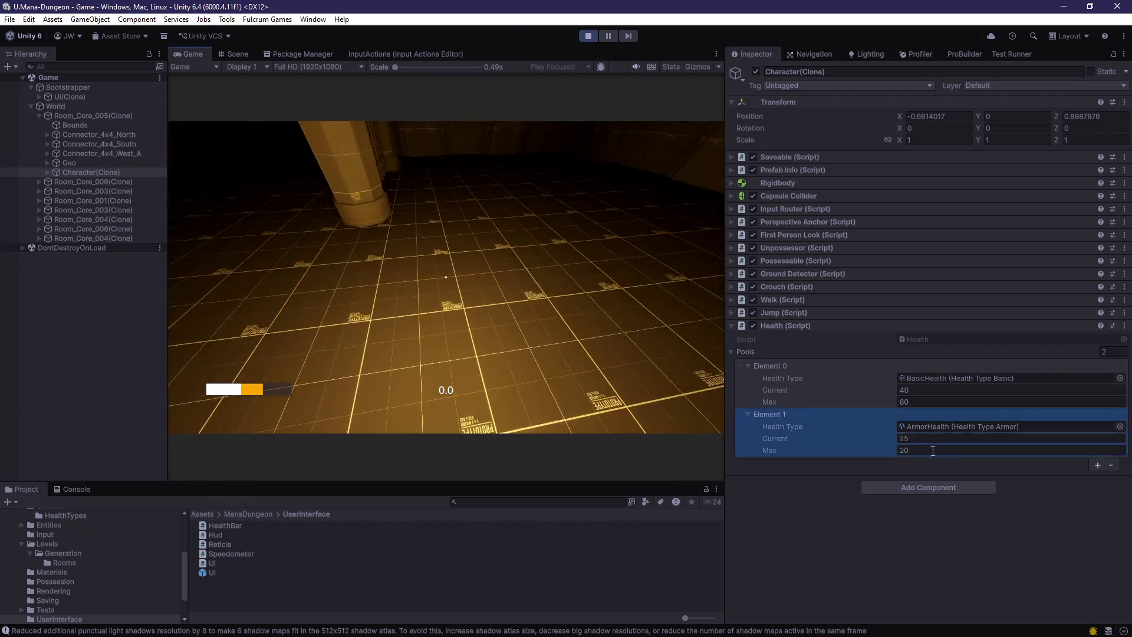
left_click(445, 277)
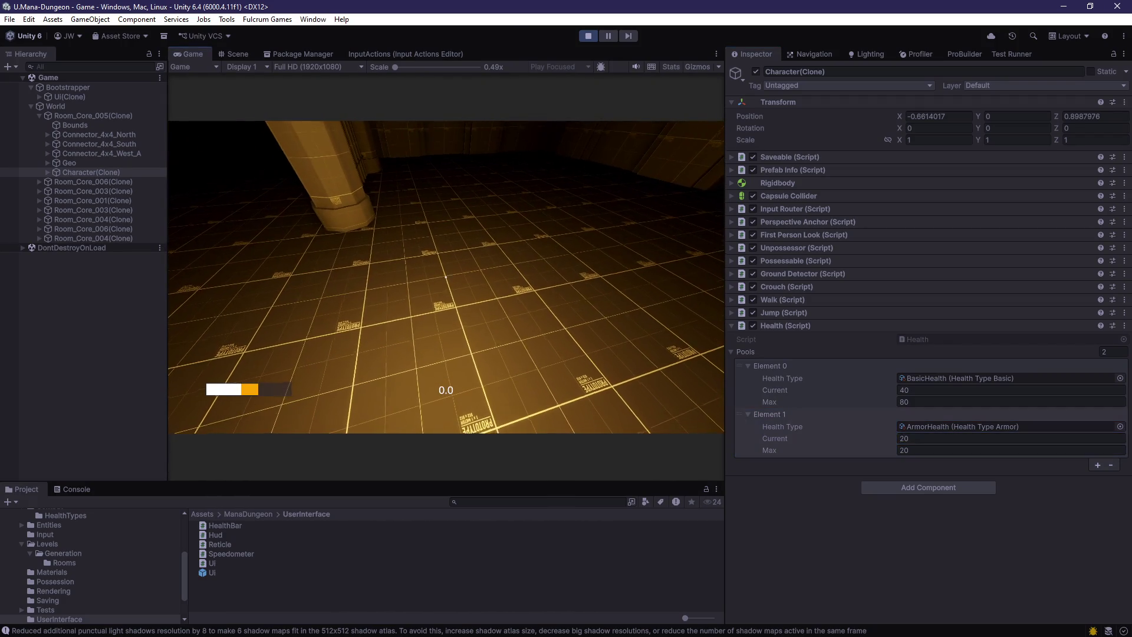
key("w")
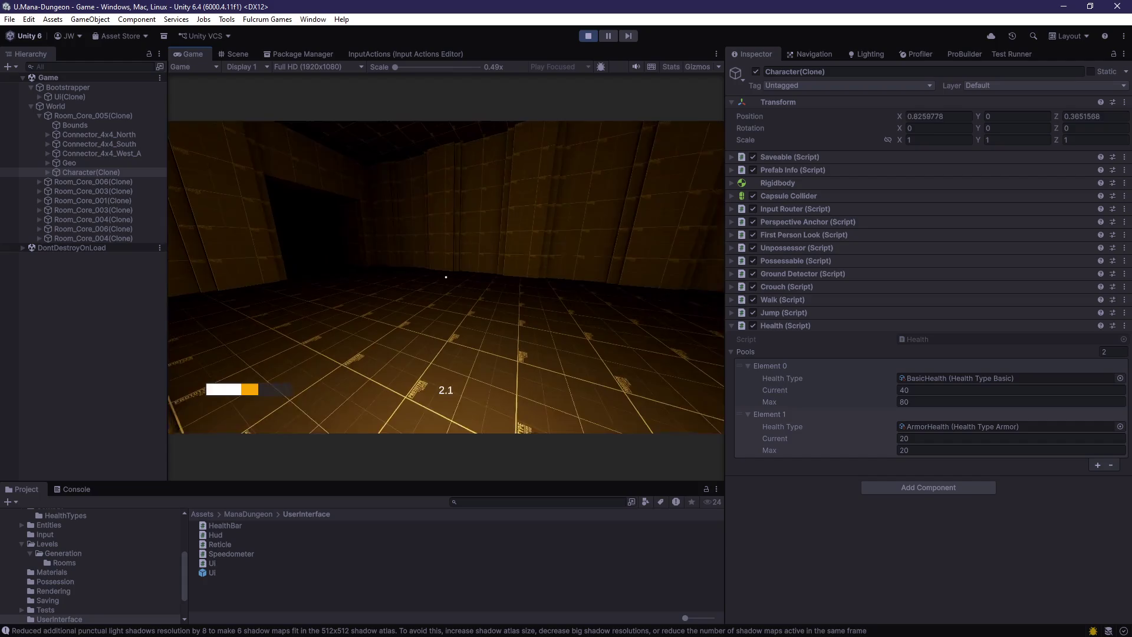
left_click(588, 36)
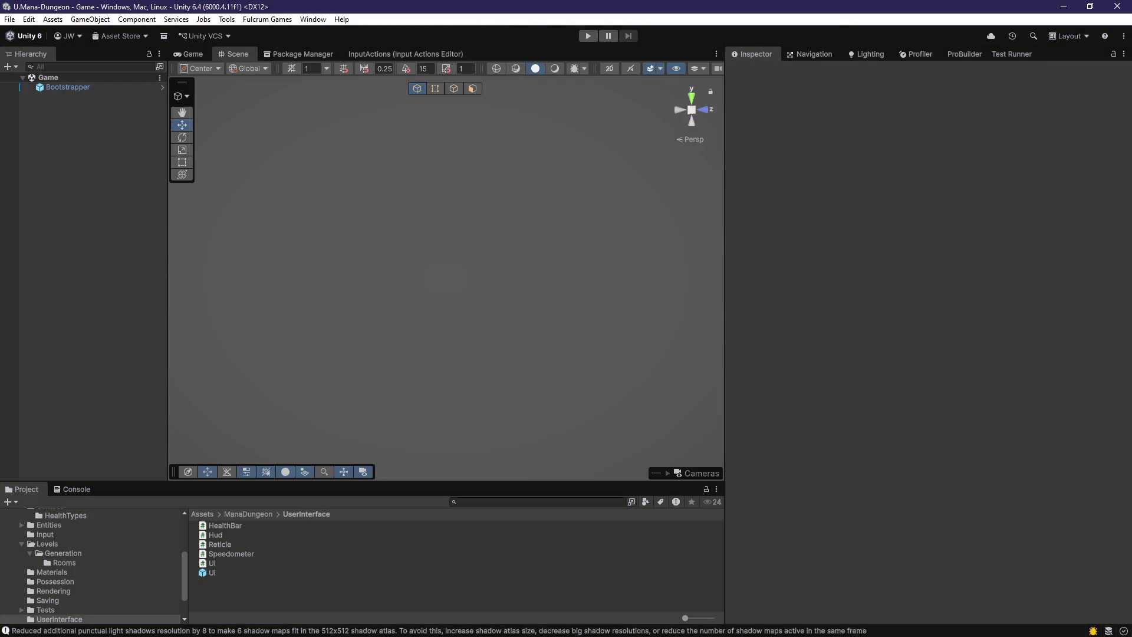
- Open the Ui prefab for editing and inspect its Speedometer and HealthBar objects
key("alt+Tab")
scroll(529, 383, "up", 7)
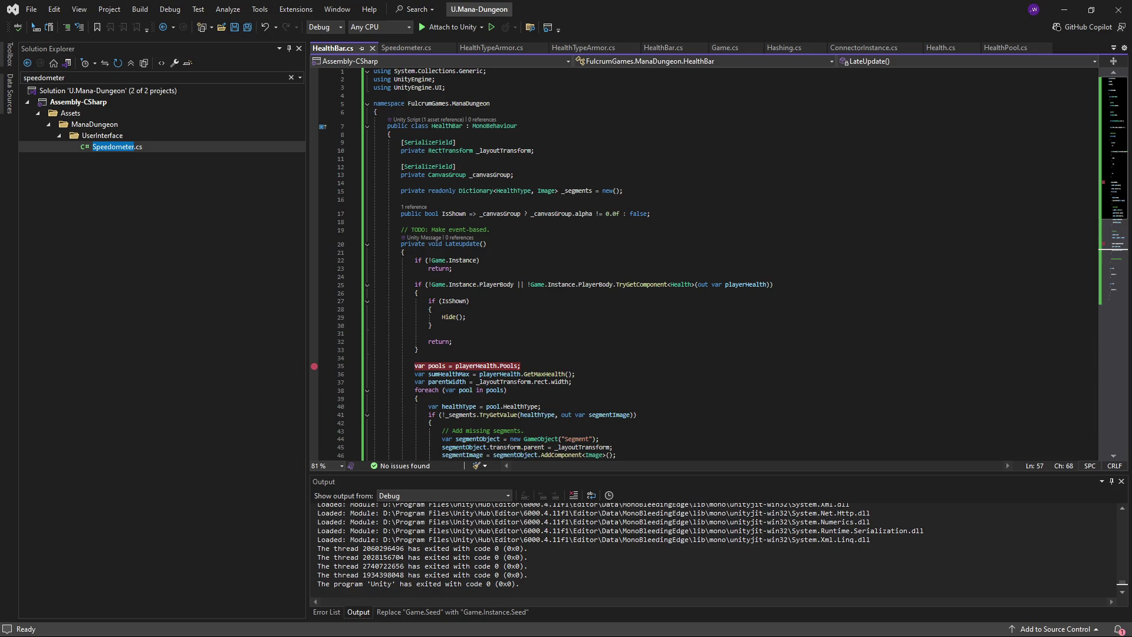
key("alt+Tab")
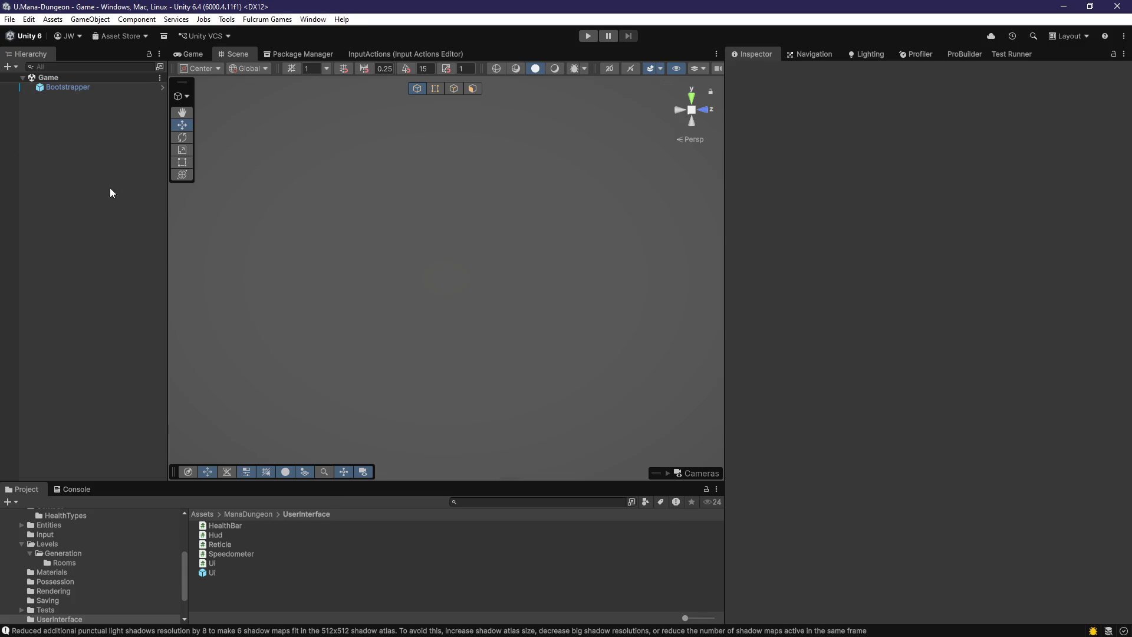
double_click(228, 572)
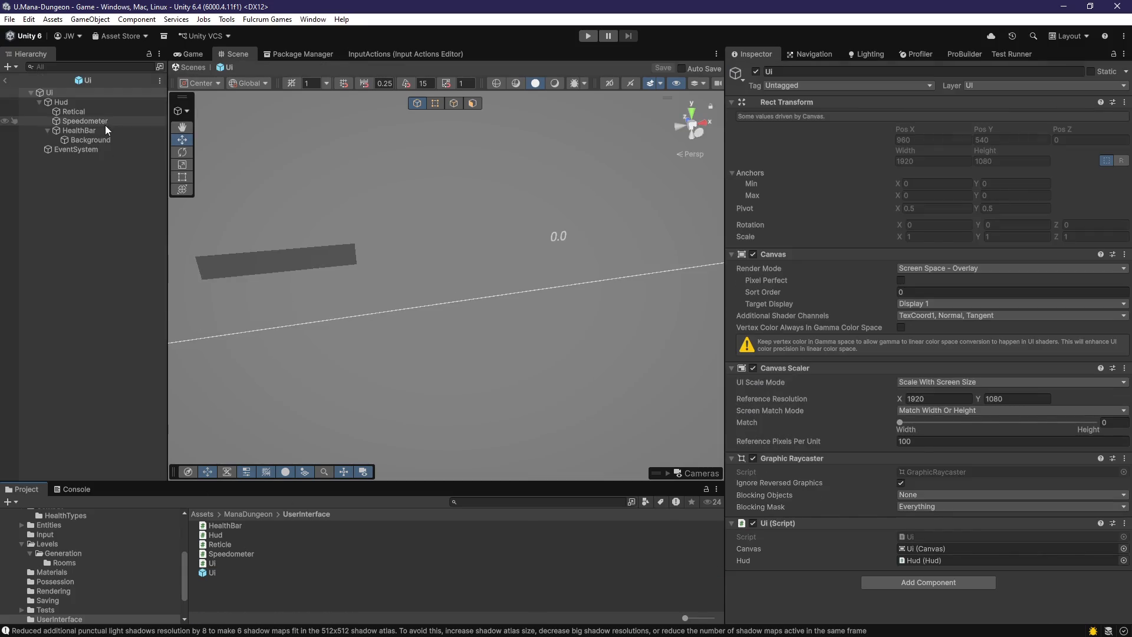
left_click(100, 123)
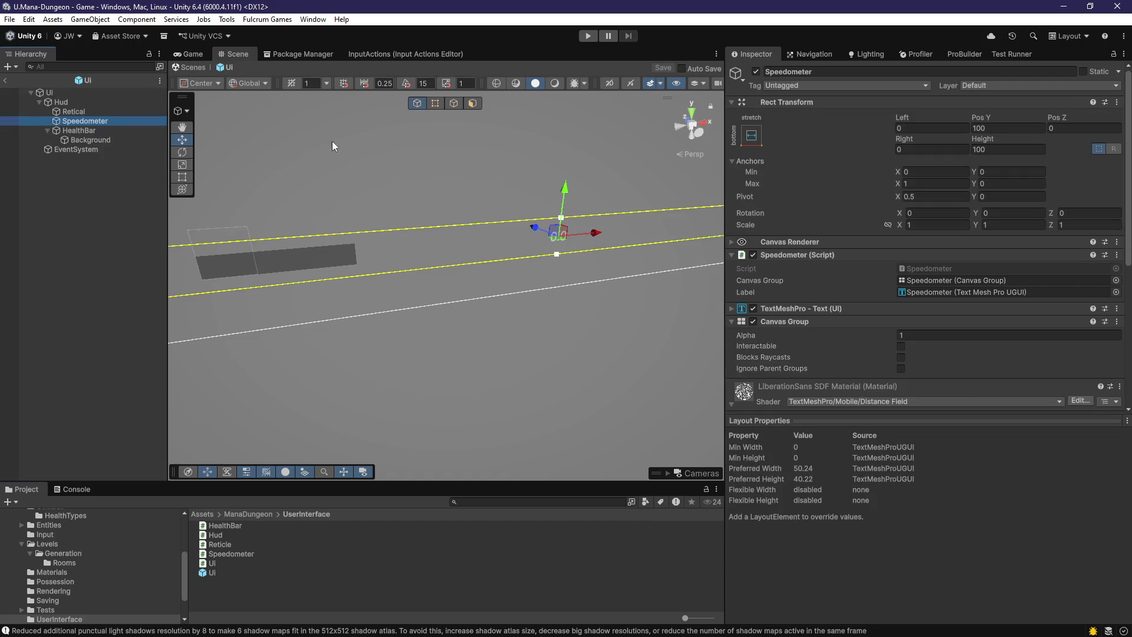
left_click(79, 130)
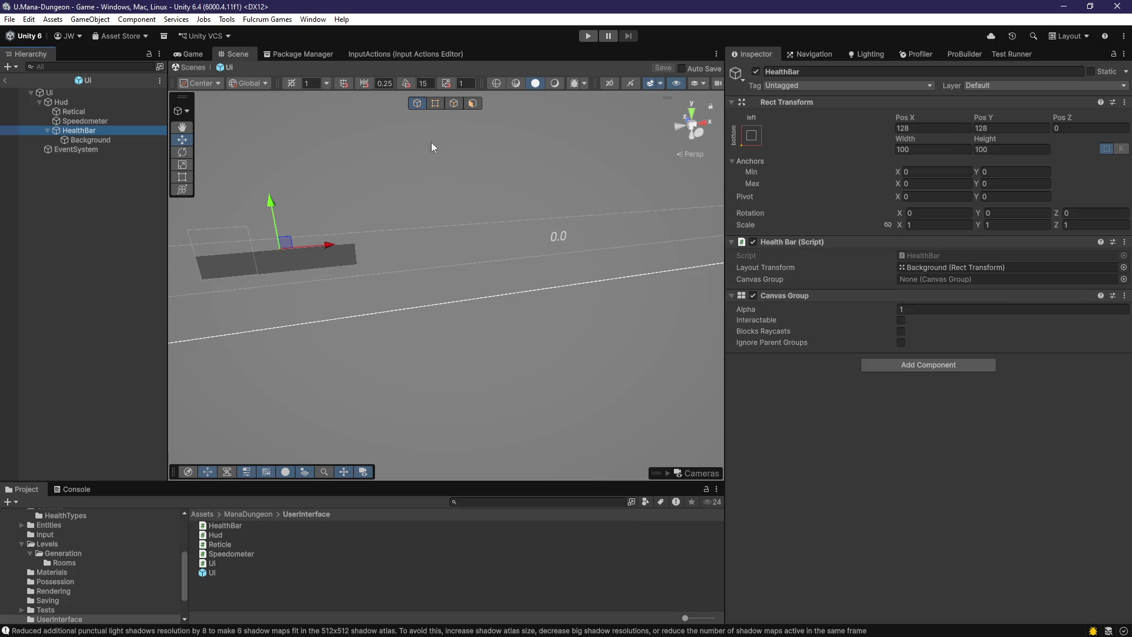
left_click(76, 121)
- Review Background's Horizontal Layout Group padding of 4 per side, then target RectTransform in HealthBar.cs
left_click(77, 137)
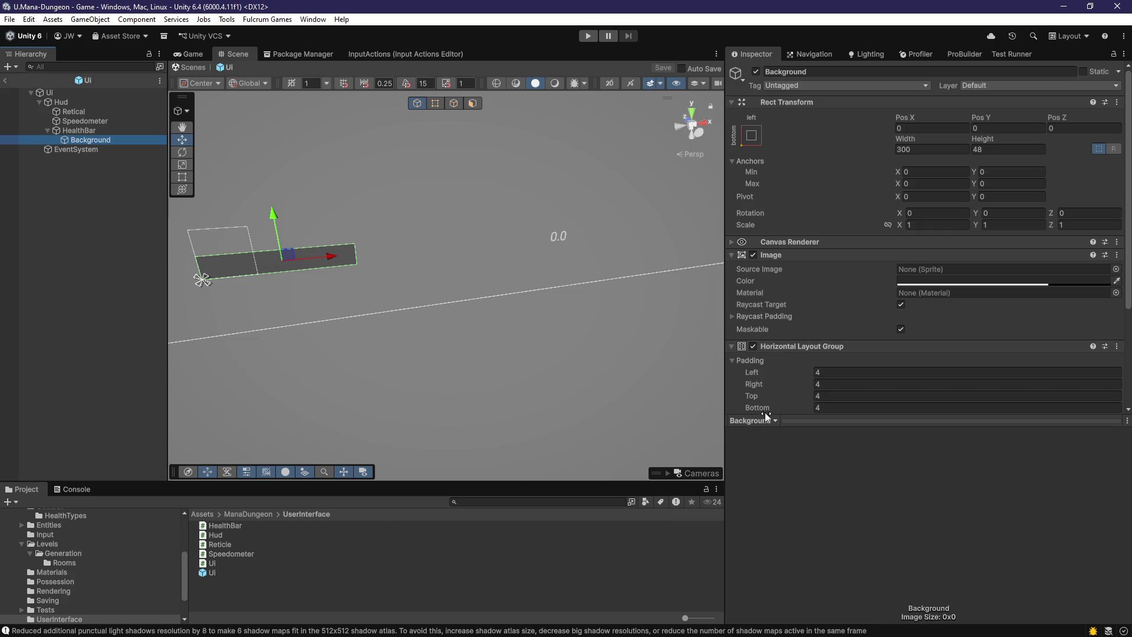
scroll(765, 412, "down", 3)
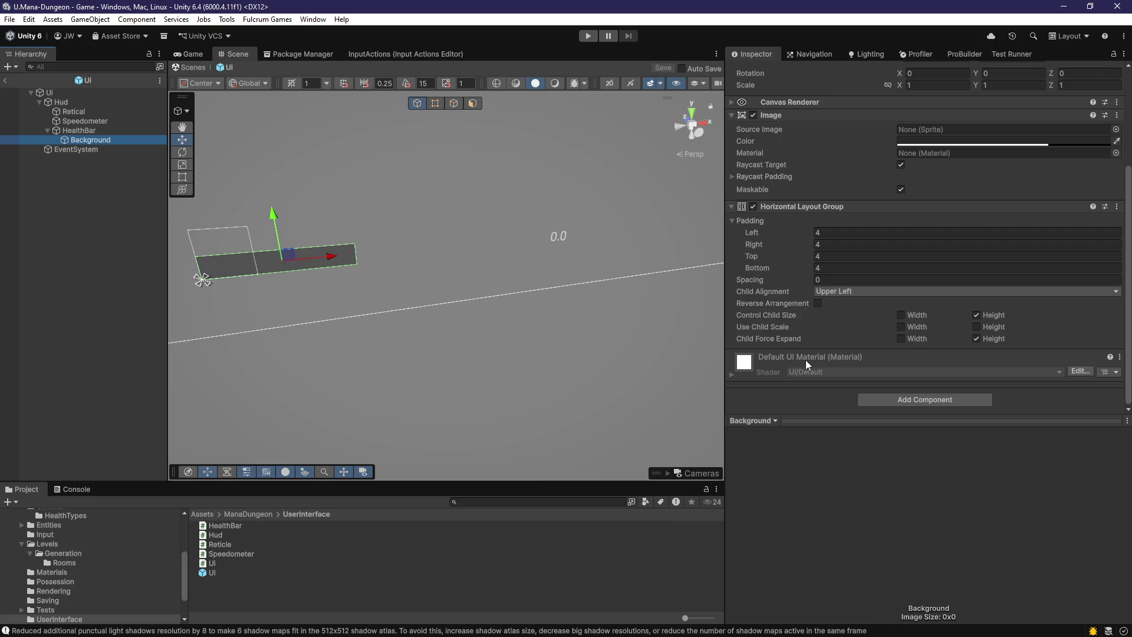
scroll(823, 360, "up", 3)
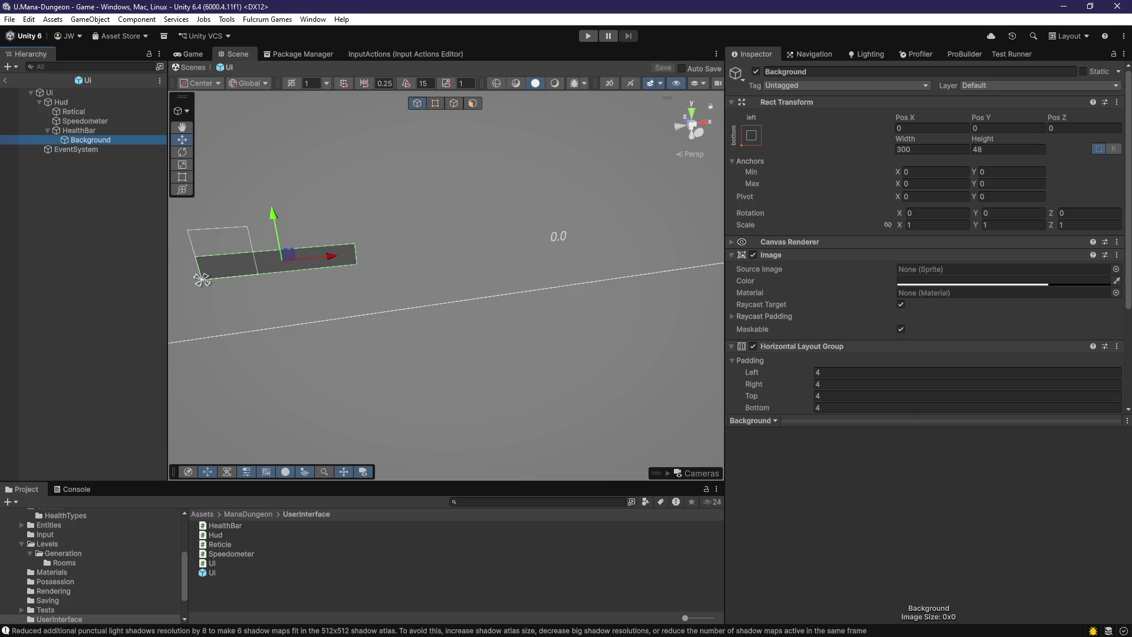
key("alt+Tab")
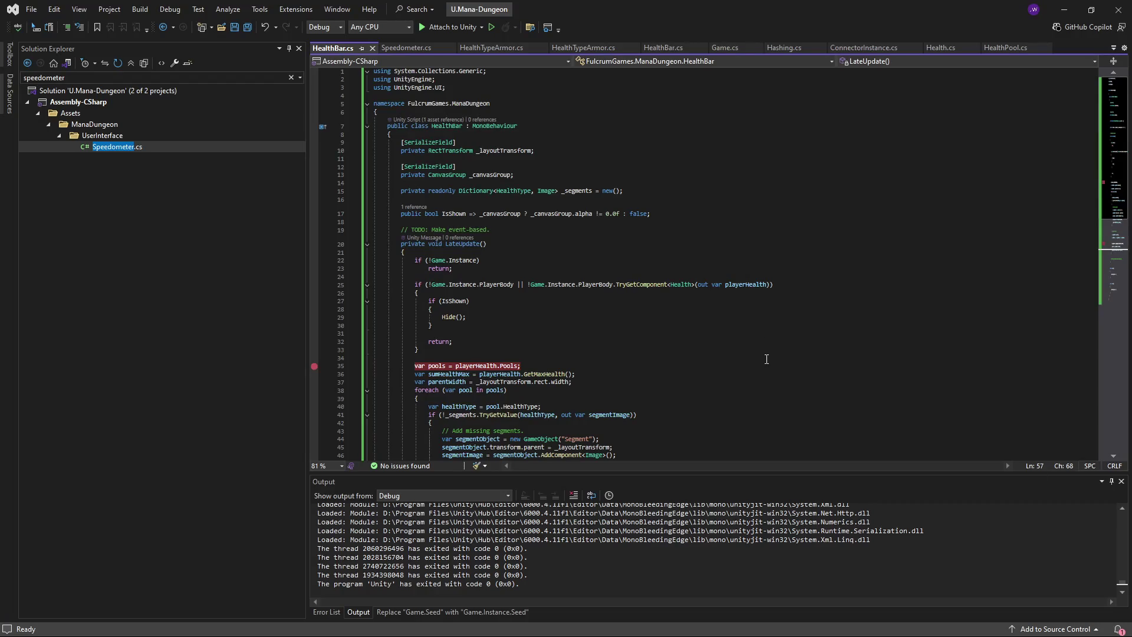
left_click(463, 150)
- Change the HealthBar field's type from RectTransform to LayoutGroup
key("ctrl+r")
key("ctrl+r")
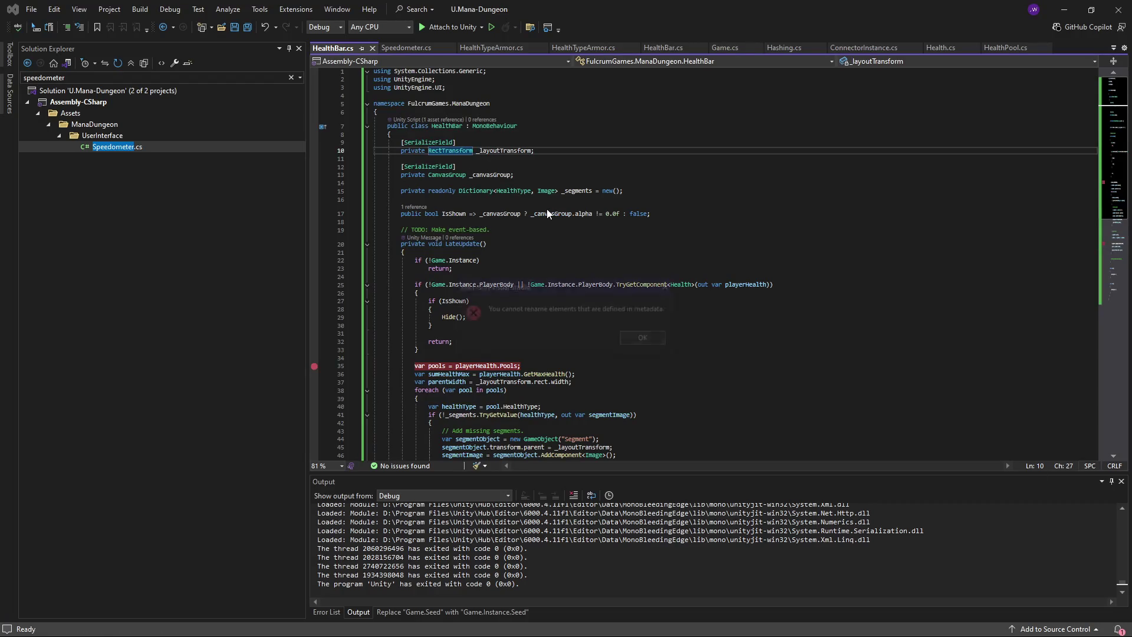
key("Return")
double_click(454, 152)
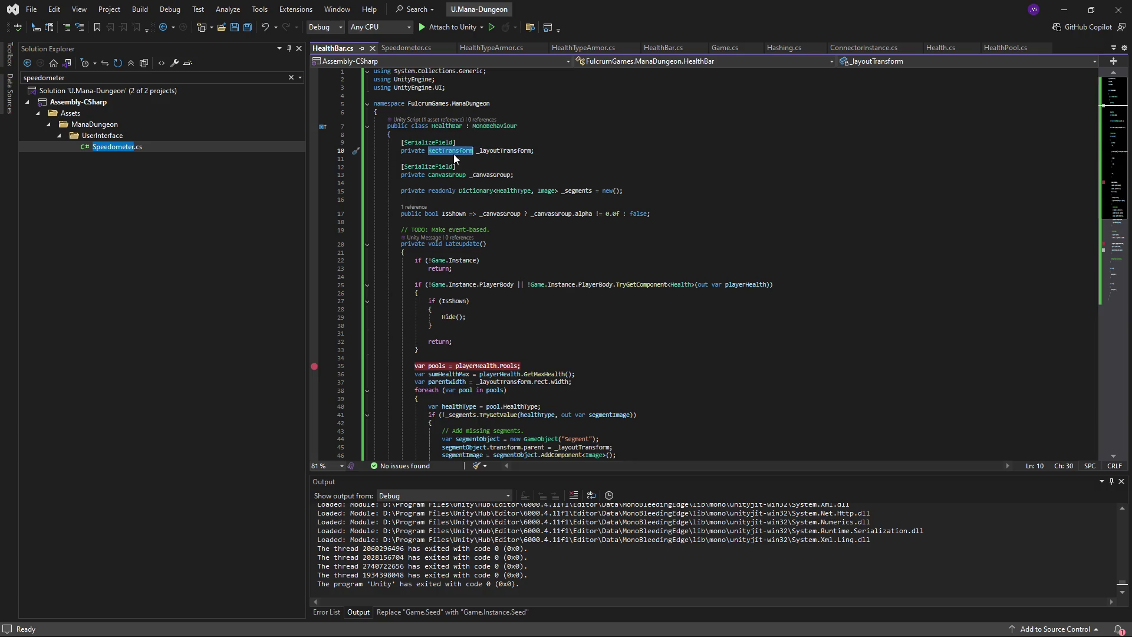
type("LayoutGrou")
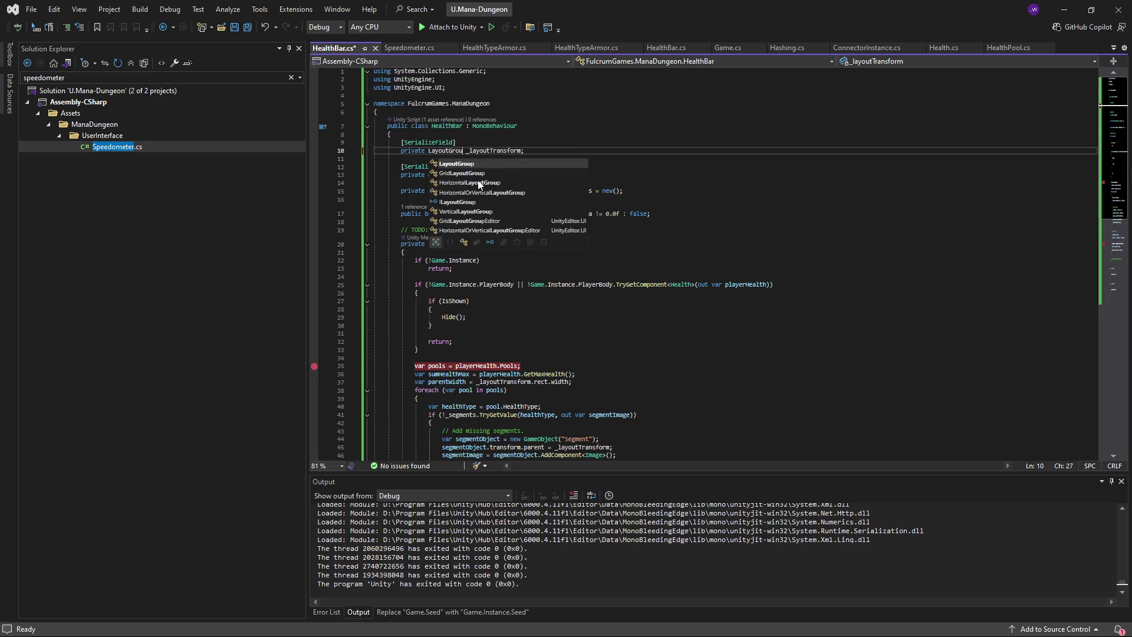
key("Tab")
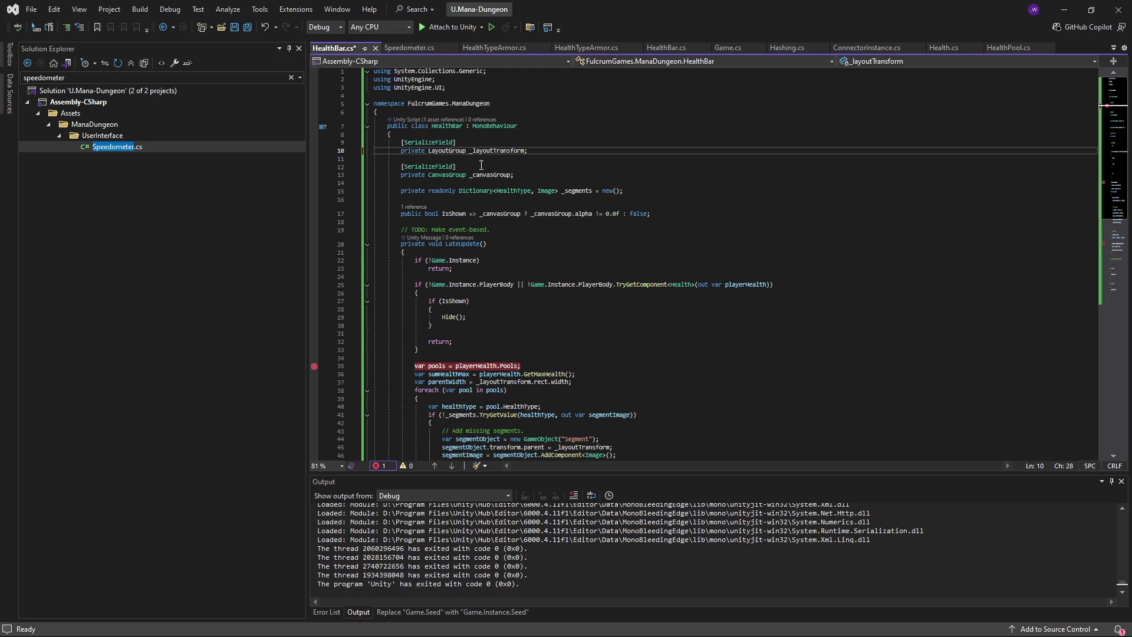
- Rename the _layoutTransform field to _layout across all references
key("ctrl+Right")
key("ctrl+Right")
key("ctrl+r")
key("ctrl+r")
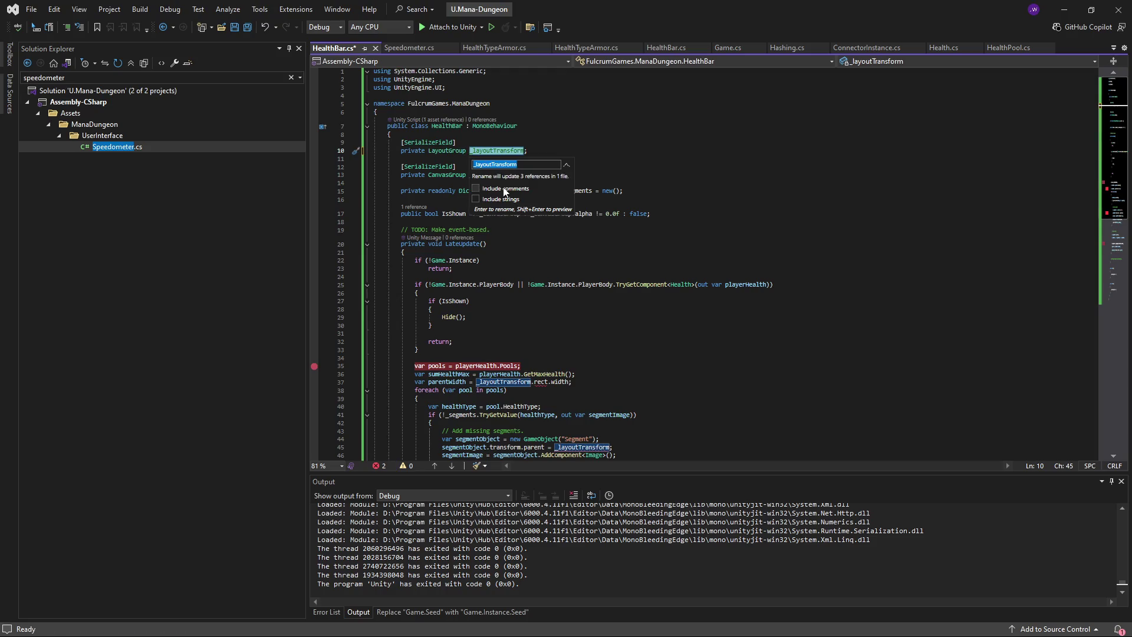
type("_layout")
key("Return")
- Rework line 37's rect access on _layout, browsing the members LayoutGroup exposes
scroll(520, 316, "down", 3)
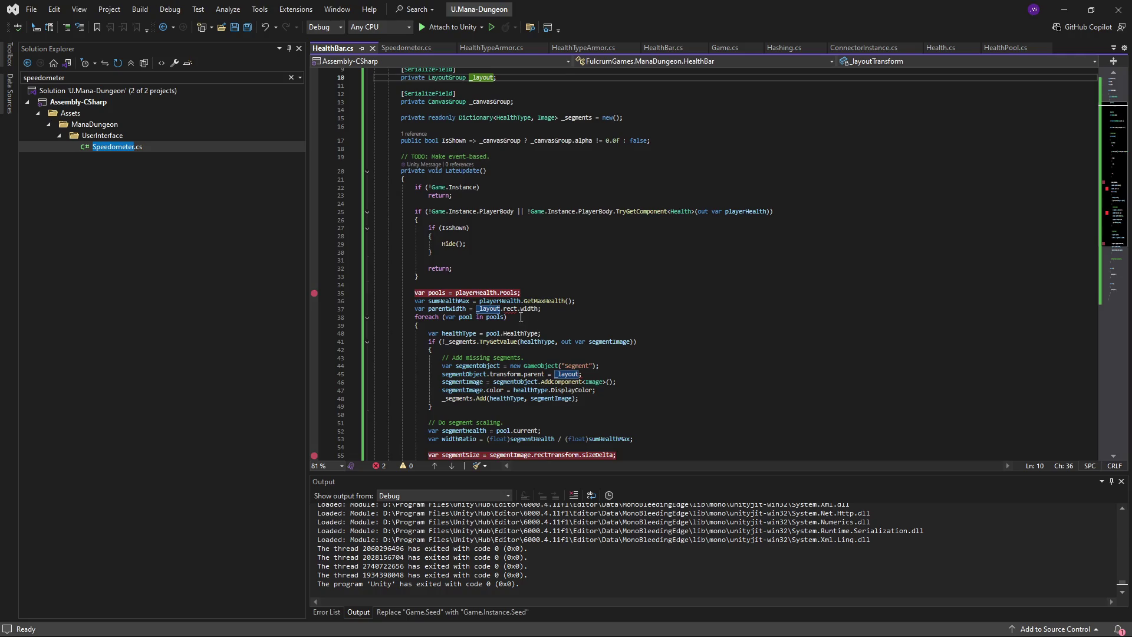
left_click(505, 311)
type("ectTrans")
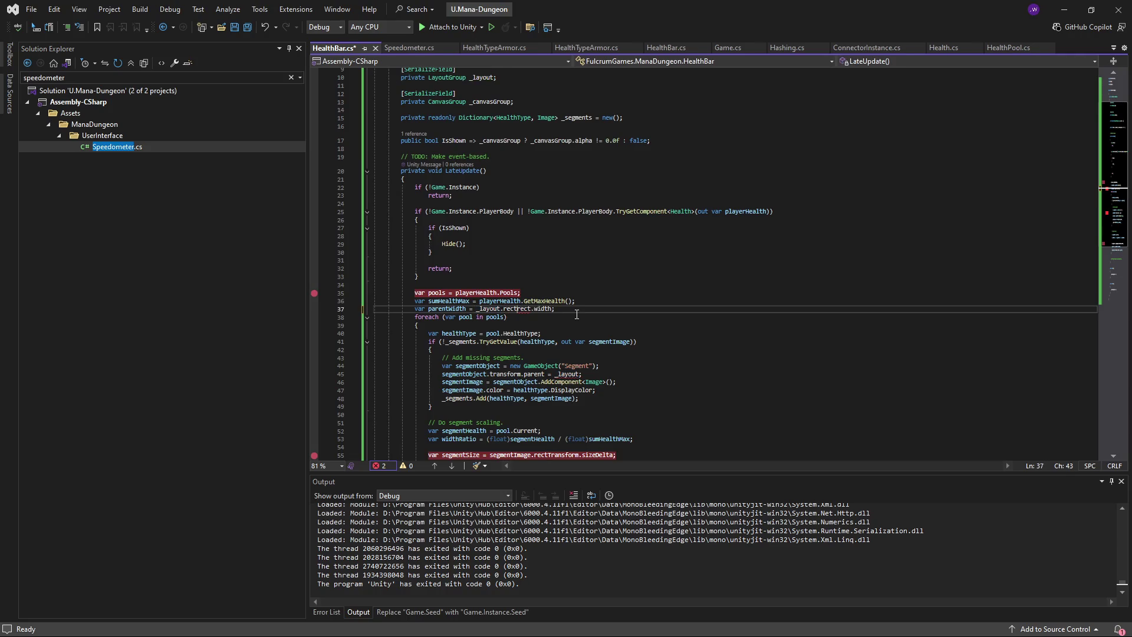
type("form.")
scroll(574, 287, "down", 1)
double_click(513, 285)
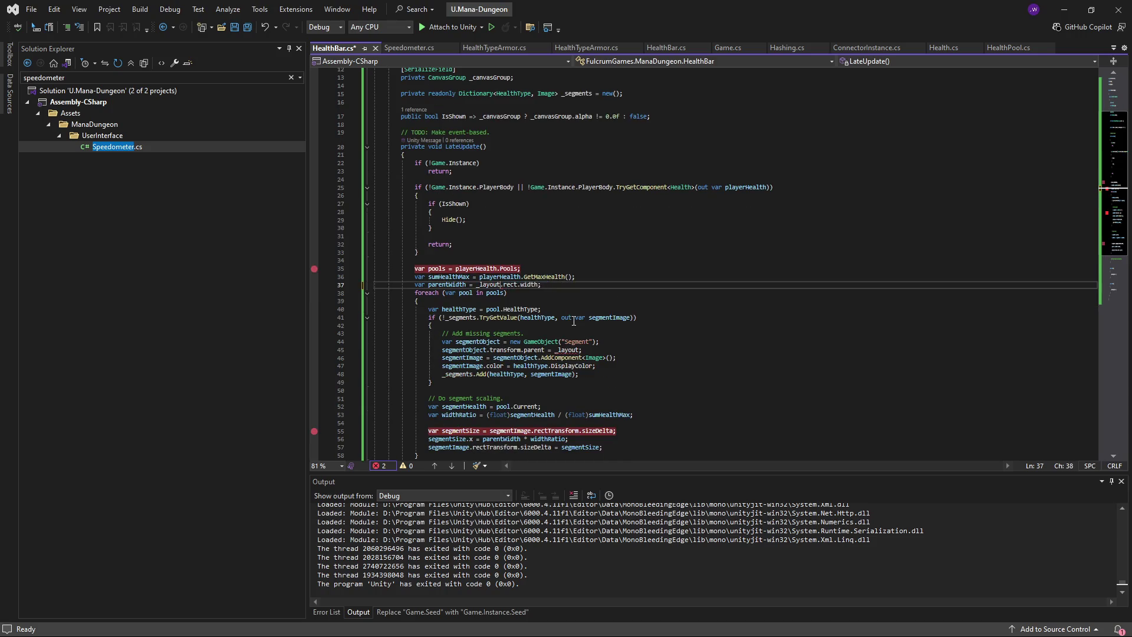
type("rect")
key("BackSpace")
key("BackSpace")
key("BackSpace")
scroll(572, 320, "up", 4)
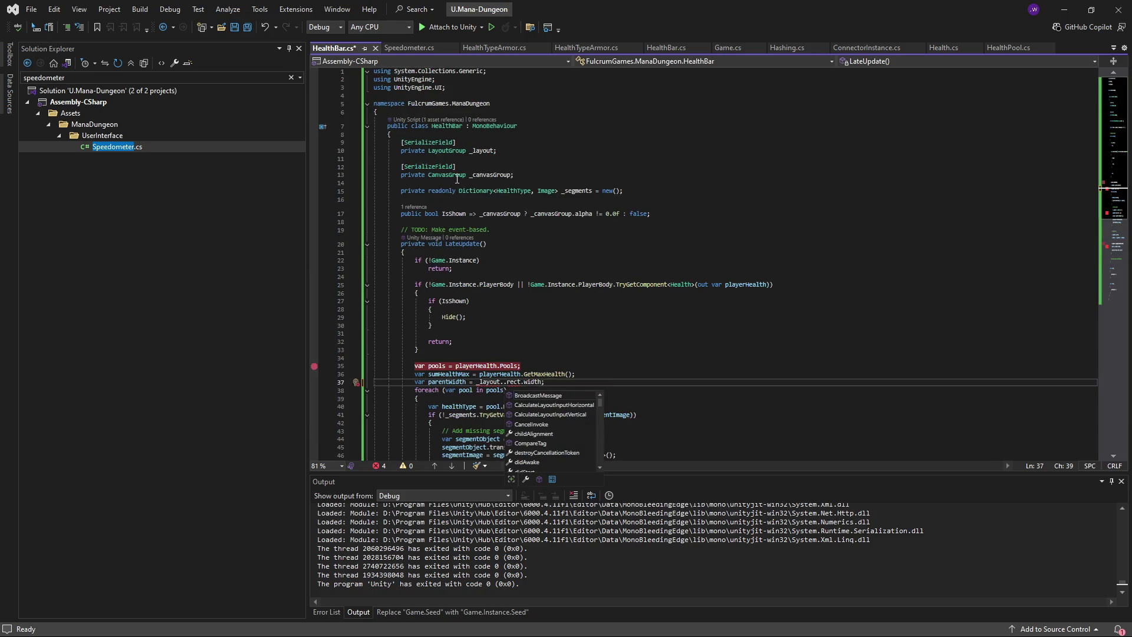
left_click(457, 152, "ctrl")
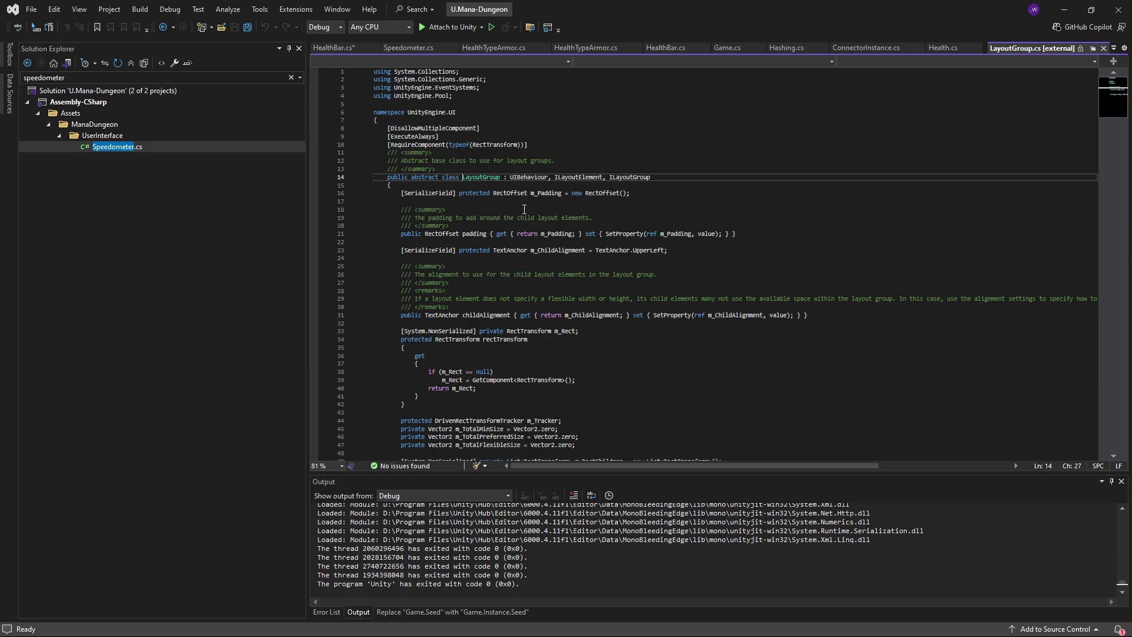
- Check LayoutGroup's source to confirm rectTransform is protected, then return to HealthBar.cs
scroll(524, 209, "down", 4)
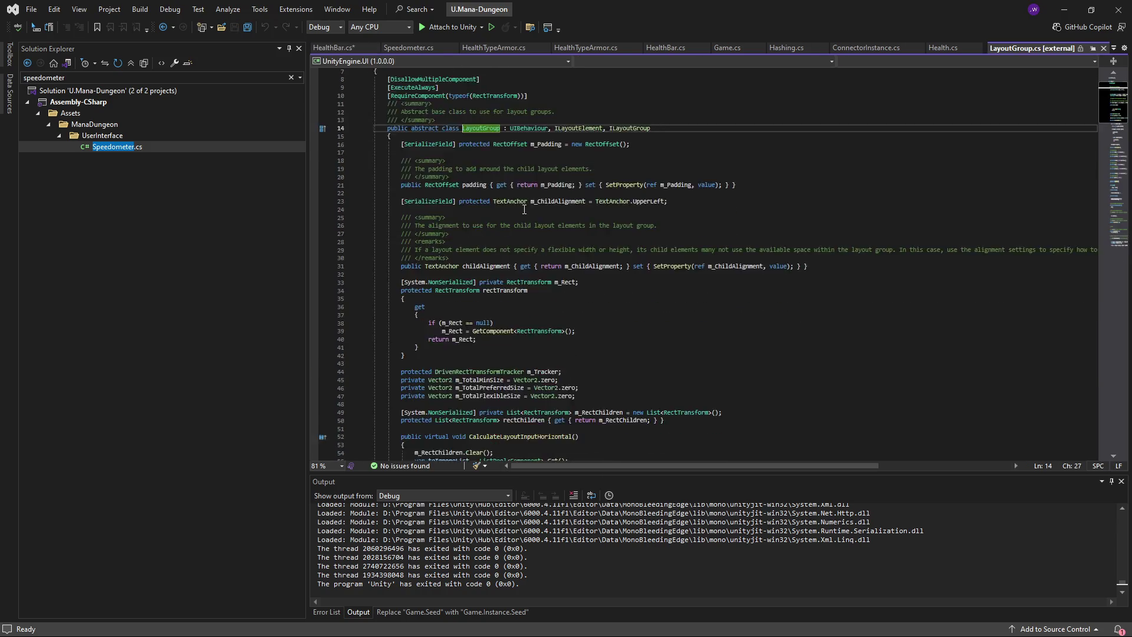
scroll(524, 210, "up", 4)
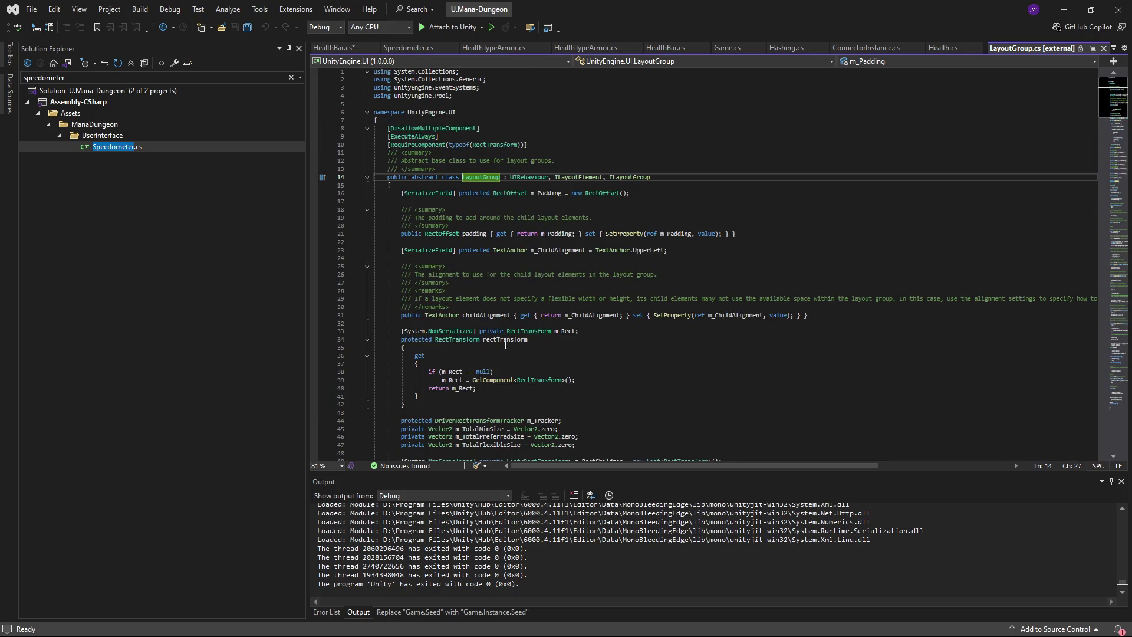
left_click(414, 341)
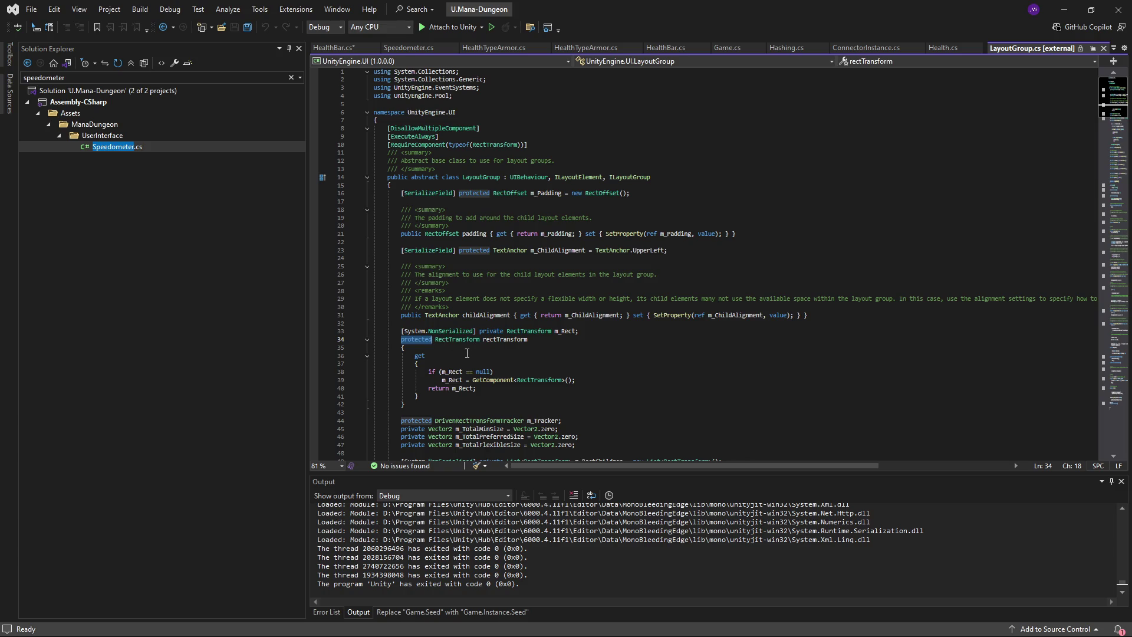
mouse_move(511, 340)
left_click(163, 27)
left_click(163, 27)
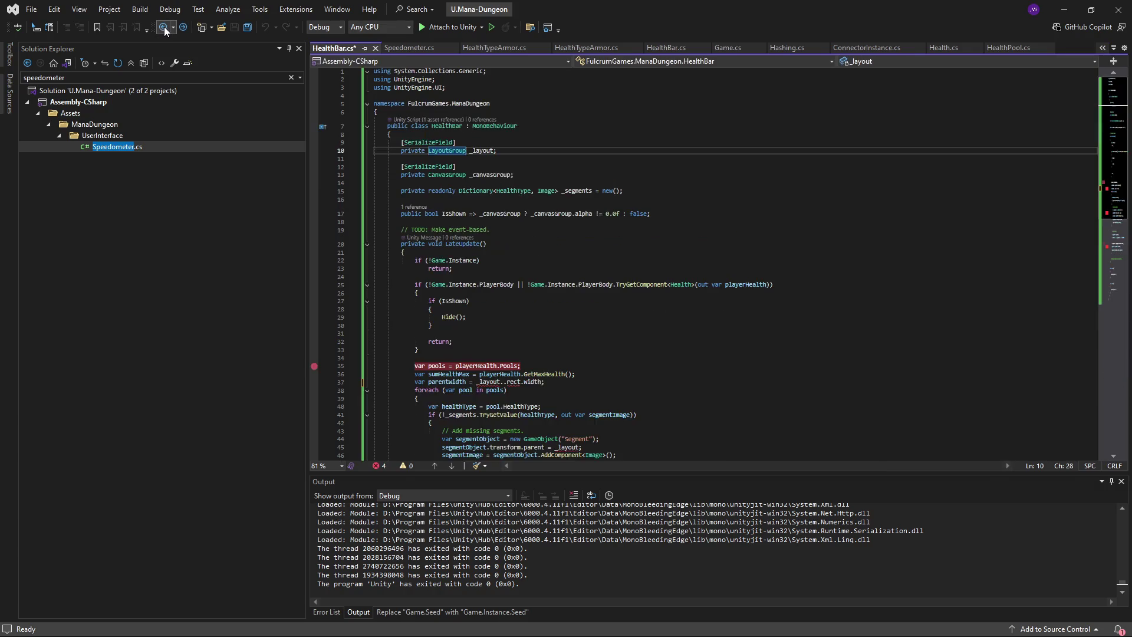
- Undo the LayoutGroup type change and _layout rename, restoring RectTransform _layoutTransform
key("ctrl+minus")
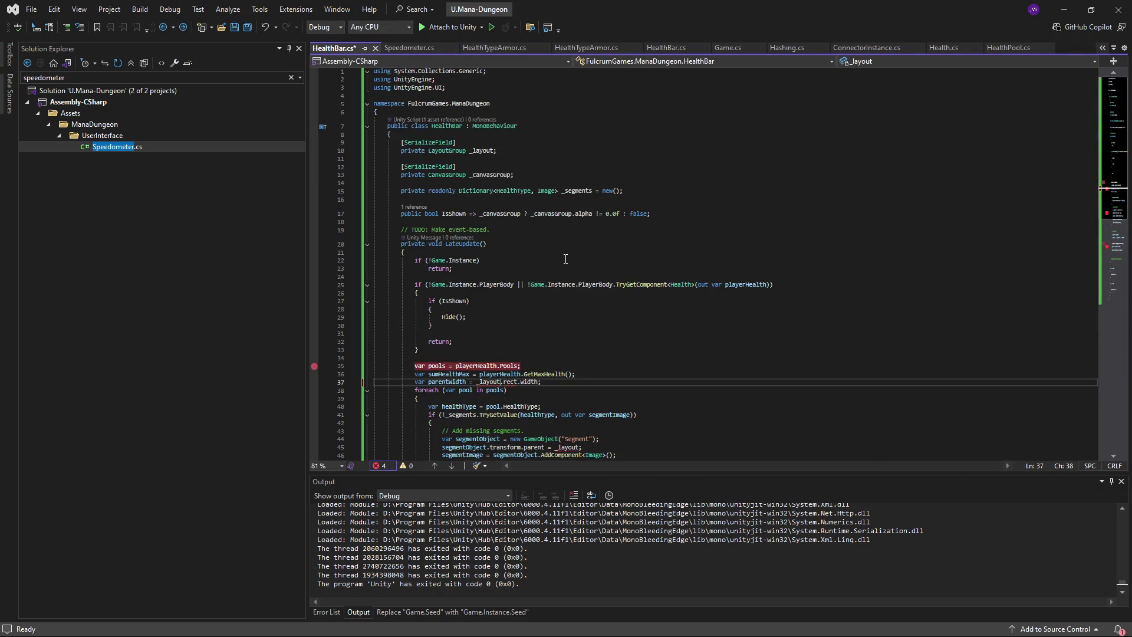
key("BackSpace")
key("ctrl+s")
key("ctrl+z")
type("Transform")
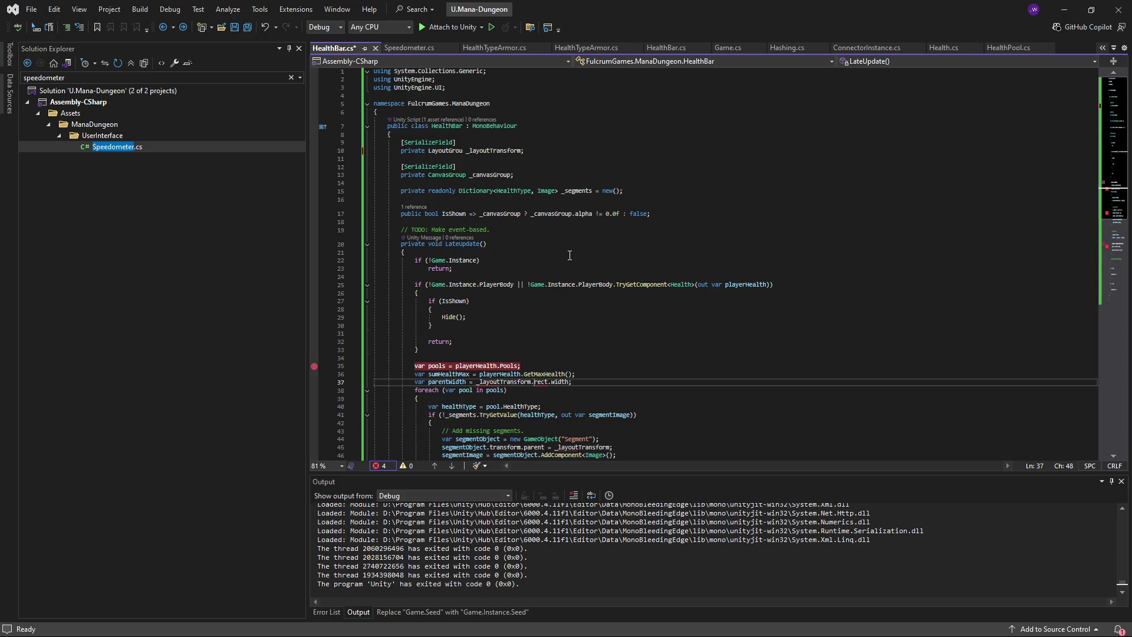
key("ctrl+z")
- Add '[SerializeField] private LayoutGroup _layoutGroup;' below the _layoutTransform field
left_click(558, 151)
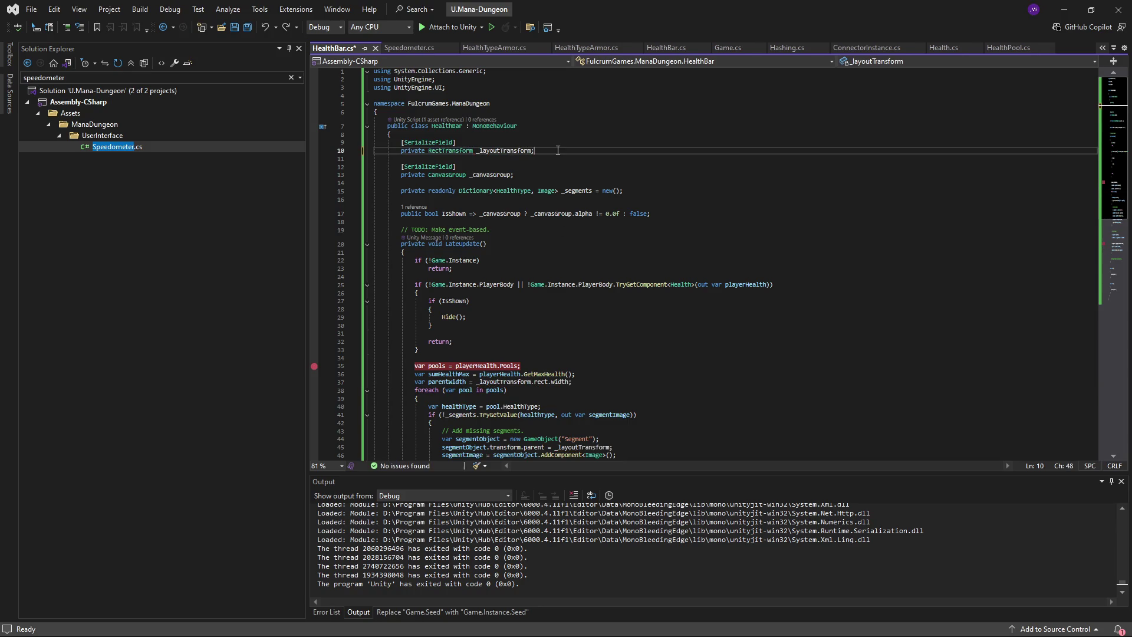
key("Return")
key("Return")
type("[Serialize")
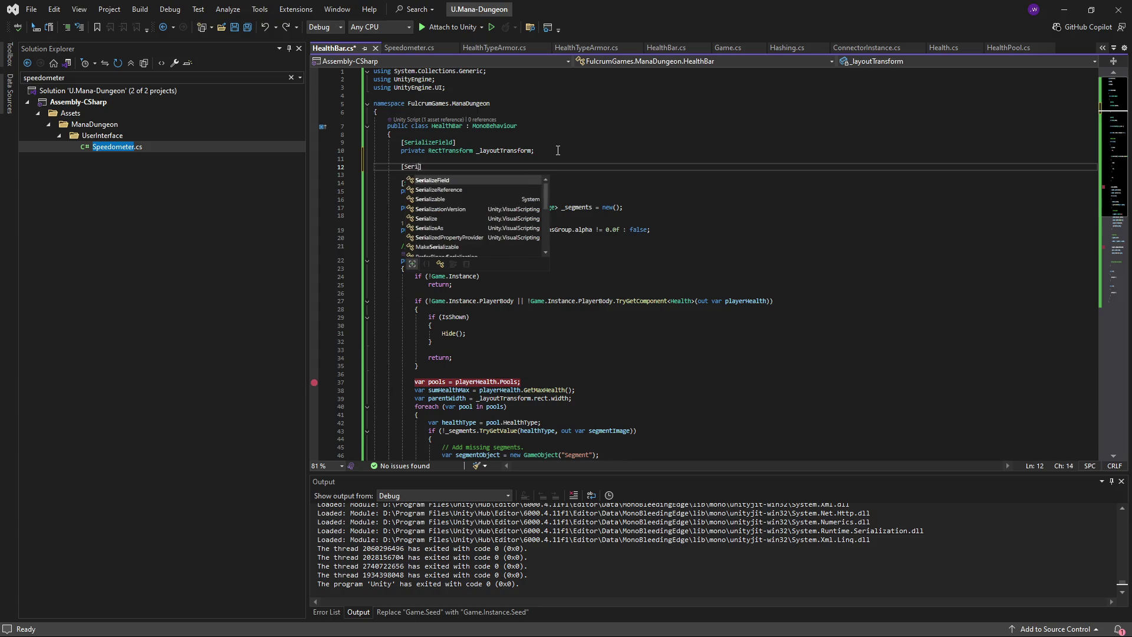
key("Tab")
key("Return")
type("priv")
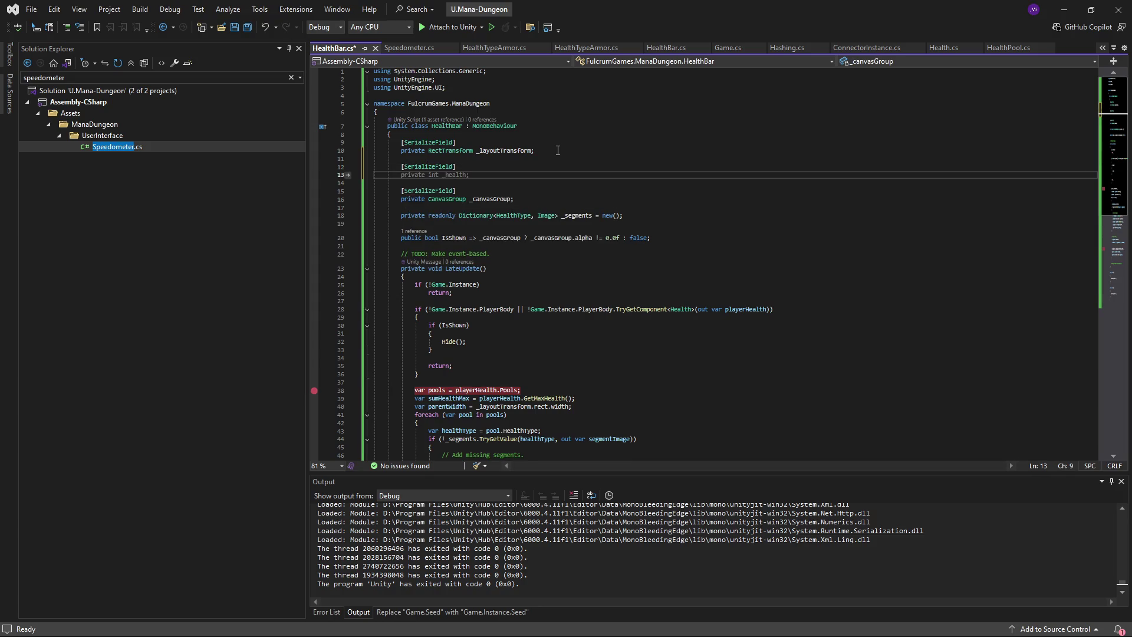
key("Tab")
type("LayoutGr")
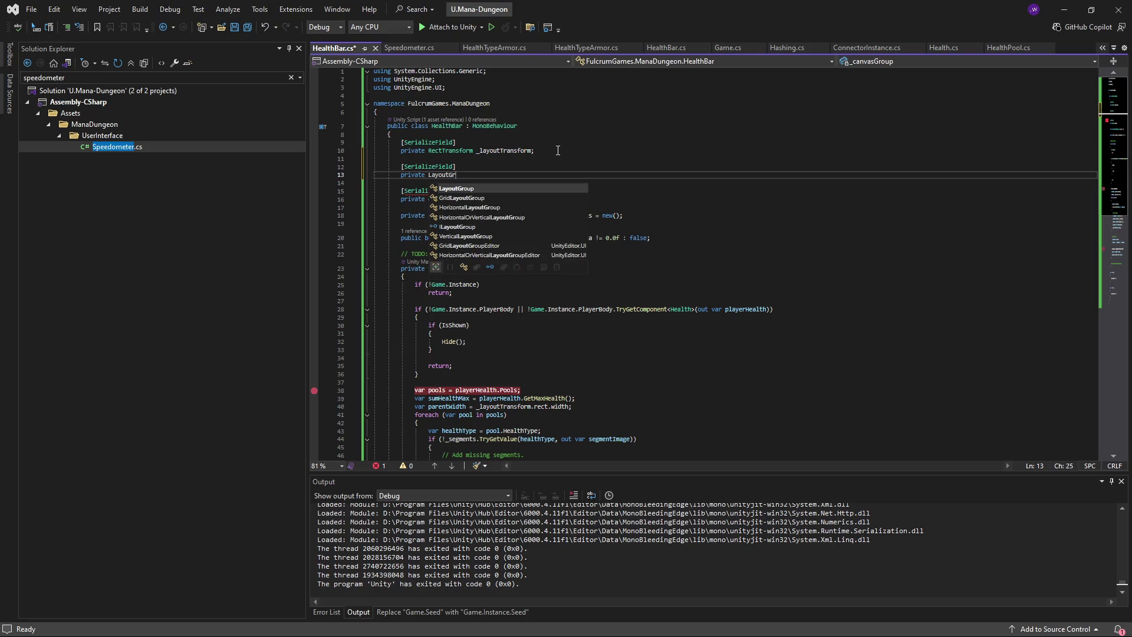
type("oup _layoutGroup;")
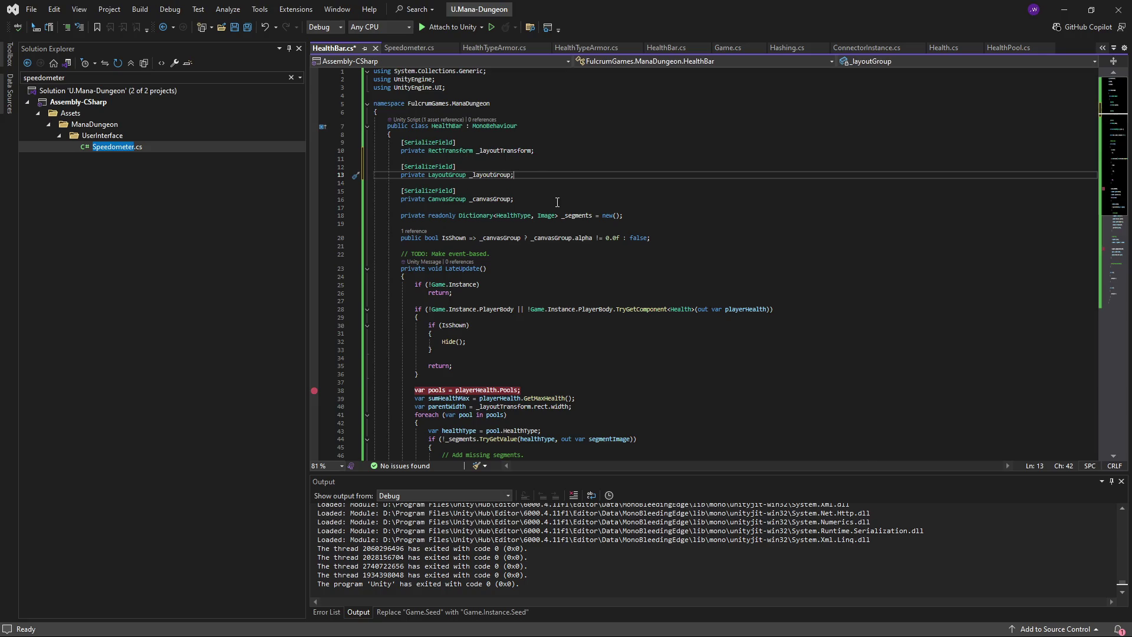
key("Up")
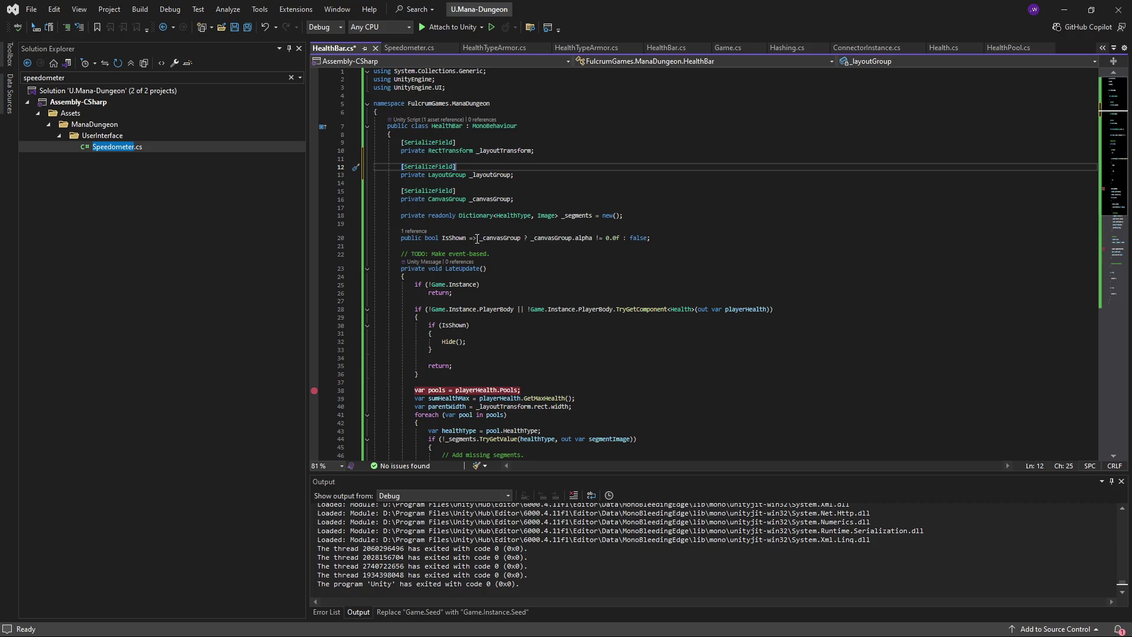
left_click(543, 174)
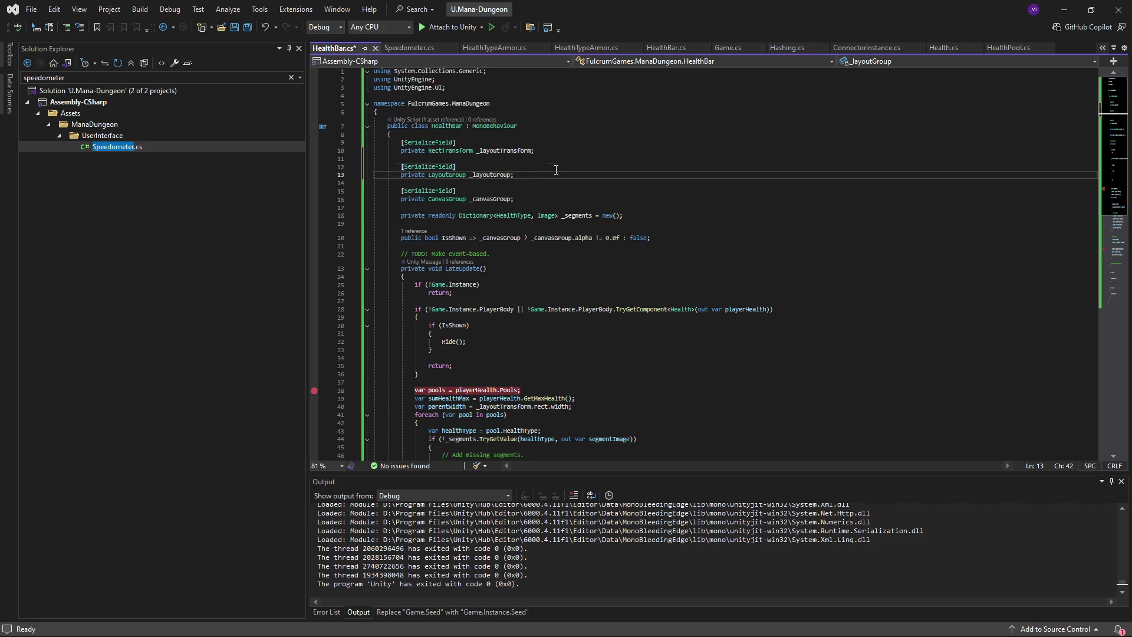
key("Left")
scroll(525, 213, "down", 7)
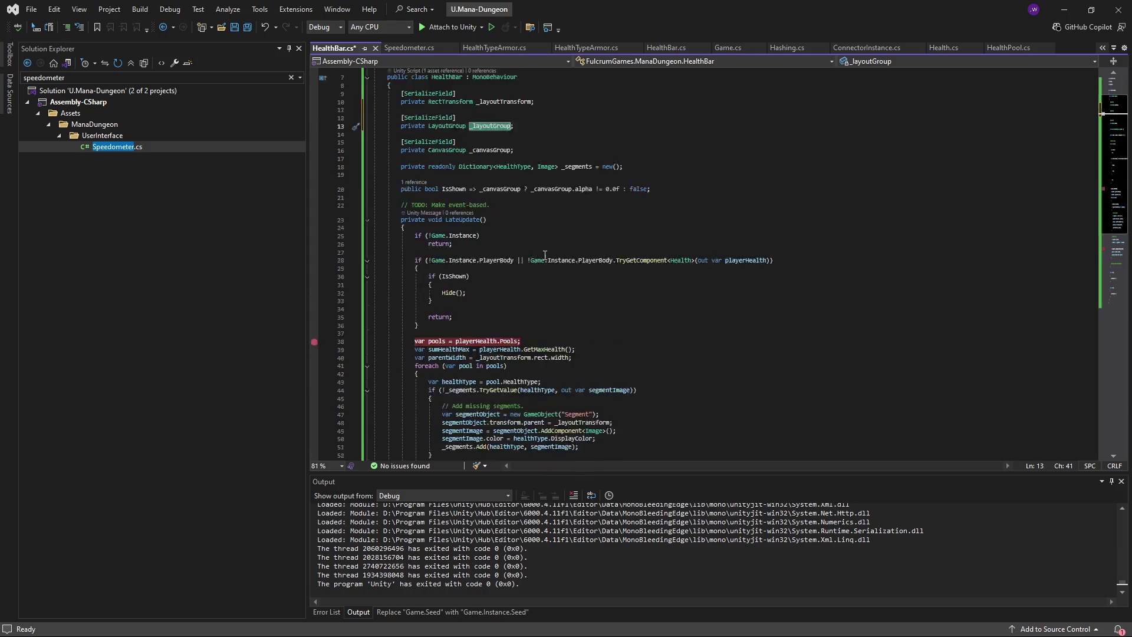
- Start a 'var bufferLeft = _layoutGroup.' line before the pools line, browsing its members
left_click(533, 204)
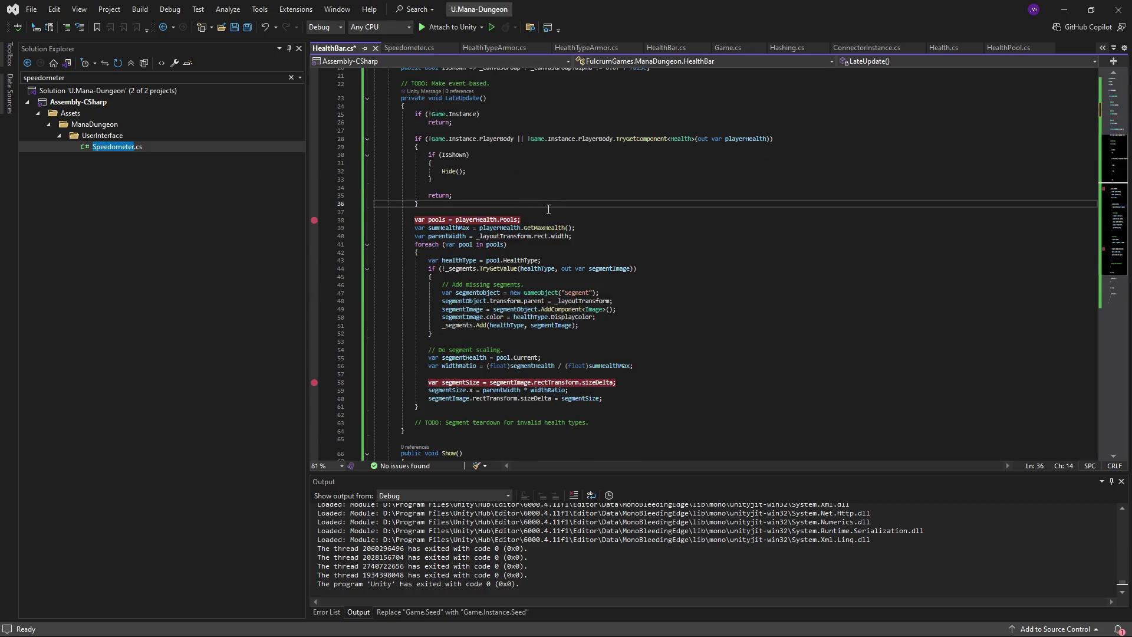
key("Return")
key("Return")
type("var buffer left")
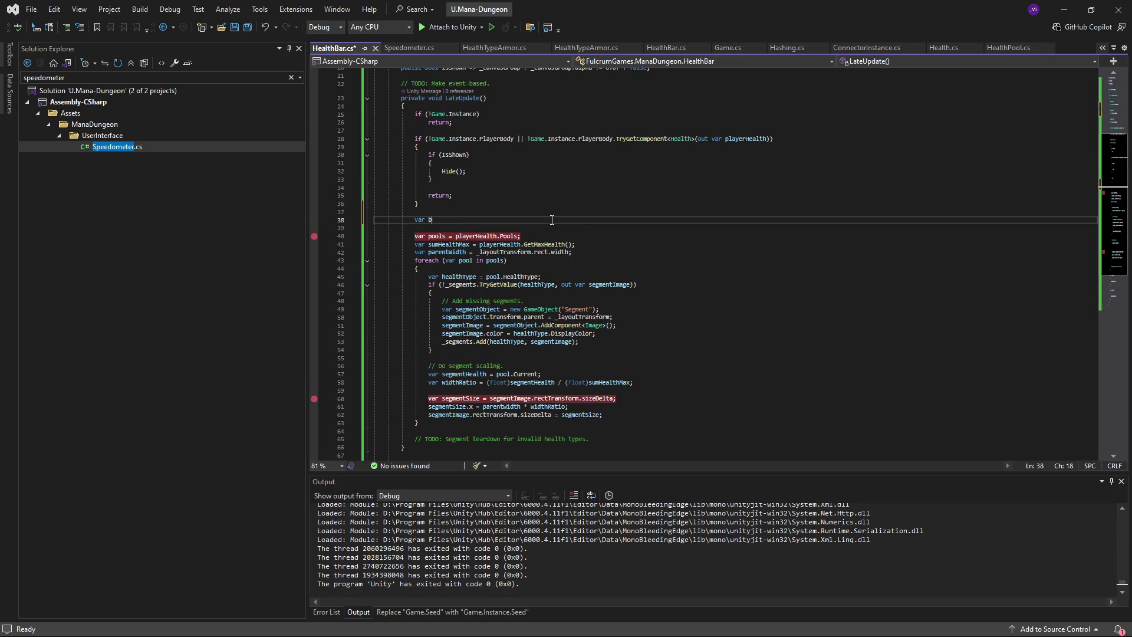
key("BackSpace")
key("BackSpace")
key("BackSpace")
type("Left = _layoutGroup;")
type("p")
key("BackSpace")
key("BackSpace")
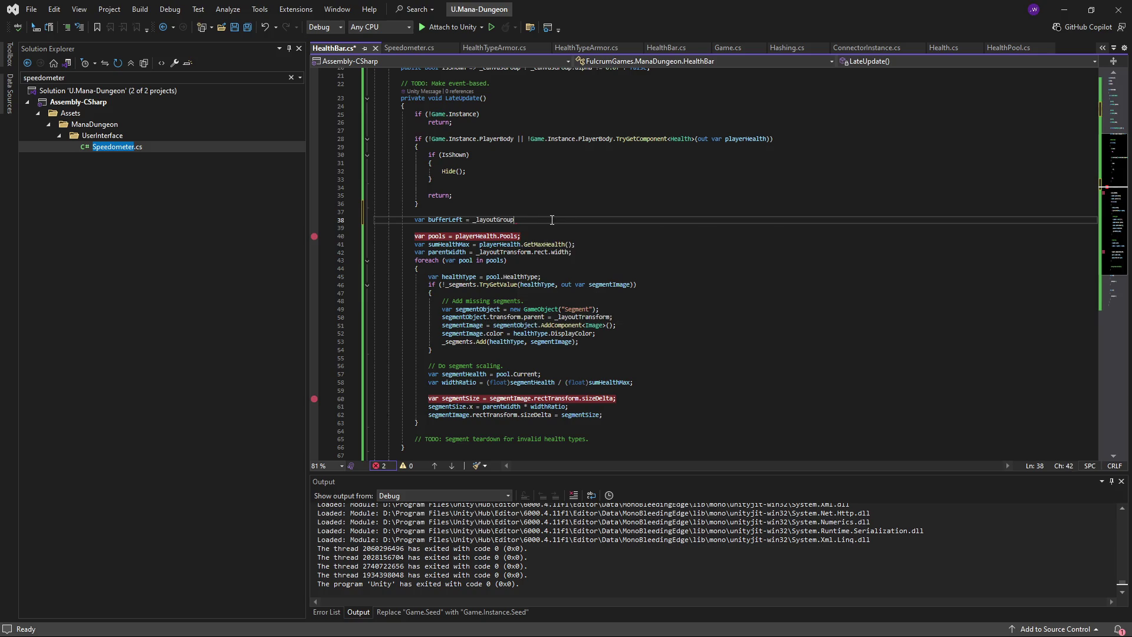
type(".")
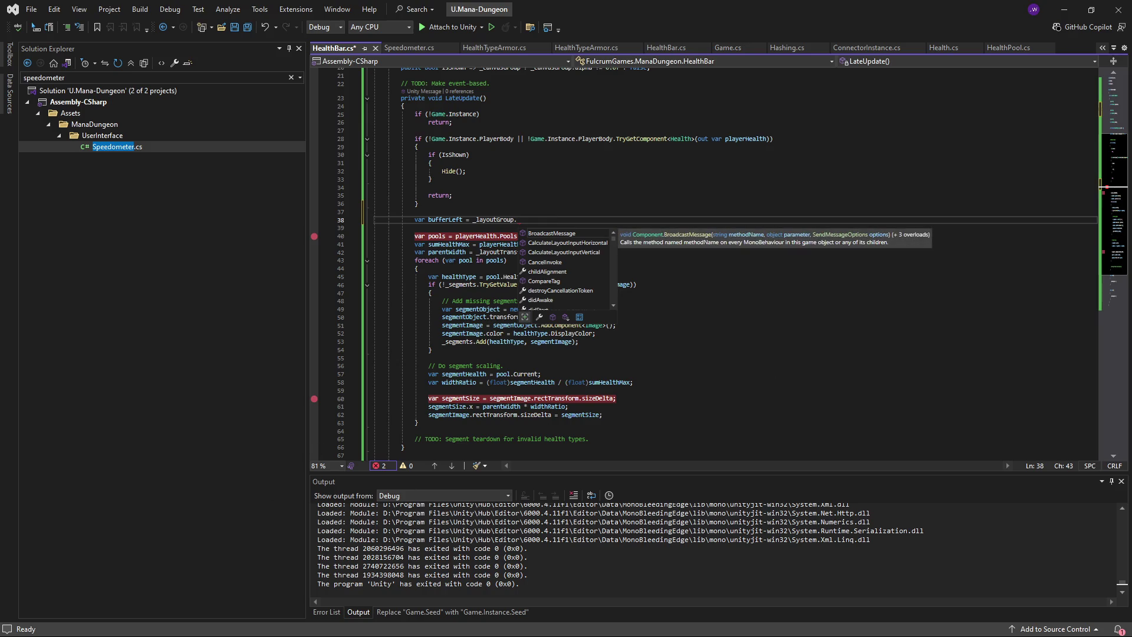
key("alt+Tab")
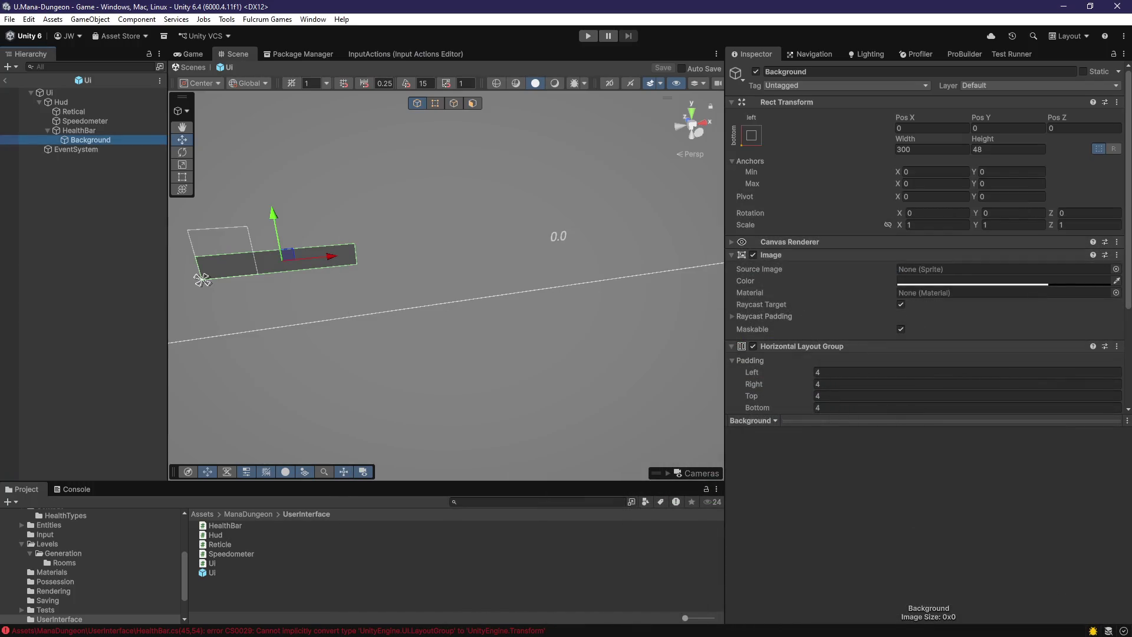
- Select HealthBar, then Background, and check its Horizontal Layout Group padding of 4 per side
left_click(96, 130)
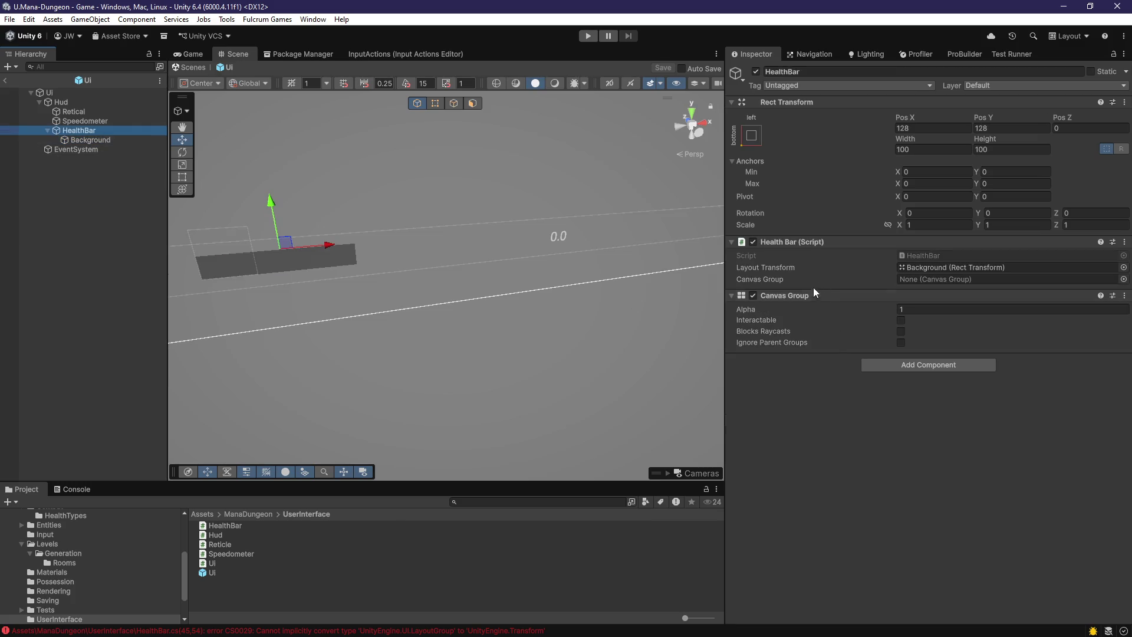
left_click(79, 139)
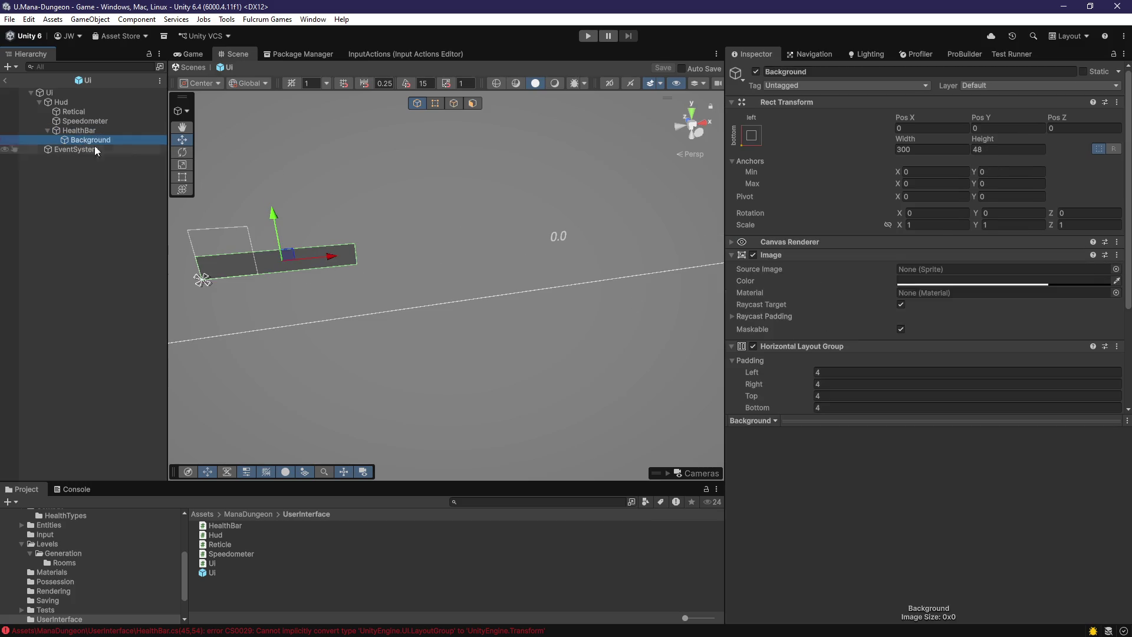
scroll(808, 372, "down", 4)
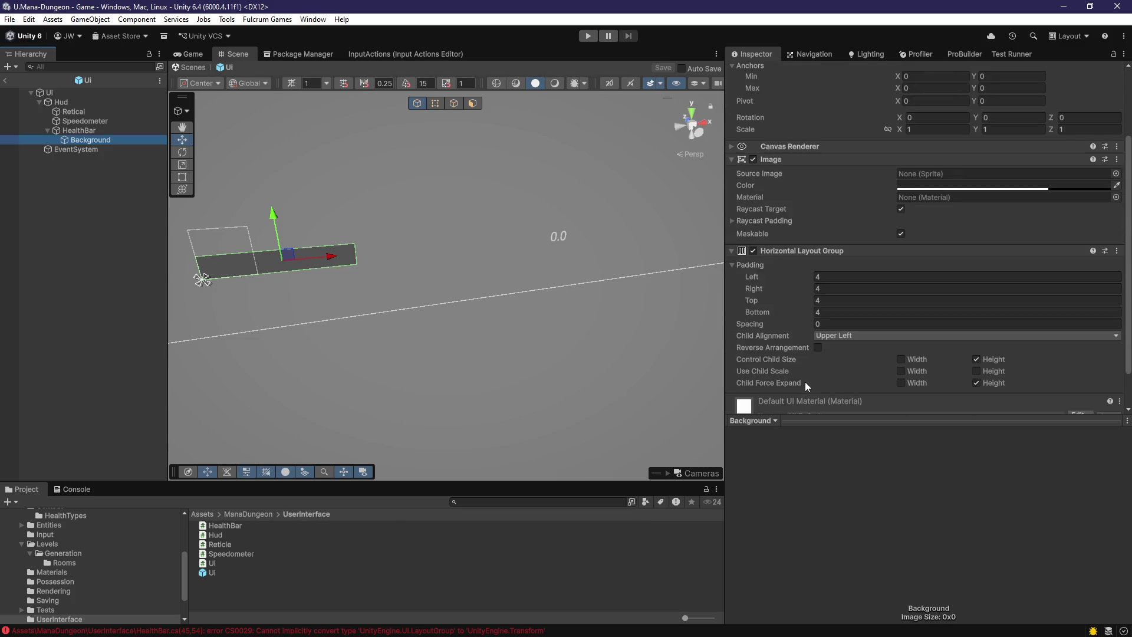
scroll(802, 359, "down", 2)
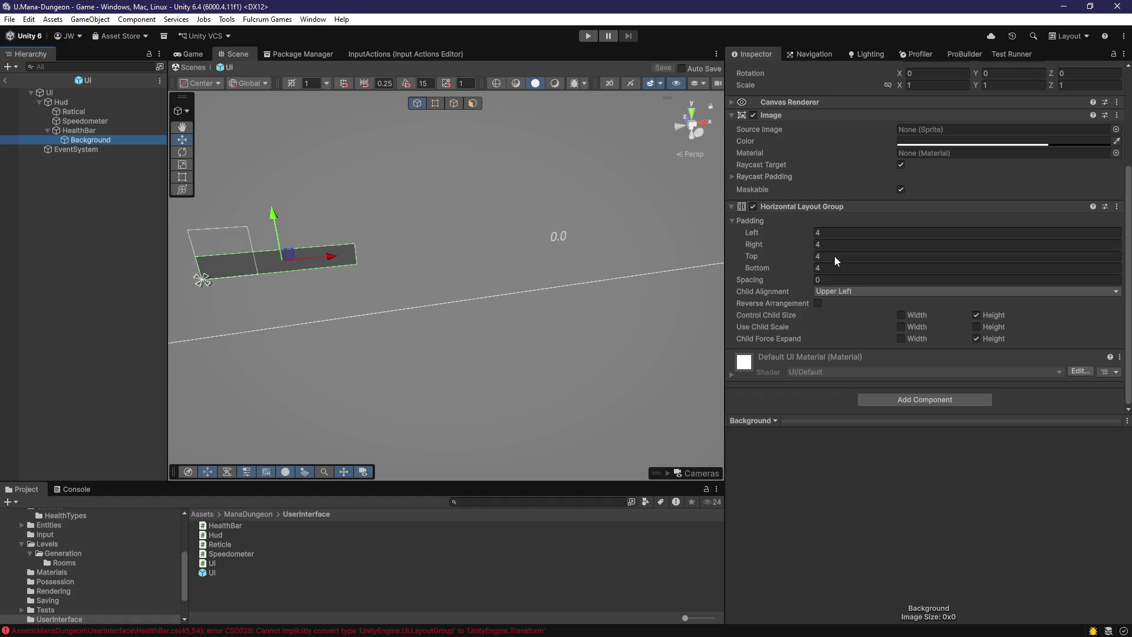
key("alt+Tab")
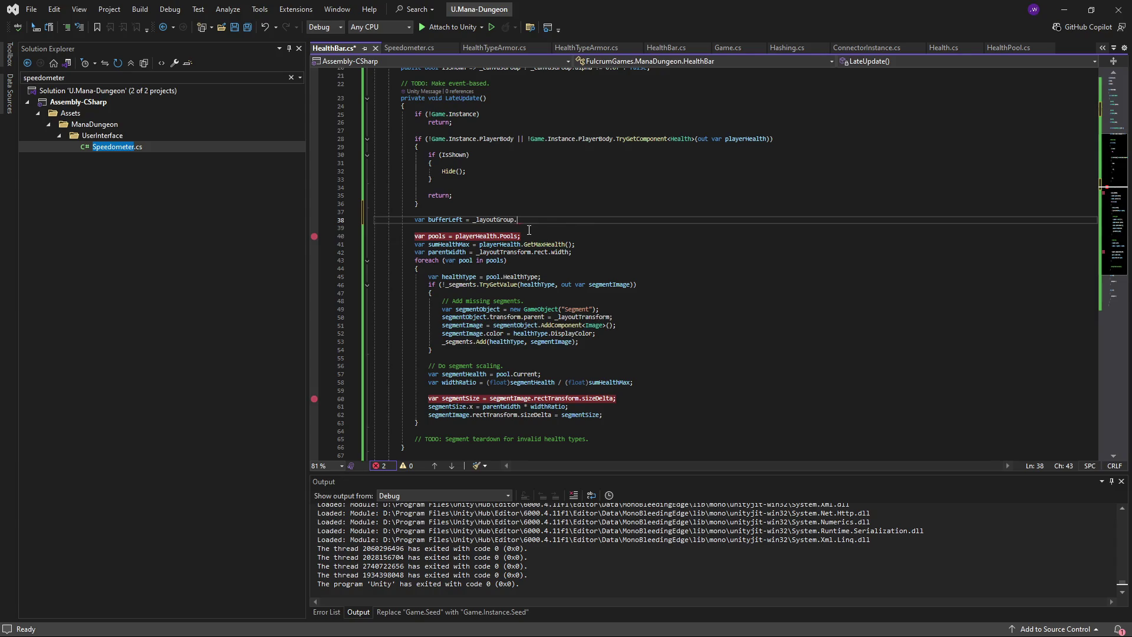
- Assign _layoutGroup.padding to the variable, renamed from bufferLeft to padding, and save
type("padding")
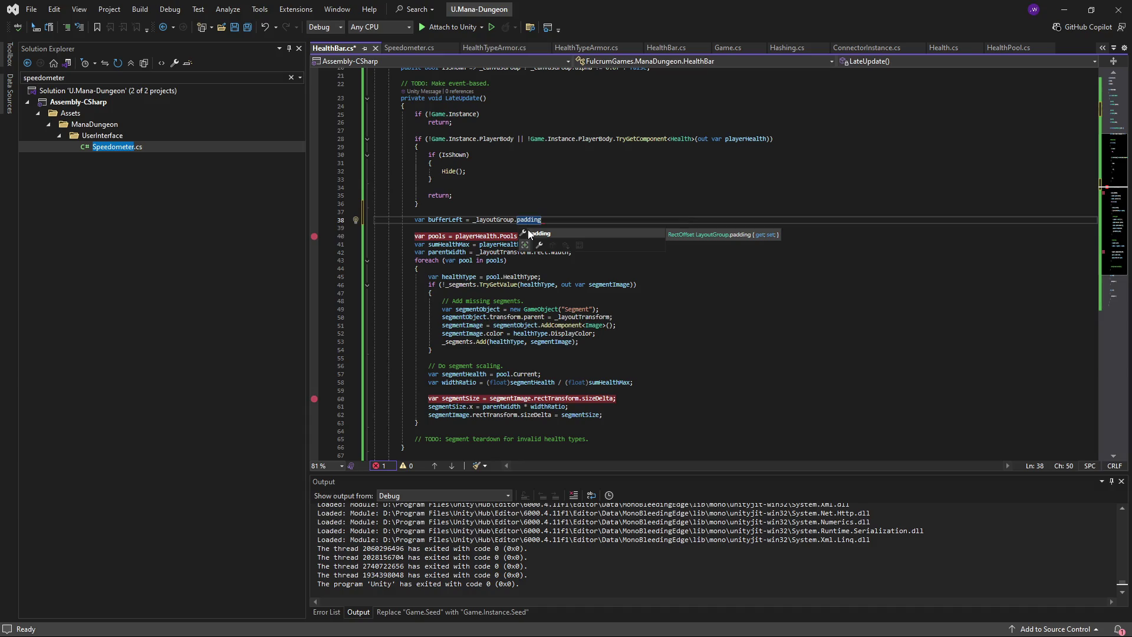
type(";")
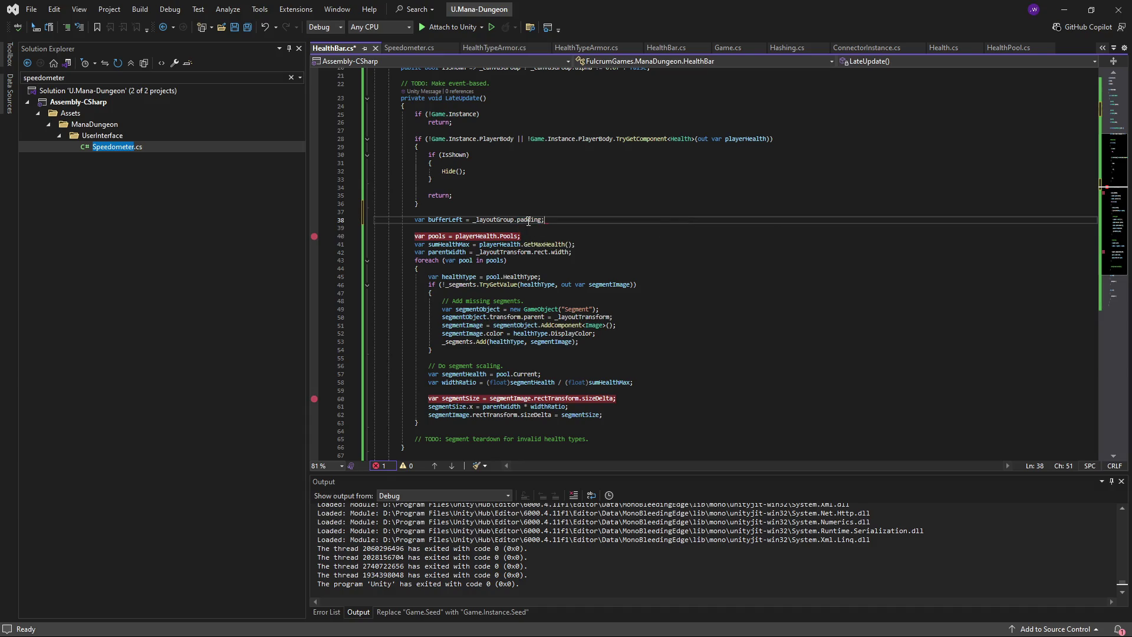
double_click(445, 220)
type("padding")
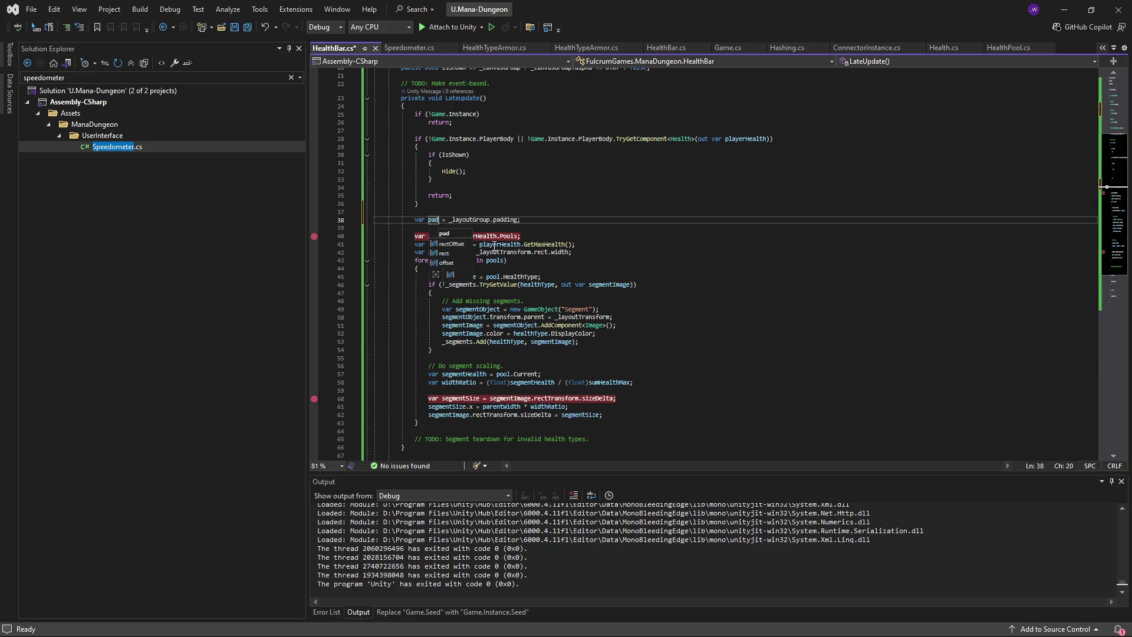
left_click(559, 221)
key("ctrl+s")
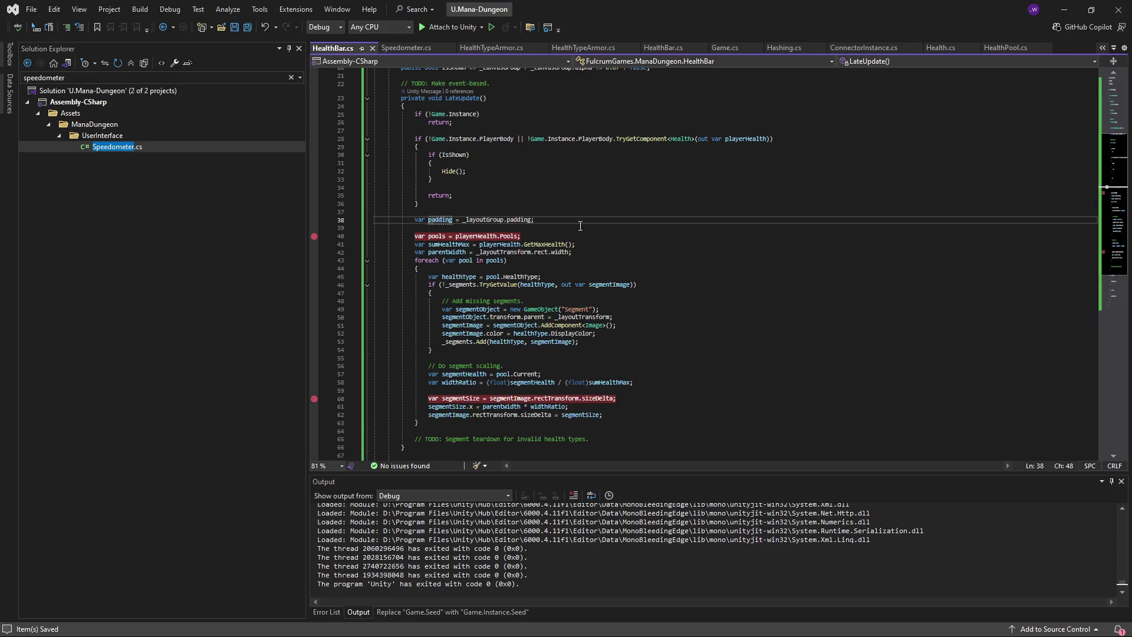
- Add 'var paddingWidth = padding.left + padding.right;' below the padding line
key("Return")
type("var paddingTot")
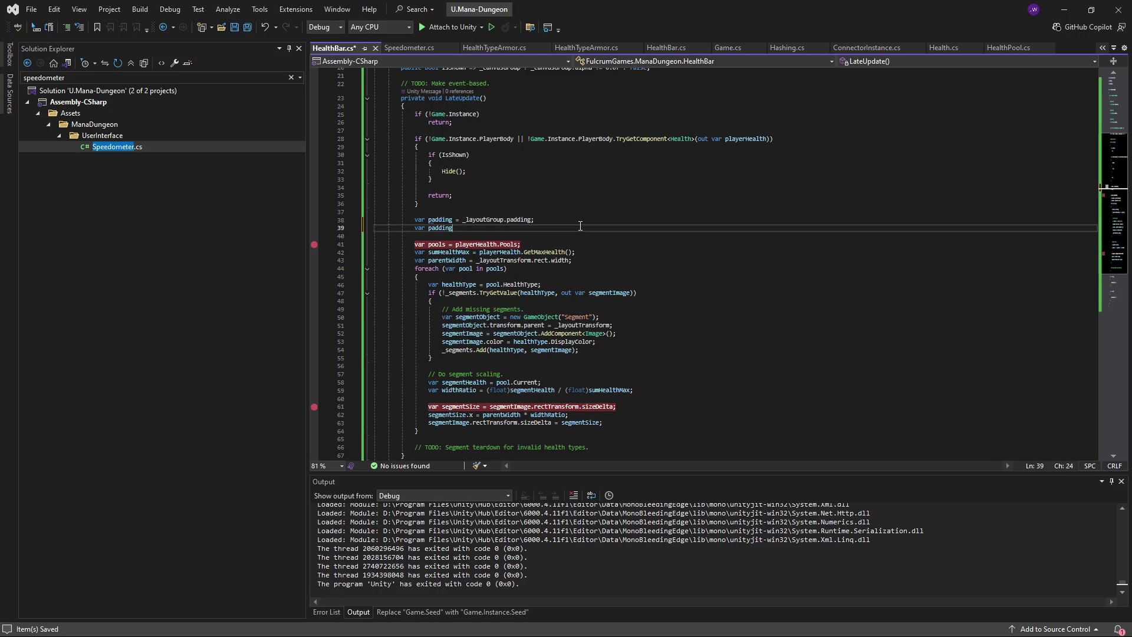
key("ctrl+BackSpace")
type("paddingWidth = pa")
type("dding.")
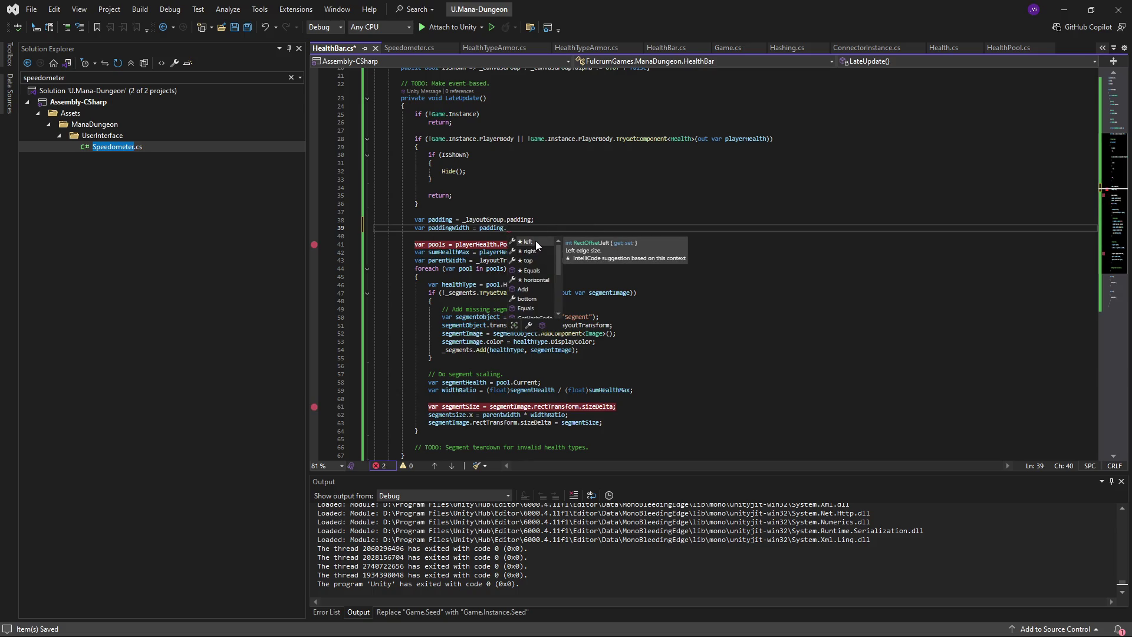
key("Tab")
key("Tab")
key("ctrl+s")
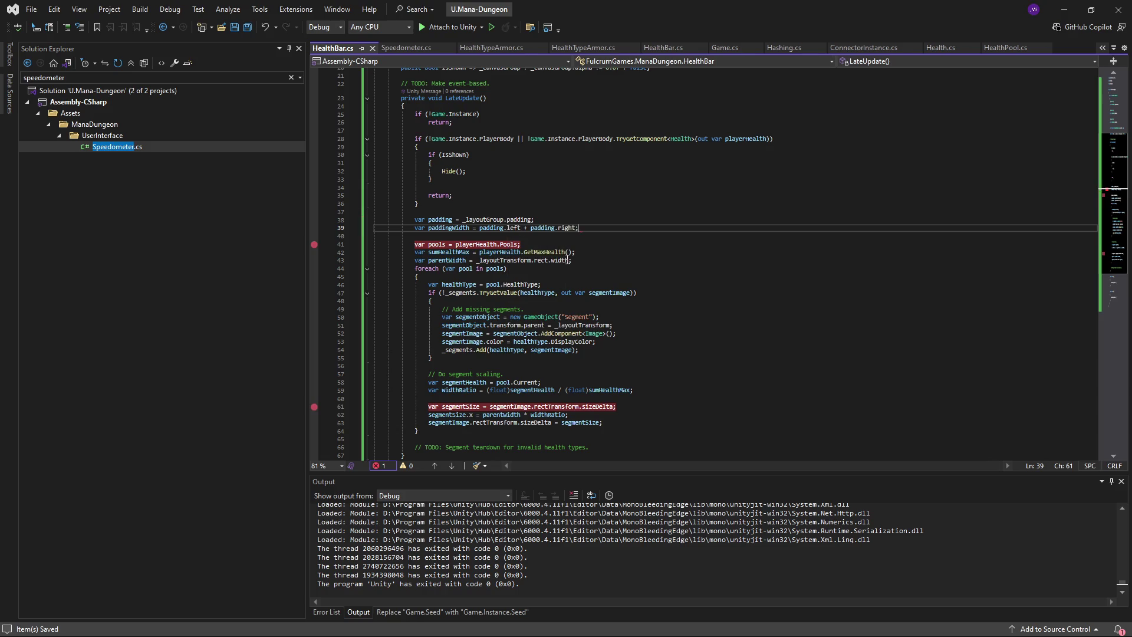
left_click(470, 228)
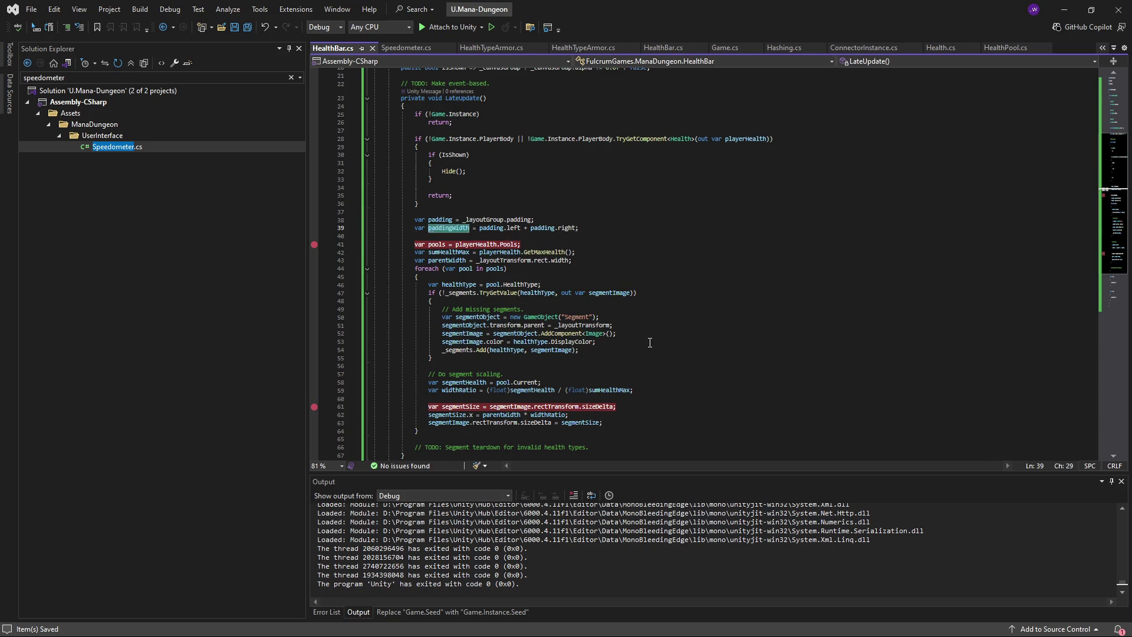
- Subtract paddingWidth from segmentSize.x on line 62 and save HealthBar.cs
scroll(651, 335, "down", 3)
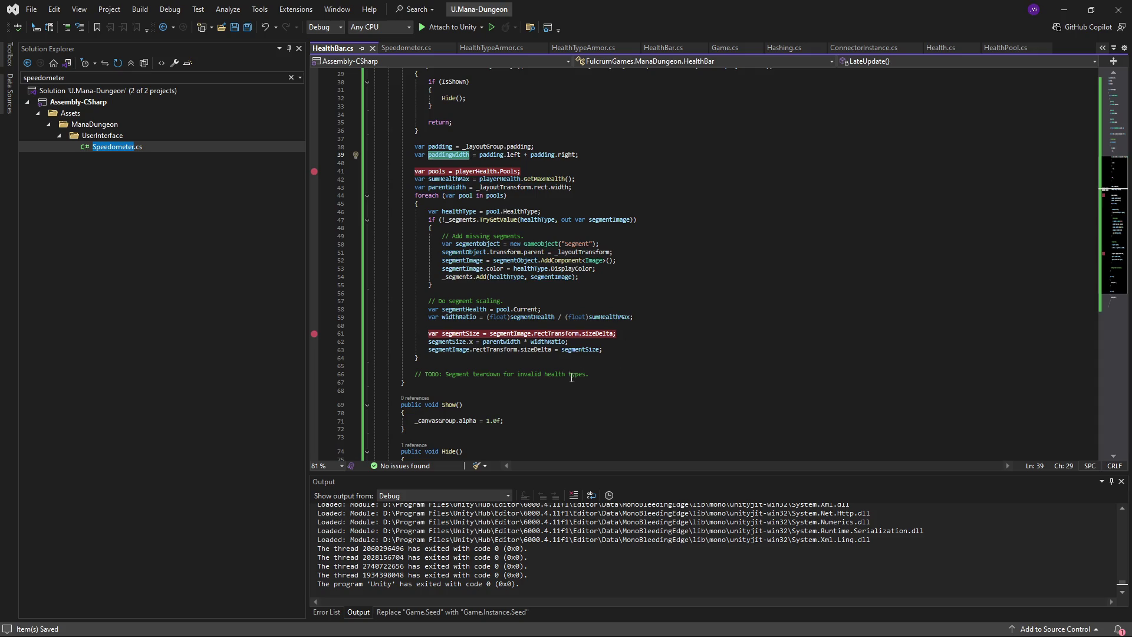
left_click(568, 344)
type("- paddingWidth")
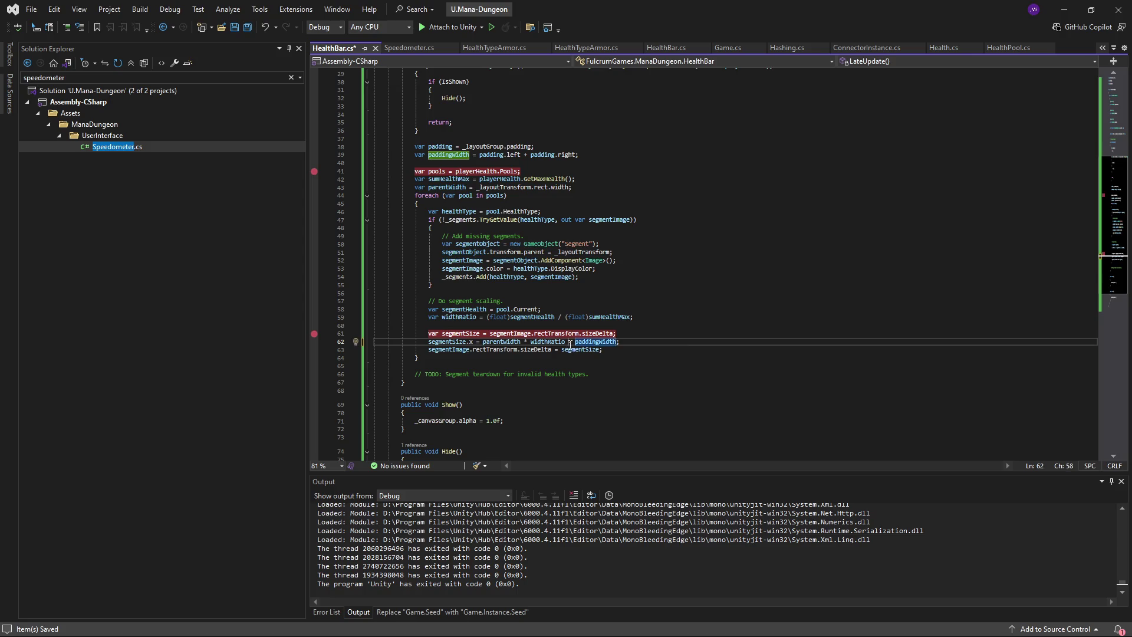
key("Left")
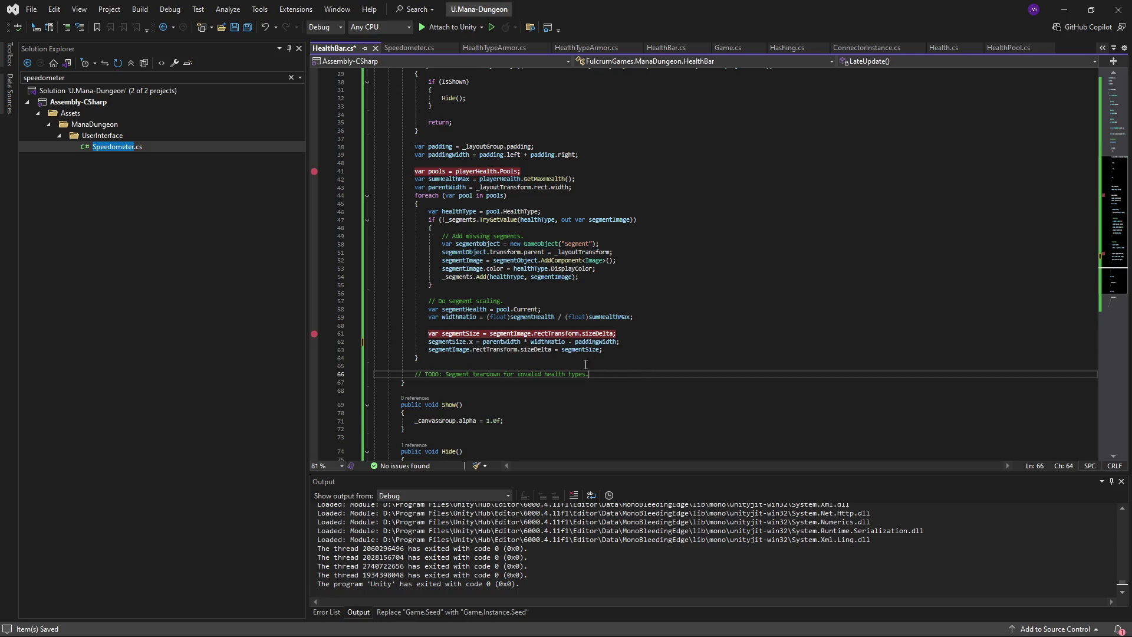
key("ctrl+s")
key("Down")
key("Down")
key("Down")
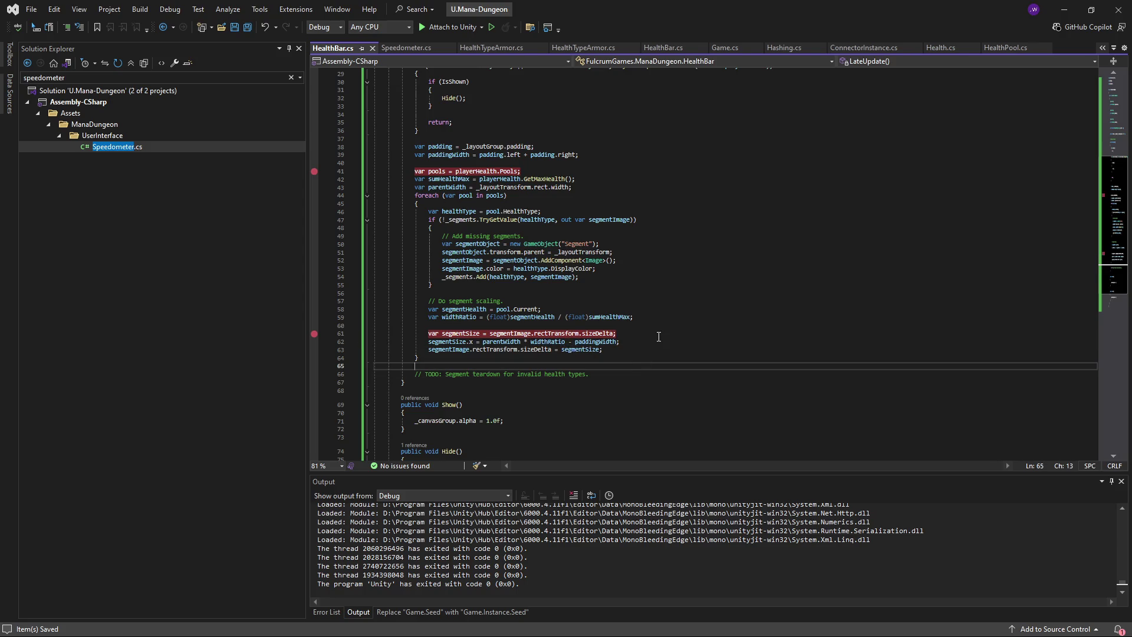
left_click(527, 344)
key("Down")
key("Down")
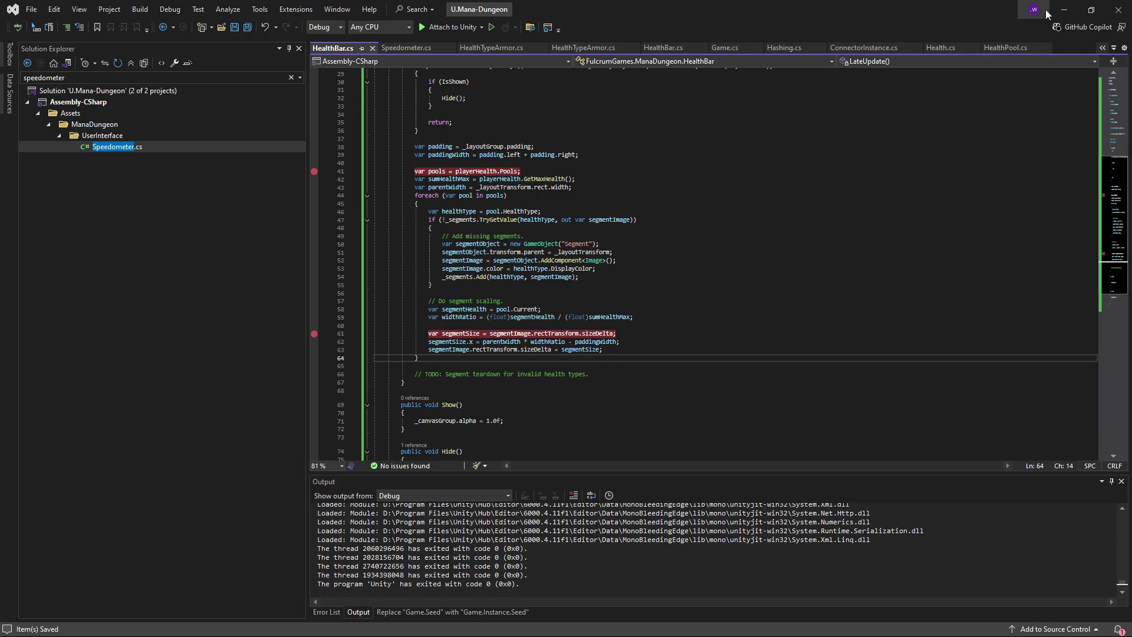
left_click(1070, 13)
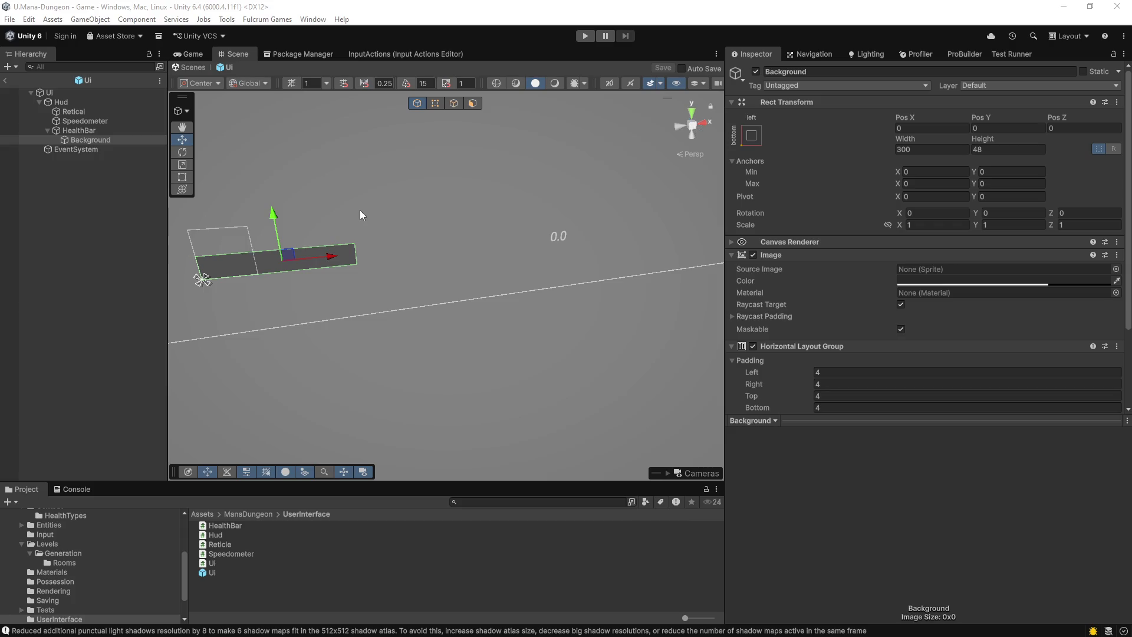
- Play-test the game, walking the player forward past the pillar with W
left_click(588, 37)
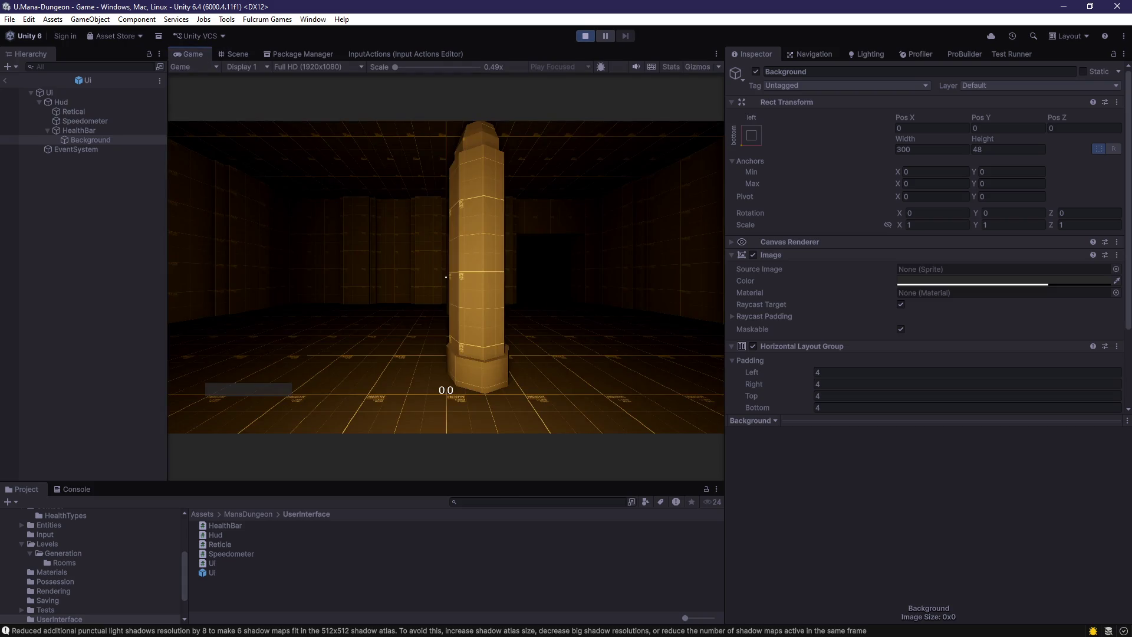
left_click(445, 277)
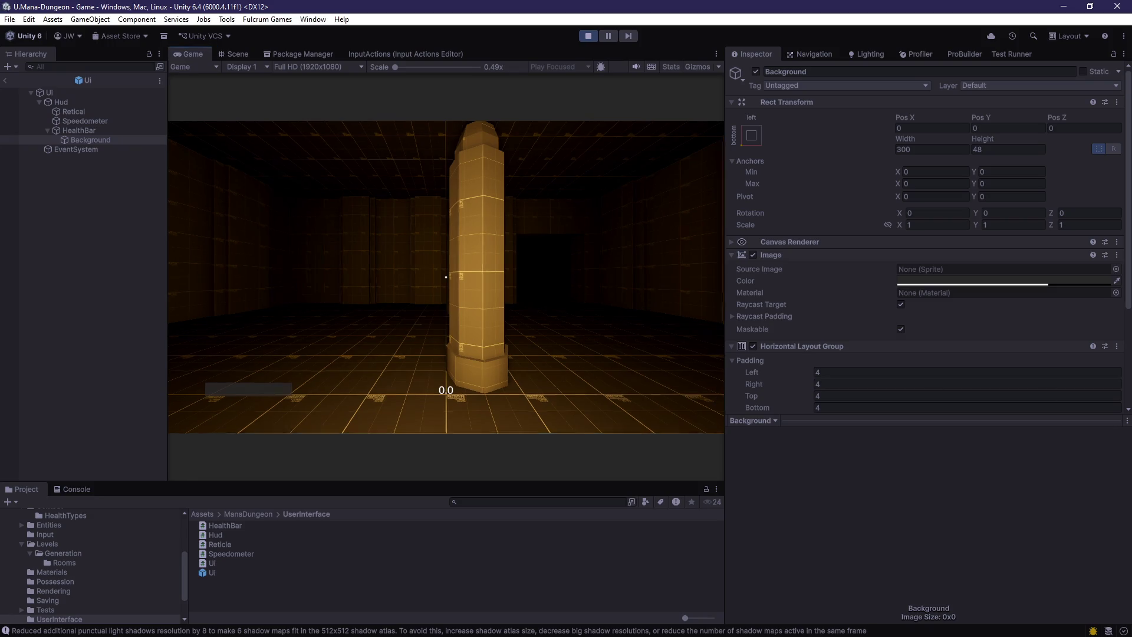
key("w")
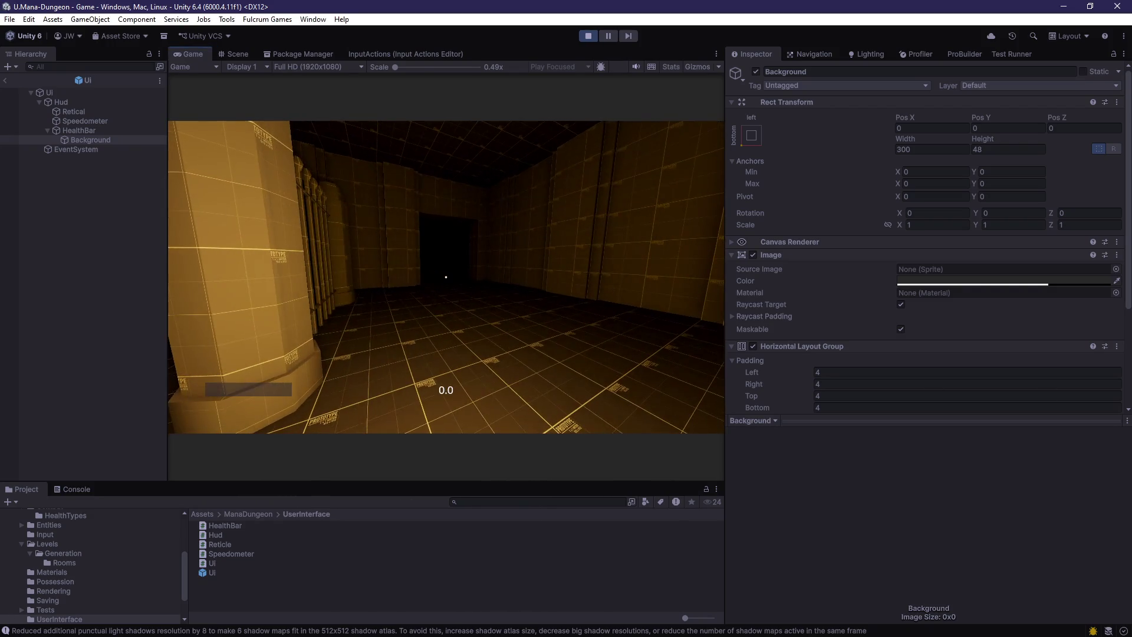
key("w")
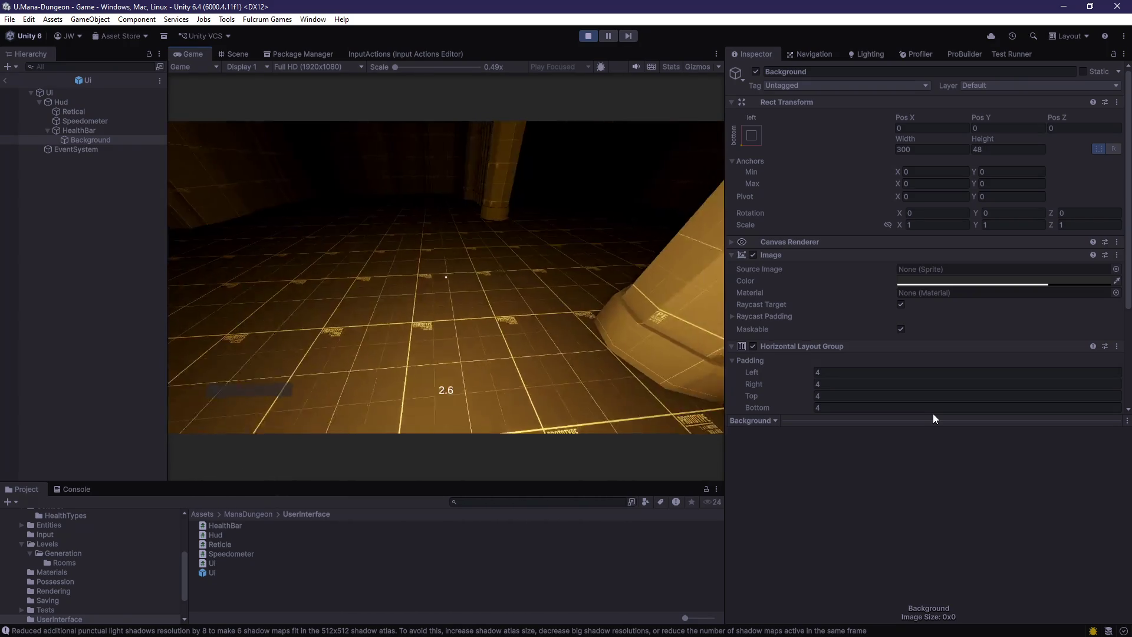
key("alt+Tab")
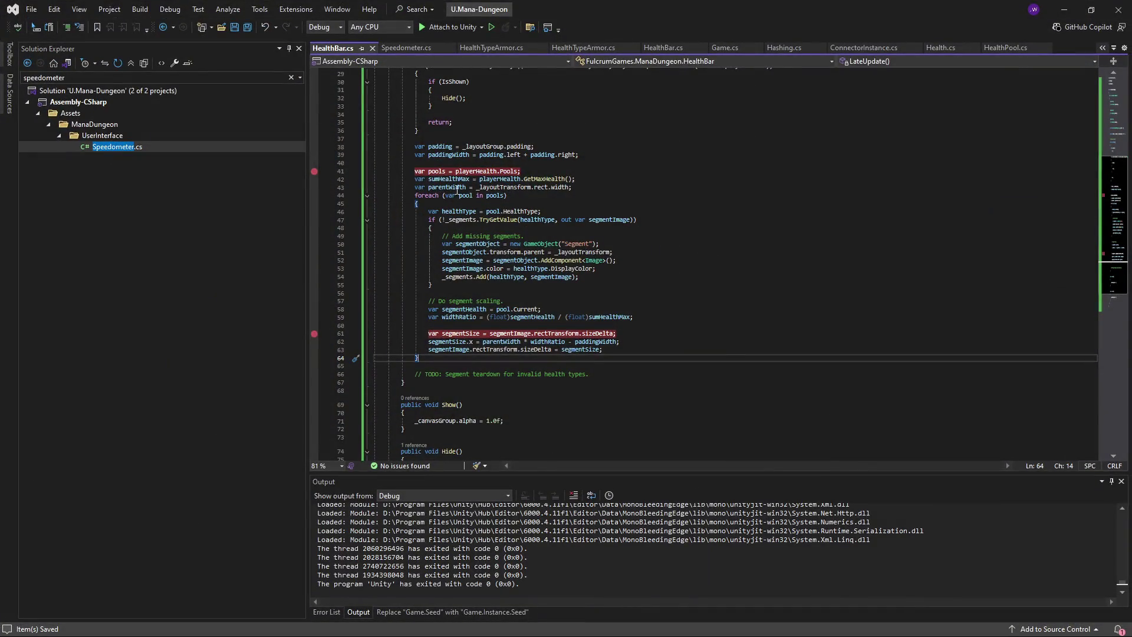
- Attach the debugger to Unity and set a breakpoint on line 25 of HealthBar.cs
key("F5")
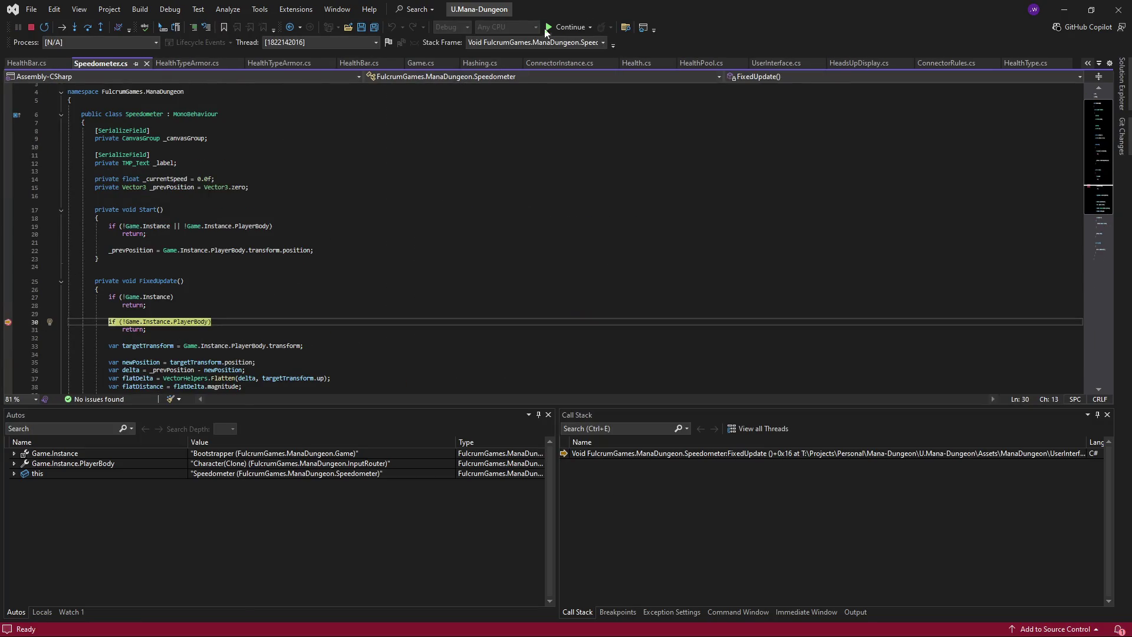
key("F5")
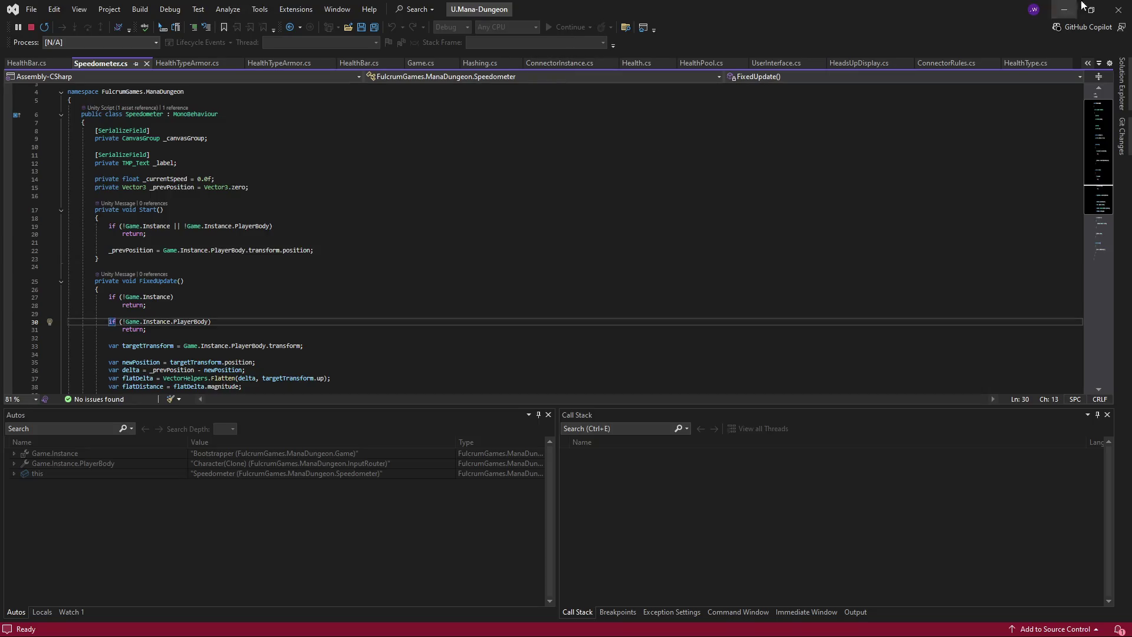
left_click(1065, 10)
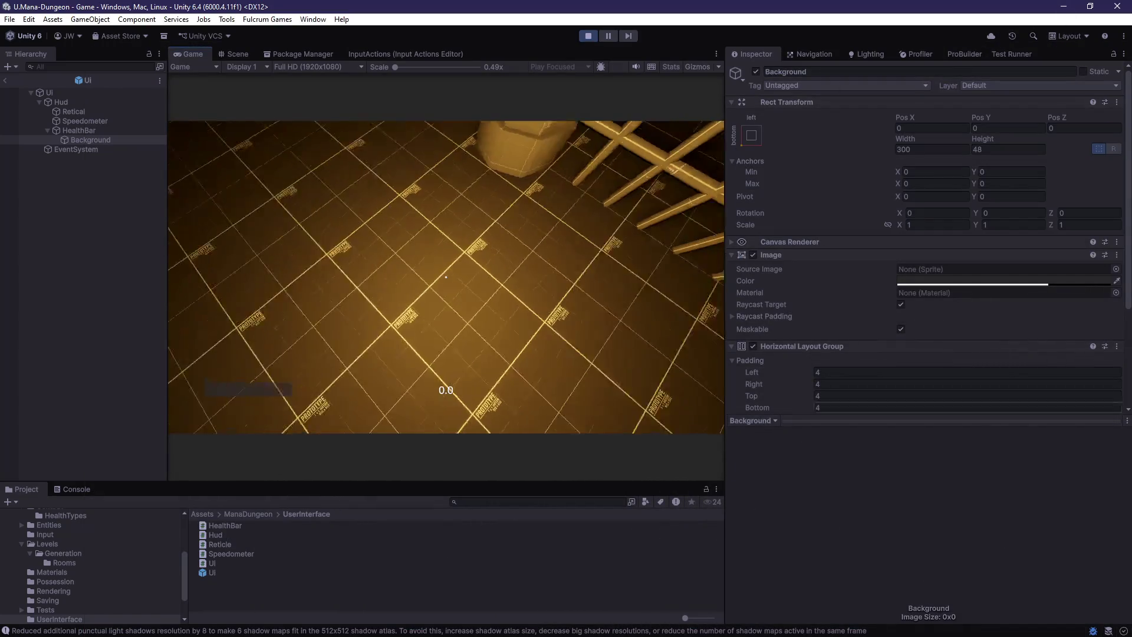
scroll(413, 268, "down", 4)
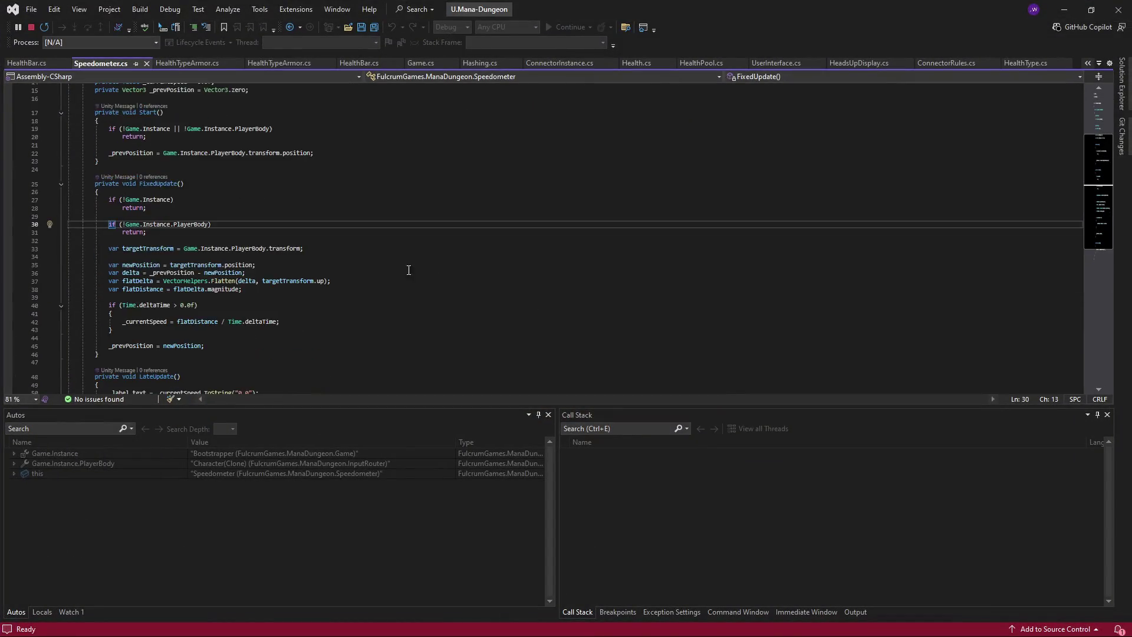
left_click(34, 63)
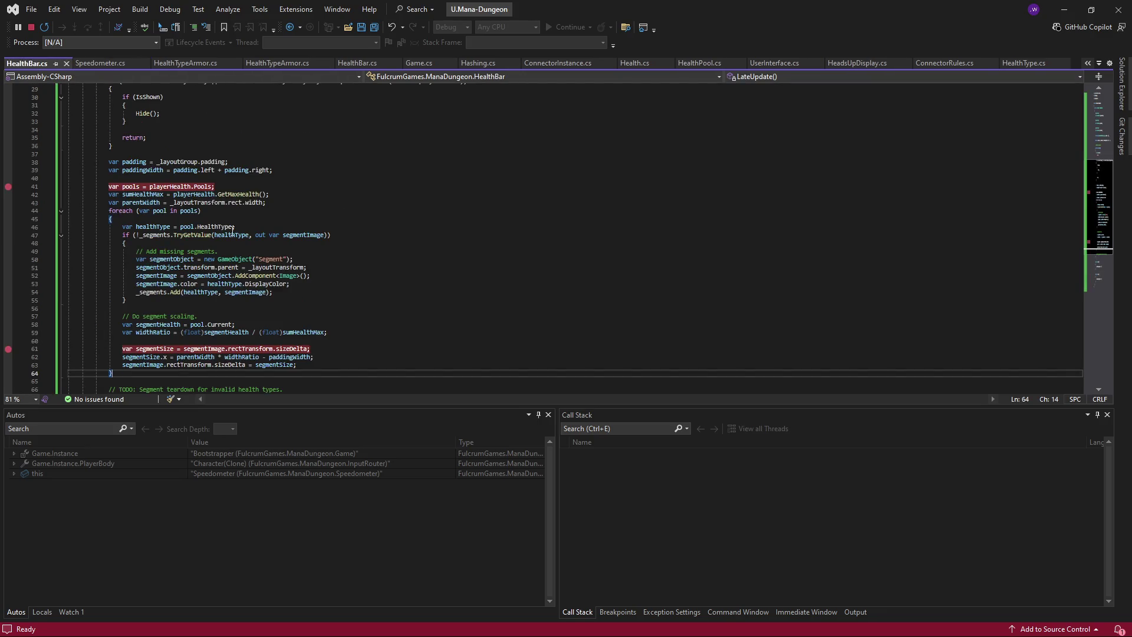
scroll(196, 216, "up", 8)
left_click(187, 178)
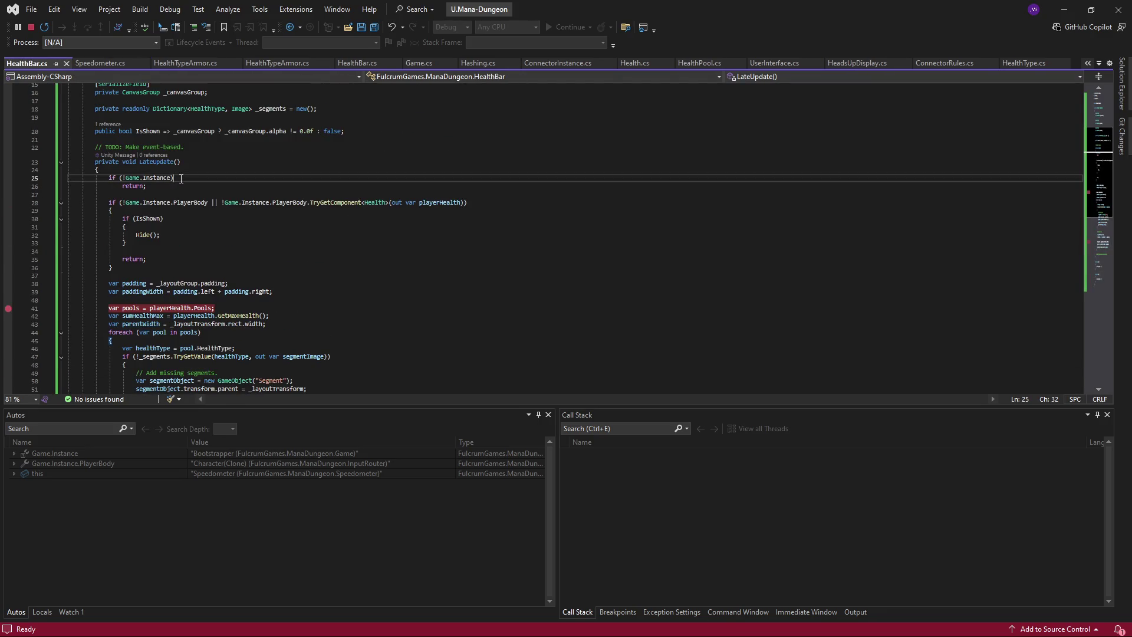
left_click(8, 178)
- Step with F10 to find padding and _layoutGroup null, then stop debugging and the game
key("F10")
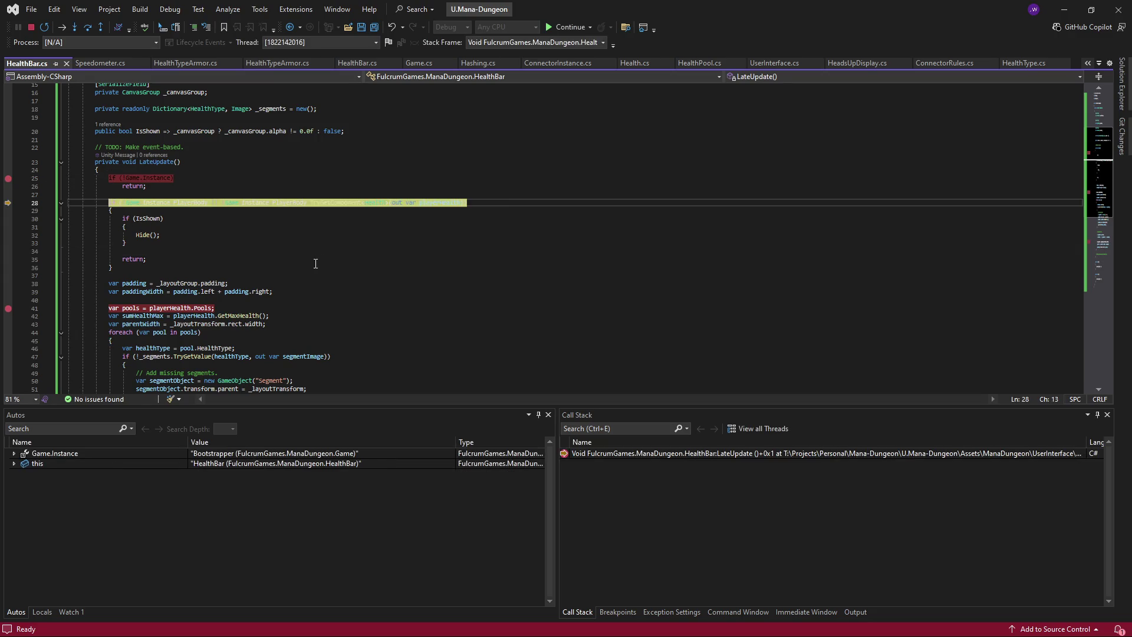
key("F10")
scroll(296, 248, "down", 2)
key("F10")
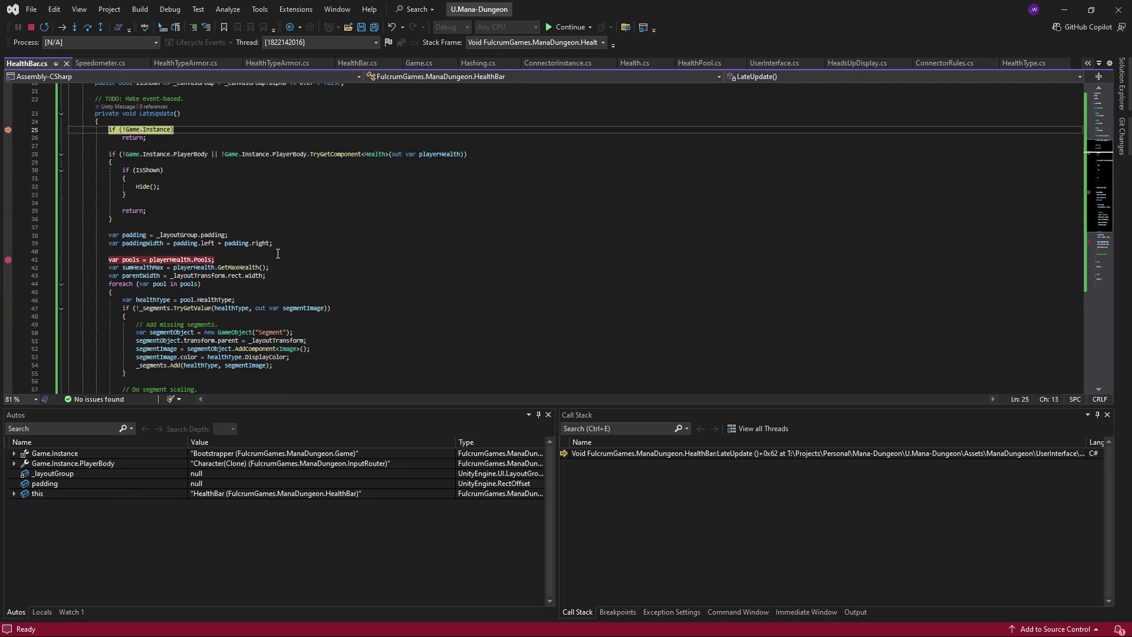
mouse_move(137, 238)
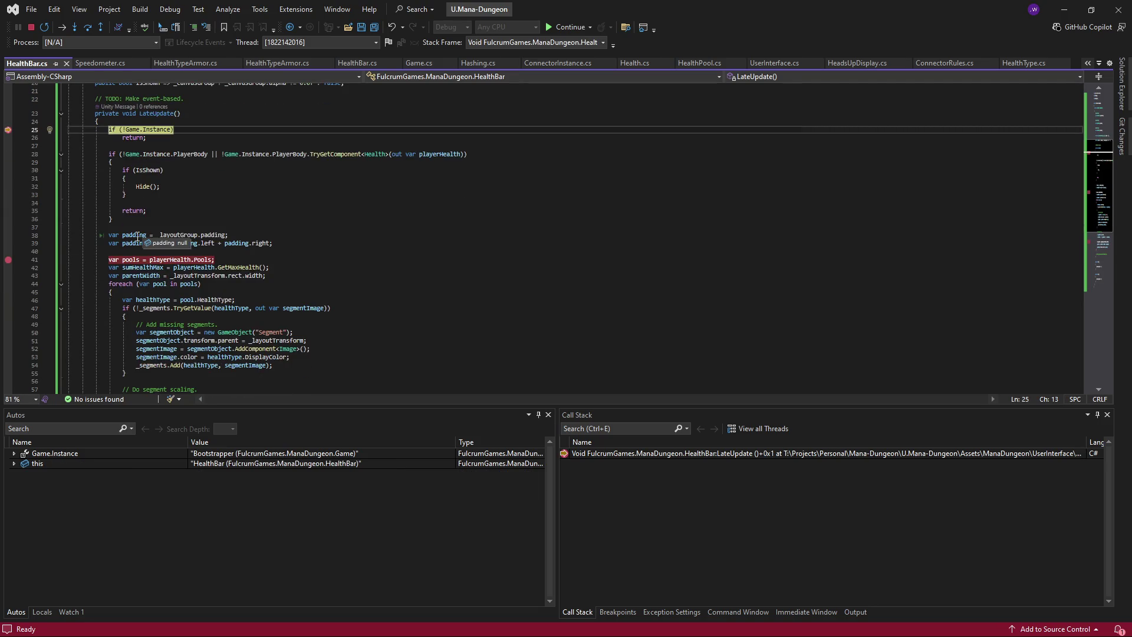
mouse_move(176, 234)
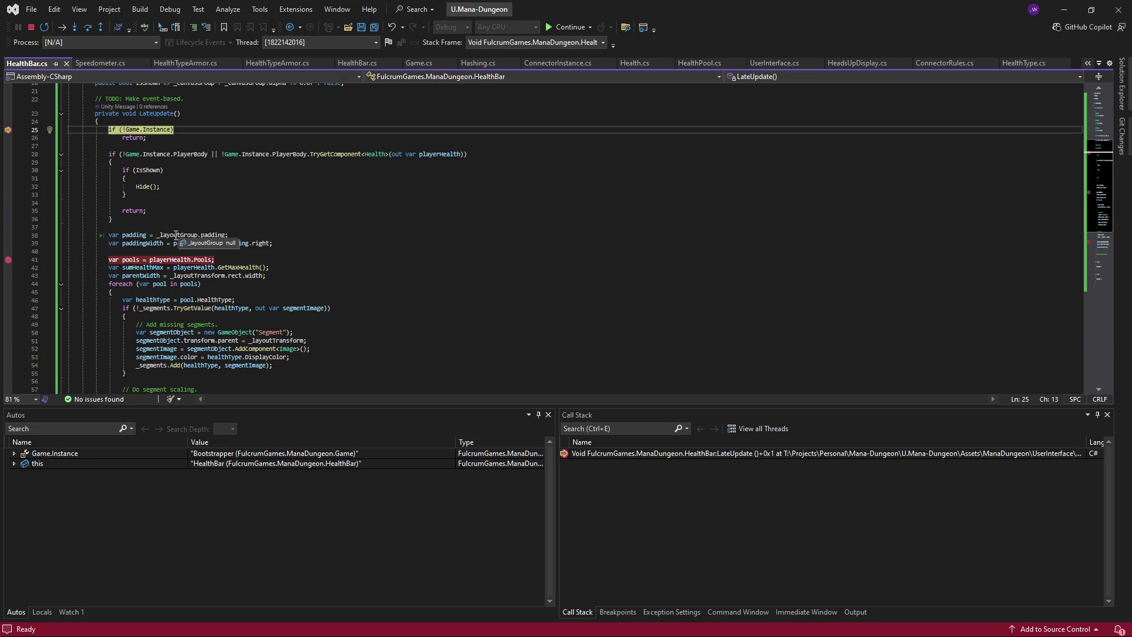
left_click(31, 27)
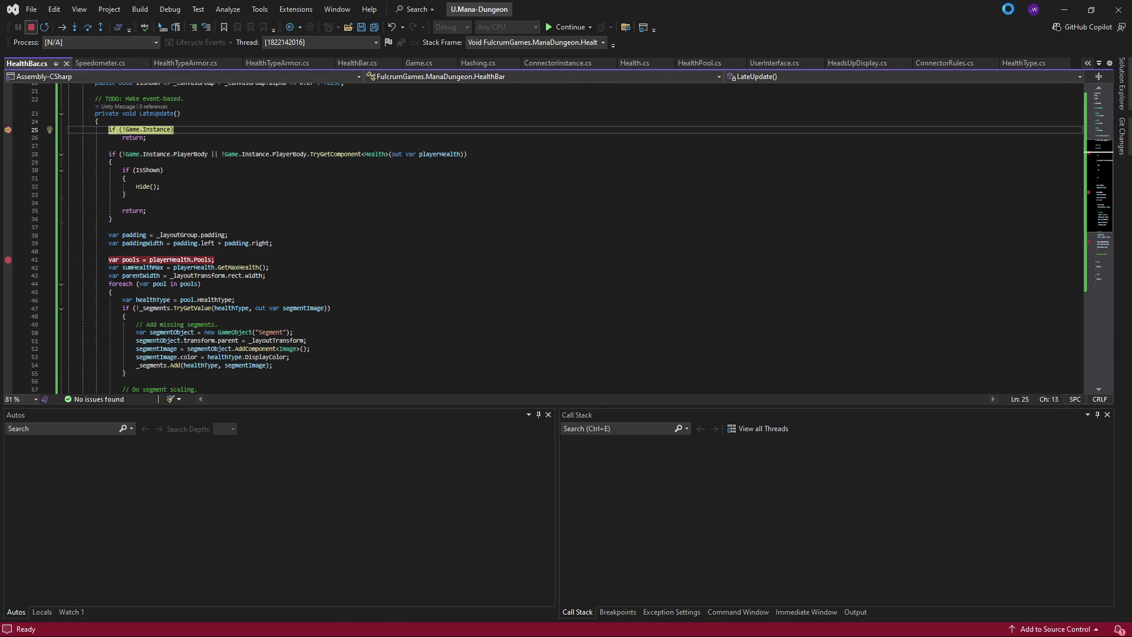
left_click(1065, 9)
left_click(587, 36)
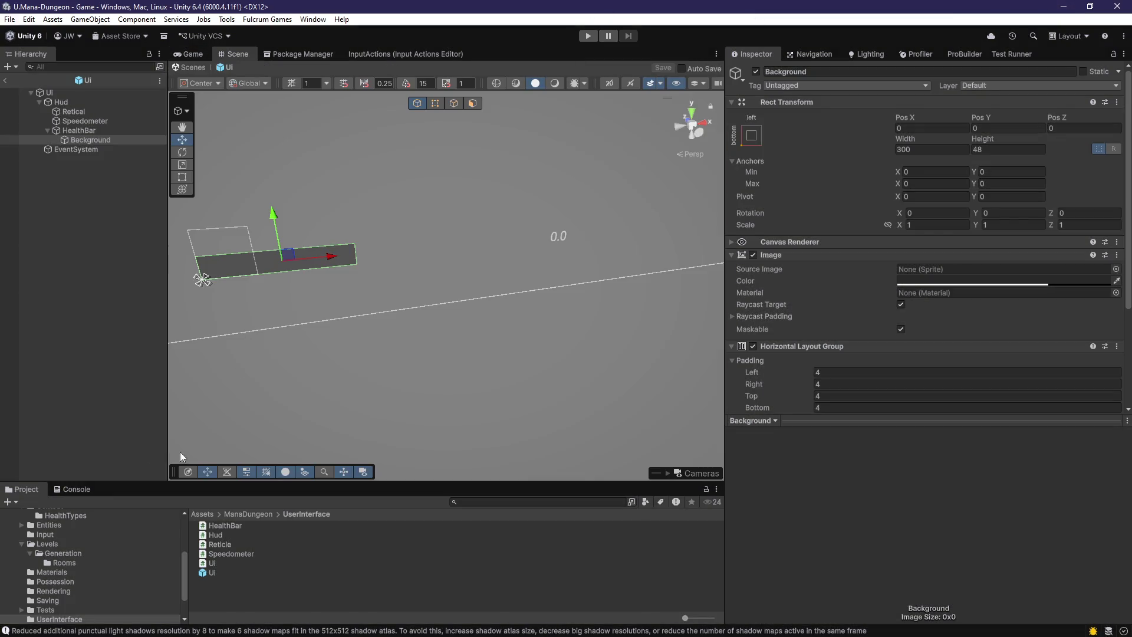
- Read the full shadow warning in the Console
left_click(67, 489)
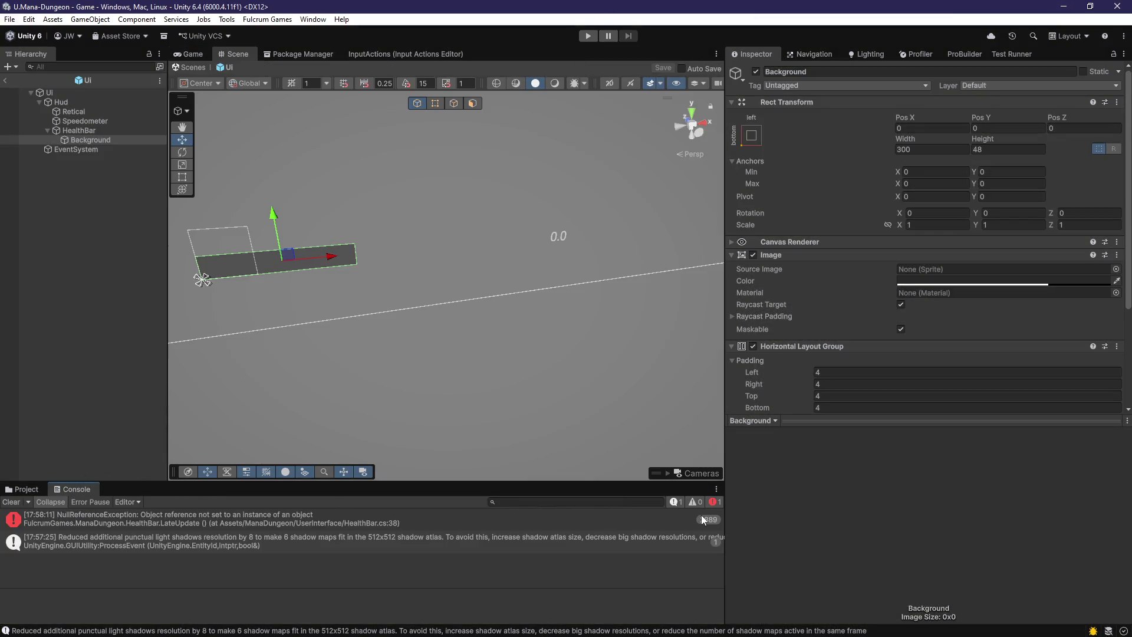
left_click(377, 544)
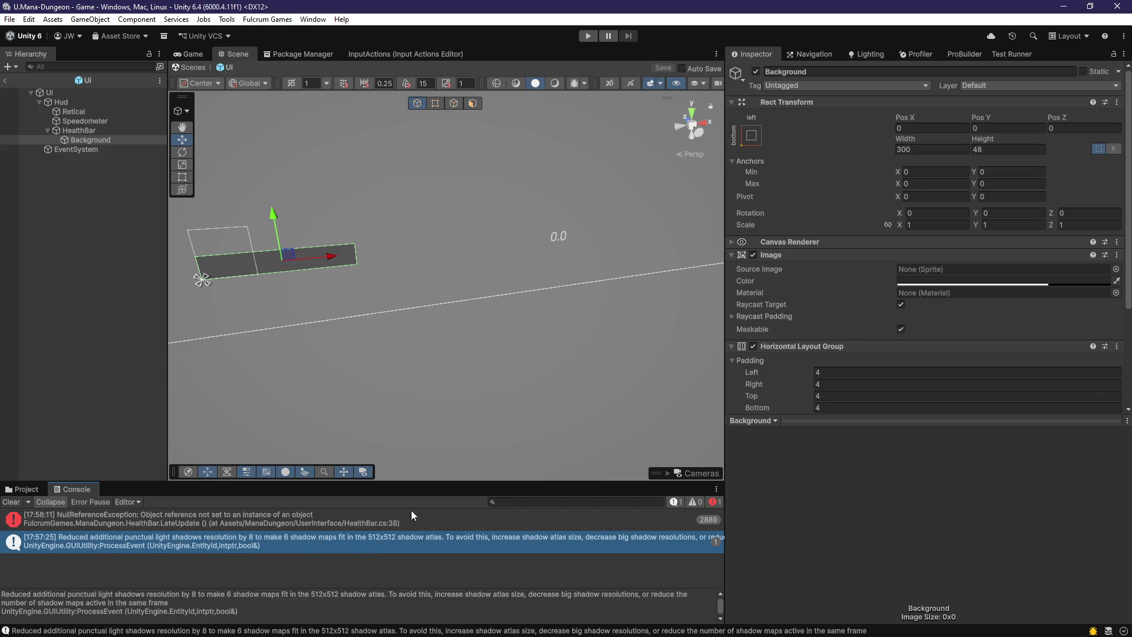
left_click(23, 489)
- Drag HealthBar's Canvas Group and Background's Horizontal Layout Group into the Health Bar script fields
left_click(68, 203)
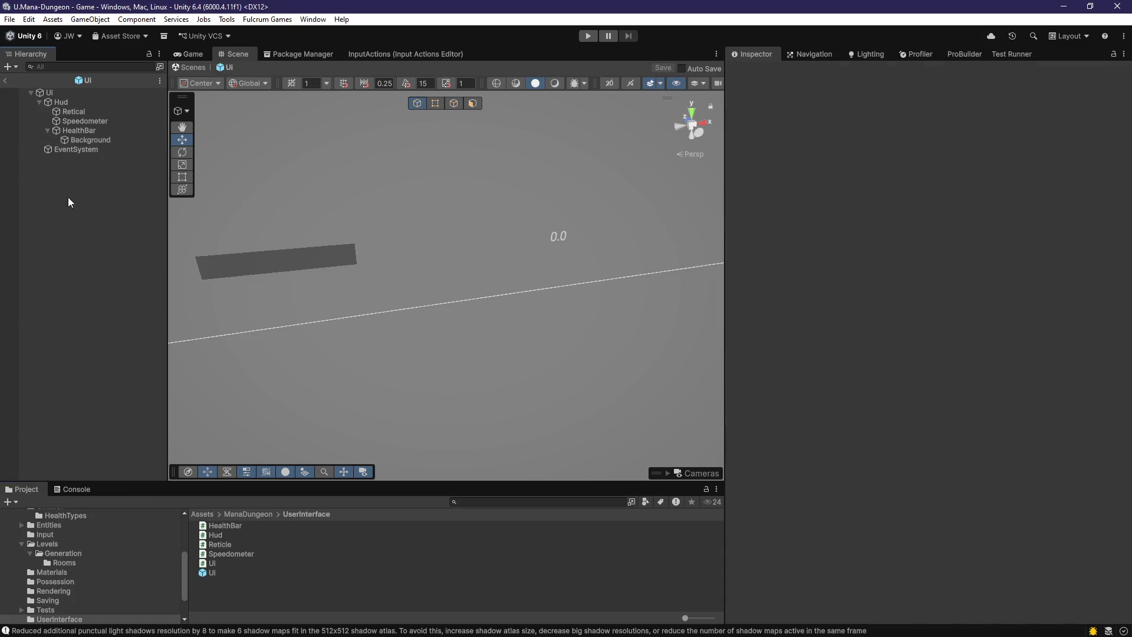
left_click(85, 130)
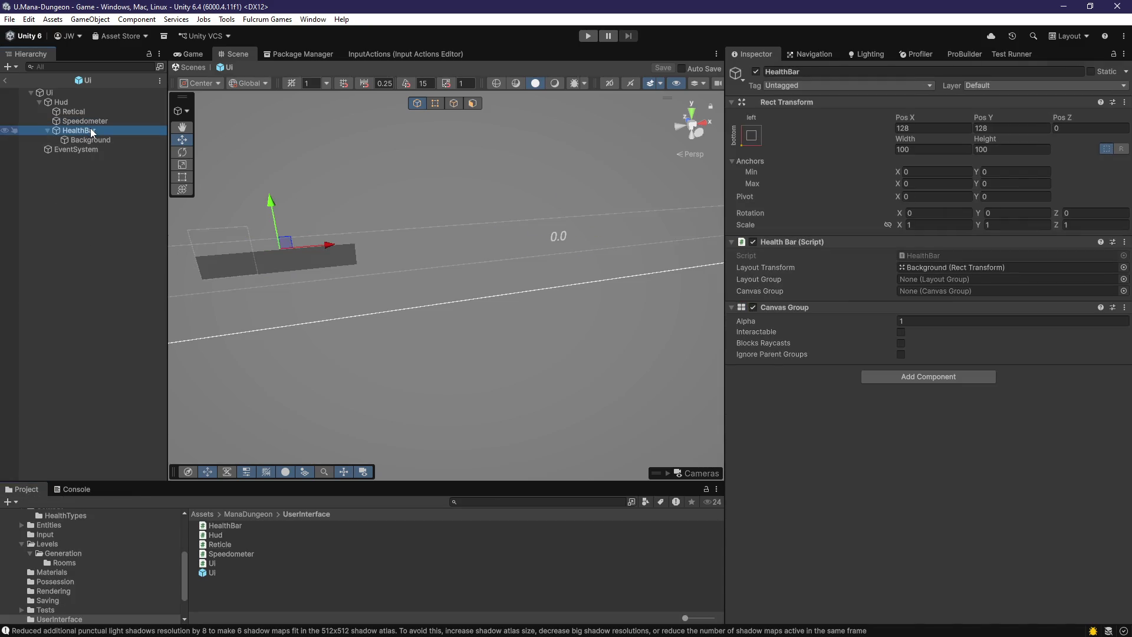
mouse_move(92, 132)
left_mouse_down()
mouse_move(888, 251)
mouse_move(922, 292)
left_mouse_up()
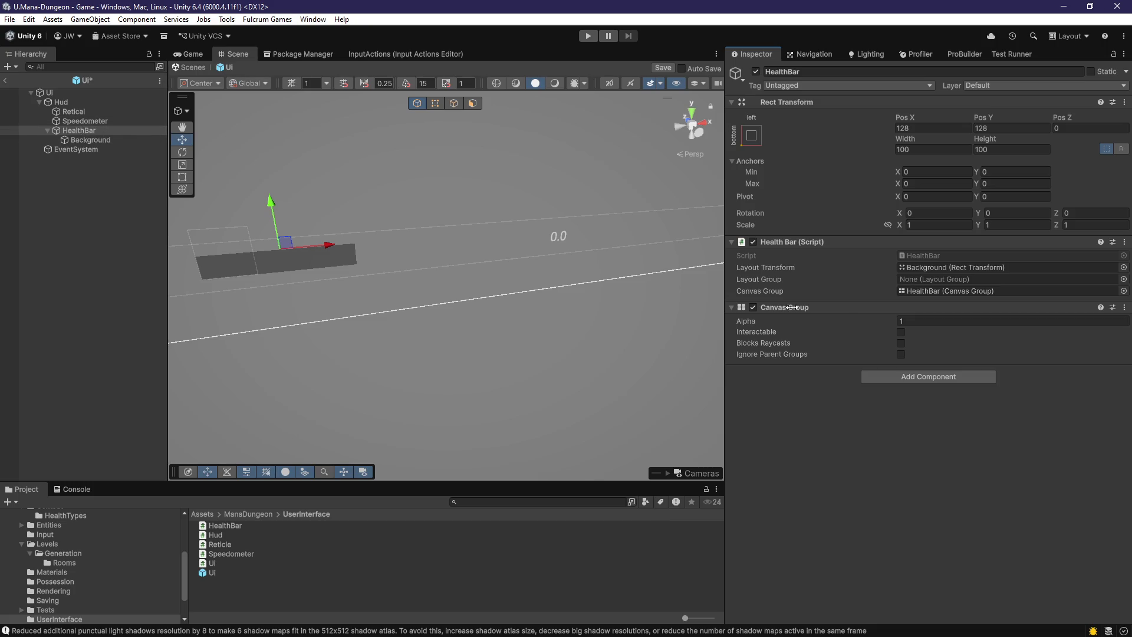
left_click_drag(89, 140, 981, 279)
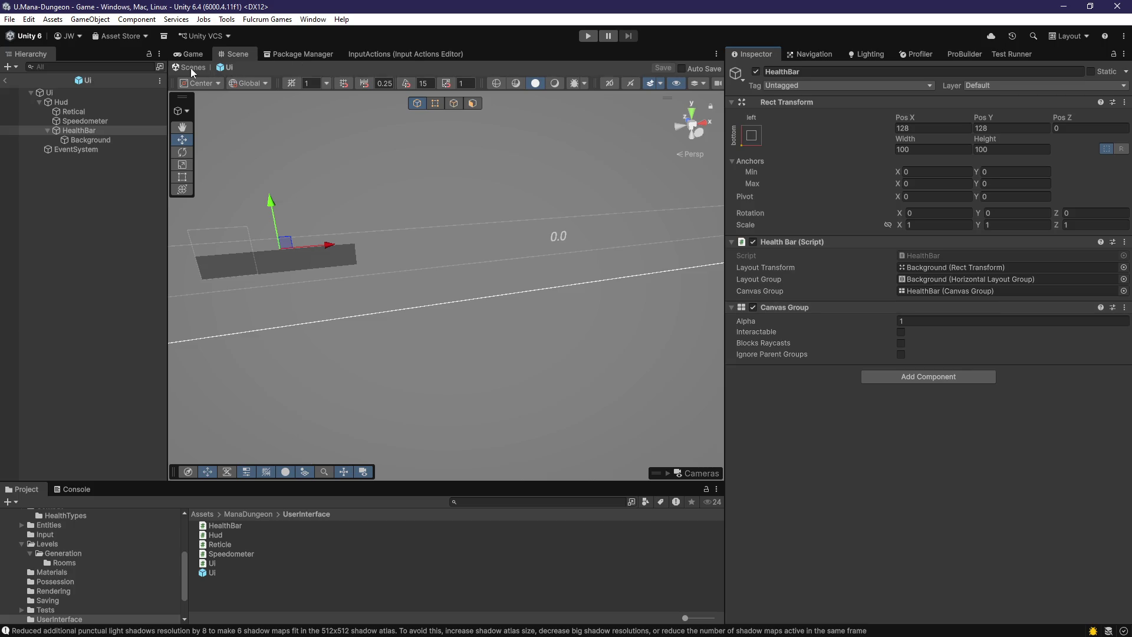
left_click(587, 36)
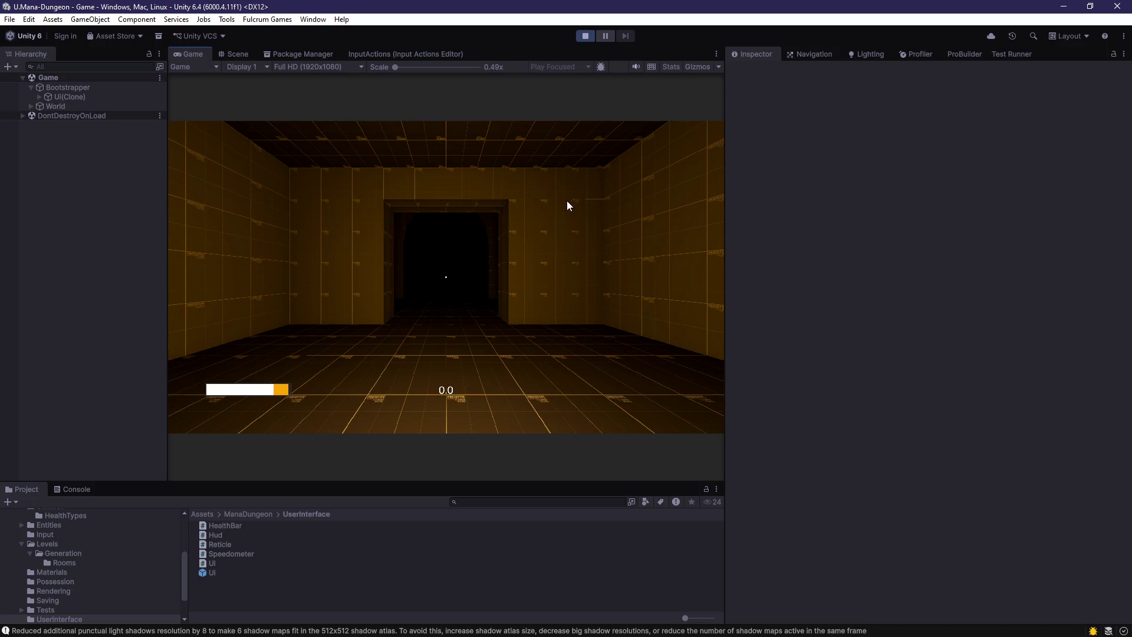
- Walk the player forward to check the white and orange health bar segments, then stop play
key("w")
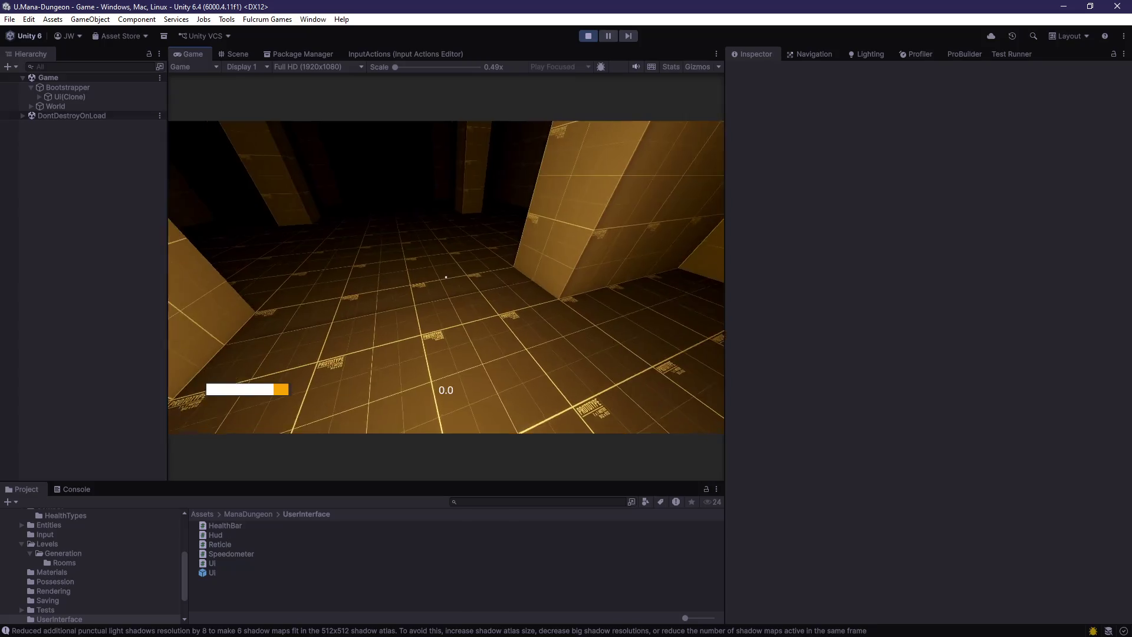
key("w")
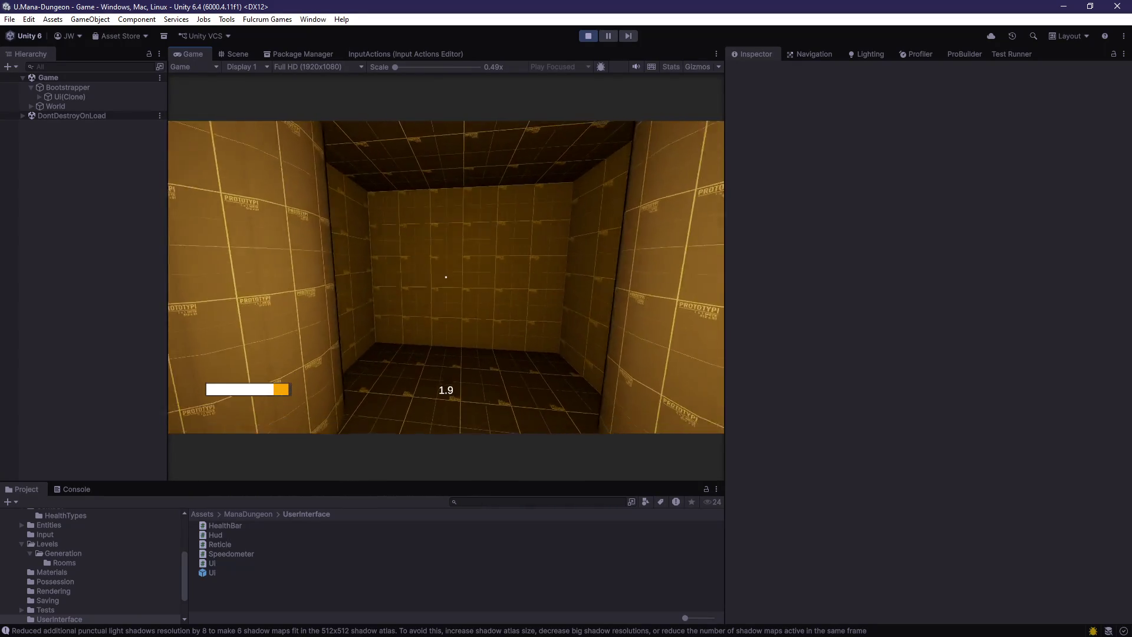
key("ctrl+p")
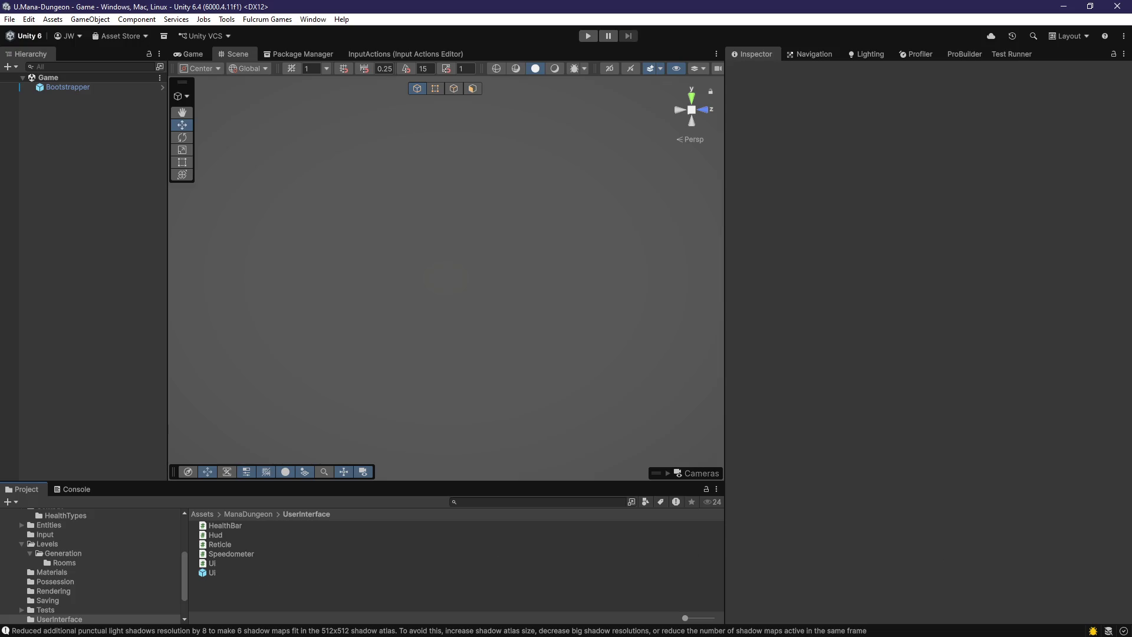
key("shift+F5")
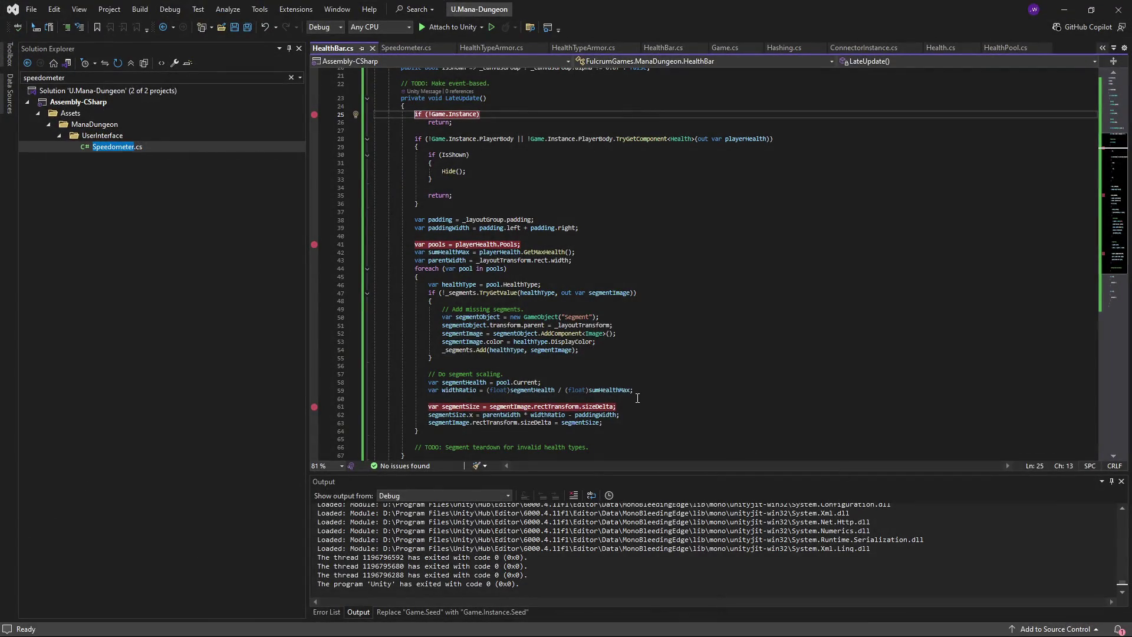
- Toggle the line 61 breakpoint in HealthBar.cs off and back on
scroll(637, 398, "down", 1)
scroll(638, 398, "down", 1)
scroll(637, 398, "down", 2)
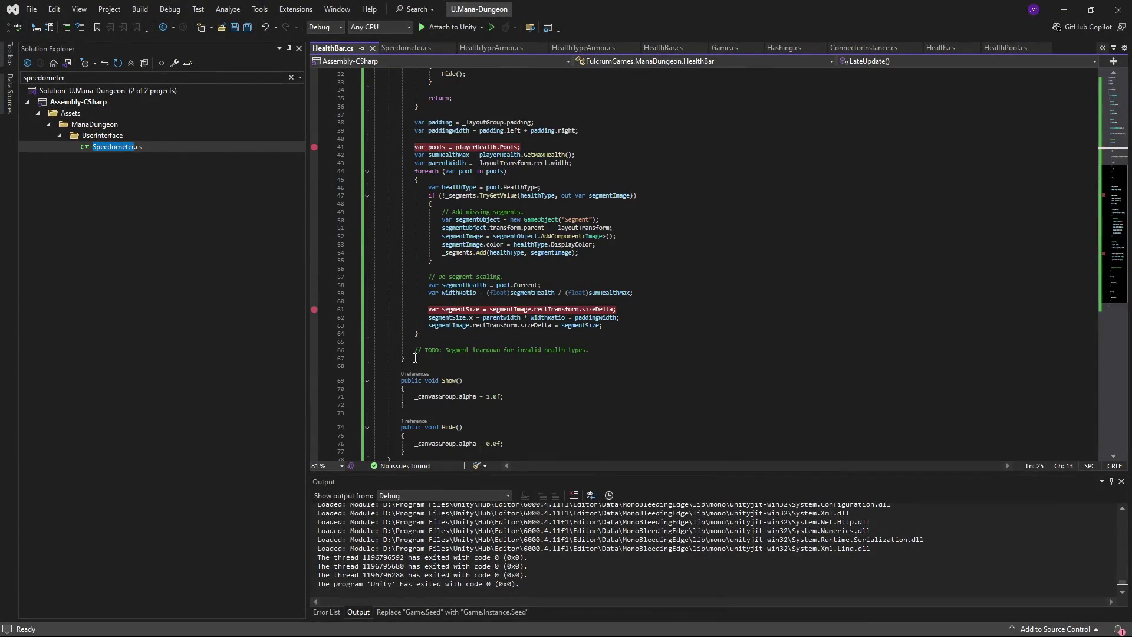
left_click(314, 309)
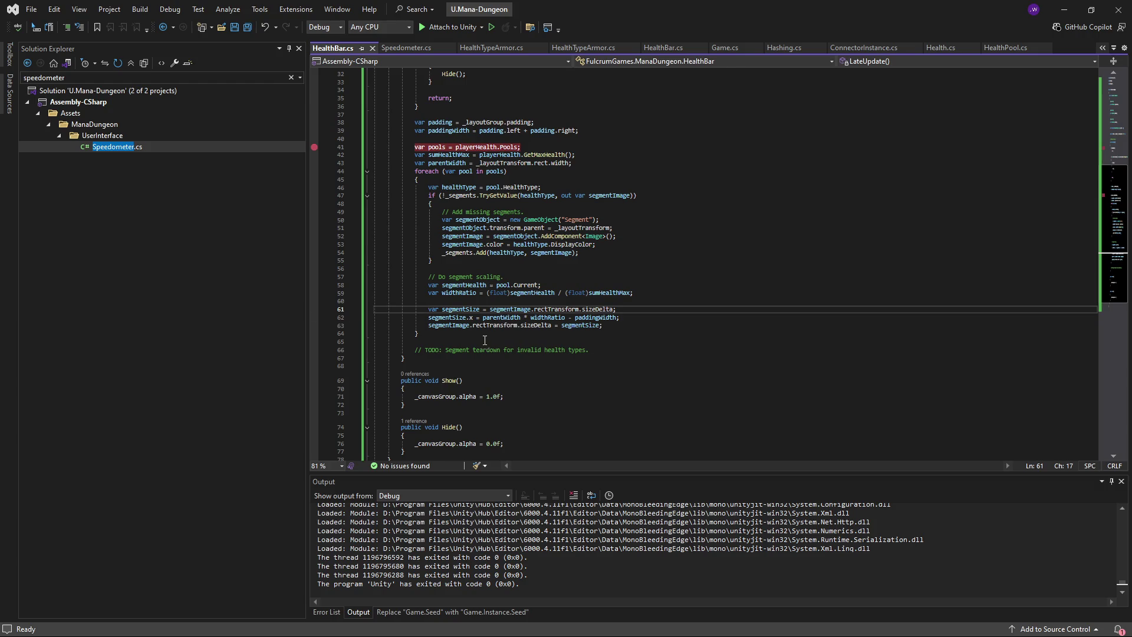
scroll(485, 366, "up", 2)
scroll(484, 367, "up", 1)
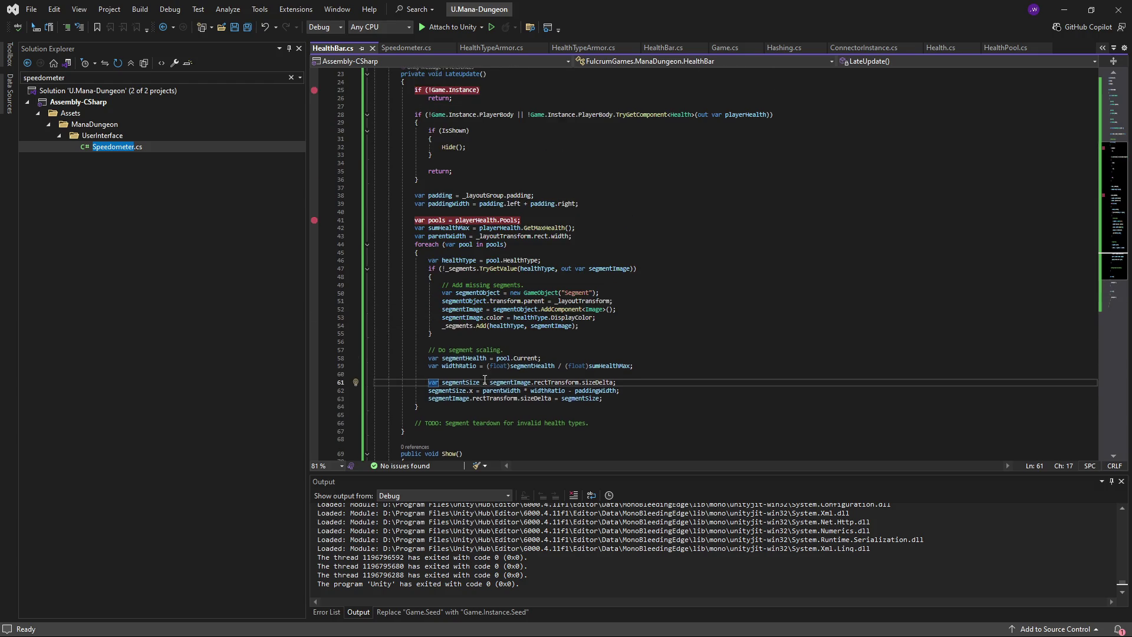
left_click(315, 382)
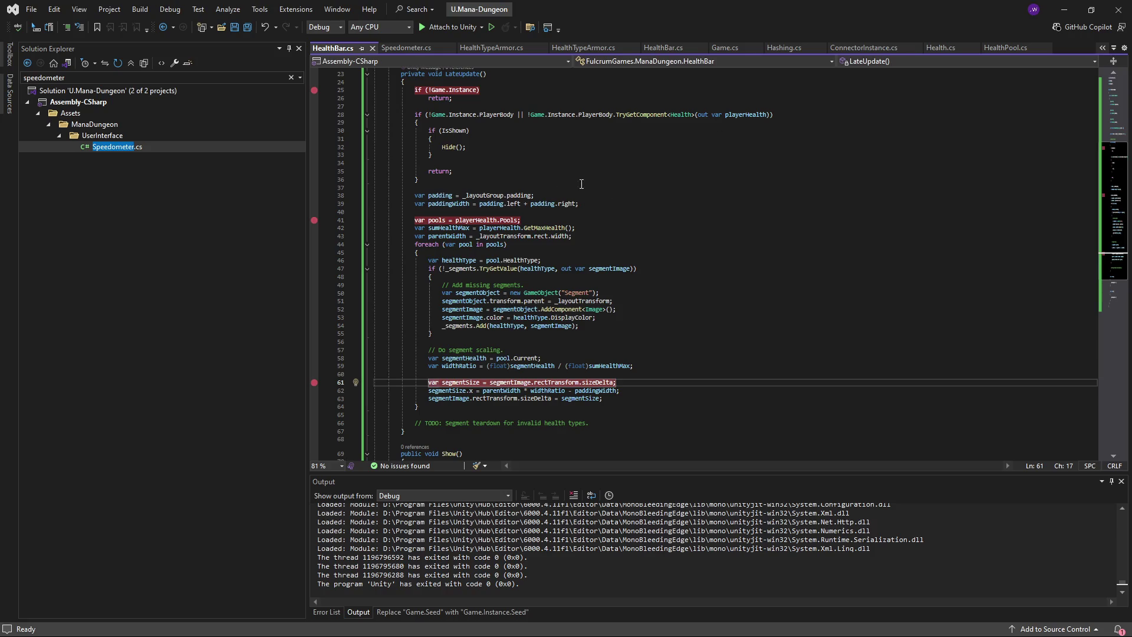
- Move the breakpoint from line 41 to the padding line 38, then return to Unity
left_click(555, 204)
key("Up")
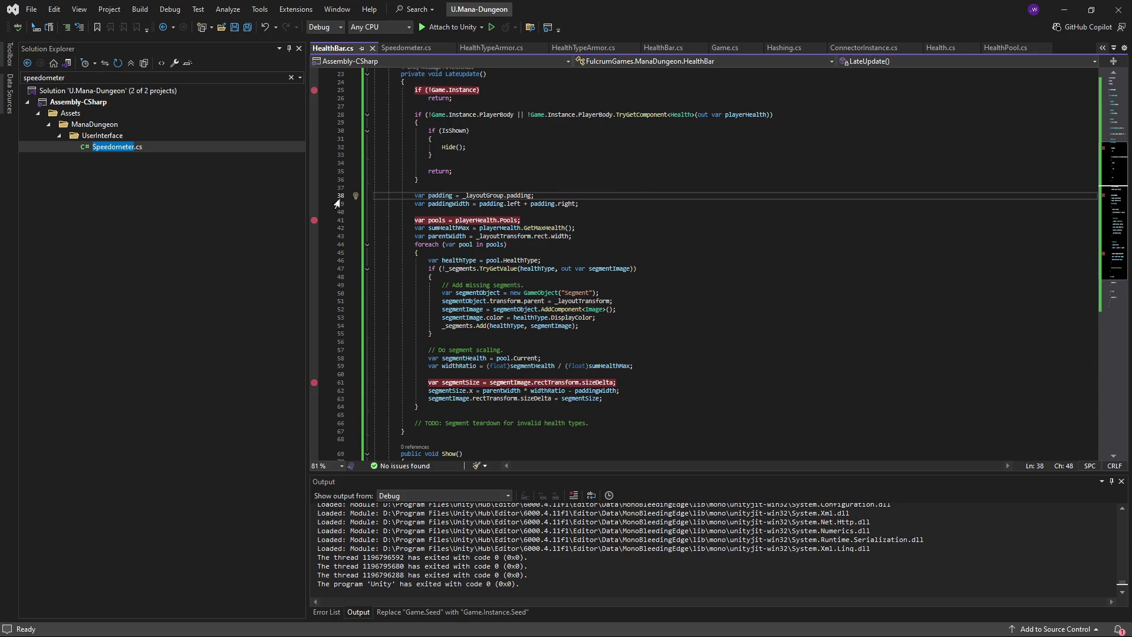
key("F9")
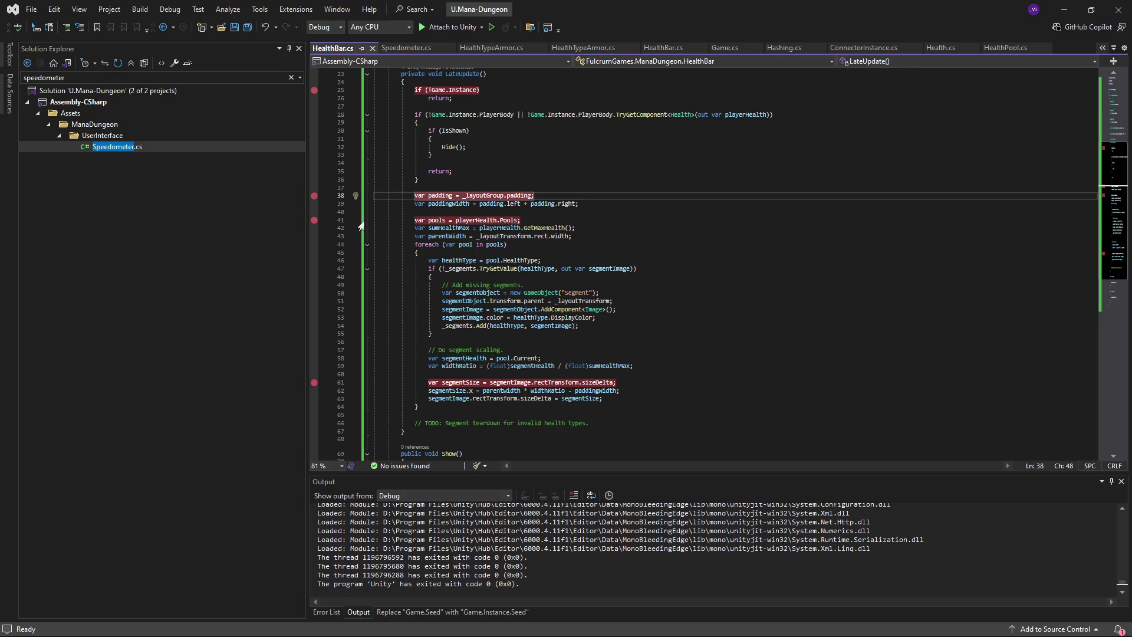
left_click(313, 221)
key("alt+Tab")
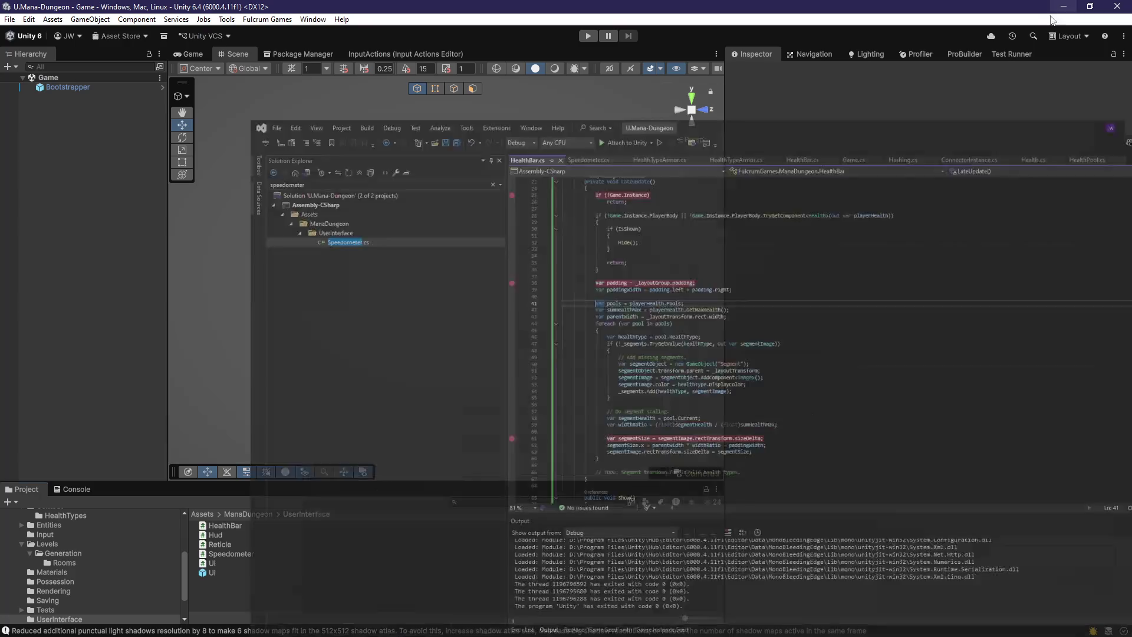
- Run the game in Play mode until the breakpoint brings HealthBar.cs forward in Visual Studio
left_click(588, 36)
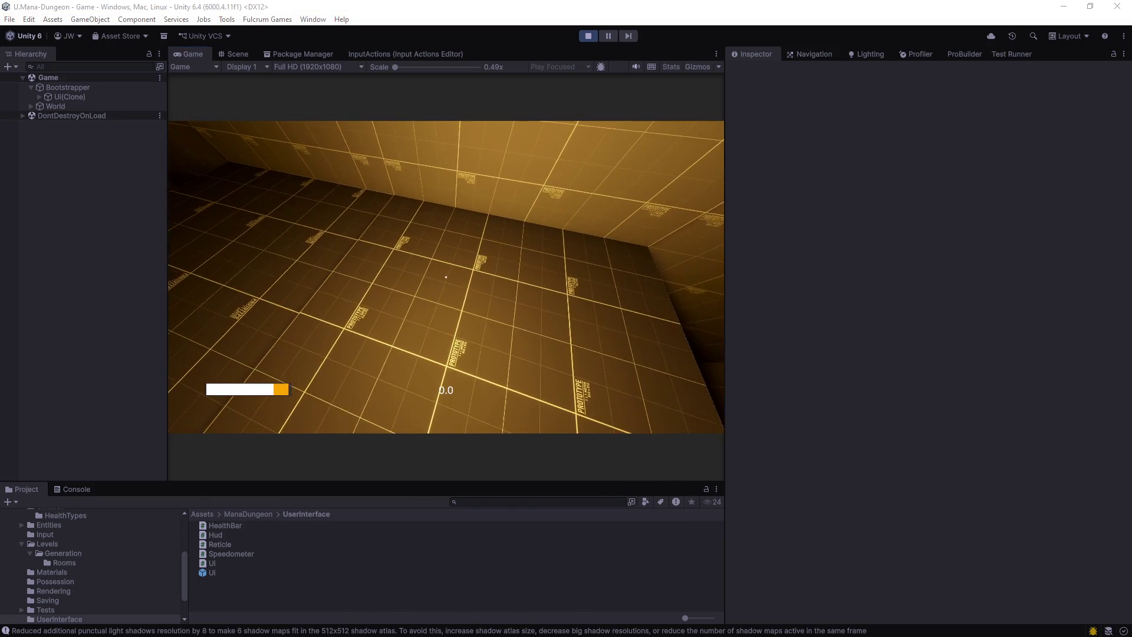
scroll(642, 370, "up", 4)
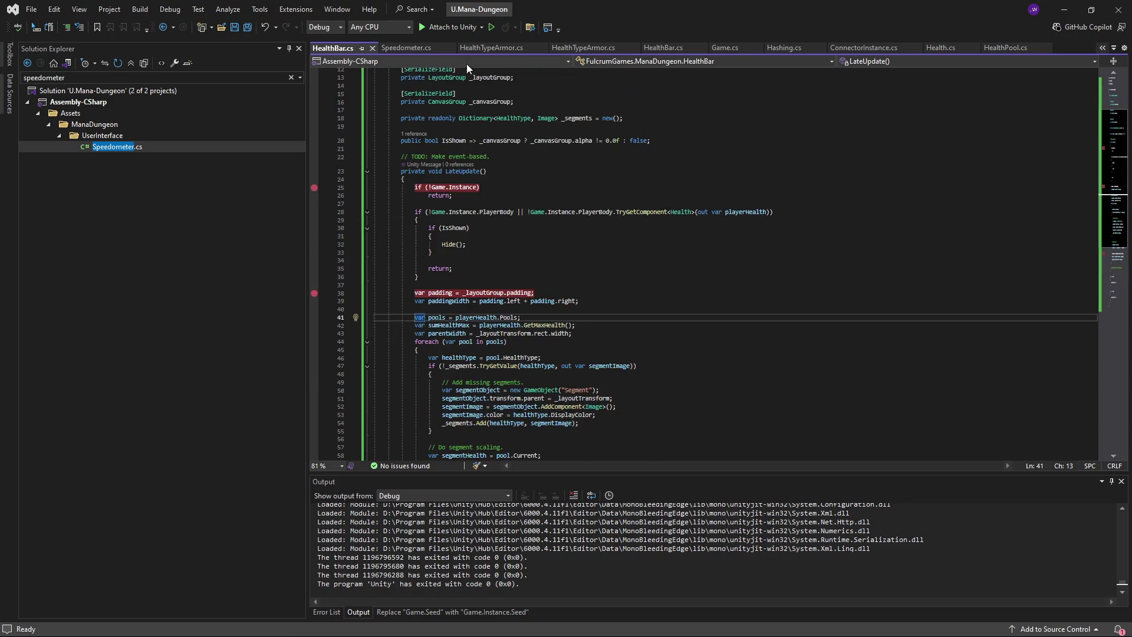
- Remove the line 25 breakpoint and step past the padding assignment, inspecting its values
left_click(450, 27)
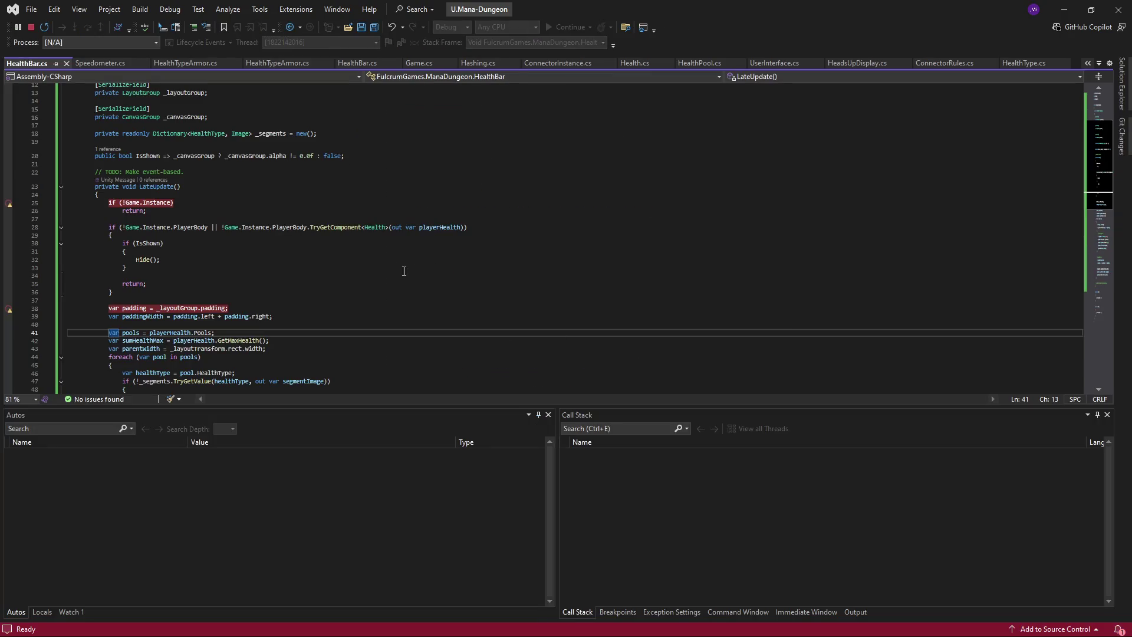
left_click(10, 203)
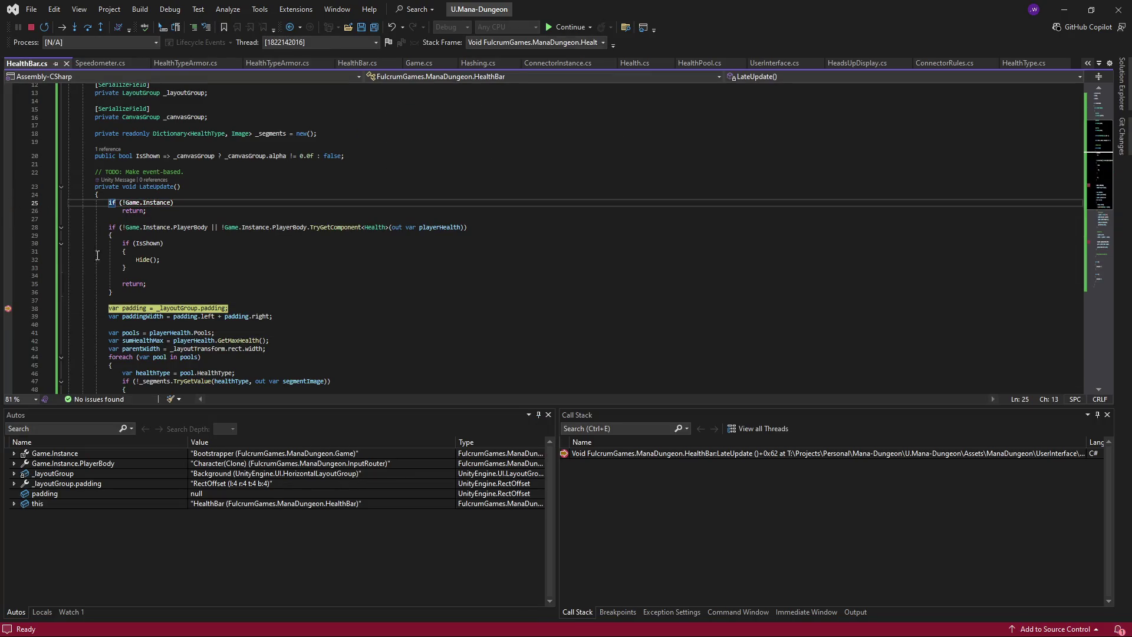
scroll(263, 283, "down", 3)
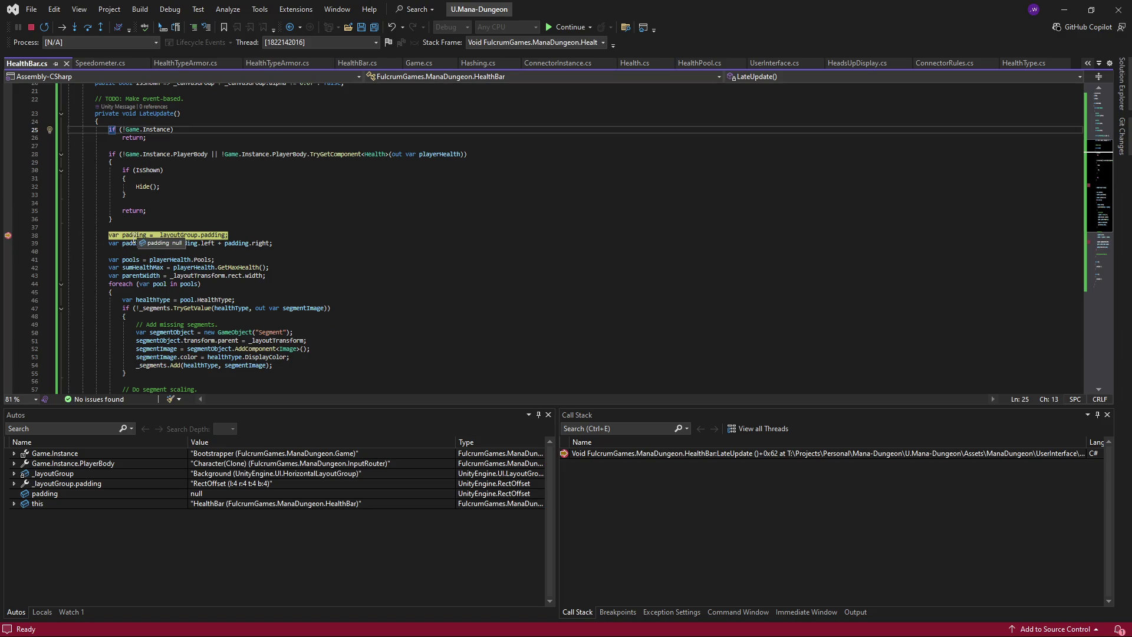
key("F10")
key("F10")
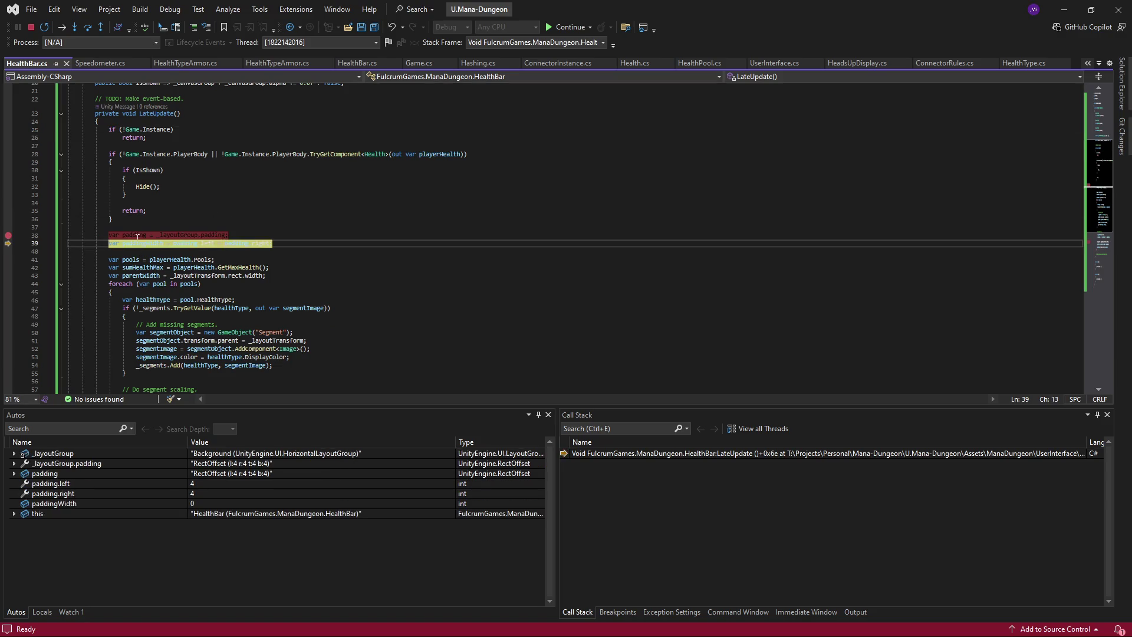
mouse_move(140, 246)
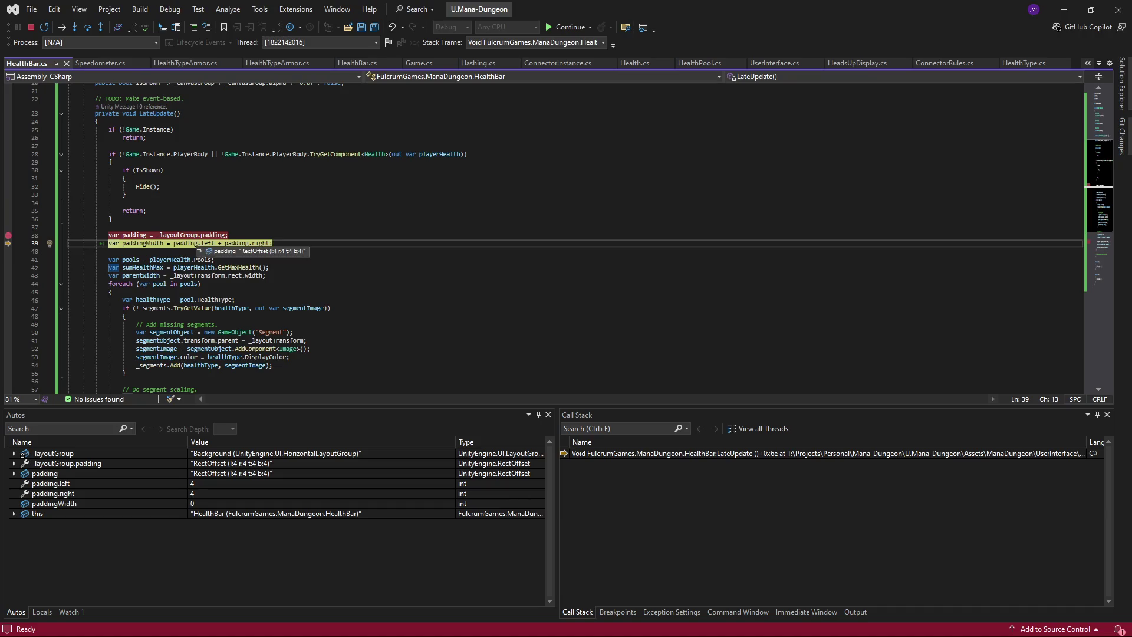
mouse_move(208, 247)
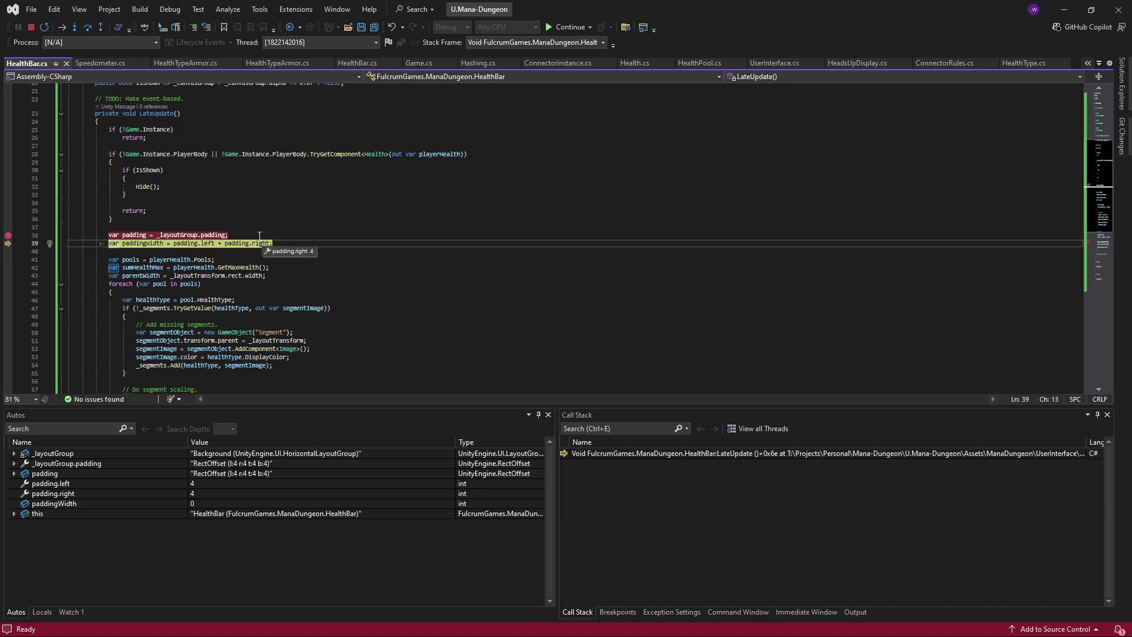
key("F10")
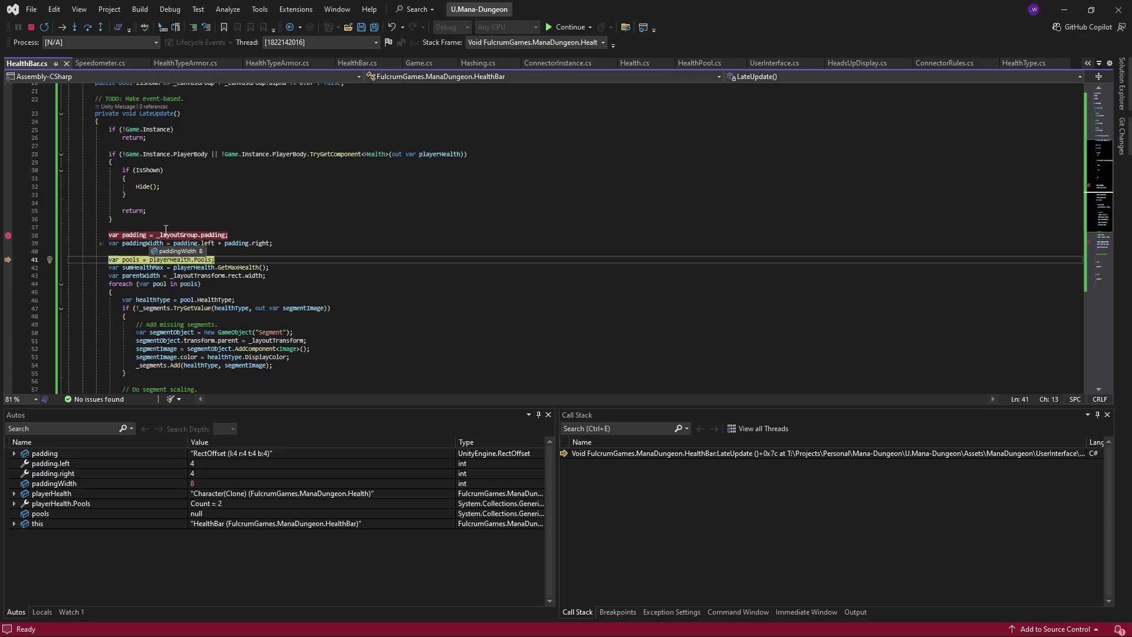
- Step through the paddingWidth and parentWidth lines, checking parentWidth
scroll(360, 275, "down", 3)
left_click(360, 275)
key("F10")
key("F10")
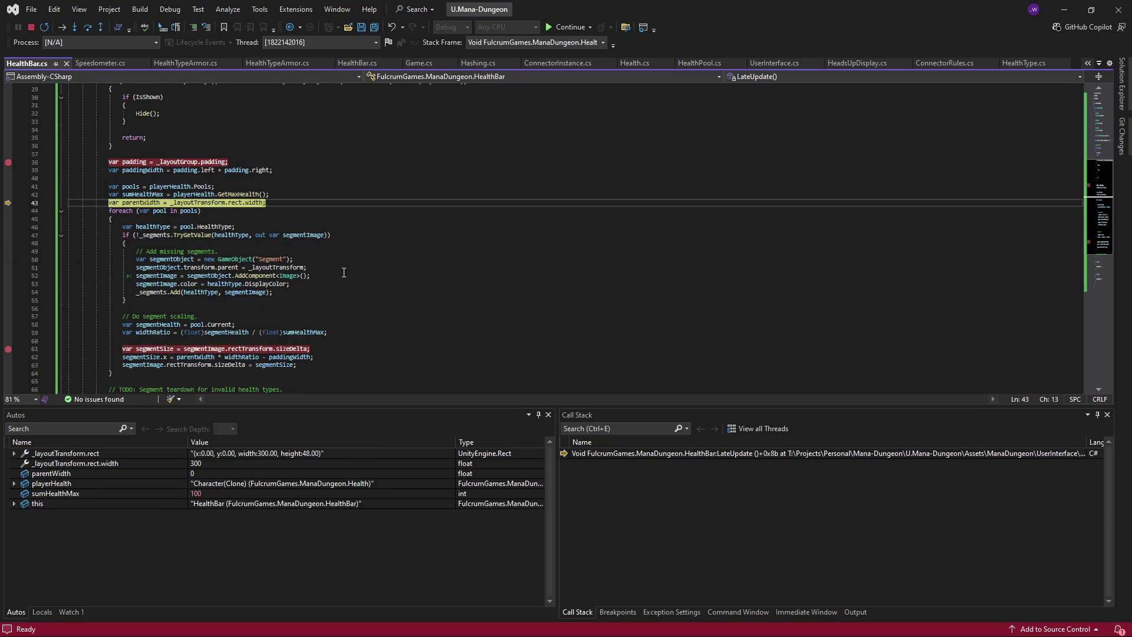
key("F10")
mouse_move(141, 206)
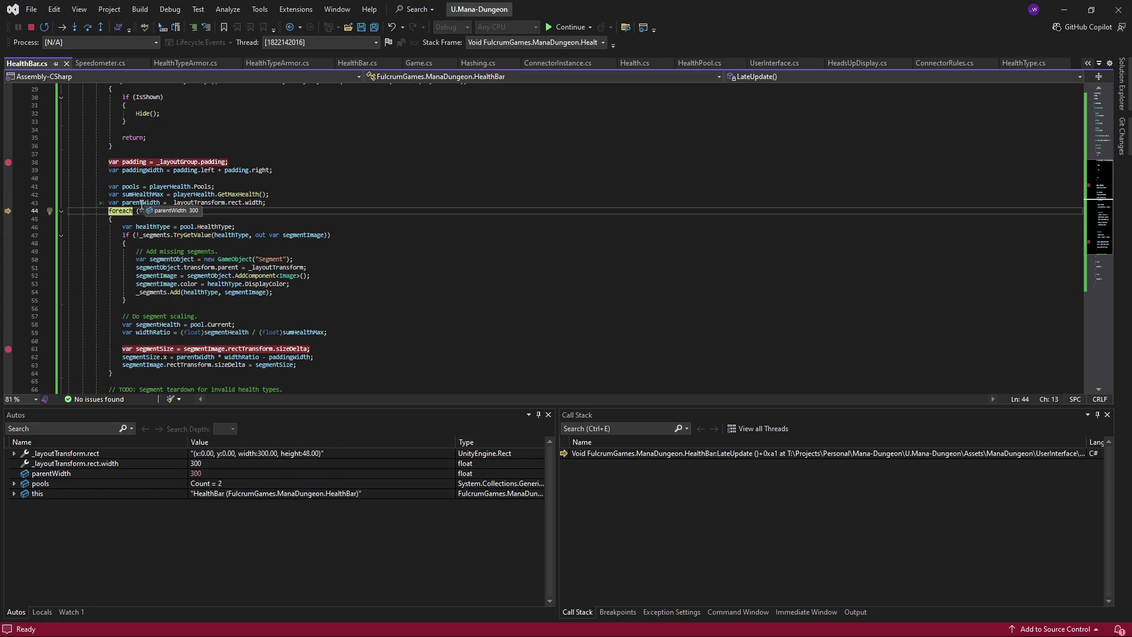
- Step through the width ratio and segment size calculations, inspecting widthRatio and segmentSize
key("F10")
key("F10")
key("F10")
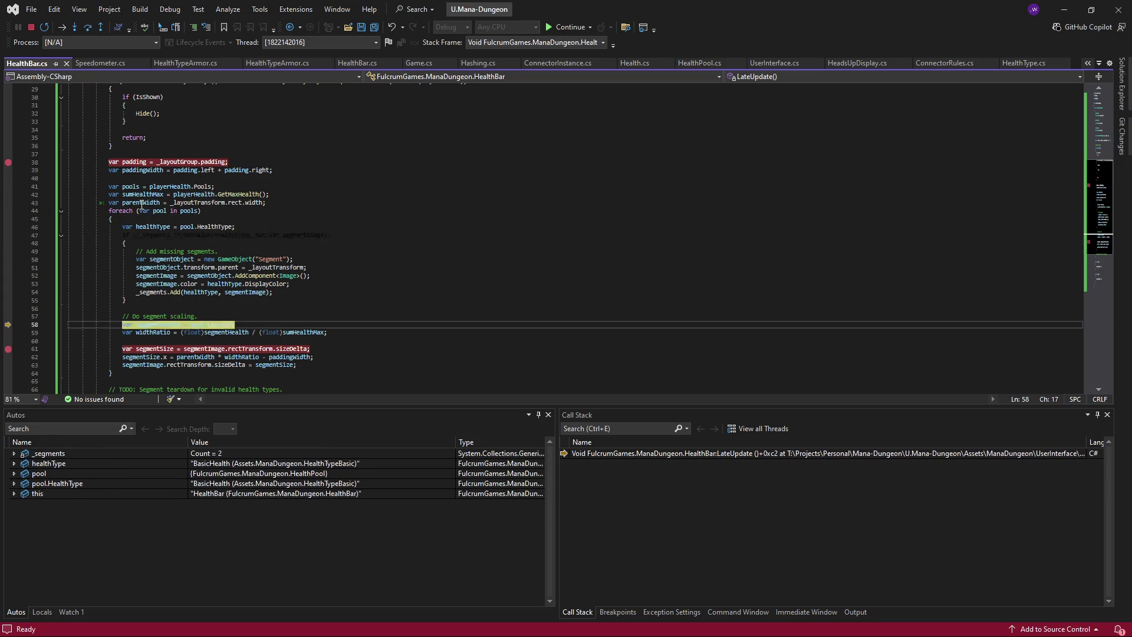
key("F10")
scroll(195, 300, "down", 2)
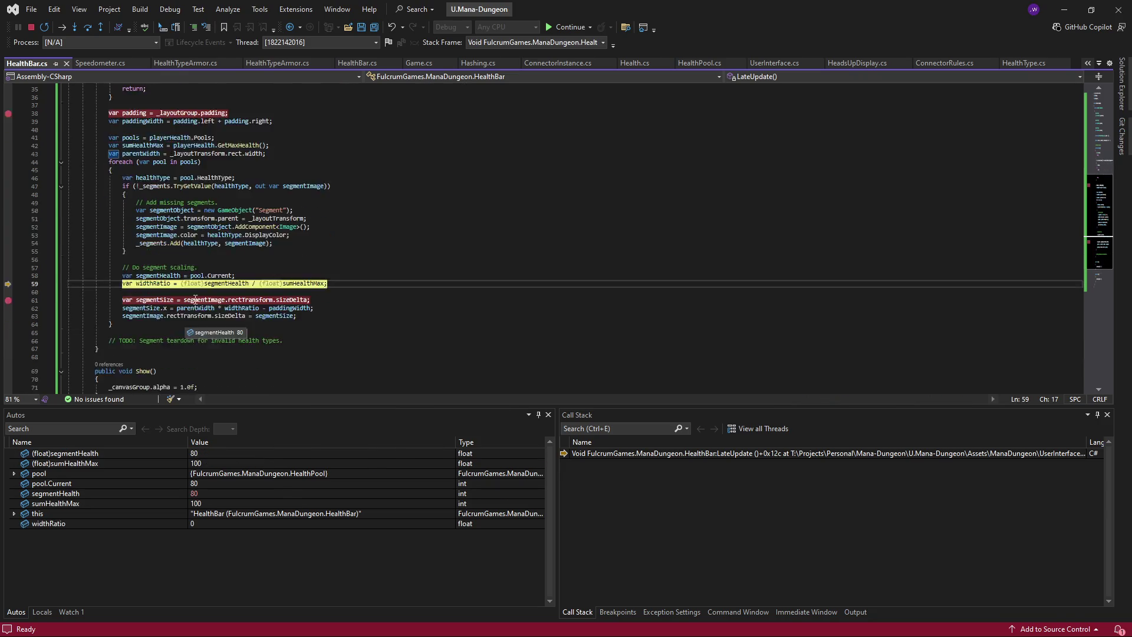
key("F10")
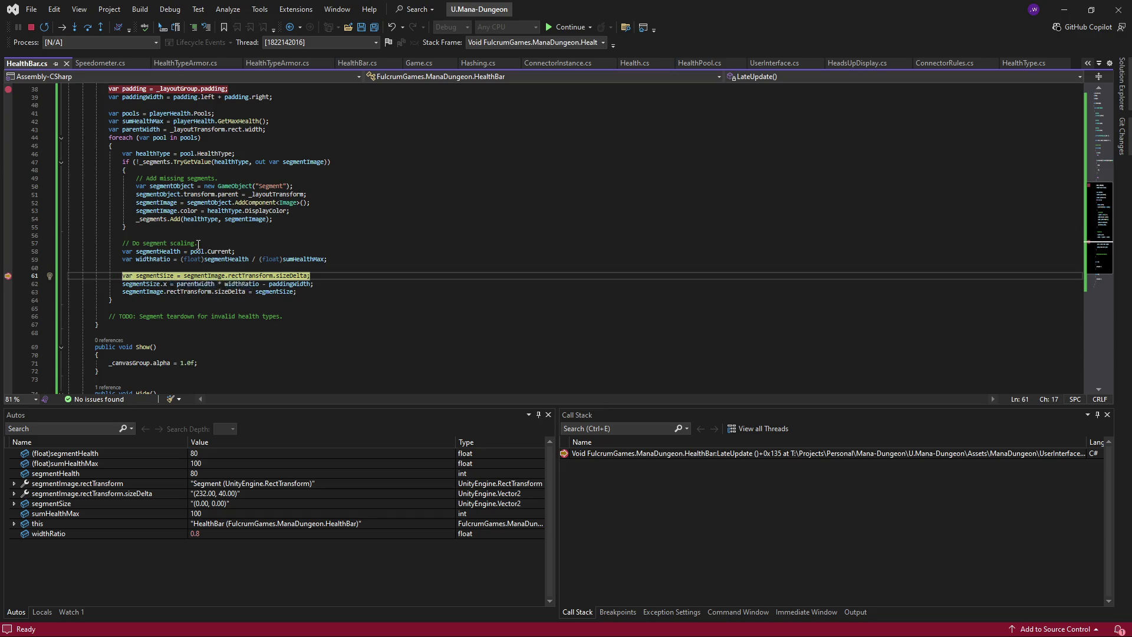
key("F10")
mouse_move(235, 290)
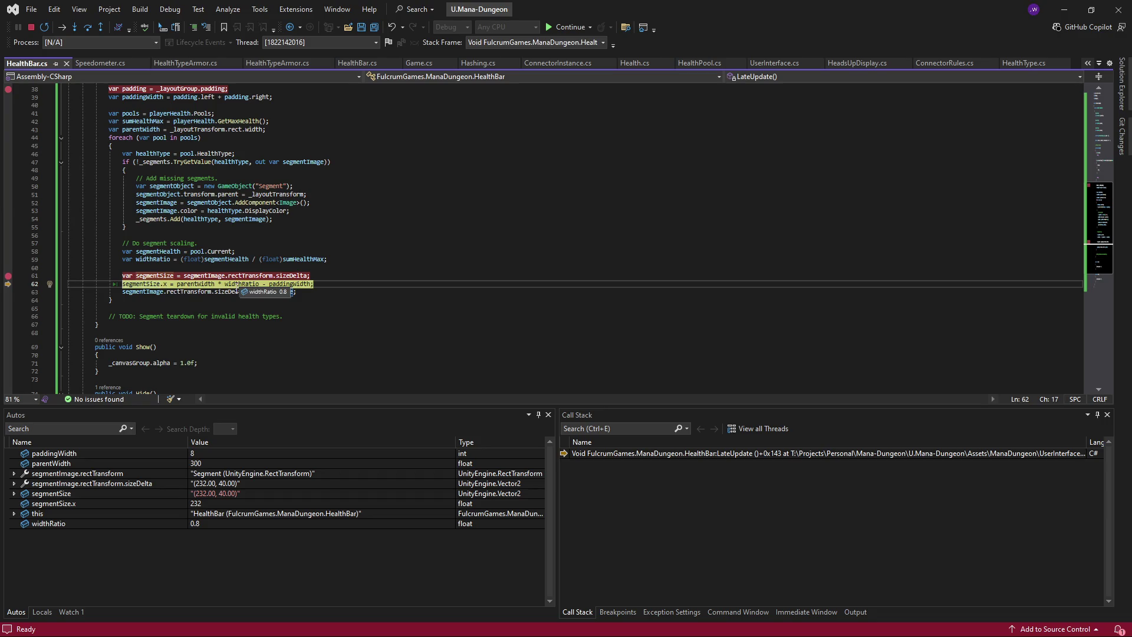
mouse_move(193, 285)
mouse_move(279, 285)
- Step past applying the segment size, checking the resulting 52×40 size
key("F10")
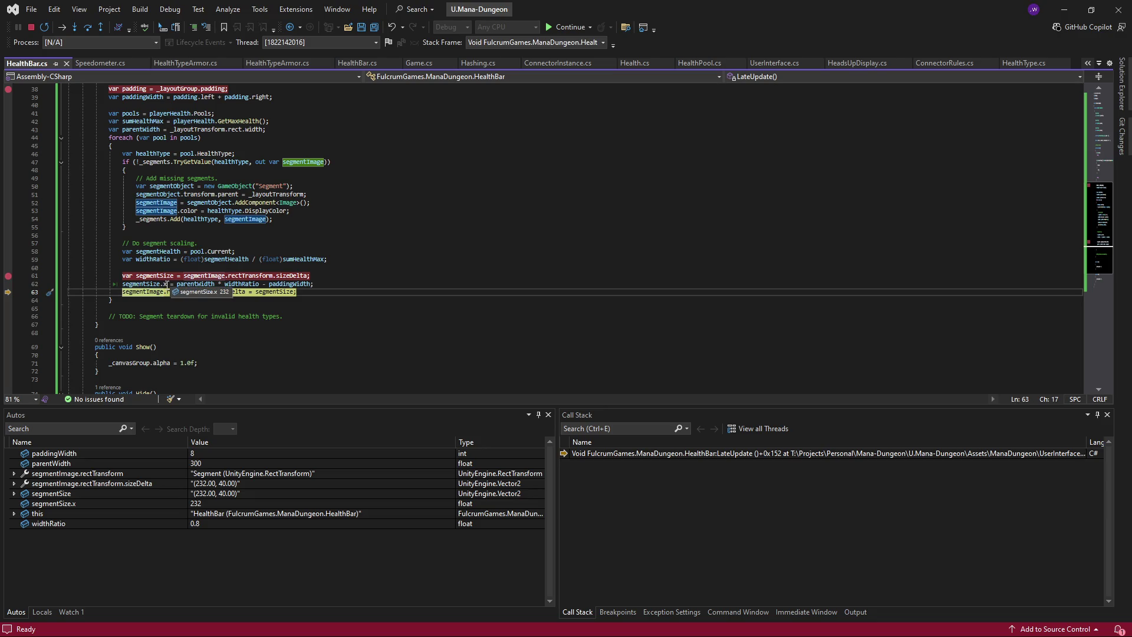
left_click(194, 355)
left_click(215, 305)
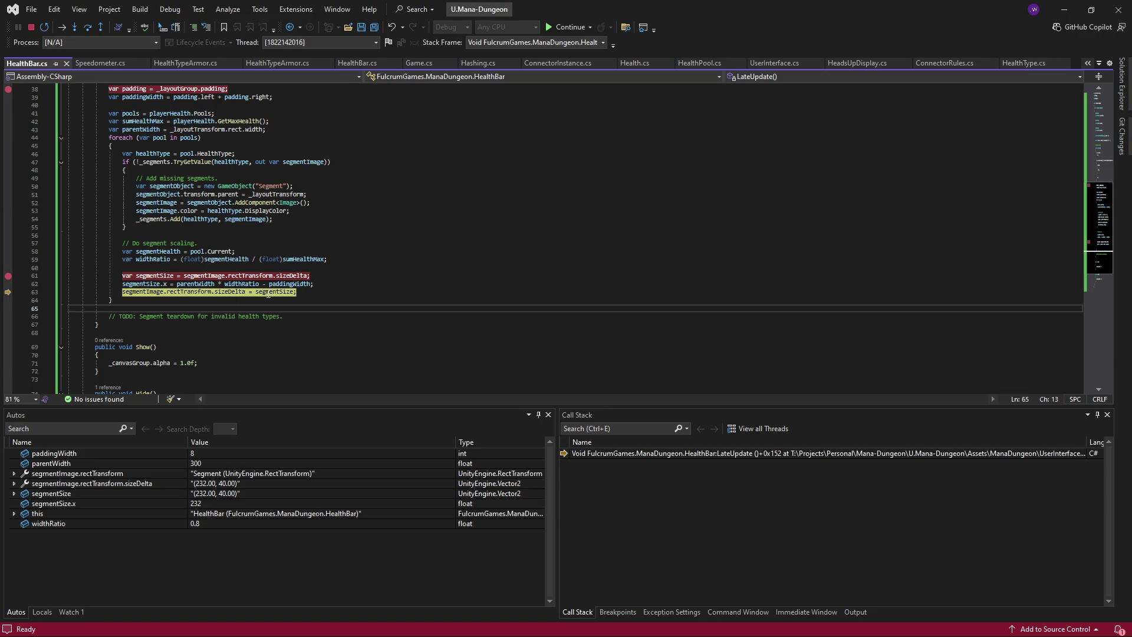
mouse_move(268, 295)
key("F10")
mouse_move(162, 285)
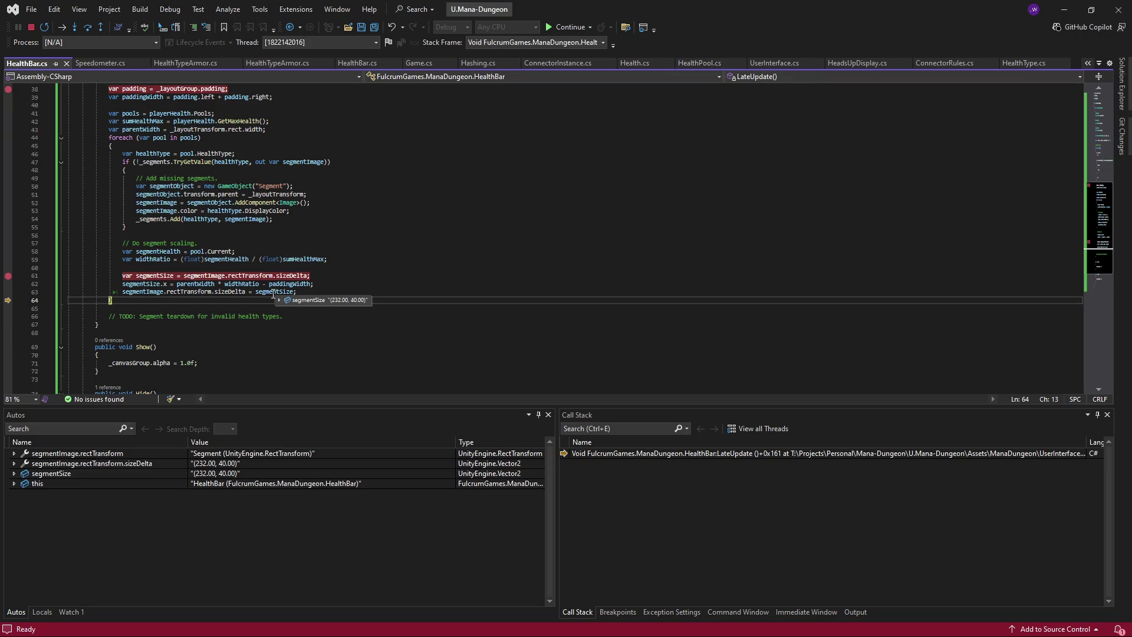
- Advance to the second health pool's segment size, then step out into PerspectiveAnchor
key("F10")
key("F10")
key("F10")
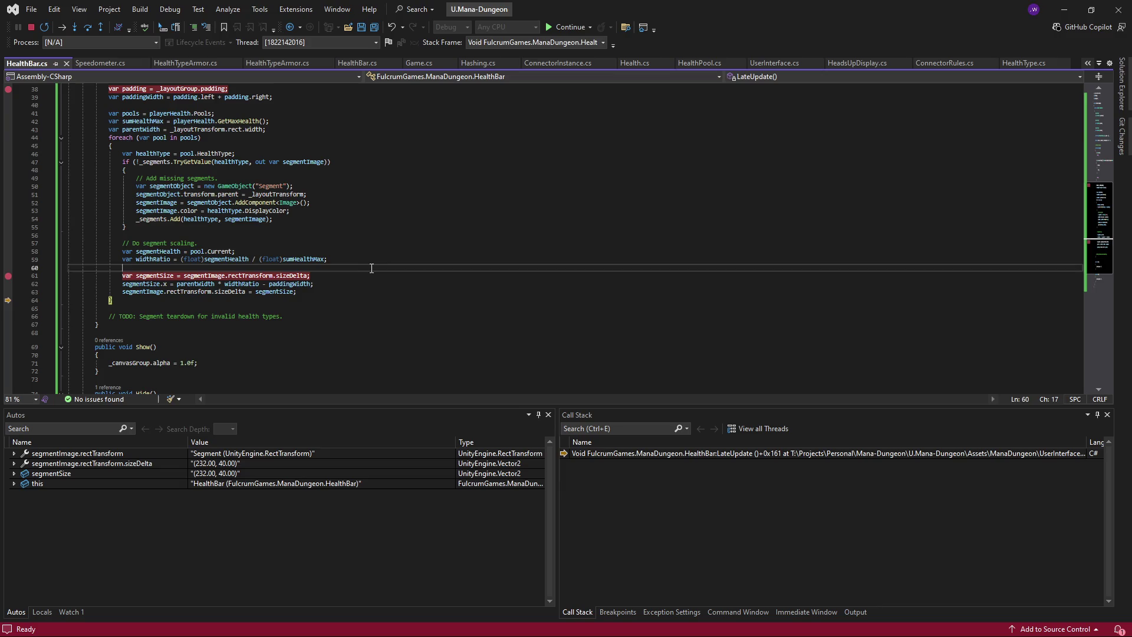
key("F10")
key("F10")
key("F10")
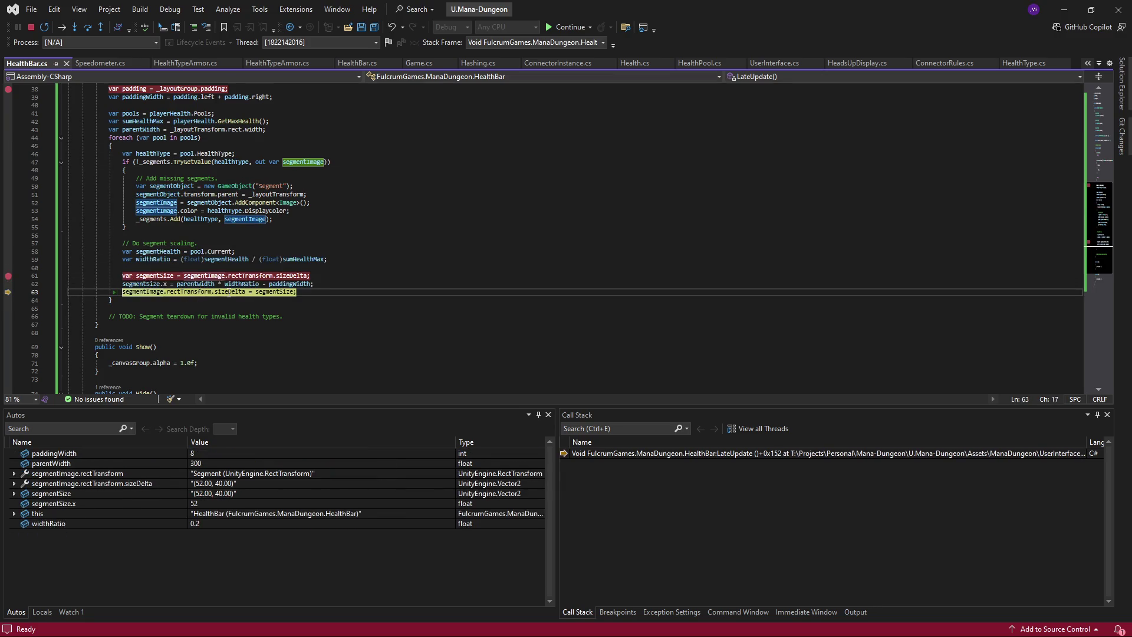
mouse_move(229, 293)
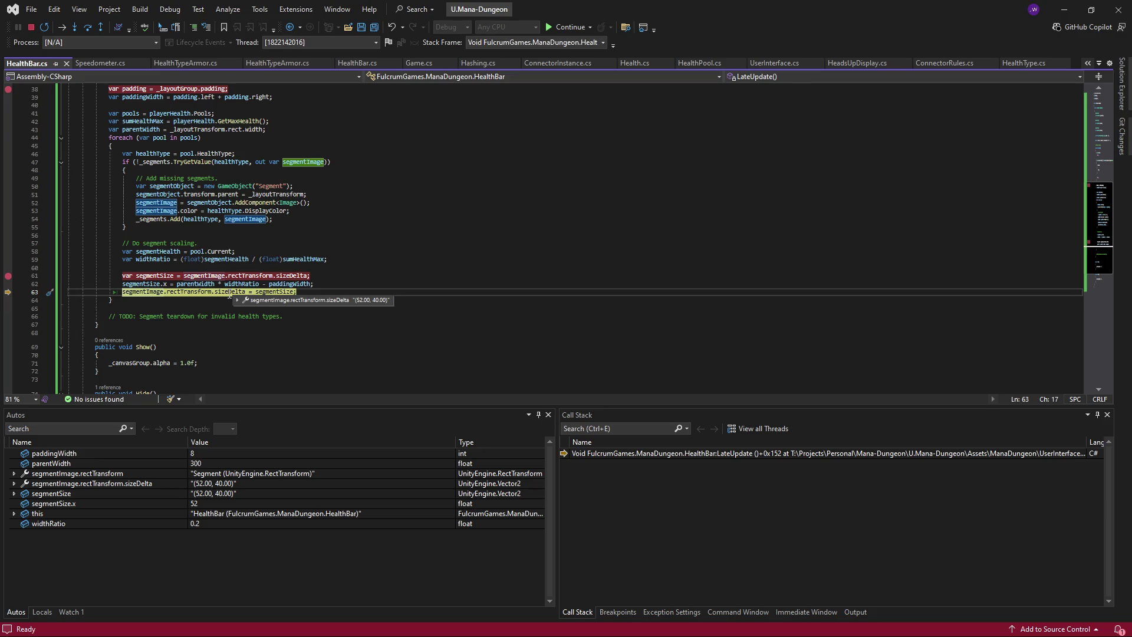
key("F10")
key("F10")
key("F10")
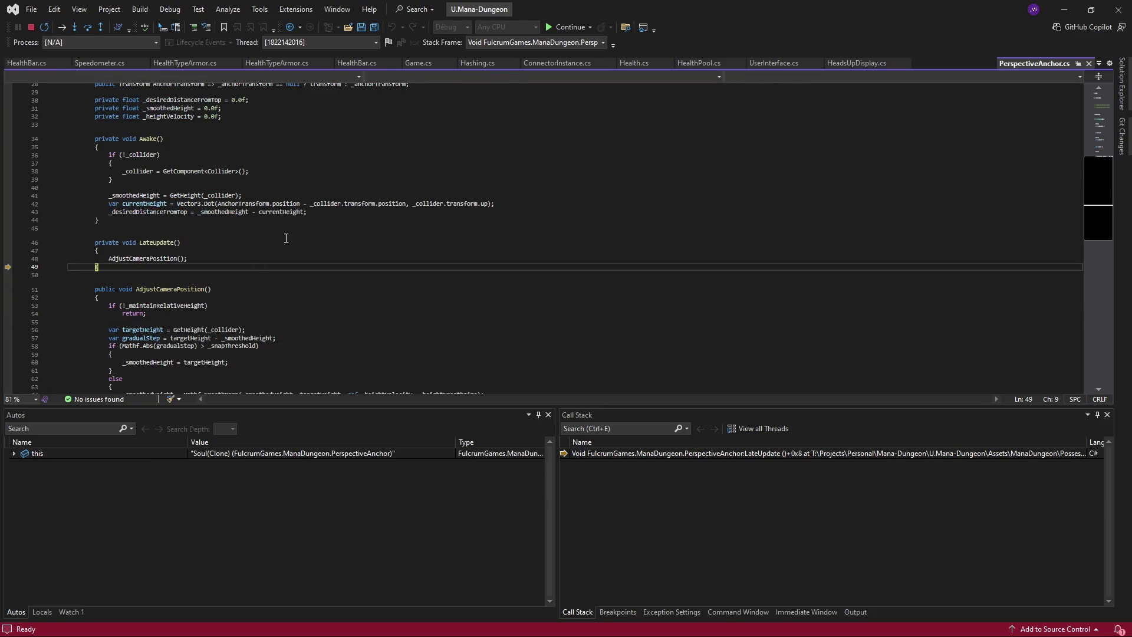
- Confirm segment widths 232 and 52 across both loop iterations, then stop debugging and return to Unity
key("F10")
key("F10")
key("F10")
key("F10")
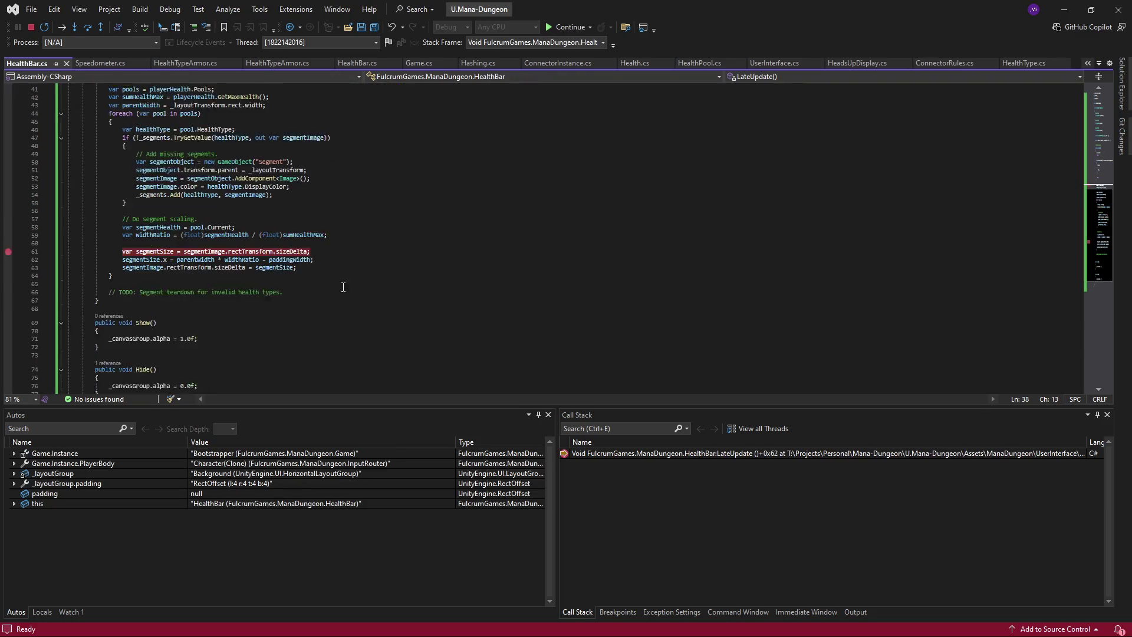
key("F10")
key("F10")
key("F10")
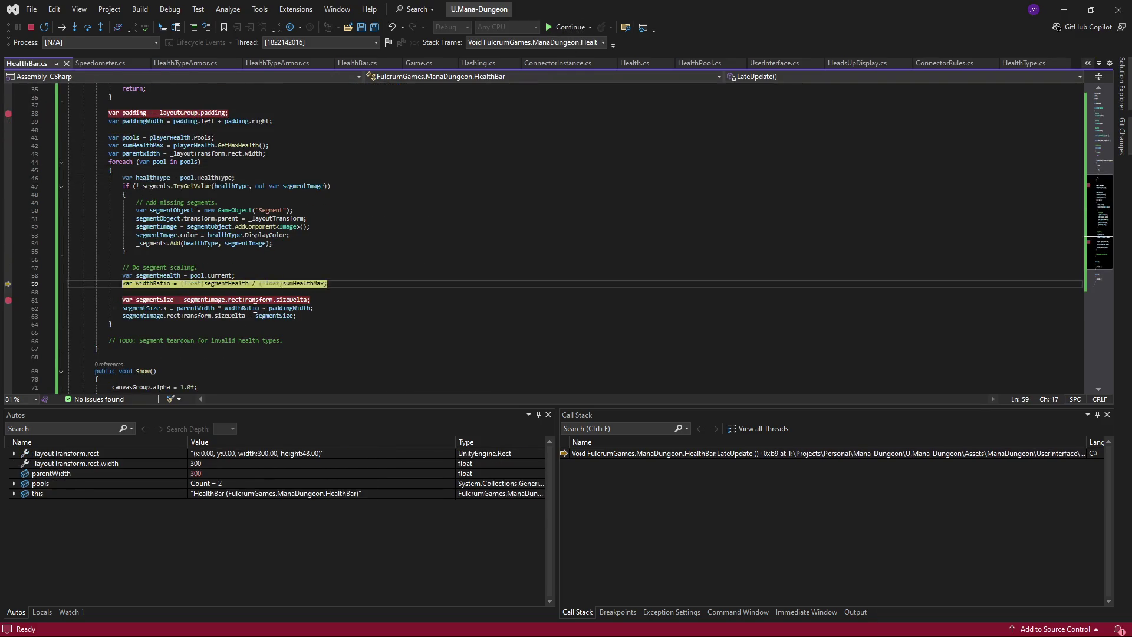
mouse_move(233, 317)
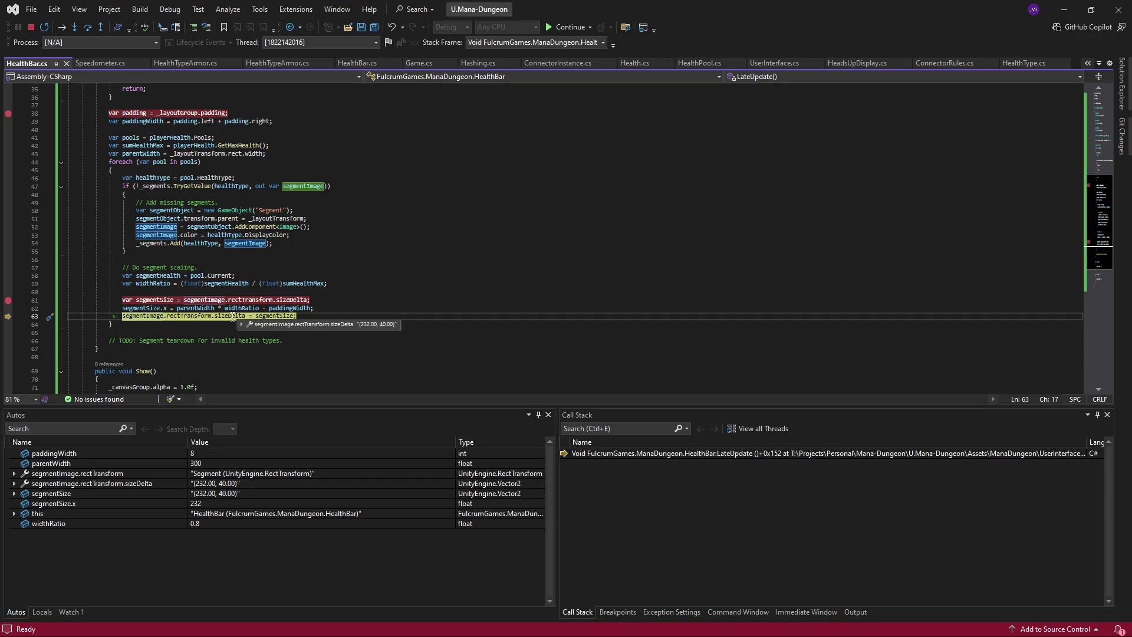
left_click(570, 27)
key("F10")
key("F10")
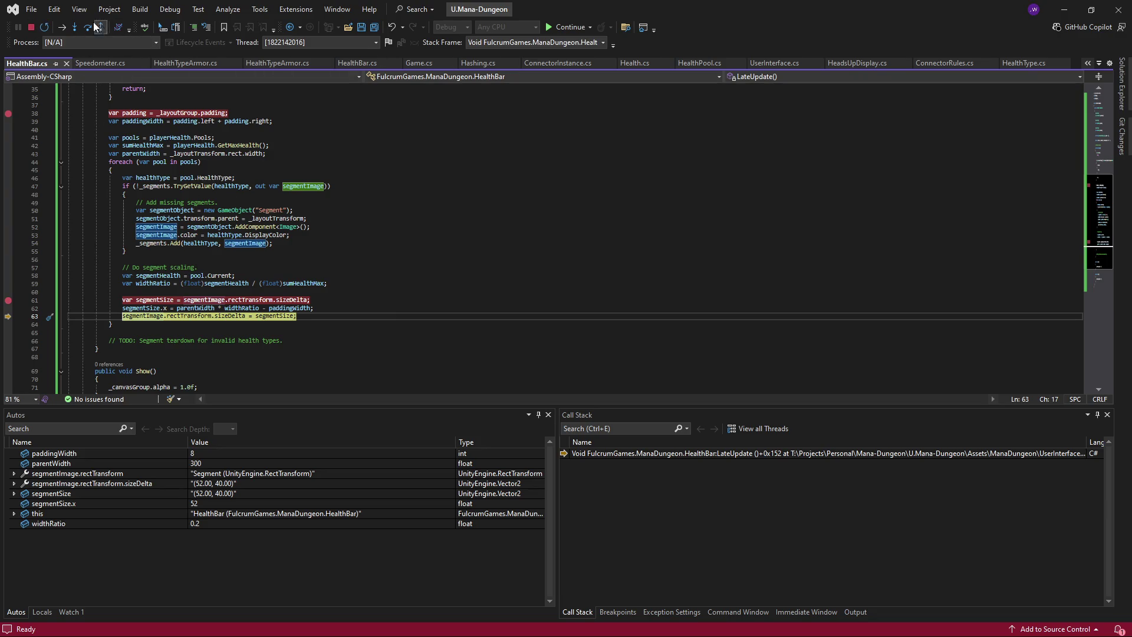
left_click(31, 27)
key("alt+Tab")
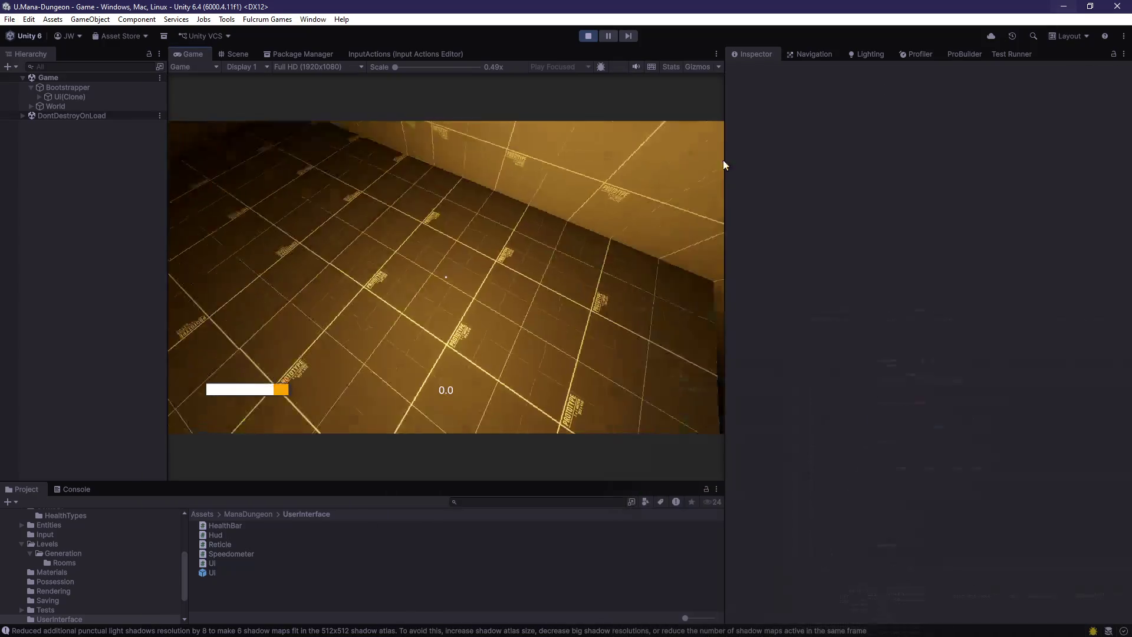
- Remove Room_Core_006 from the Bootstrapper's Room Prefabs list and restart Play mode
key("w")
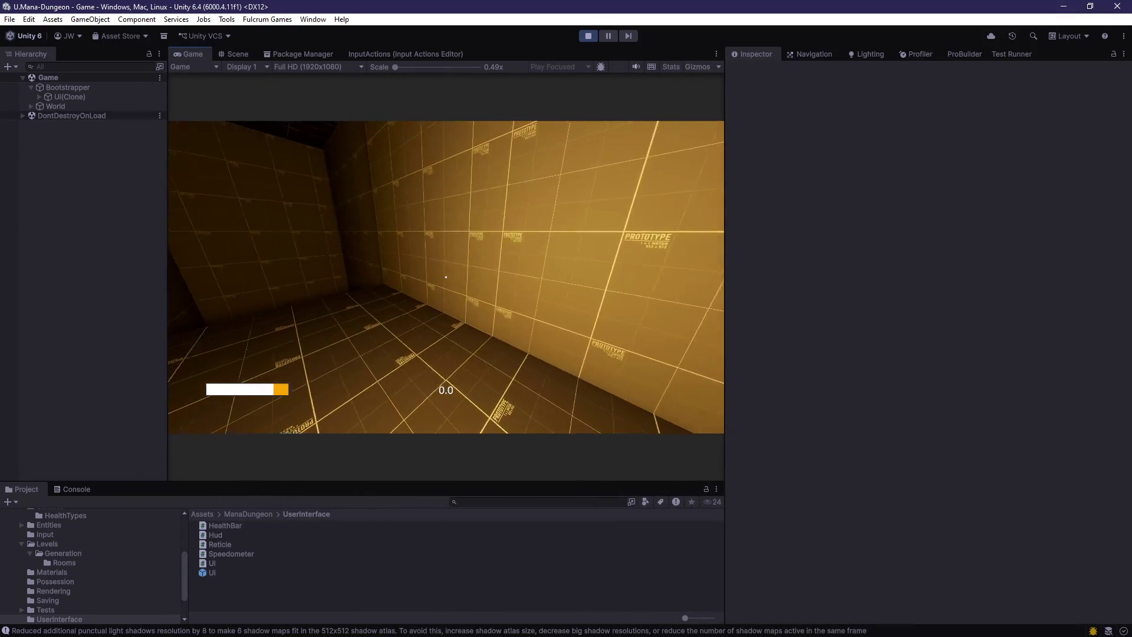
key("Escape")
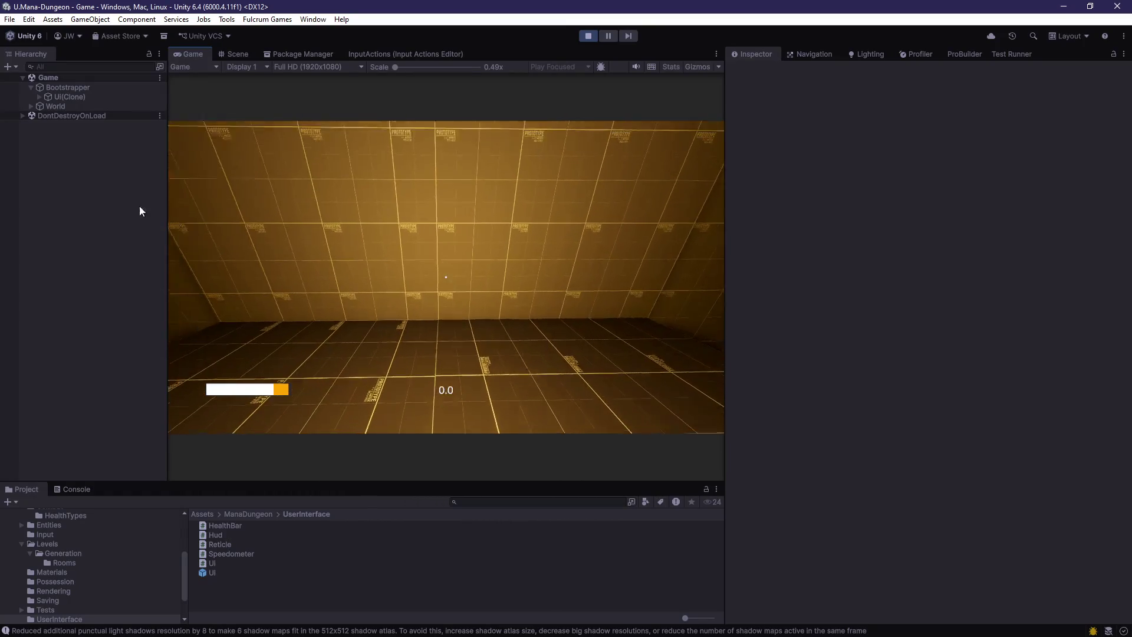
left_click(59, 88)
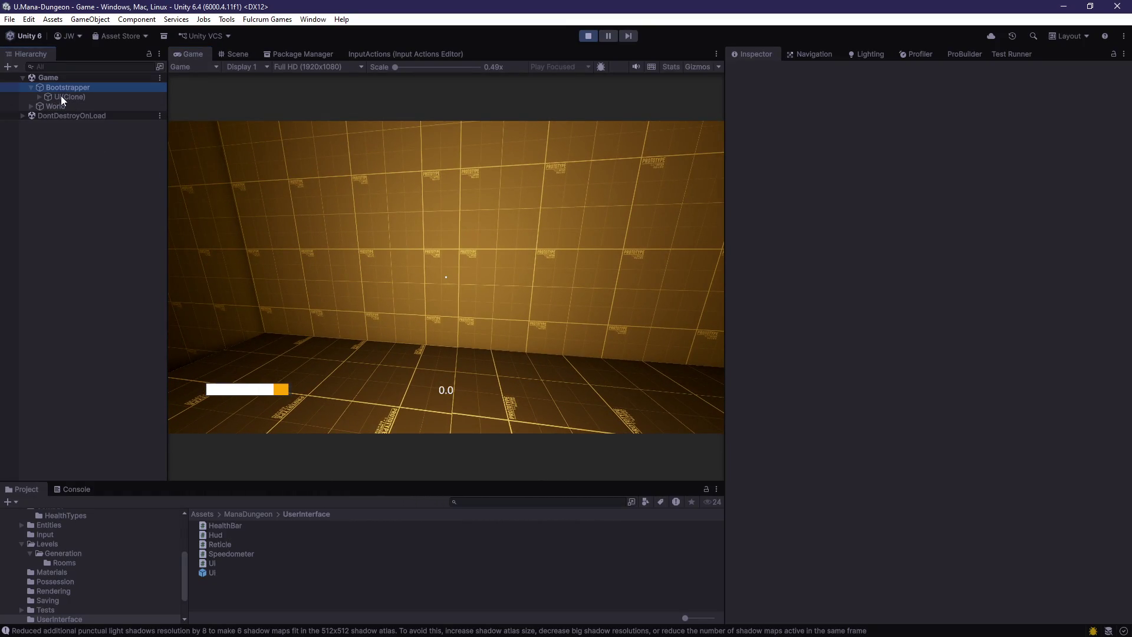
left_click(893, 334)
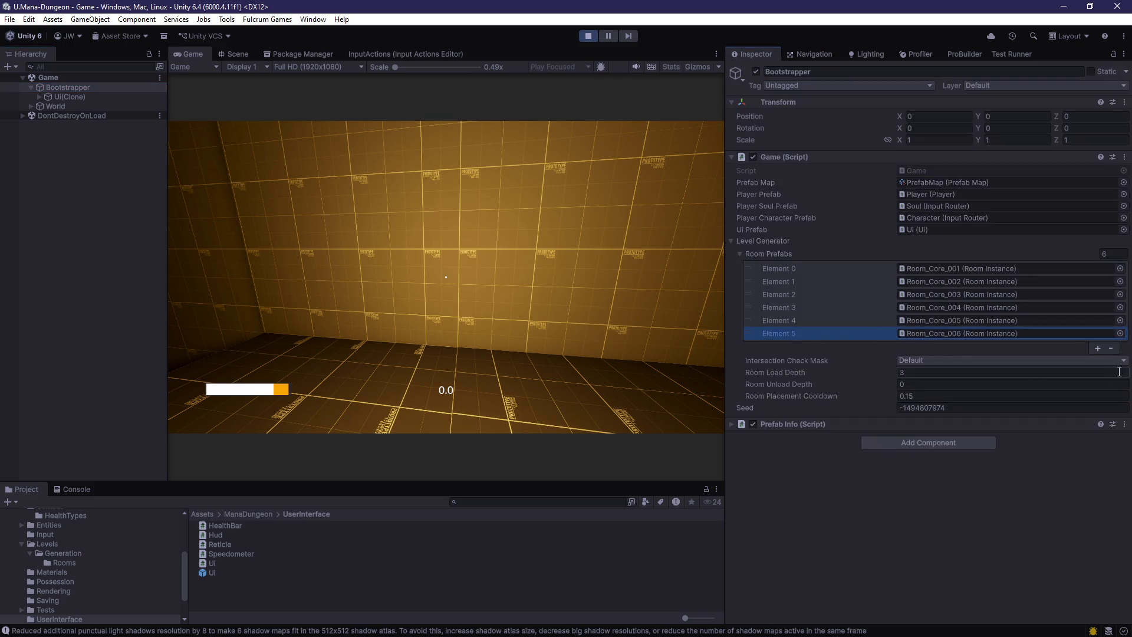
left_click(589, 36)
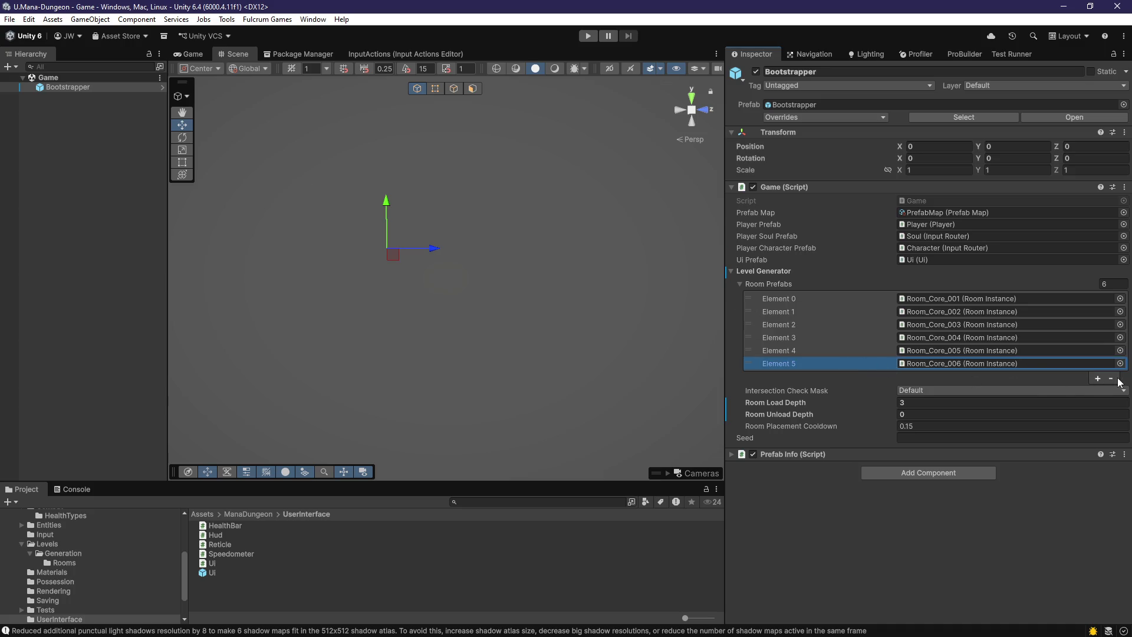
left_click(1111, 378)
key("ctrl+p")
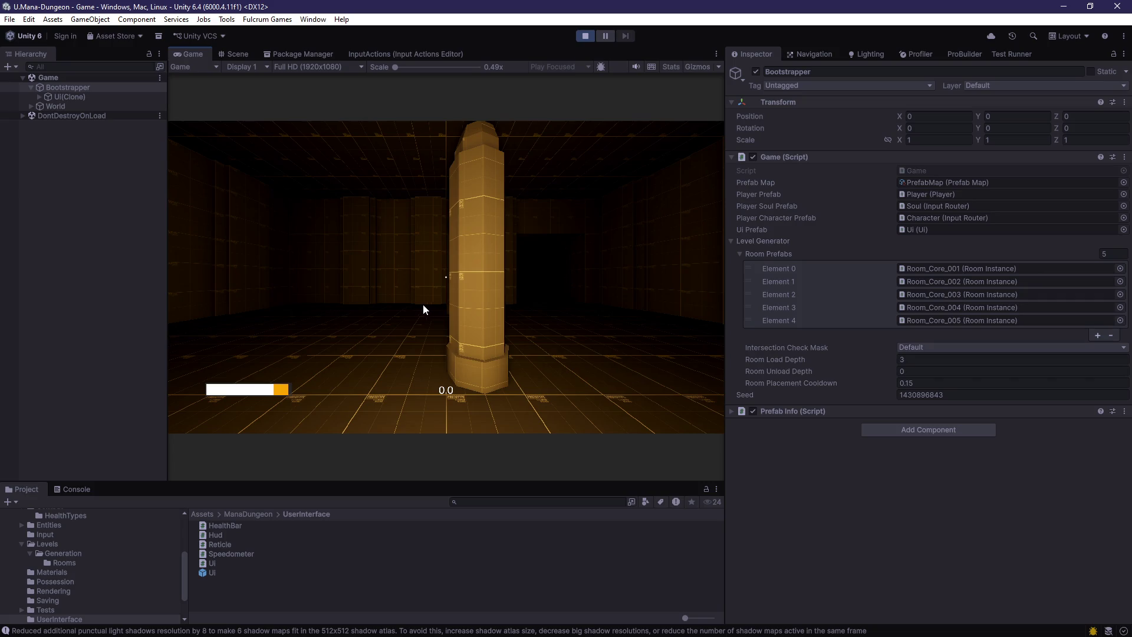
- Walk the player forward through the rooms, corridor and doorway in the running game
left_click(423, 304)
key("w")
key("w")
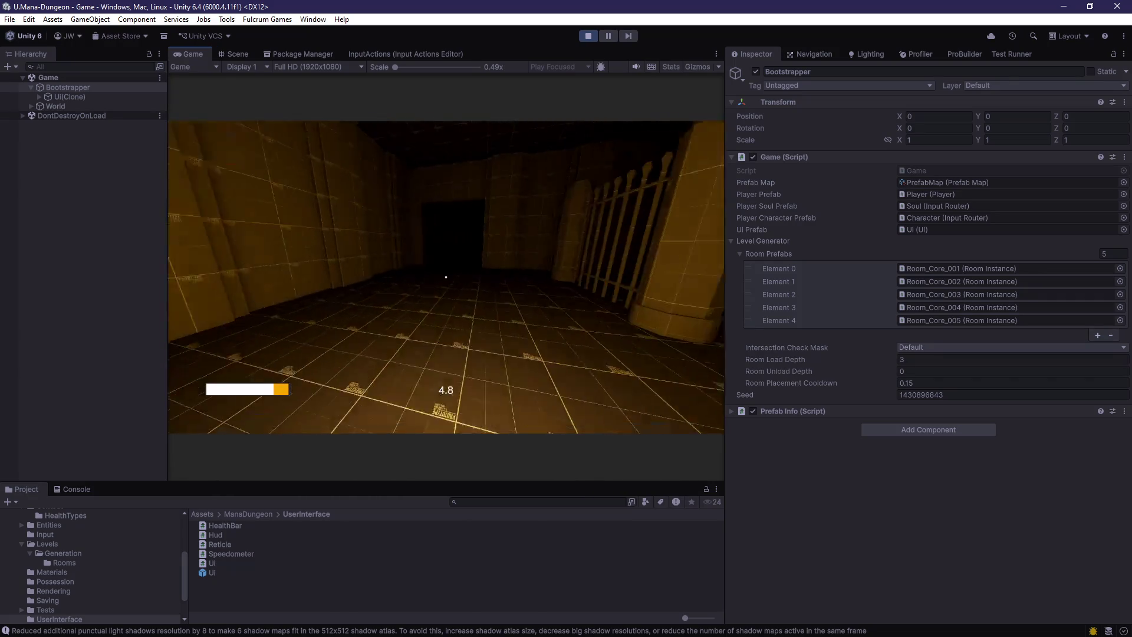
key("w")
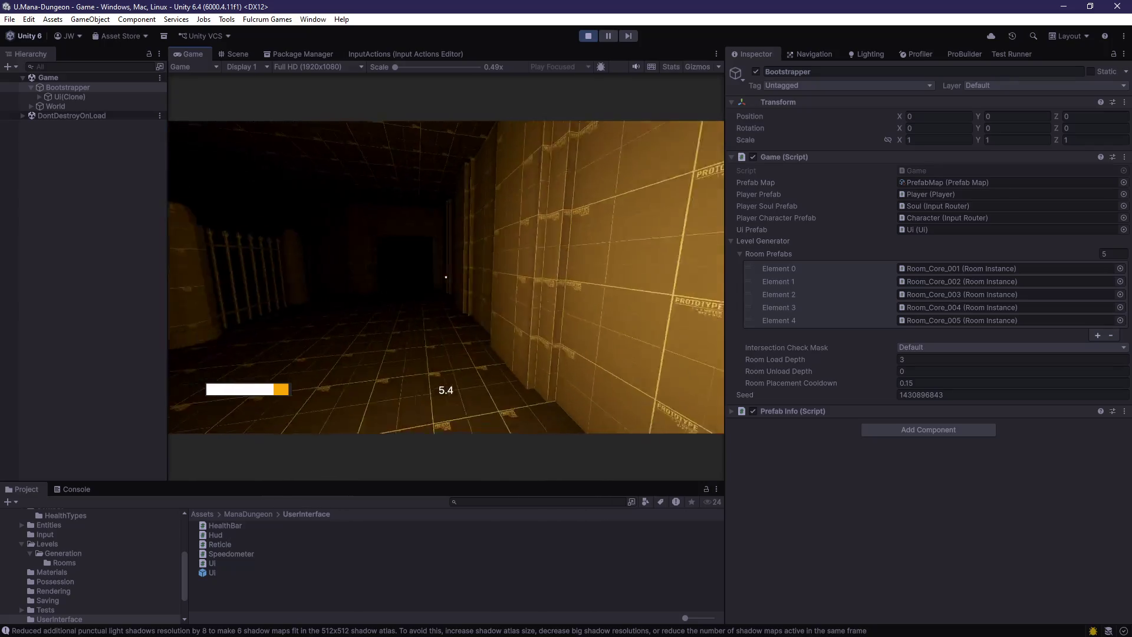
key("w")
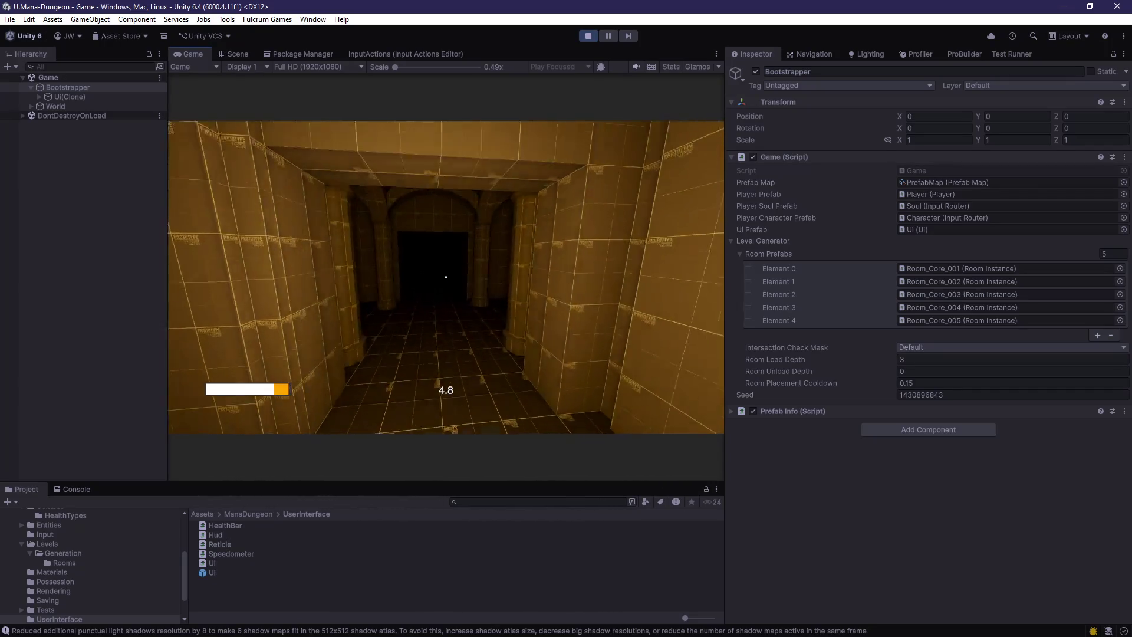
key("w")
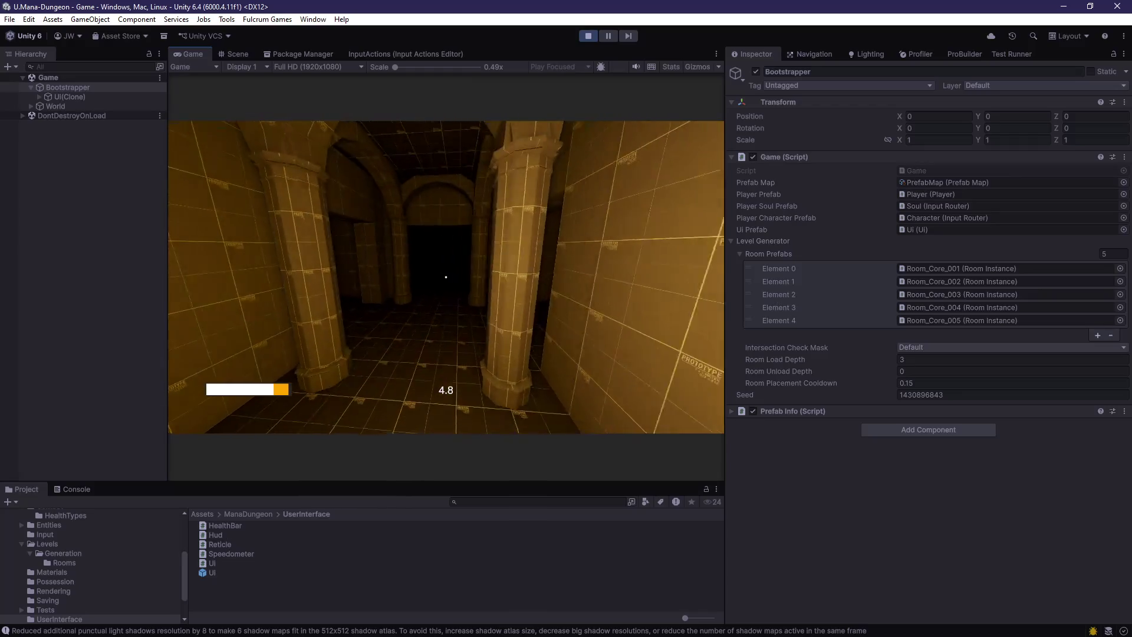
key("w")
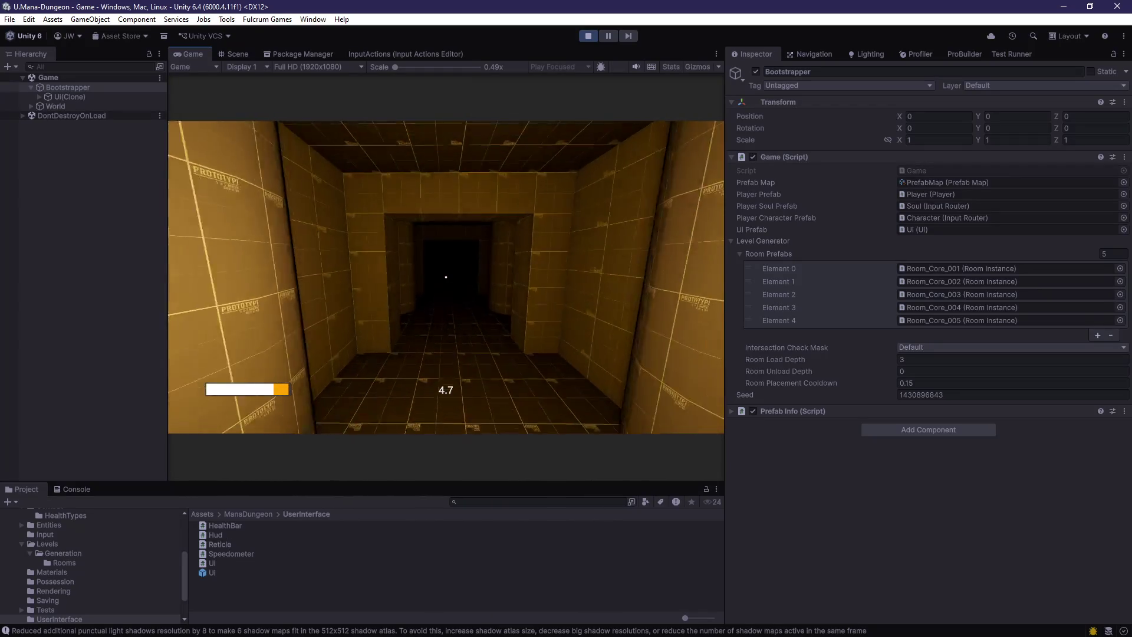
key("w")
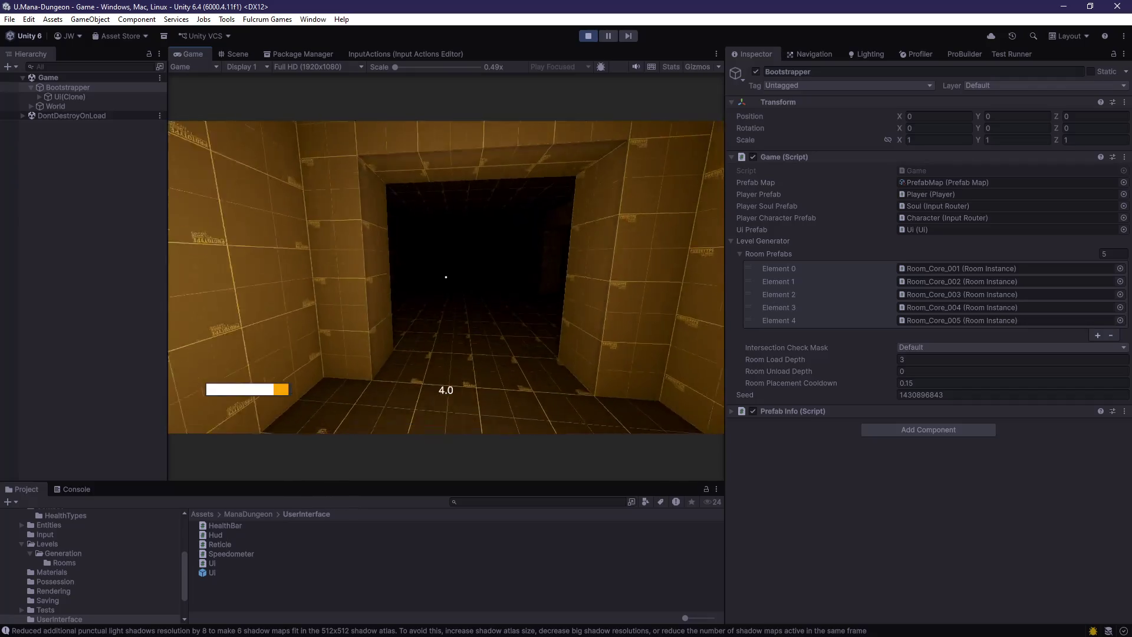
key("w")
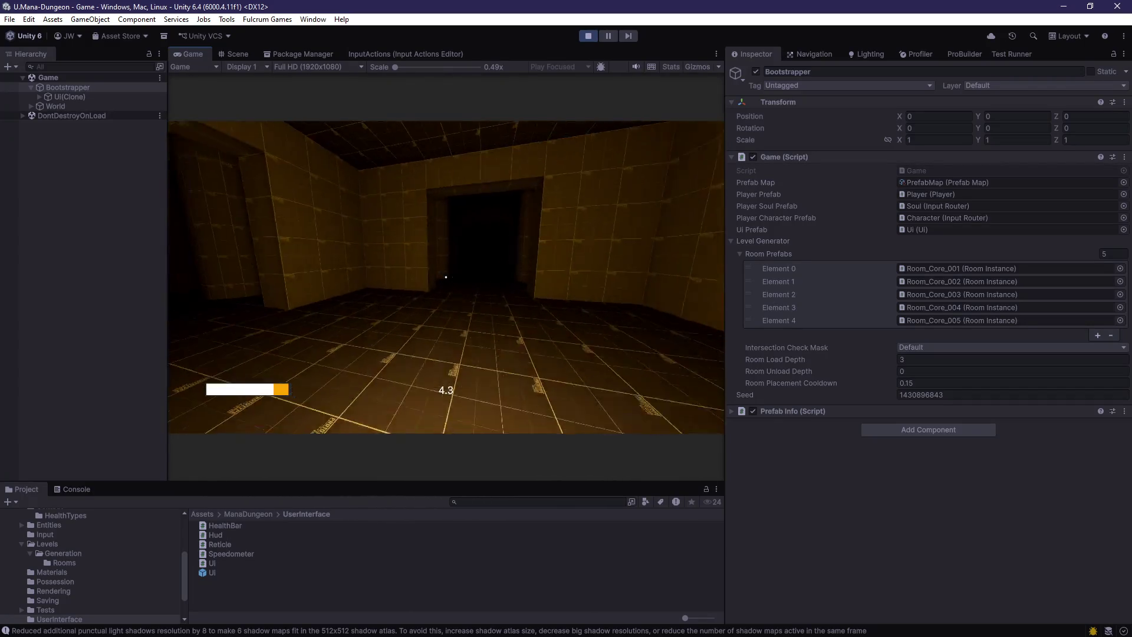
key("Escape")
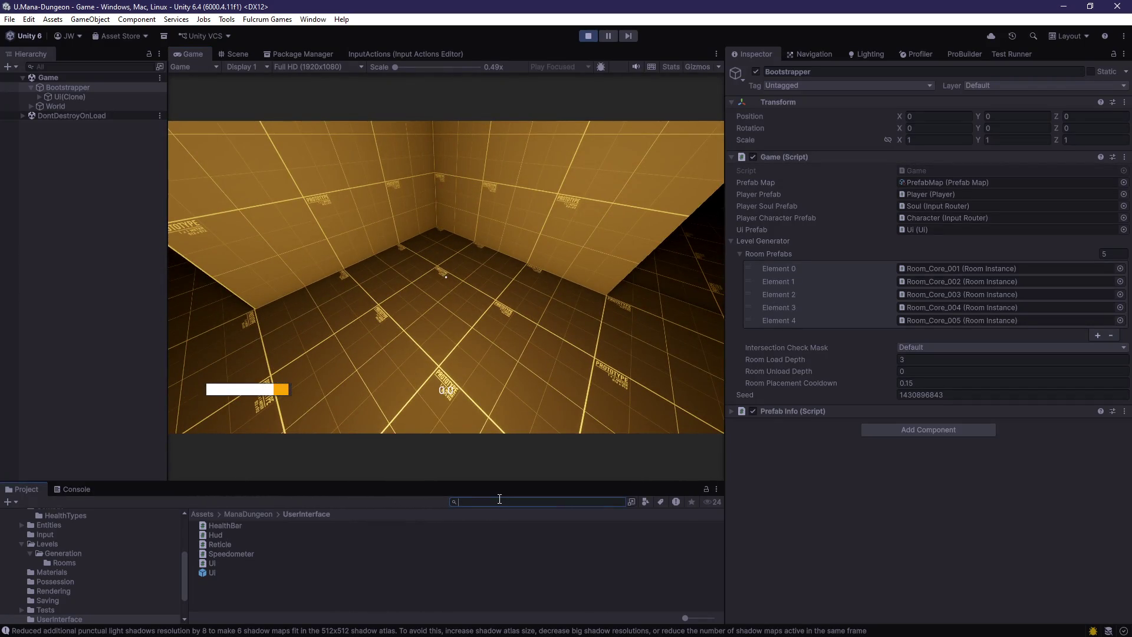
- Set the BasicHealth asset's Display Color to red (EF2626)
type("basic")
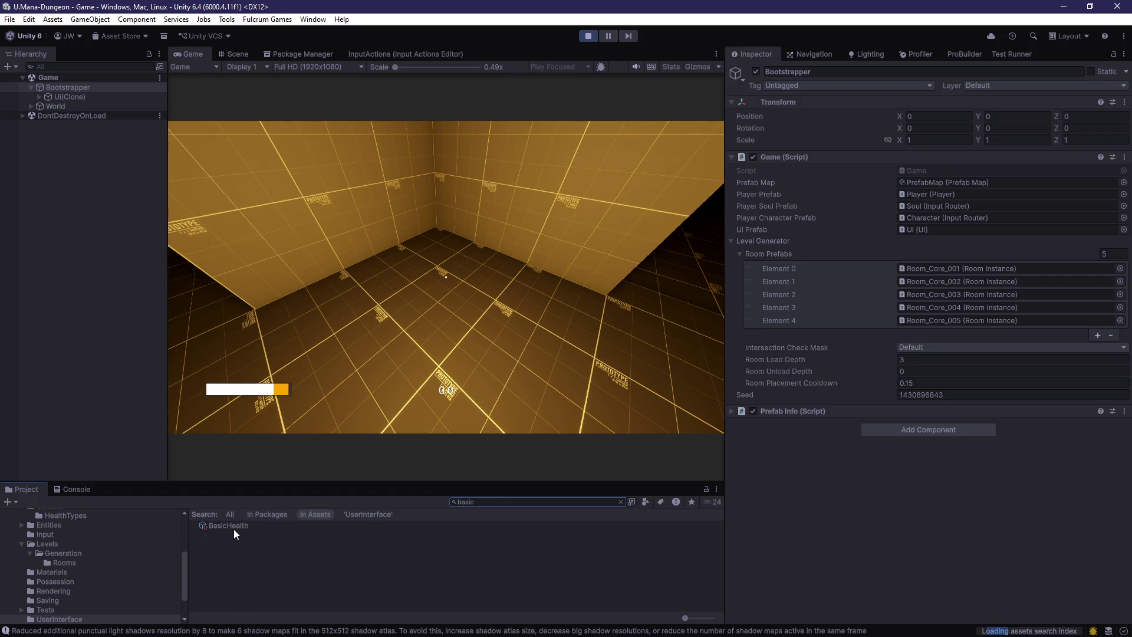
left_click(241, 526)
left_click(947, 124)
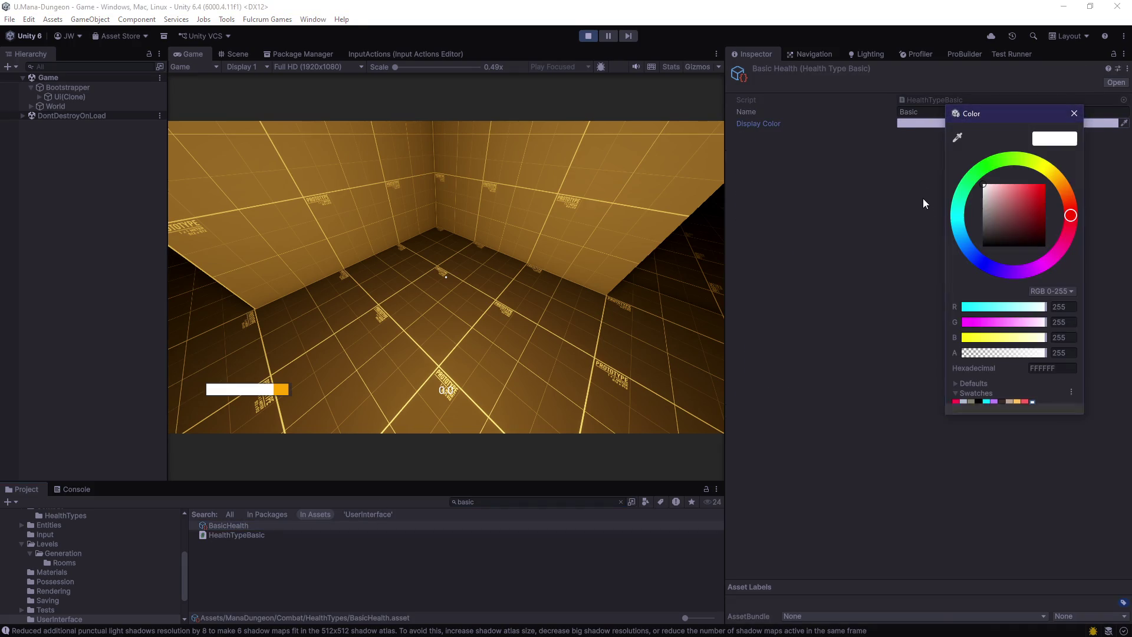
left_click_drag(1023, 199, 1038, 193)
left_click(816, 207)
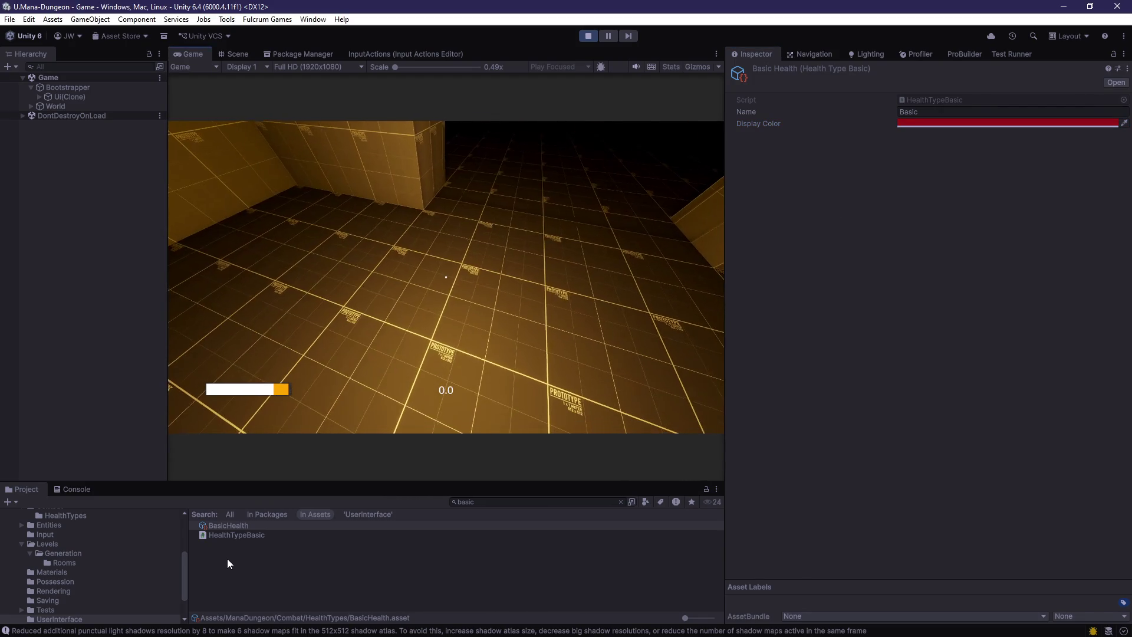
- Try saving the scene during play, then reselect the BasicHealth asset
left_click(228, 558)
key("ctrl+s")
left_click(242, 533)
left_click(242, 529)
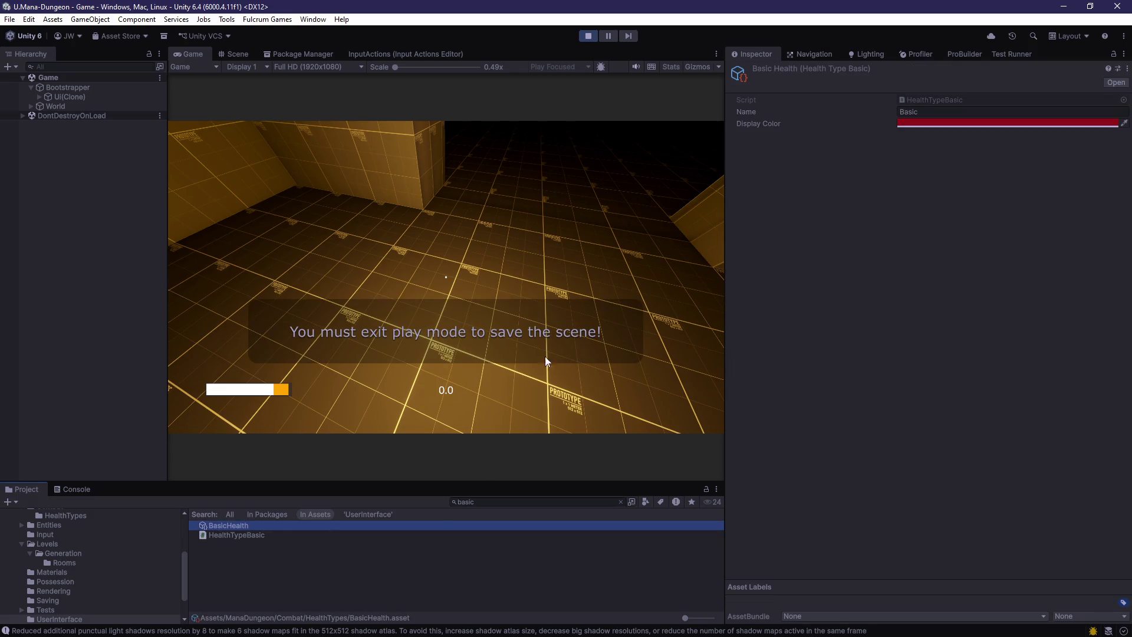
- Stop the game and review BasicHealth's red Display Color
key("ctrl+p")
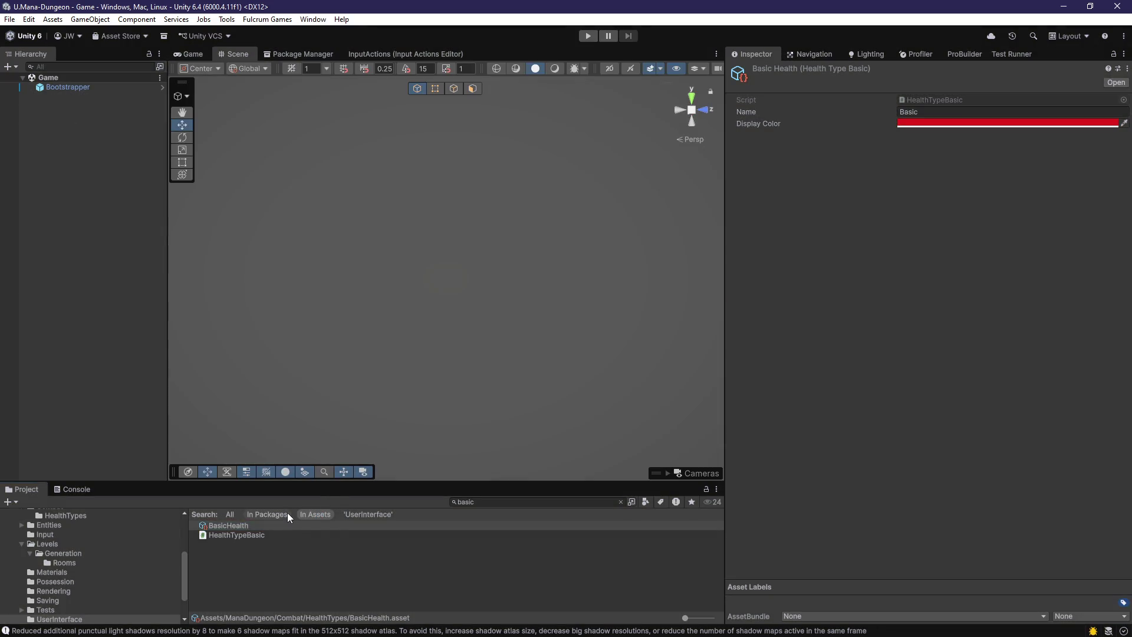
left_click(242, 527)
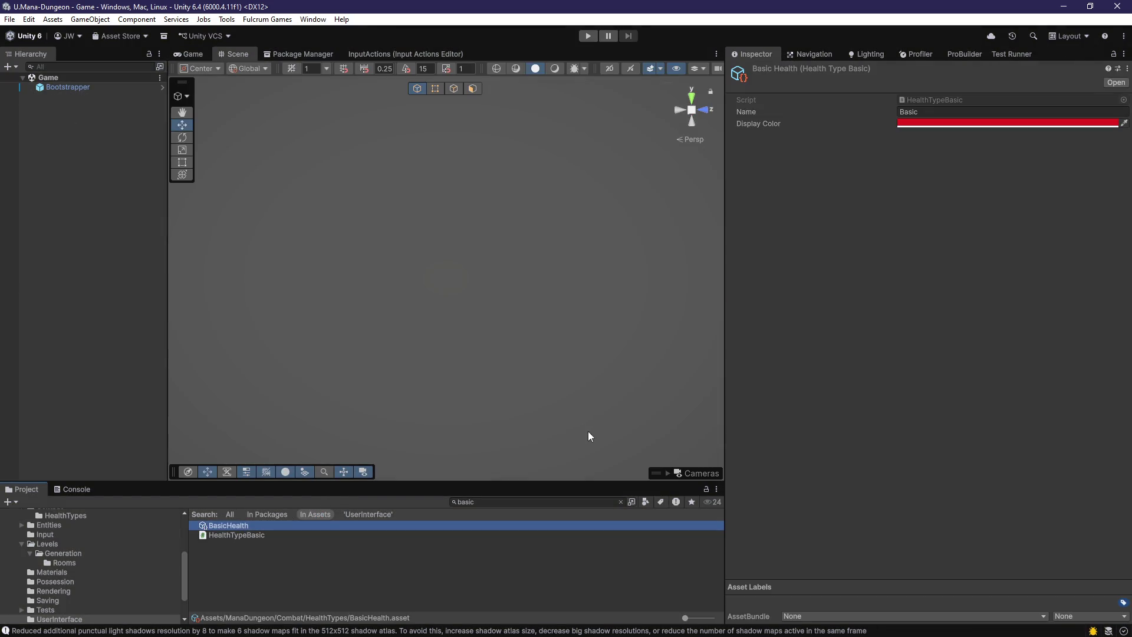
left_click(989, 123)
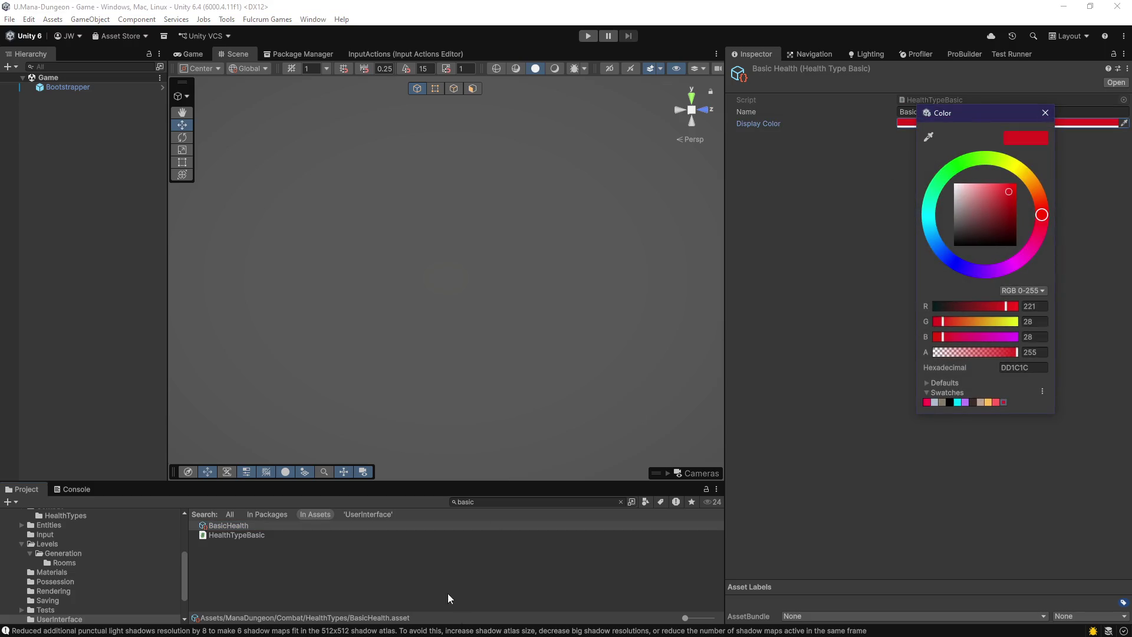
left_click(915, 547)
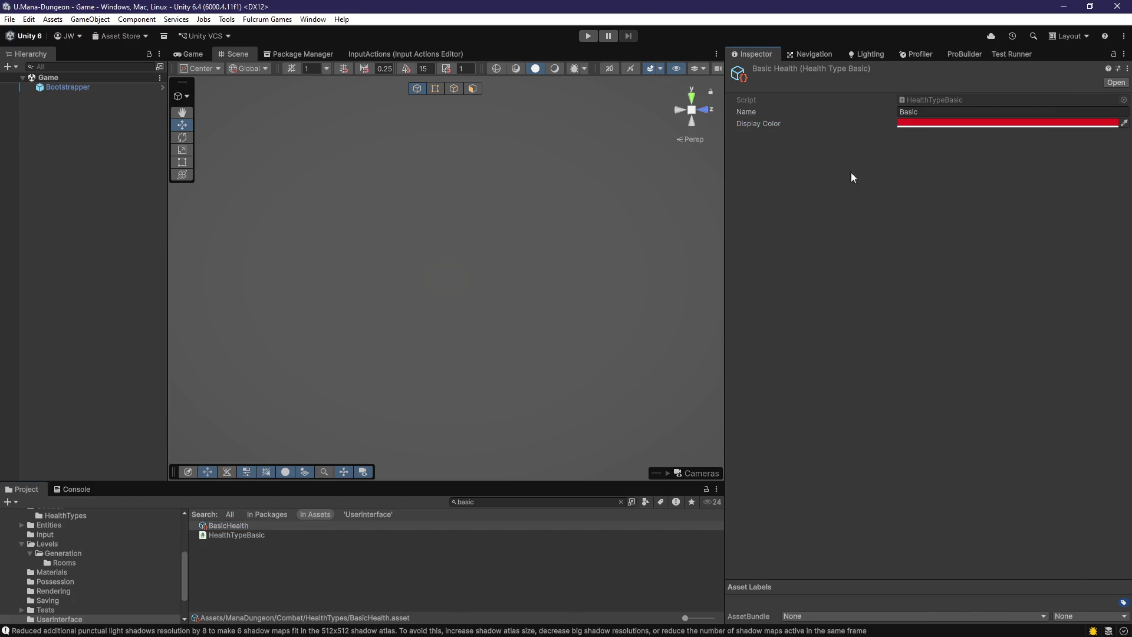
left_click(927, 125)
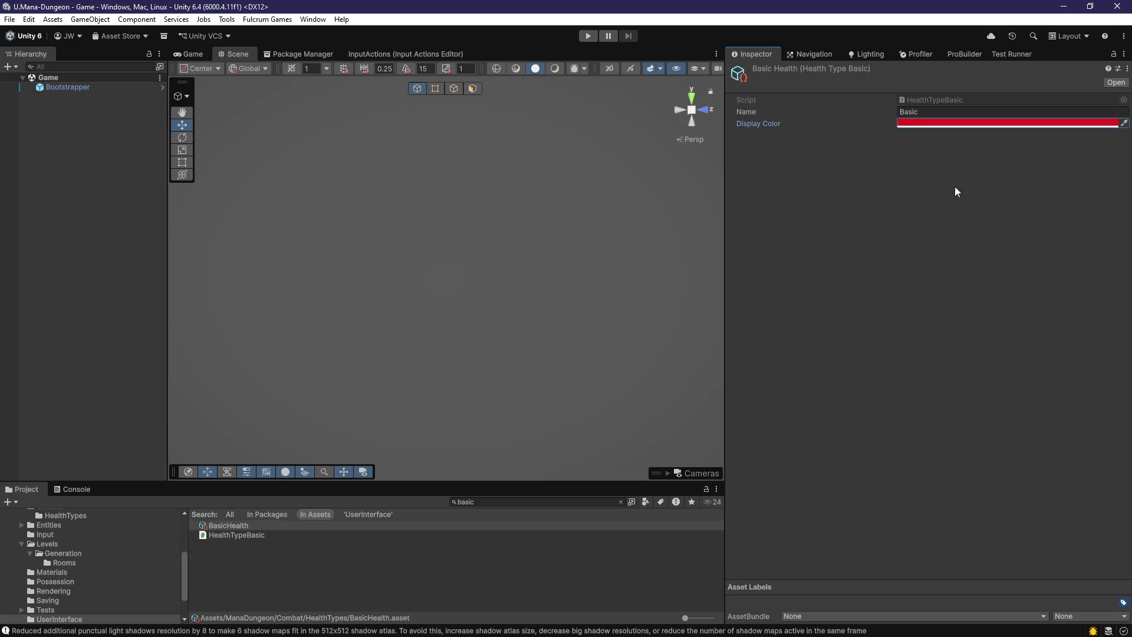
- Start Play mode and inspect the shadow-resolution warning in the Console
left_click(589, 36)
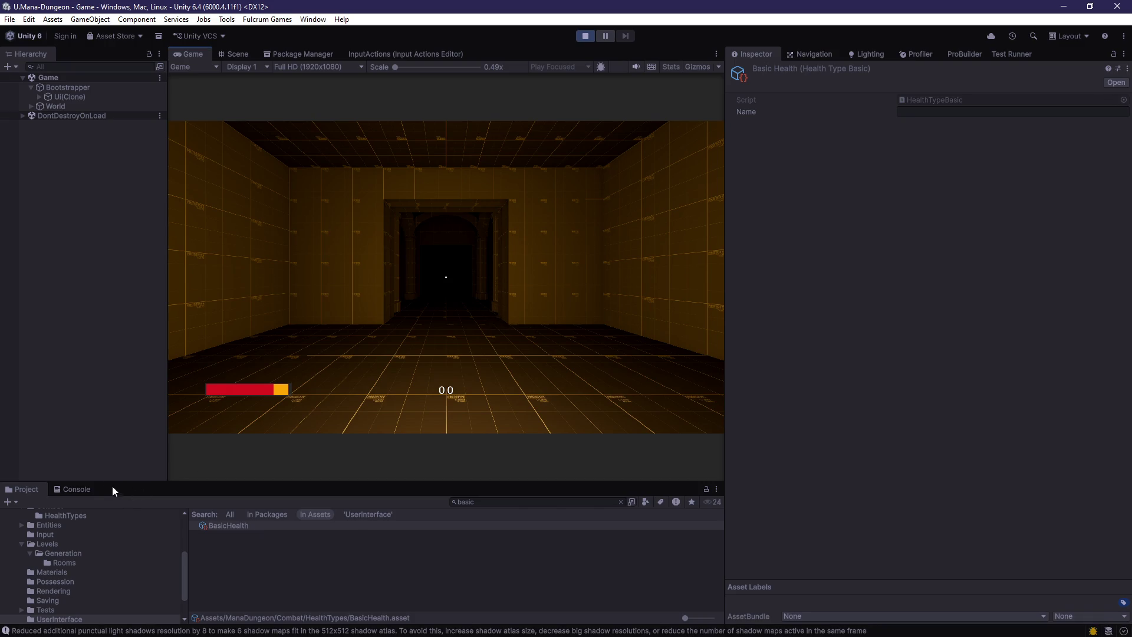
left_click(75, 489)
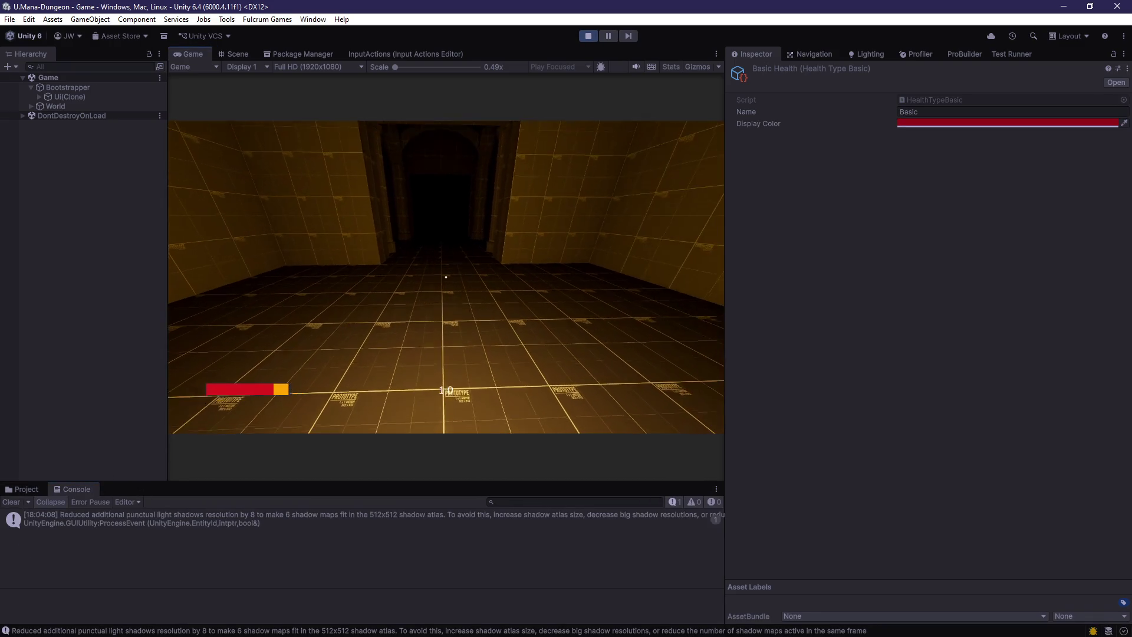
key("w")
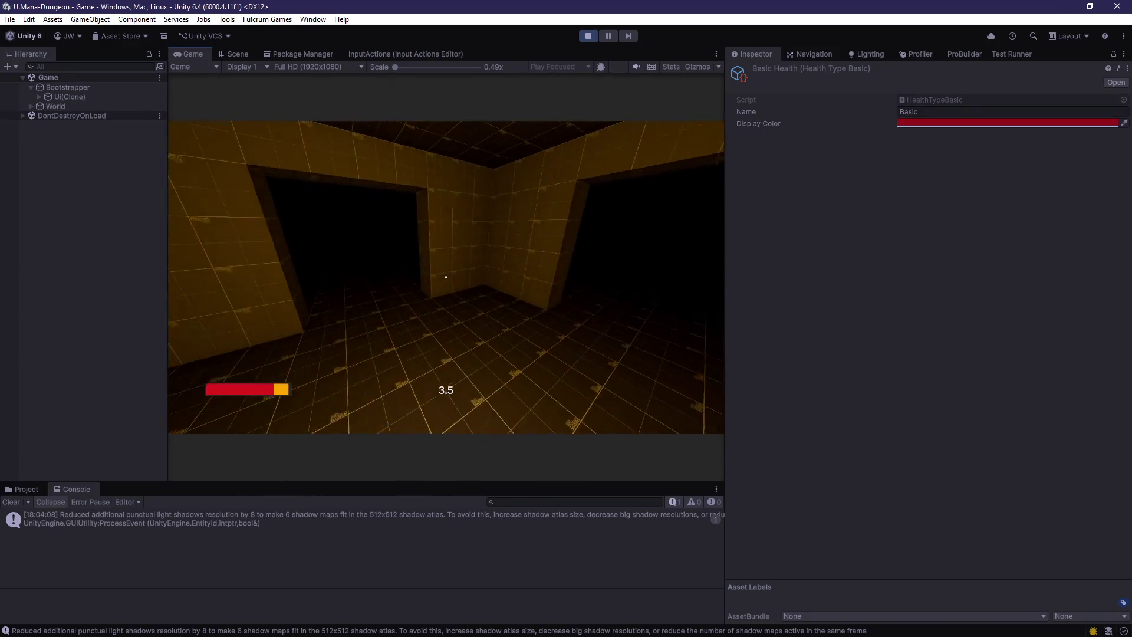
left_click(362, 527)
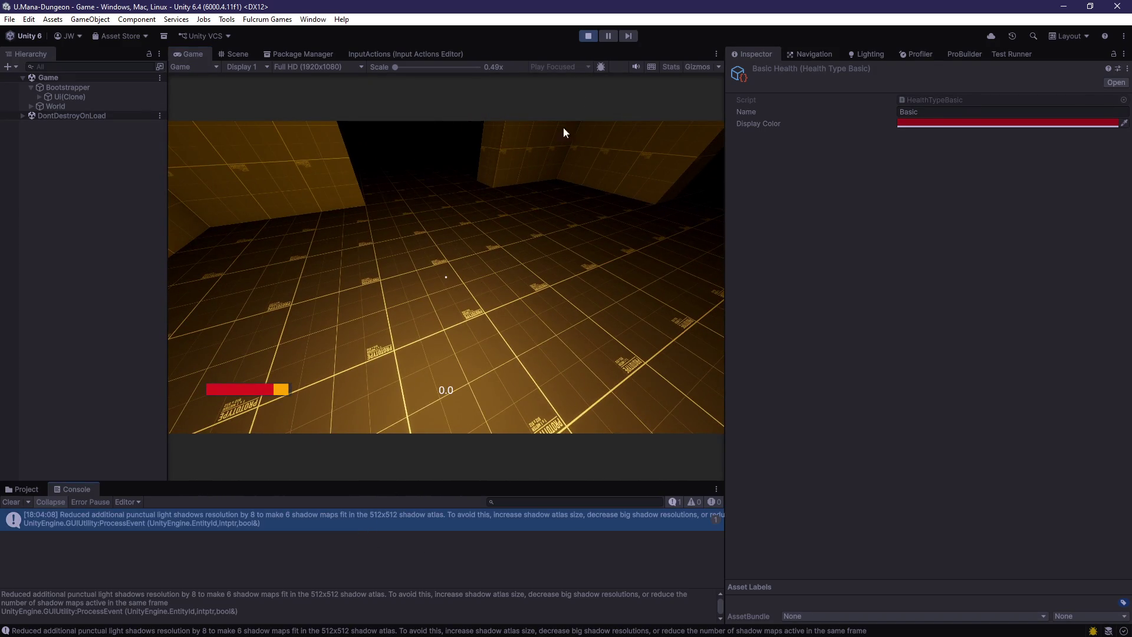
- Walk the player through the corridor and rooms to the arched tunnel, then stop Play mode
key("w")
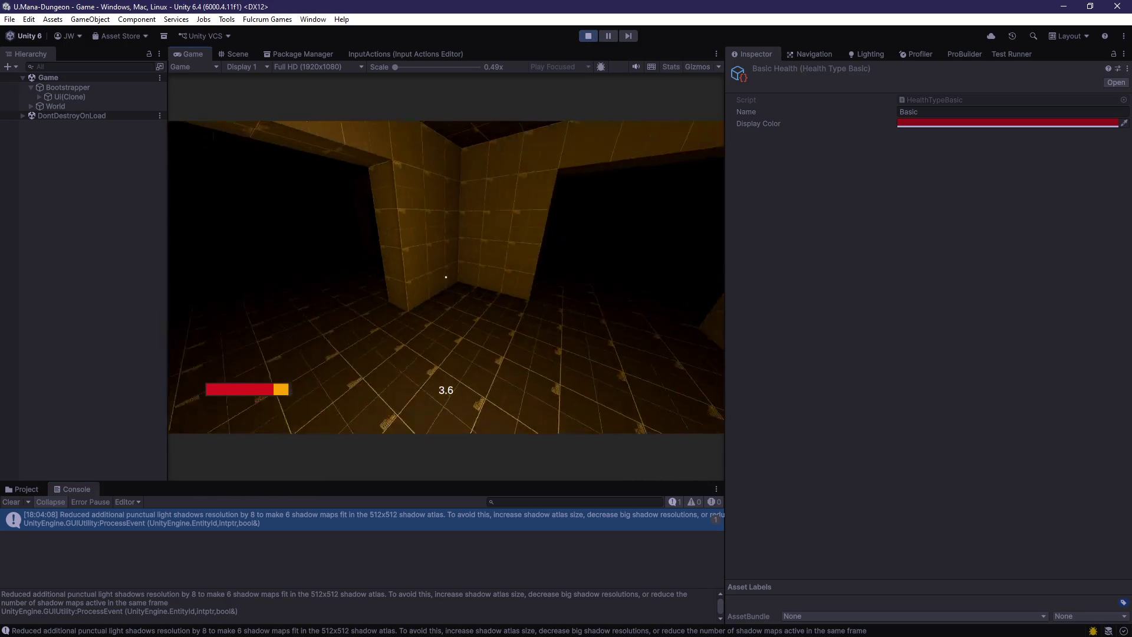
key("w")
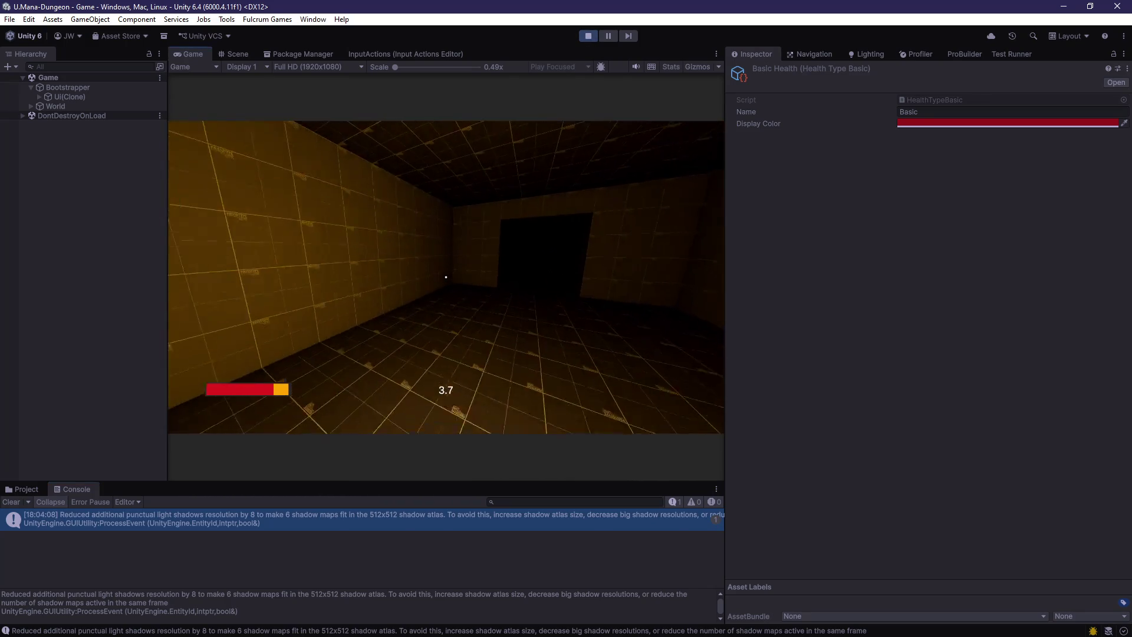
key("w")
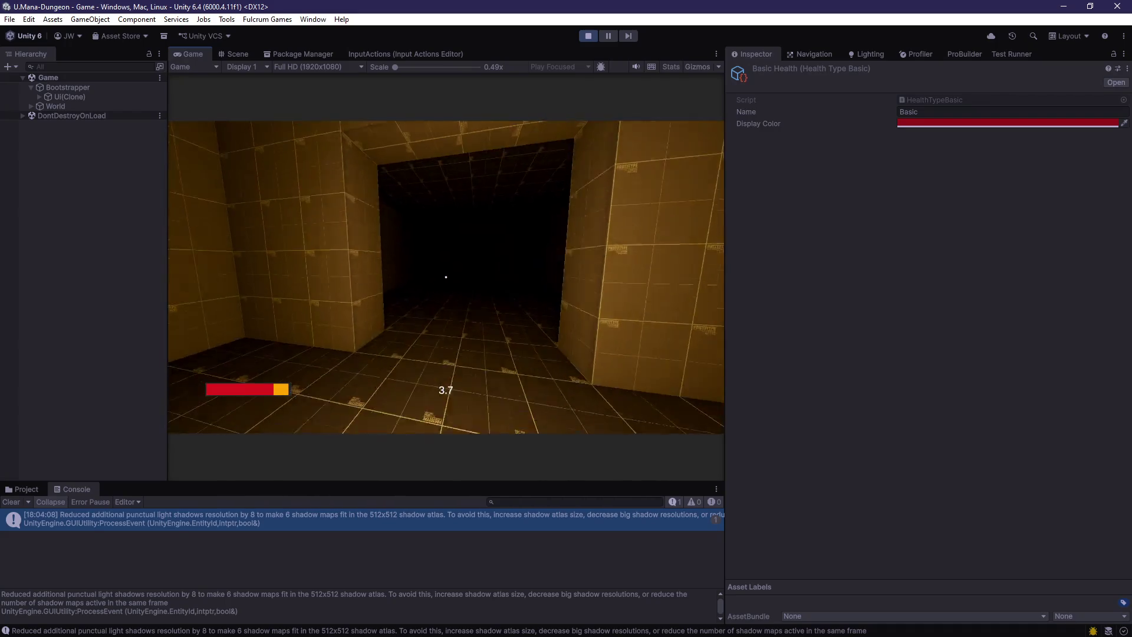
key("w")
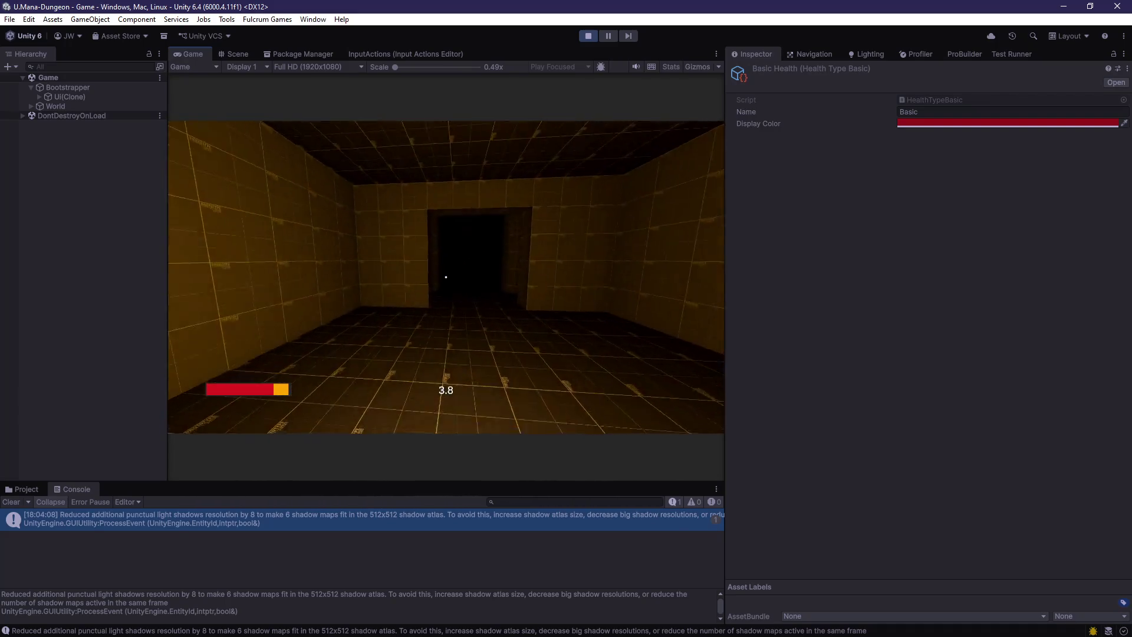
key("w")
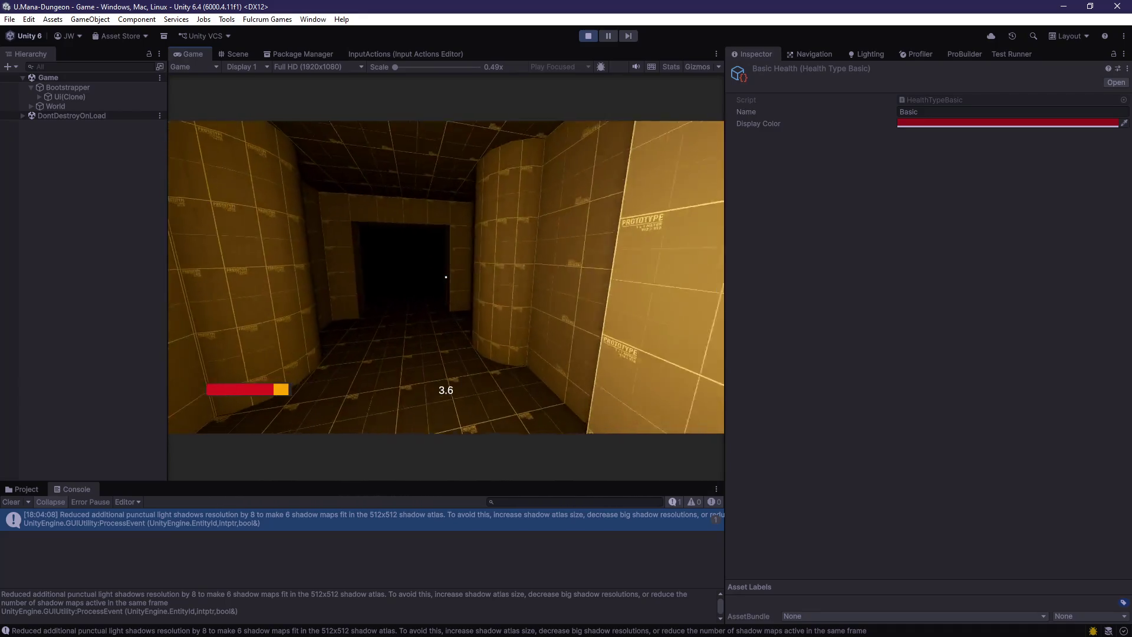
key("w")
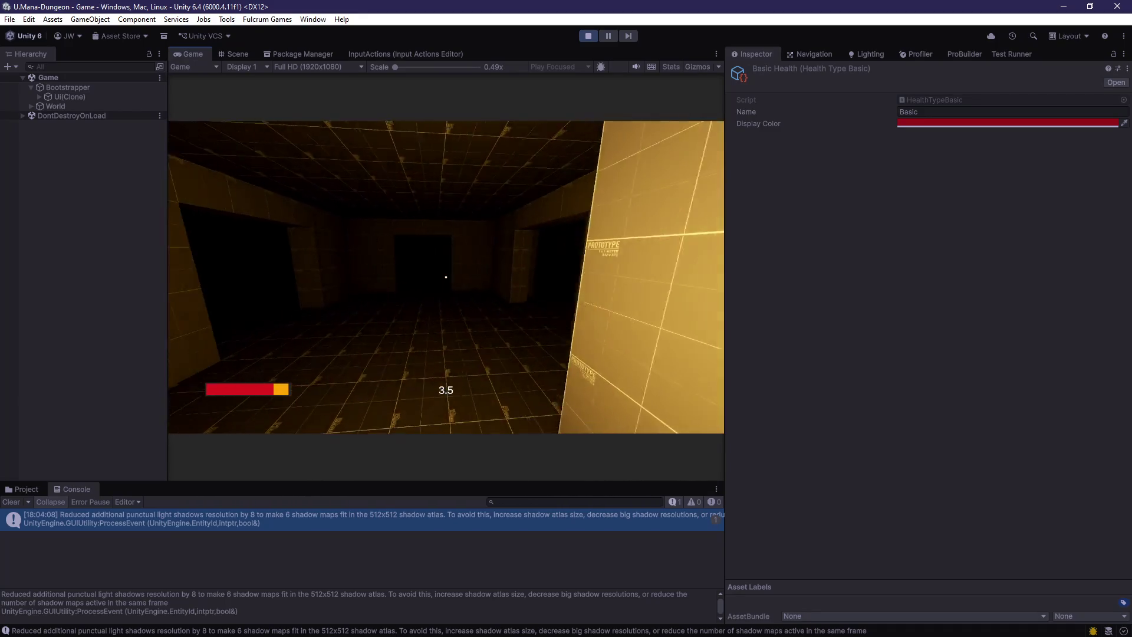
key("w")
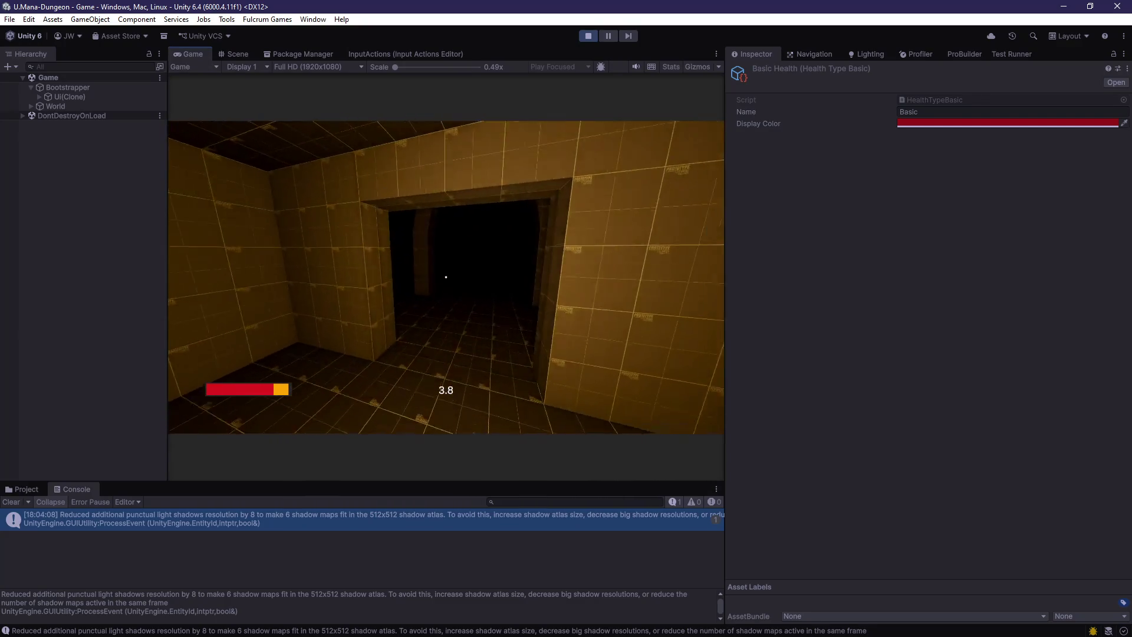
key("w")
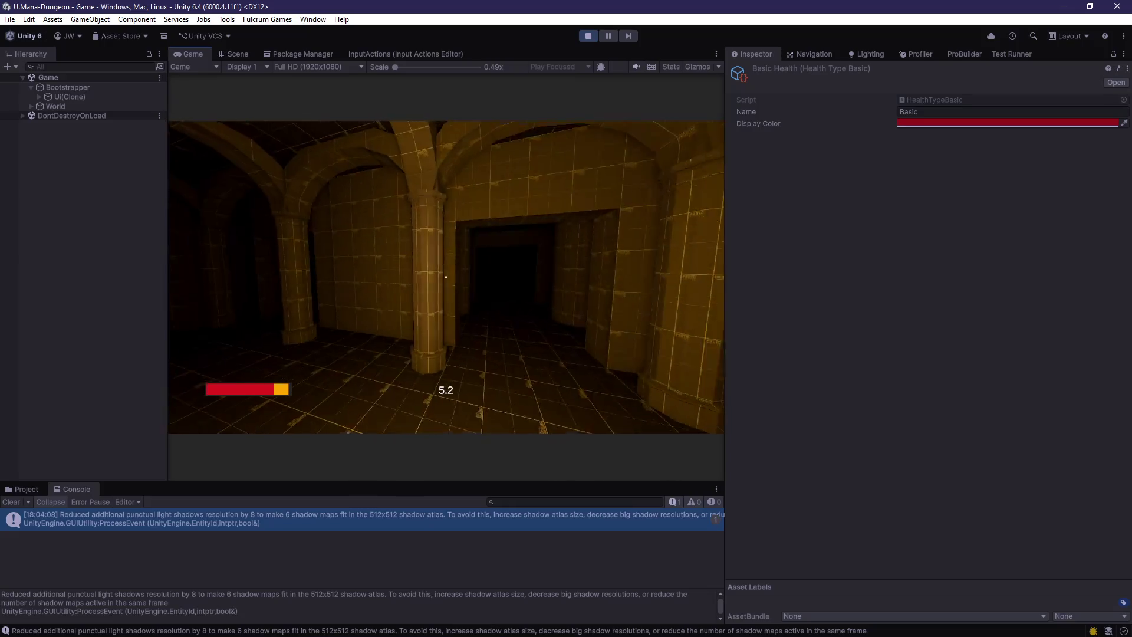
mouse_move(445, 276)
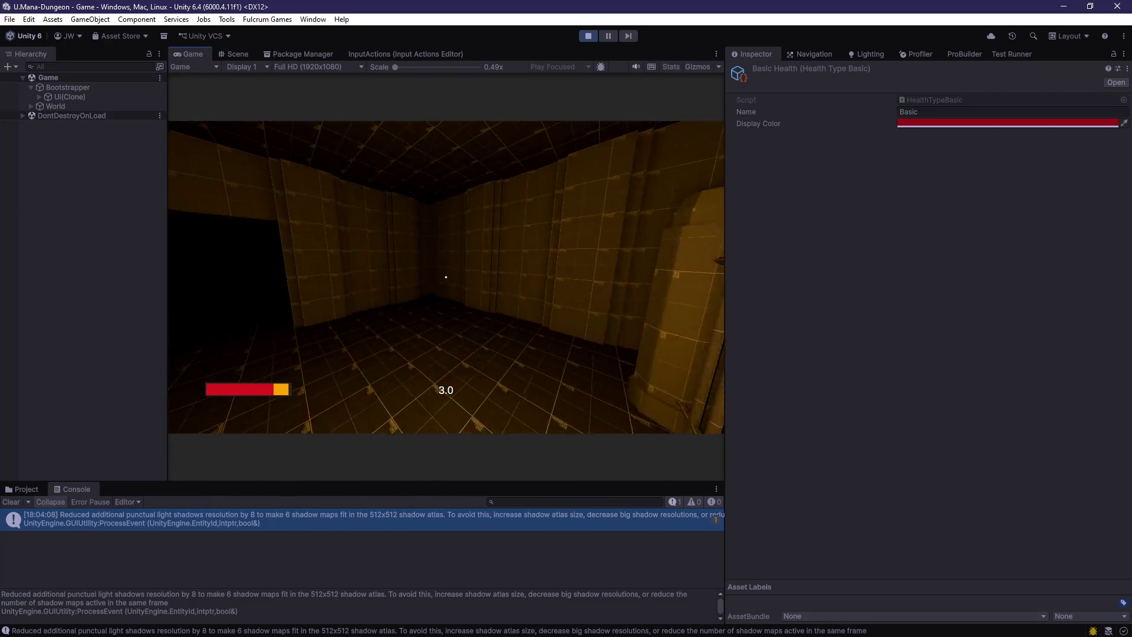
left_click(587, 36)
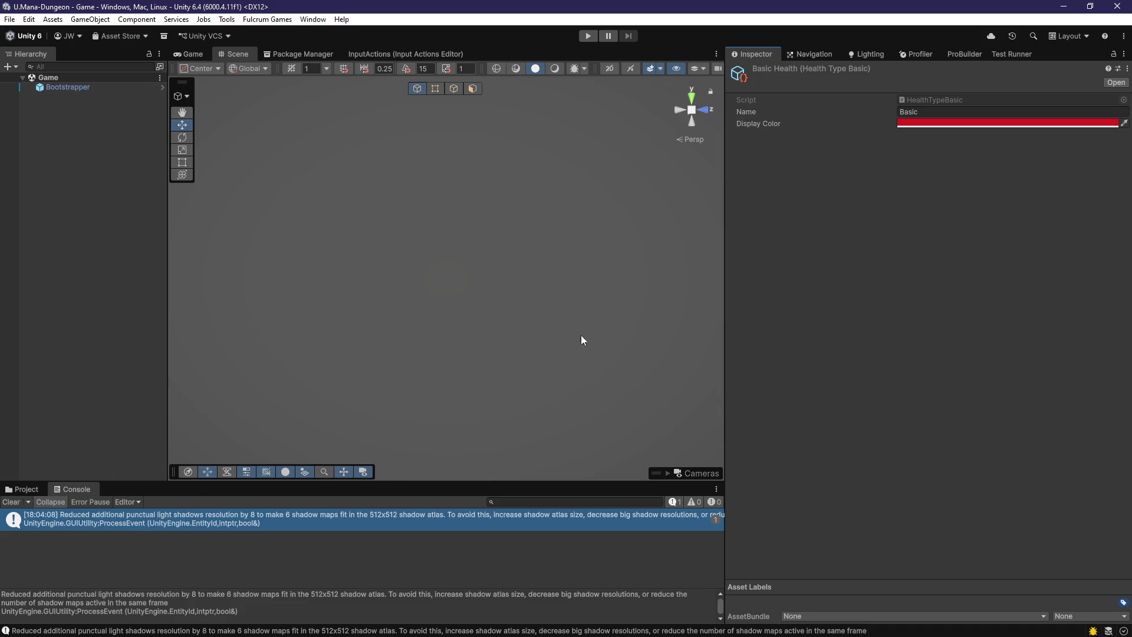
- Browse to Assets/ManaDungeon/Rendering and inspect PC_Renderer, then PC_RPAsset
left_click(24, 489)
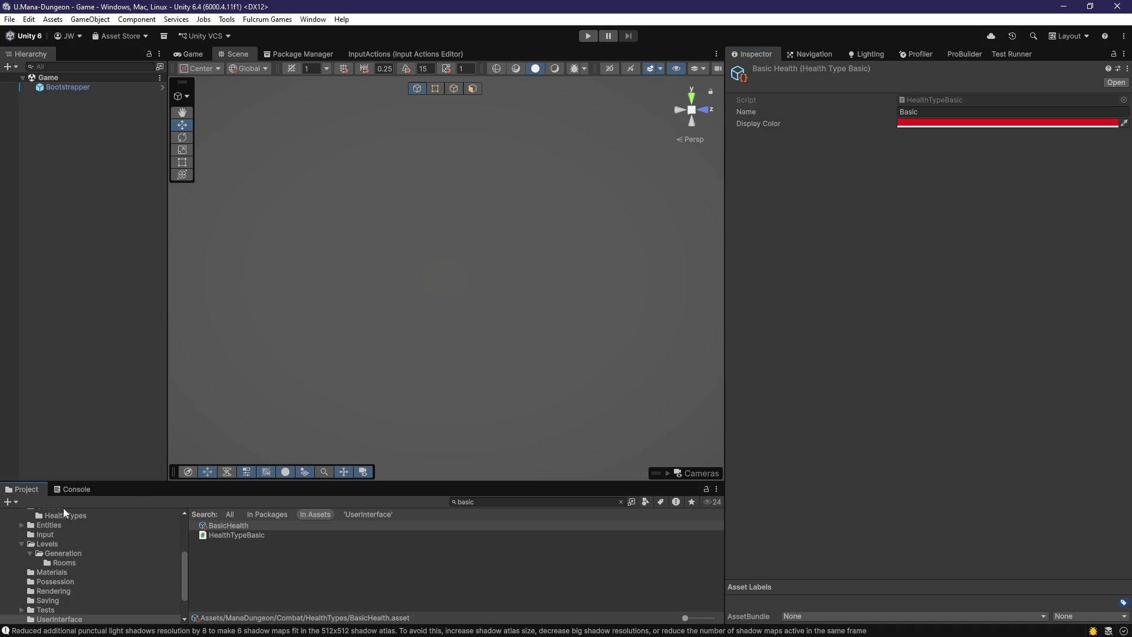
left_click(619, 501)
left_click(248, 514)
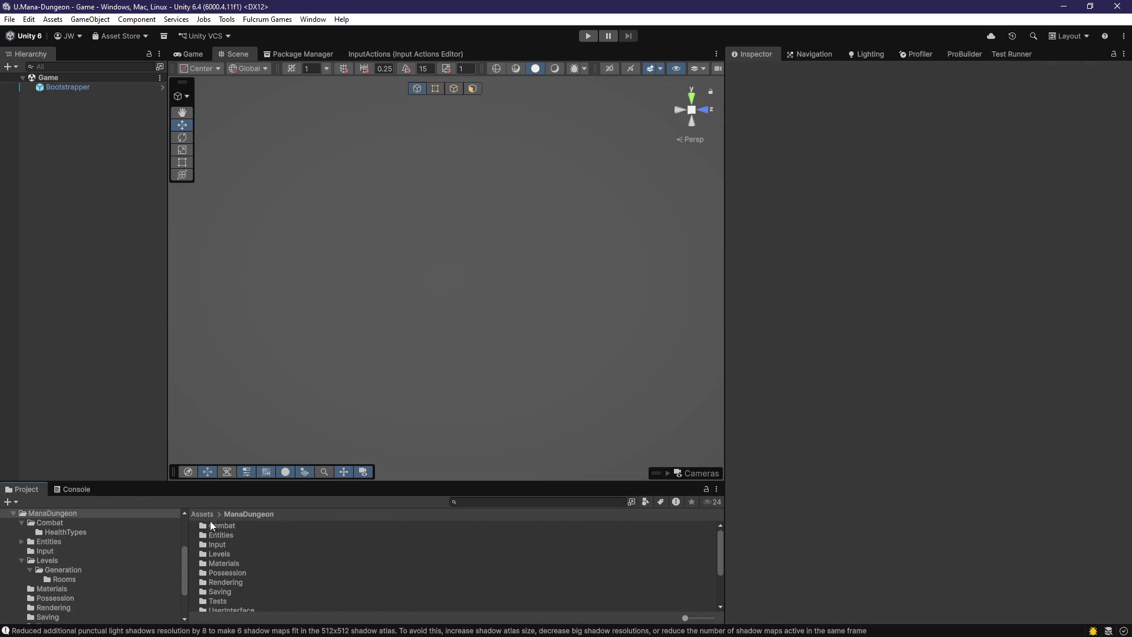
left_click(203, 514)
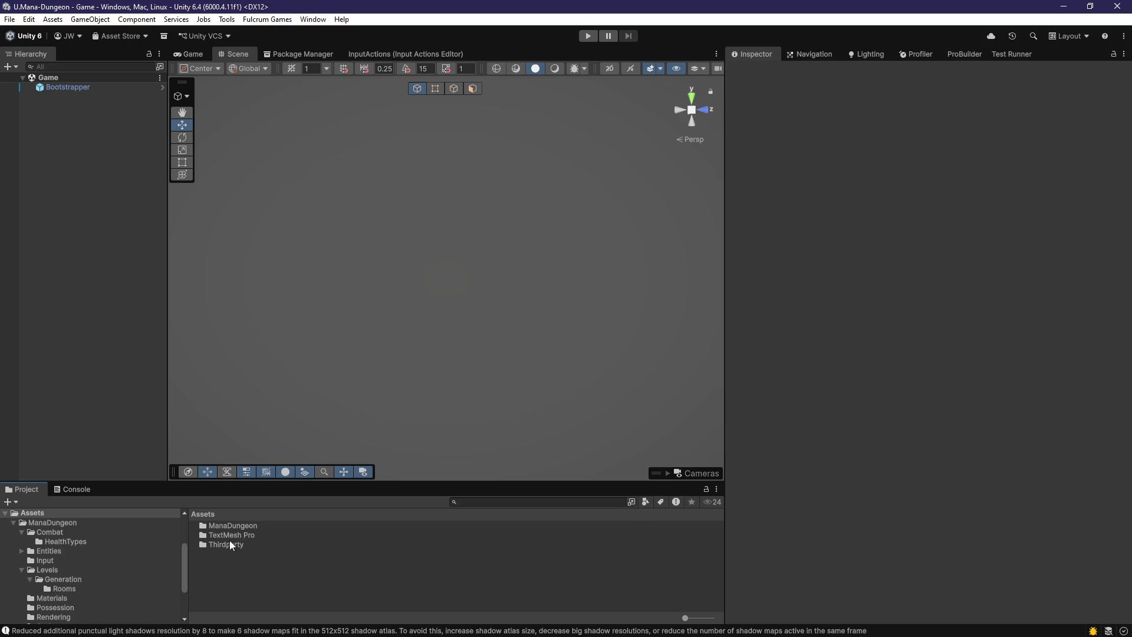
left_click(230, 545)
left_click(233, 536)
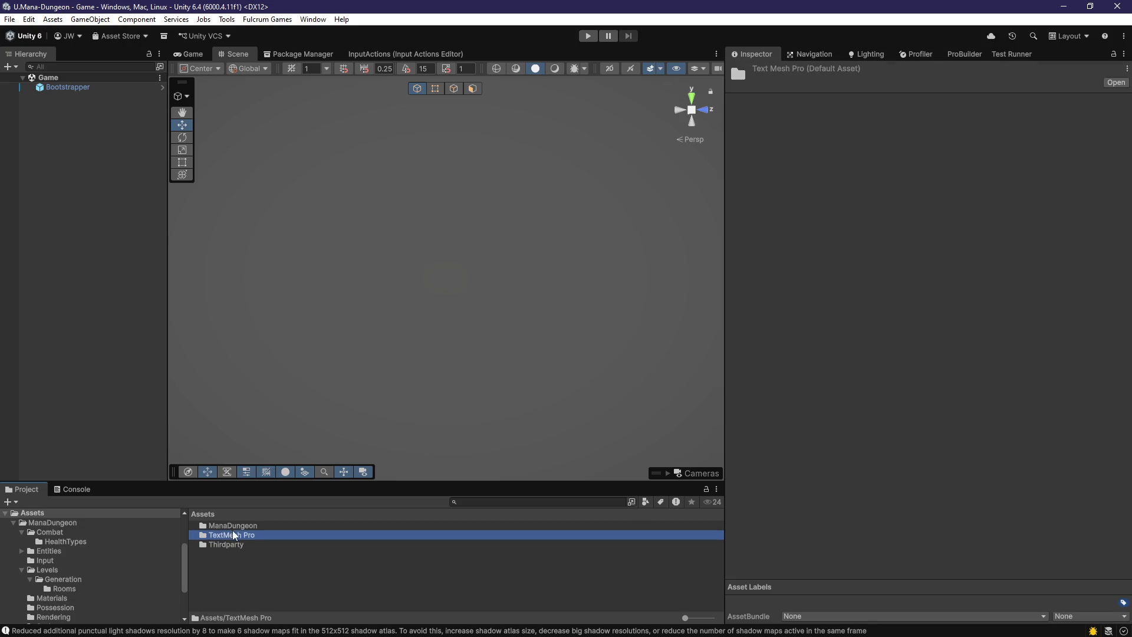
double_click(234, 526)
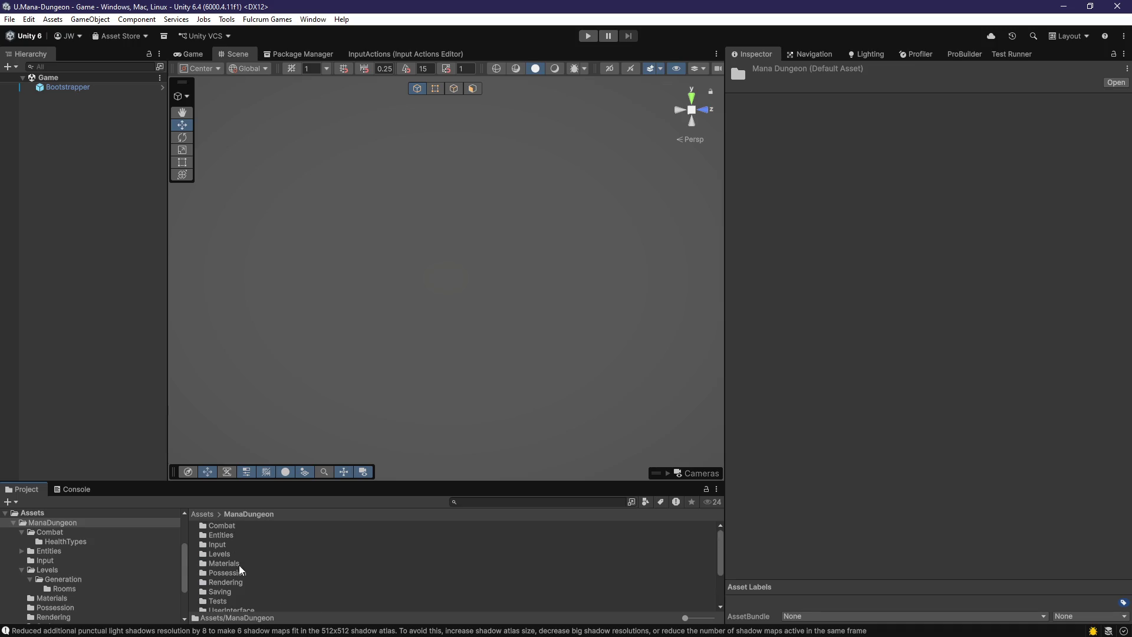
scroll(241, 570, "down", 3)
scroll(240, 572, "up", 3)
double_click(237, 584)
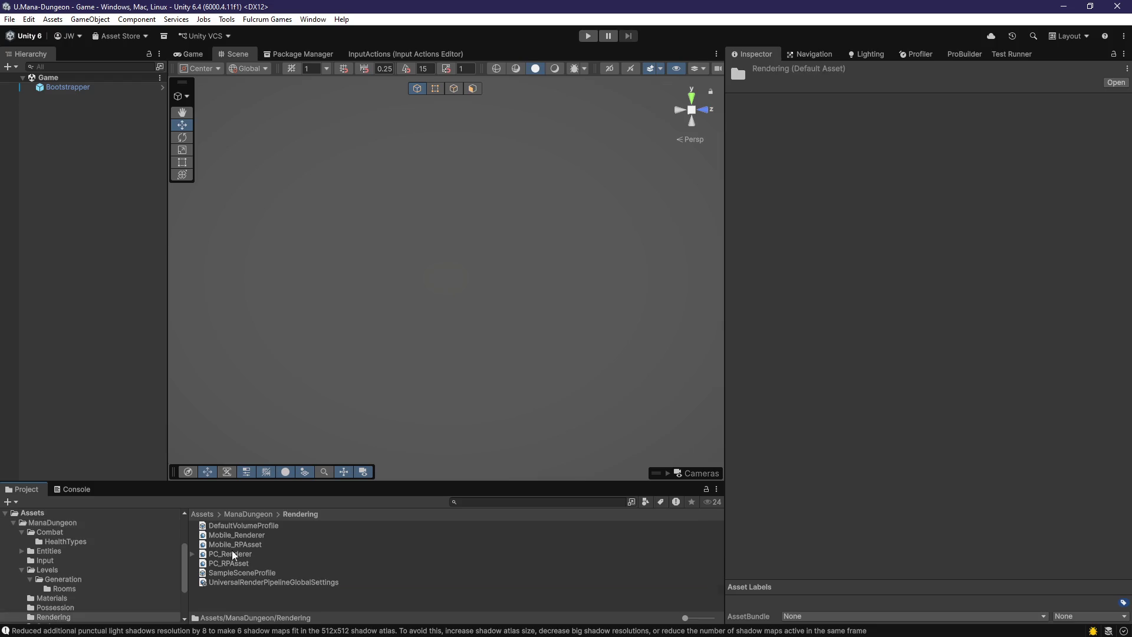
left_click(244, 556)
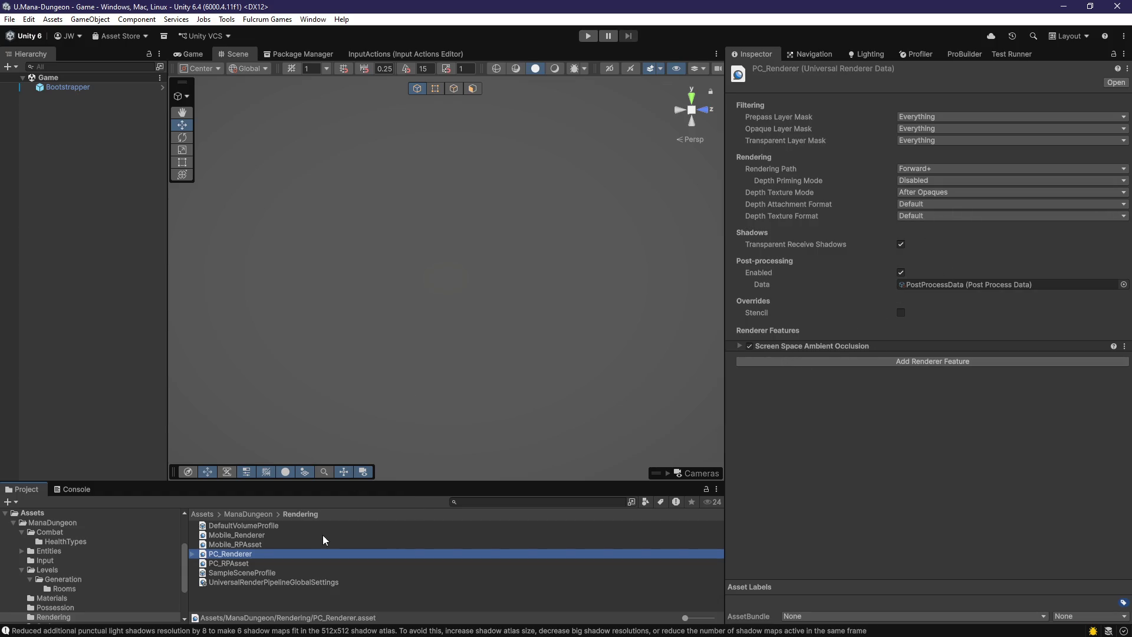
left_click(225, 564)
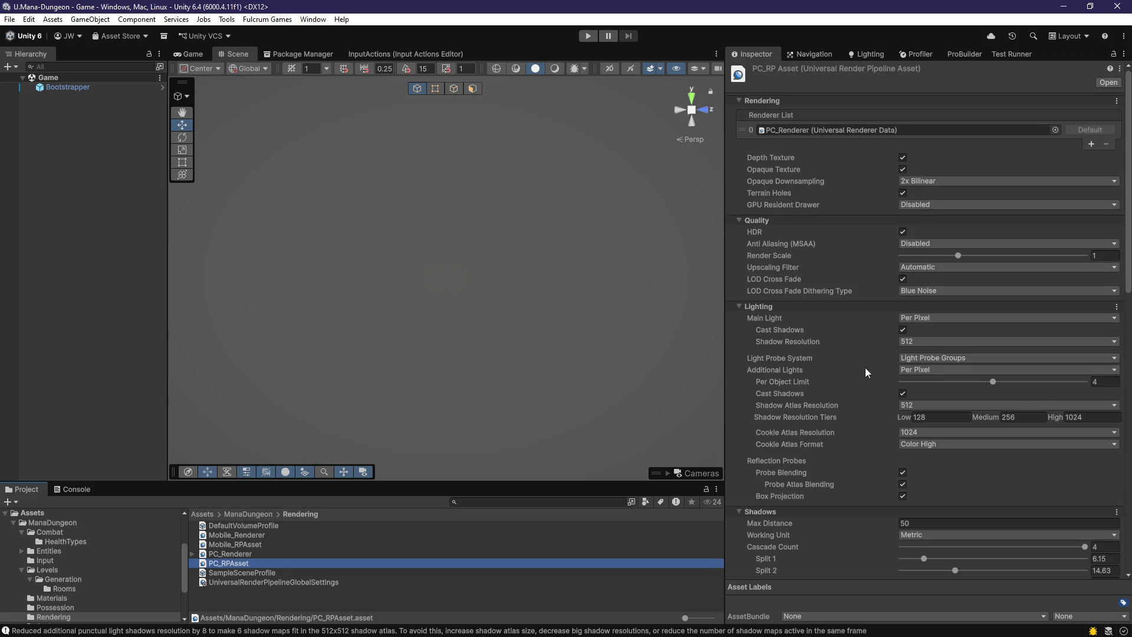
- Review the shadow-resolution warning in the Console
scroll(865, 366, "down", 5)
scroll(865, 369, "up", 5)
left_click(84, 491)
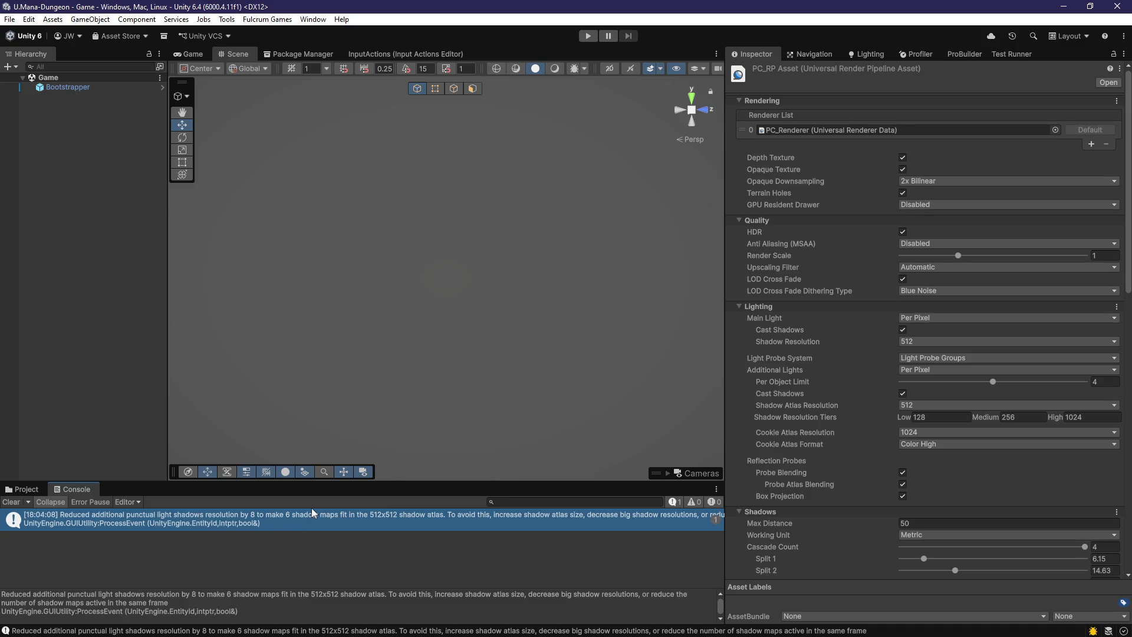
- Set PC_RPAsset main light shadow resolution to 256 and shadow atlas resolution to 2048, then deselect
left_click(922, 342)
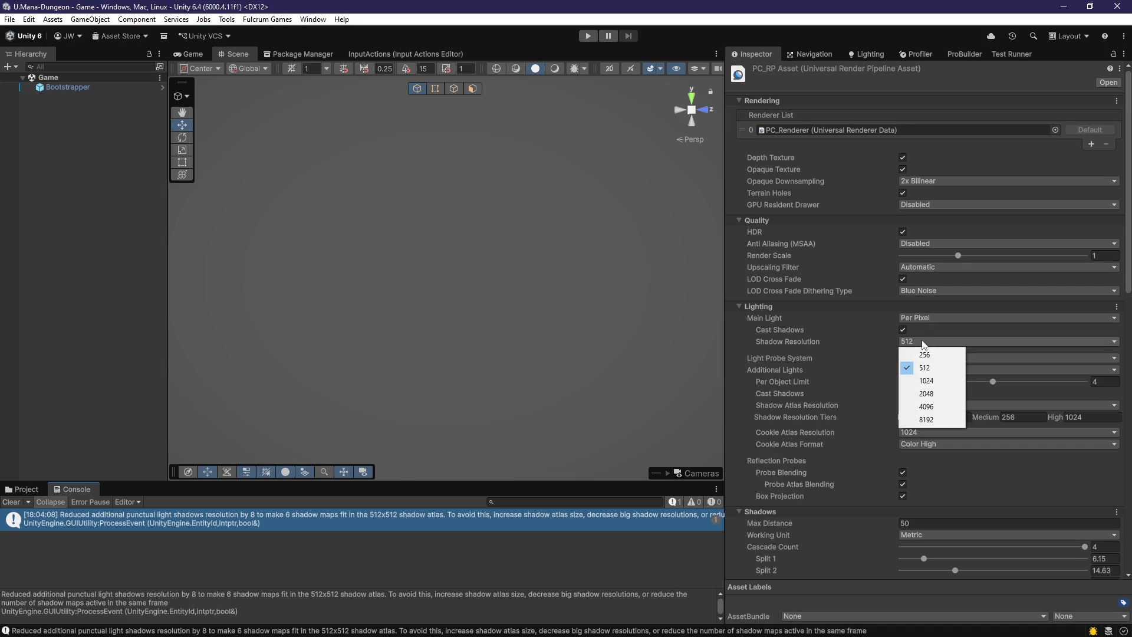
left_click(926, 368)
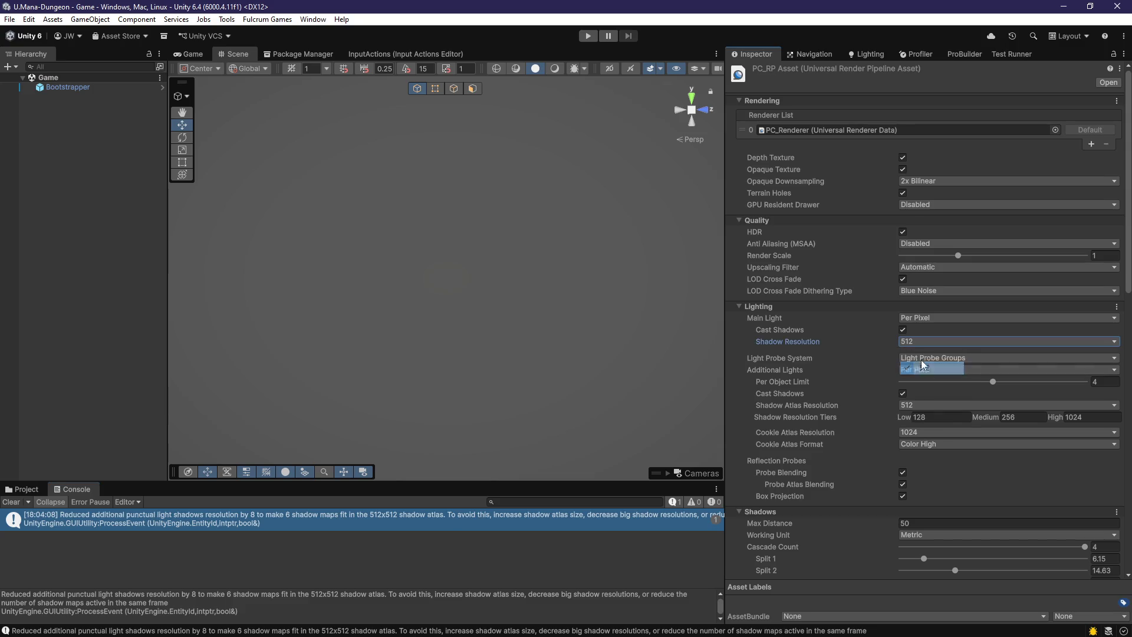
left_click(915, 341)
left_click(927, 355)
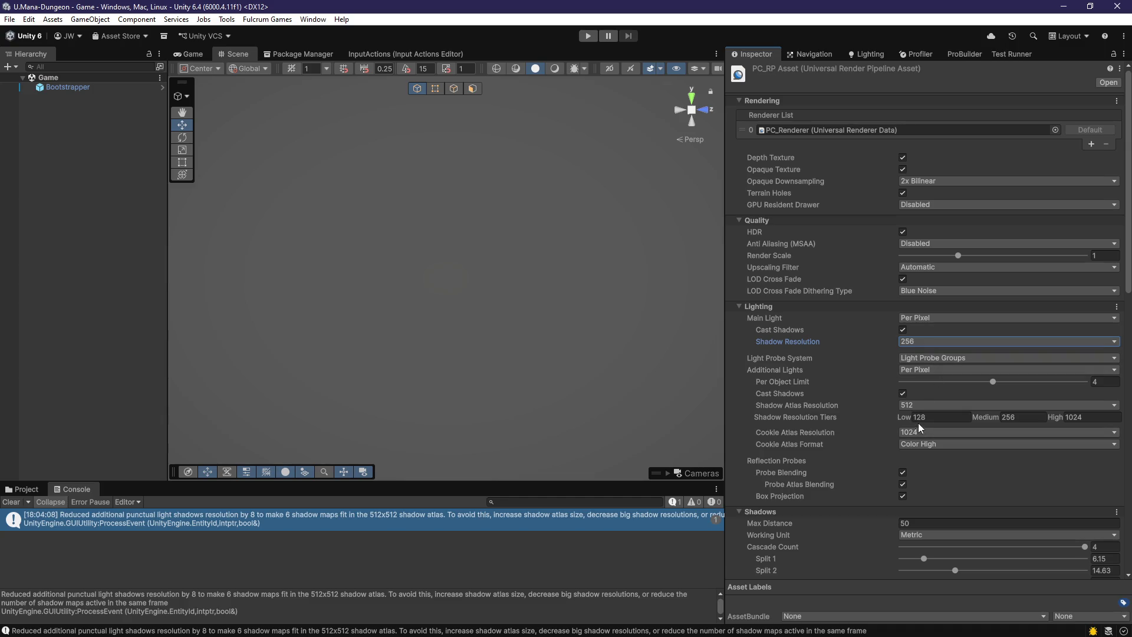
left_click(914, 401)
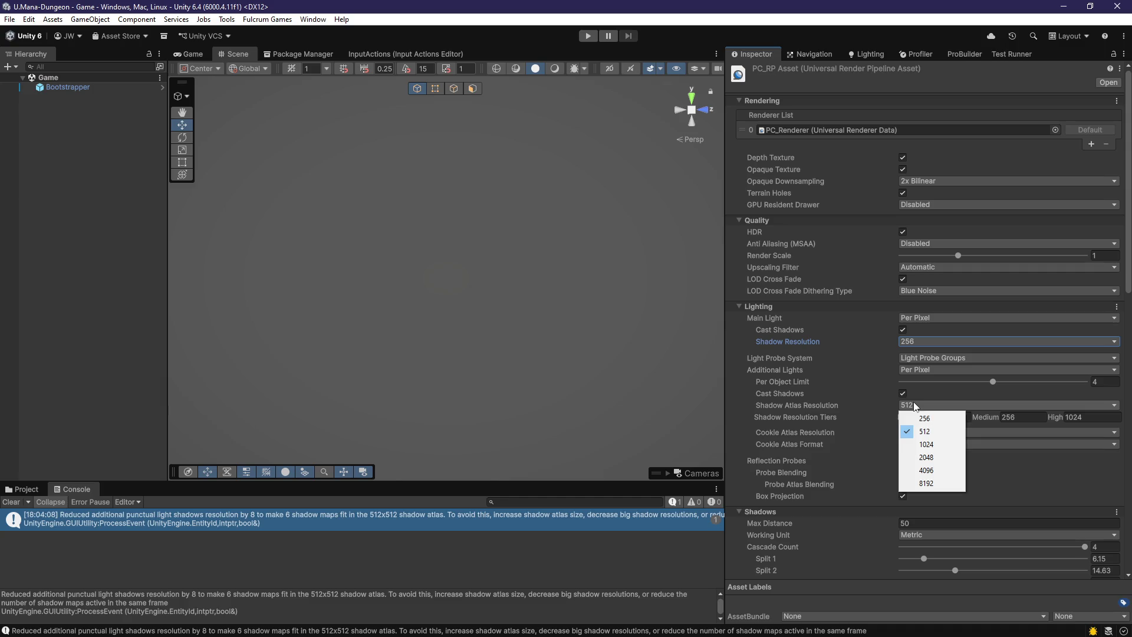
left_click(929, 460)
left_click(91, 288)
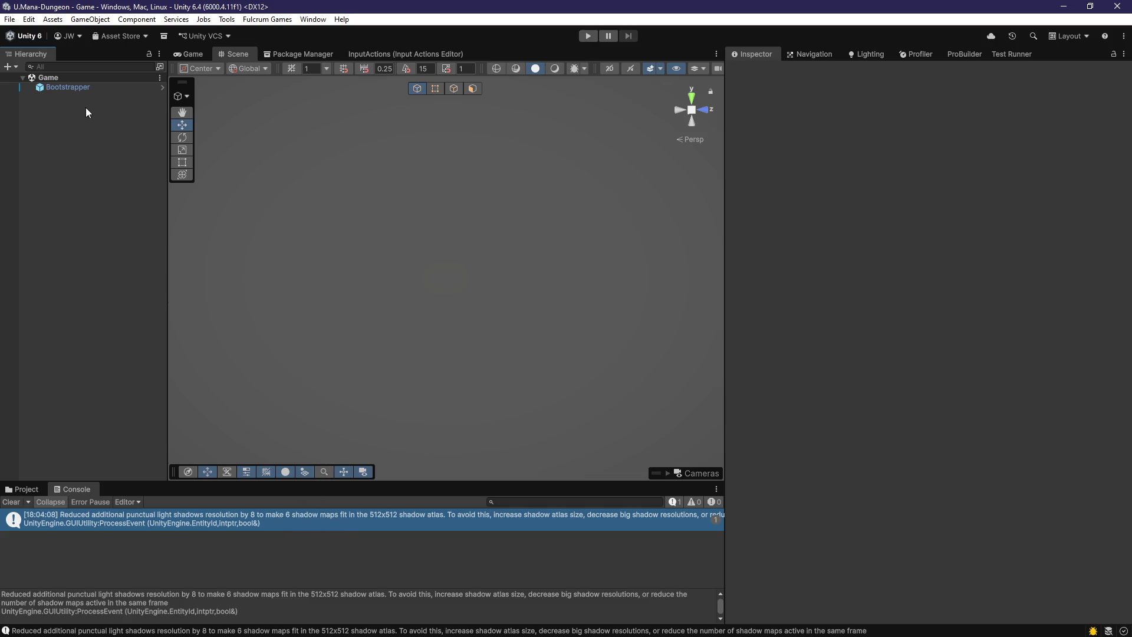
- Raise PC_RPAsset's shadow atlas resolution to 4096, deselect it, and start Play mode
left_click(87, 88)
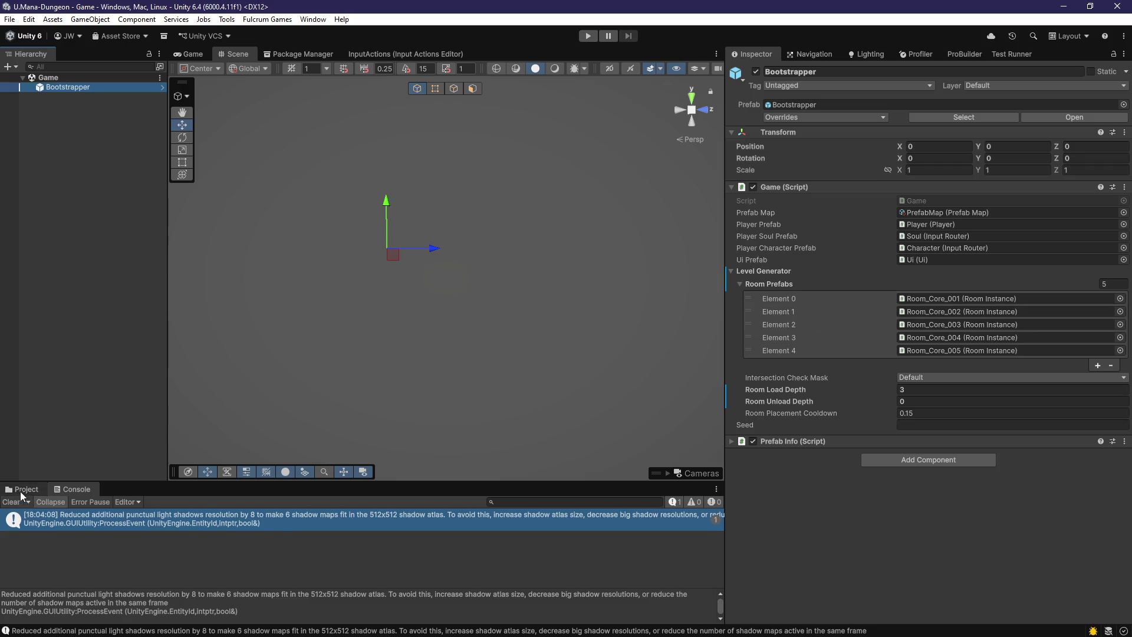
left_click(22, 490)
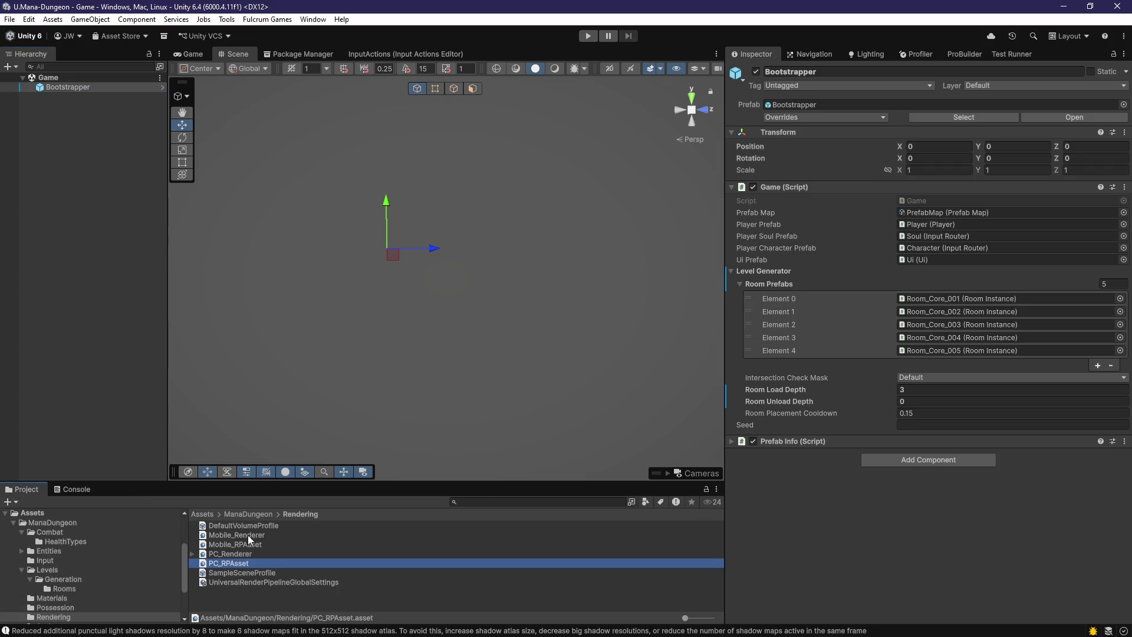
left_click(228, 564)
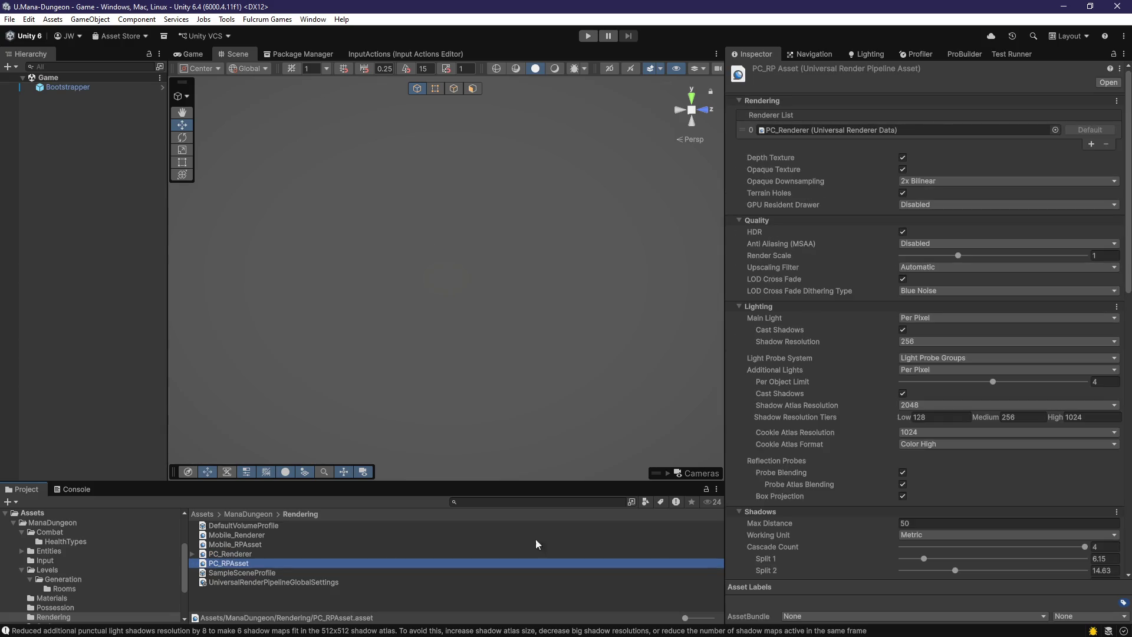
left_click(934, 405)
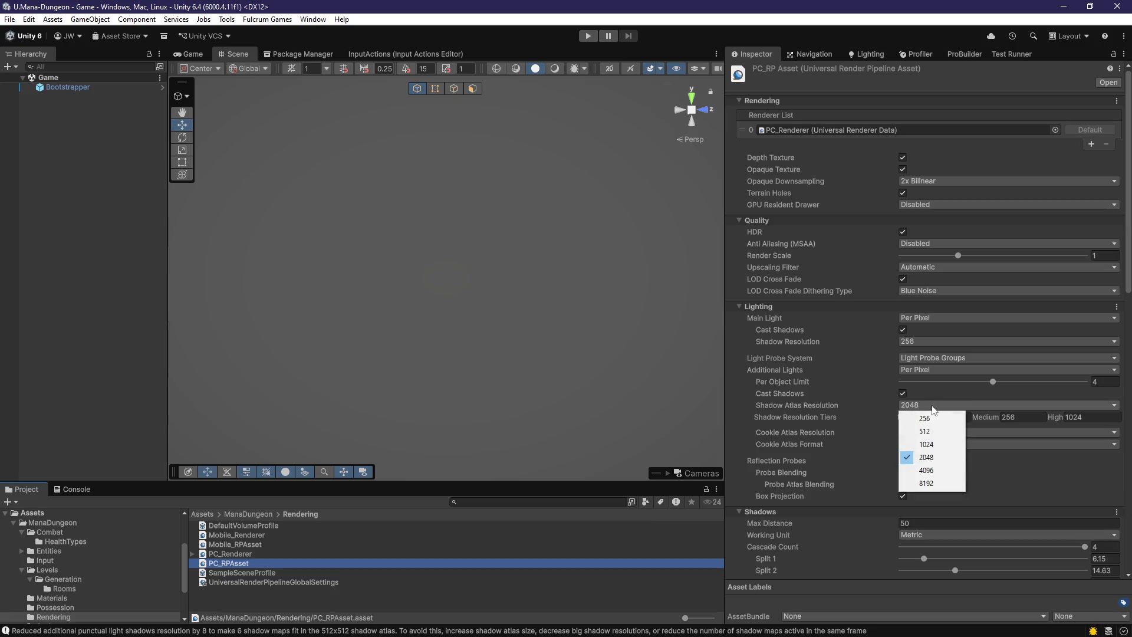
left_click(932, 471)
left_click(218, 260)
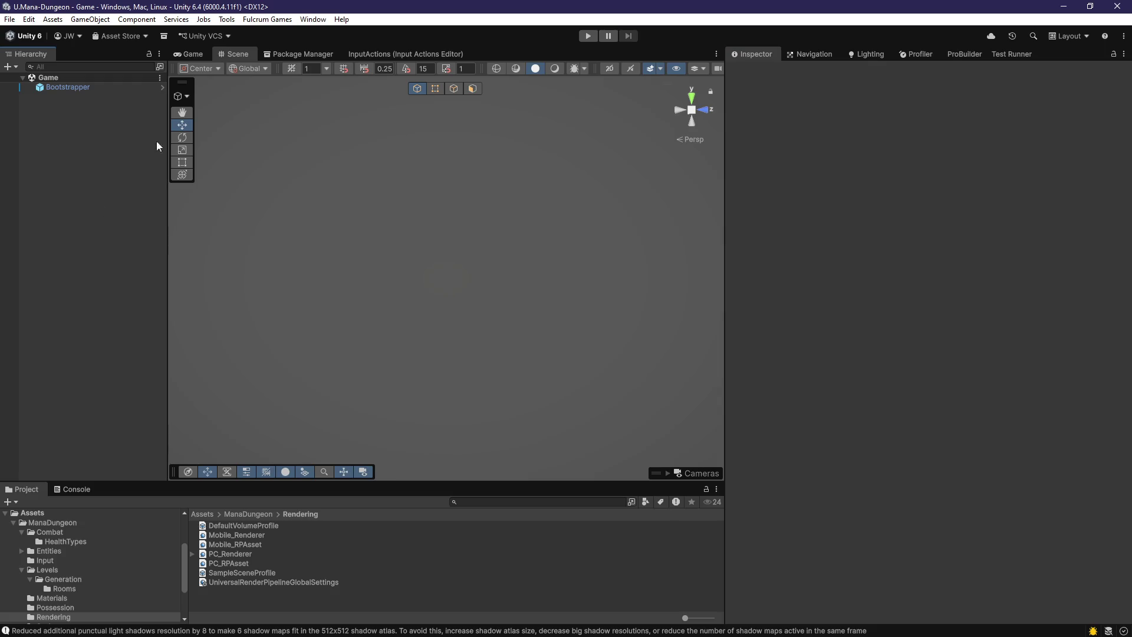
left_click(588, 36)
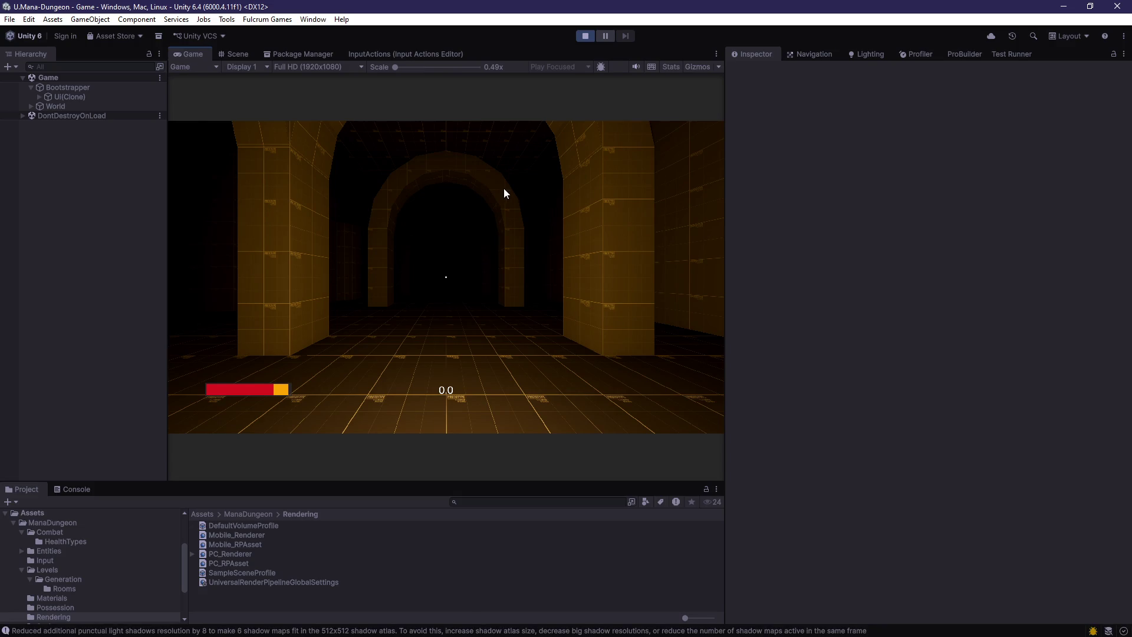
- Walk the player through the dungeon with the Console showing, then stop Play mode and return to Visual Studio
key("w")
left_click(73, 489)
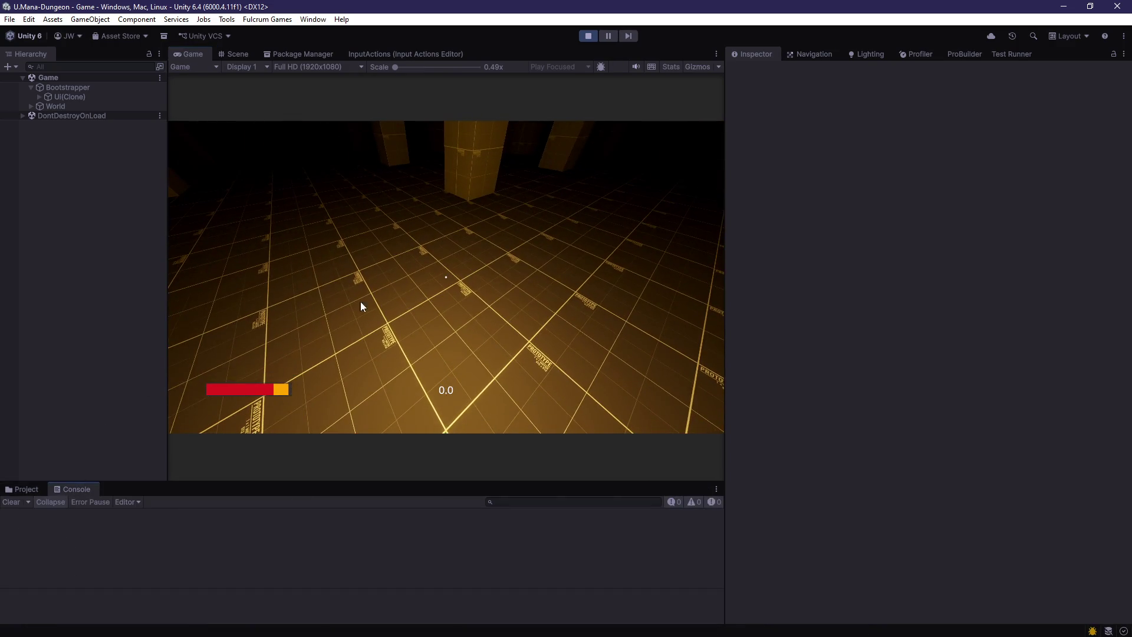
left_click(362, 303)
key("w")
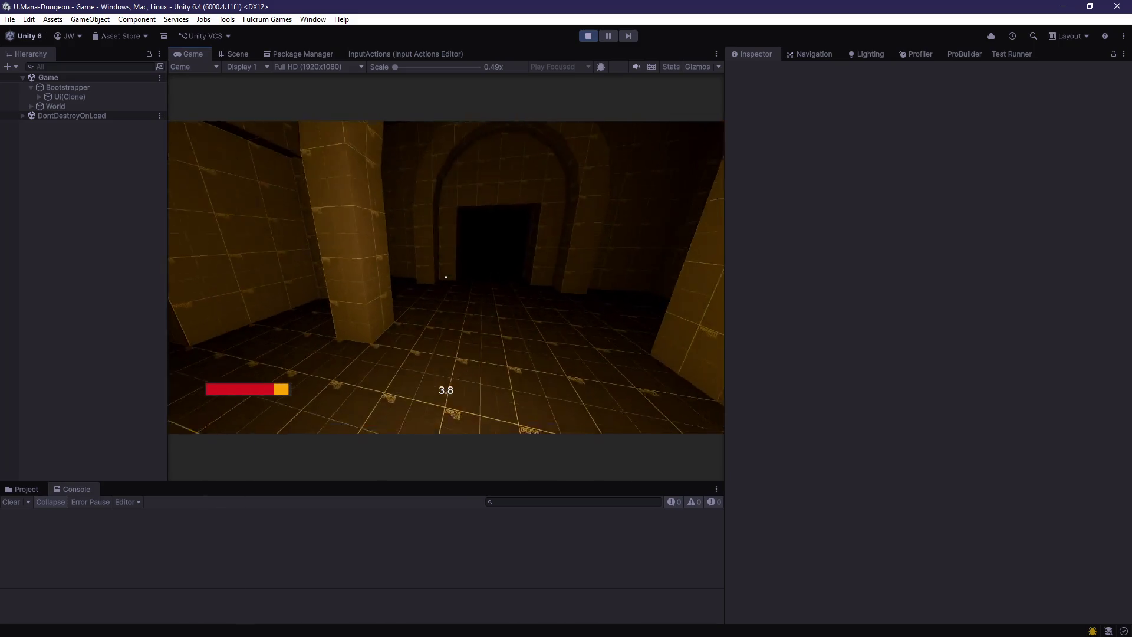
key("w")
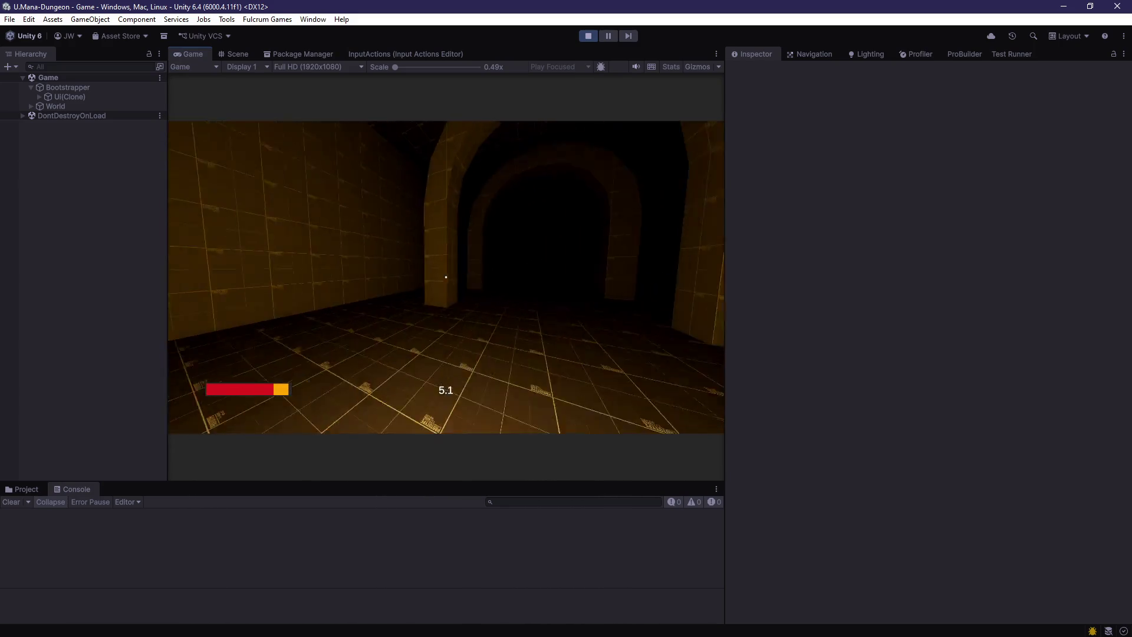
key("w")
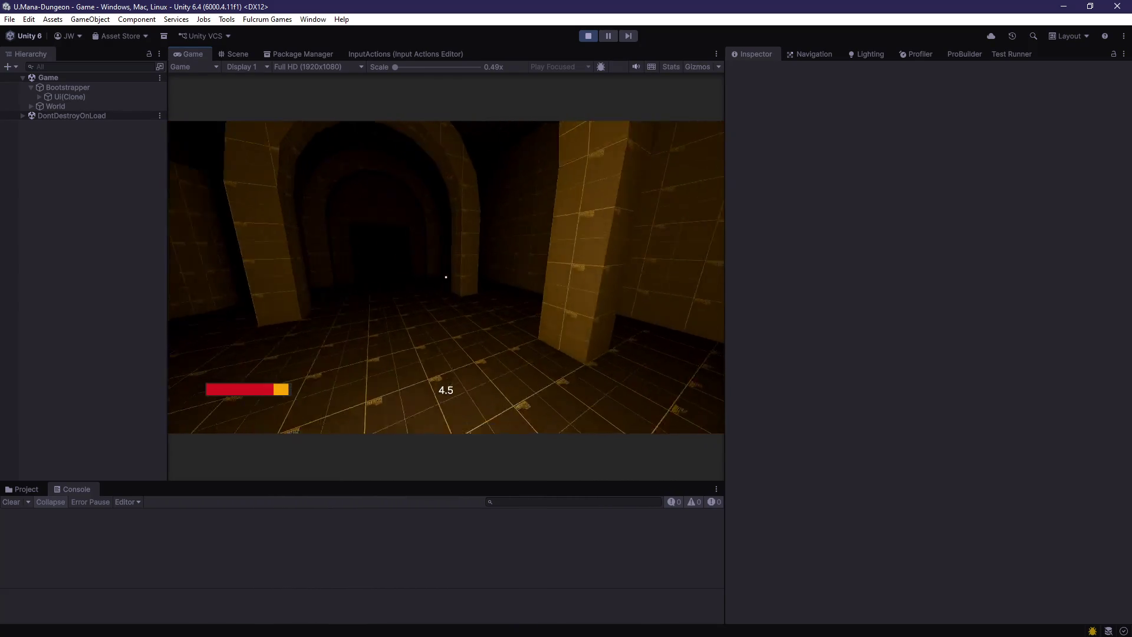
key("w")
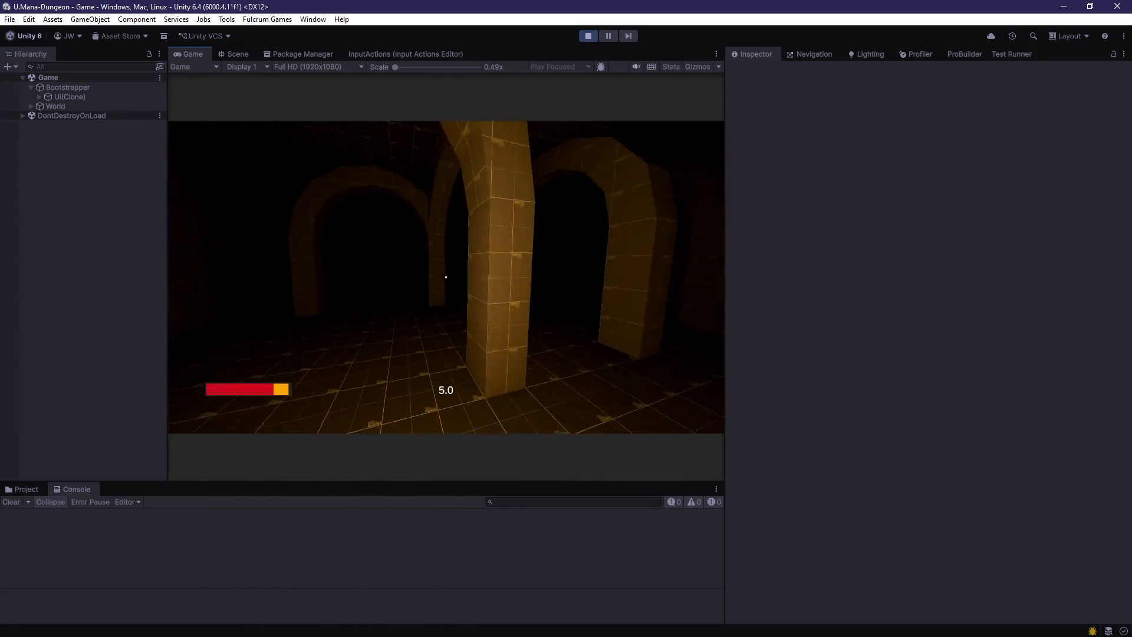
key("ctrl+p")
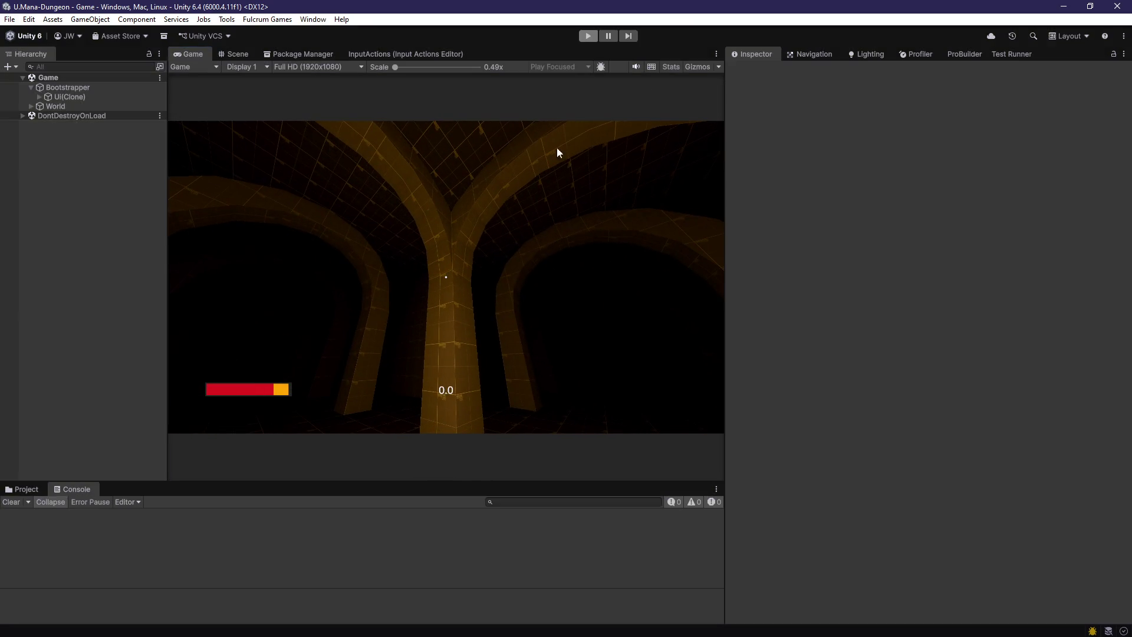
key("alt+Tab")
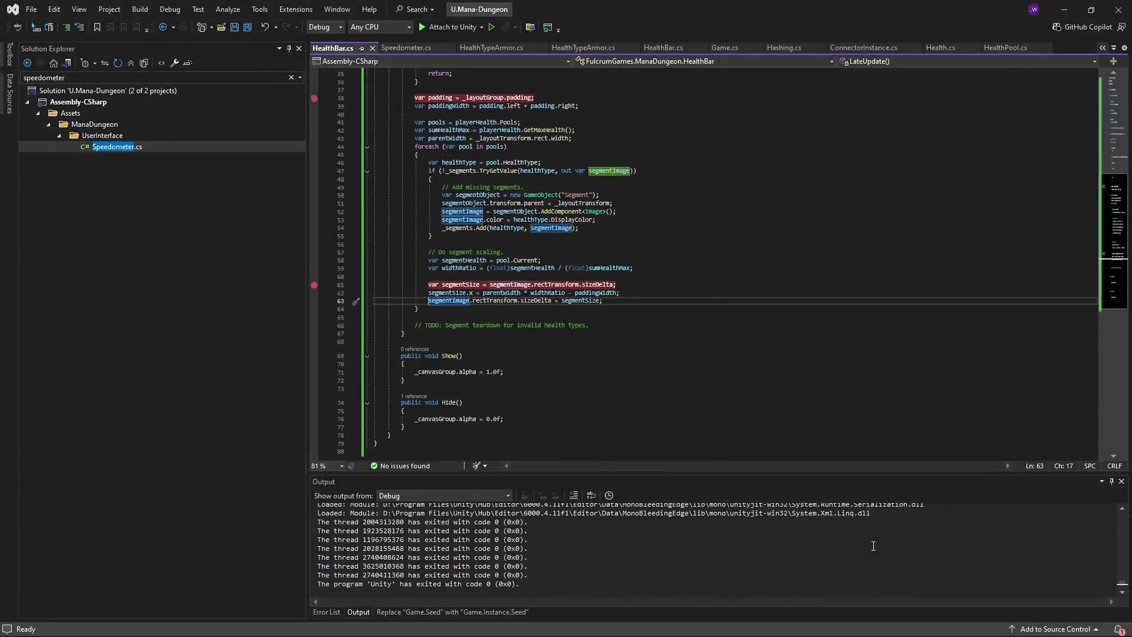
- Delete 'padding.left + ' on line 39 so paddingWidth uses padding.right only, save HealthBar.cs, and return to Unity
scroll(522, 236, "up", 7)
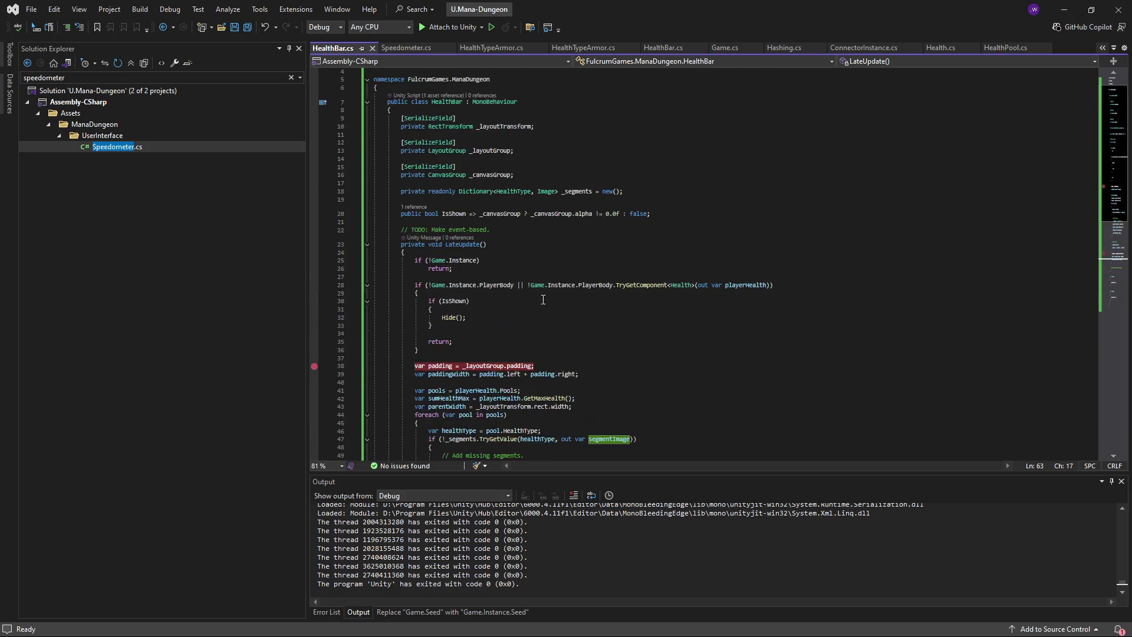
scroll(515, 289, "down", 3)
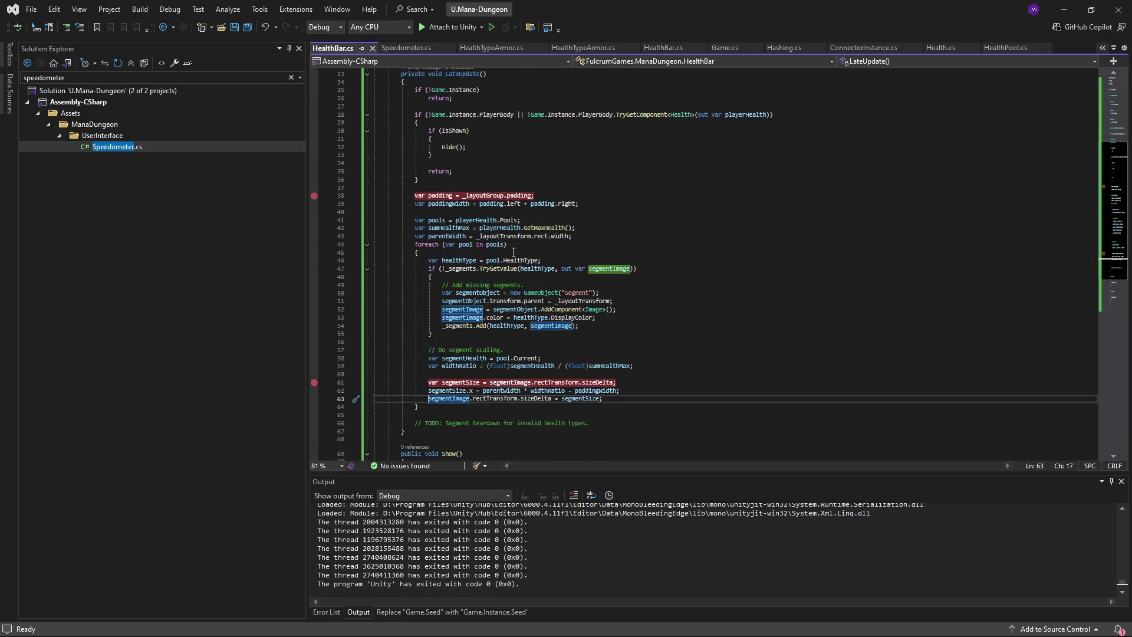
scroll(514, 253, "up", 3, "ctrl")
scroll(524, 326, "down", 3, "ctrl")
scroll(525, 301, "up", 1)
double_click(565, 228)
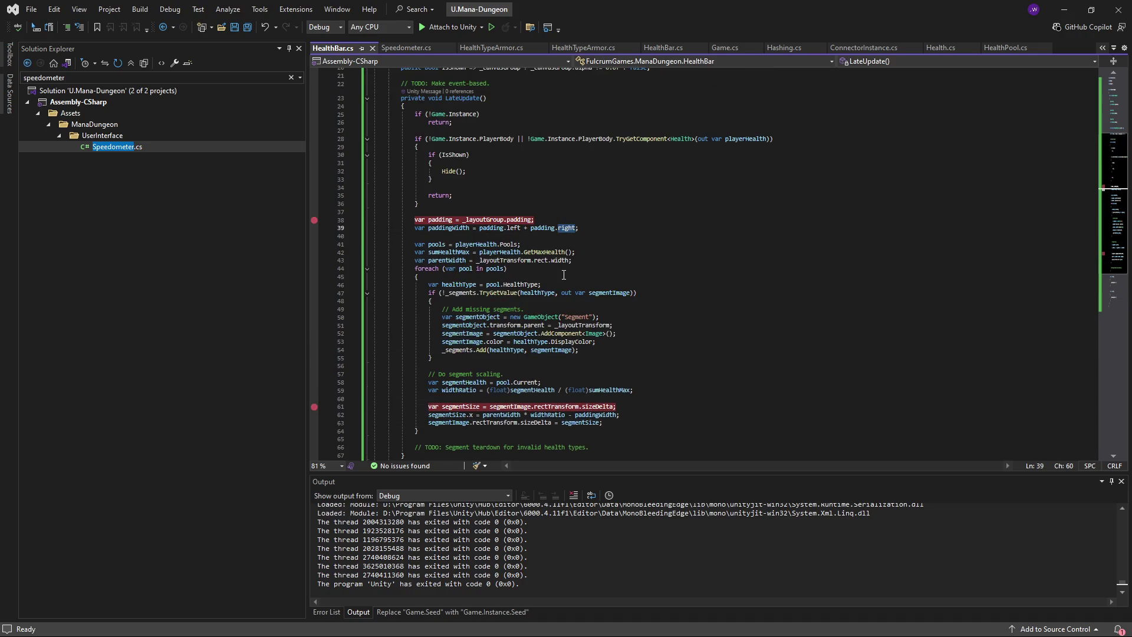
key("ctrl+Left")
key("ctrl+Left")
key("ctrl+Left")
key("ctrl+shift+Left")
key("ctrl+shift+Left")
key("ctrl+shift+Left")
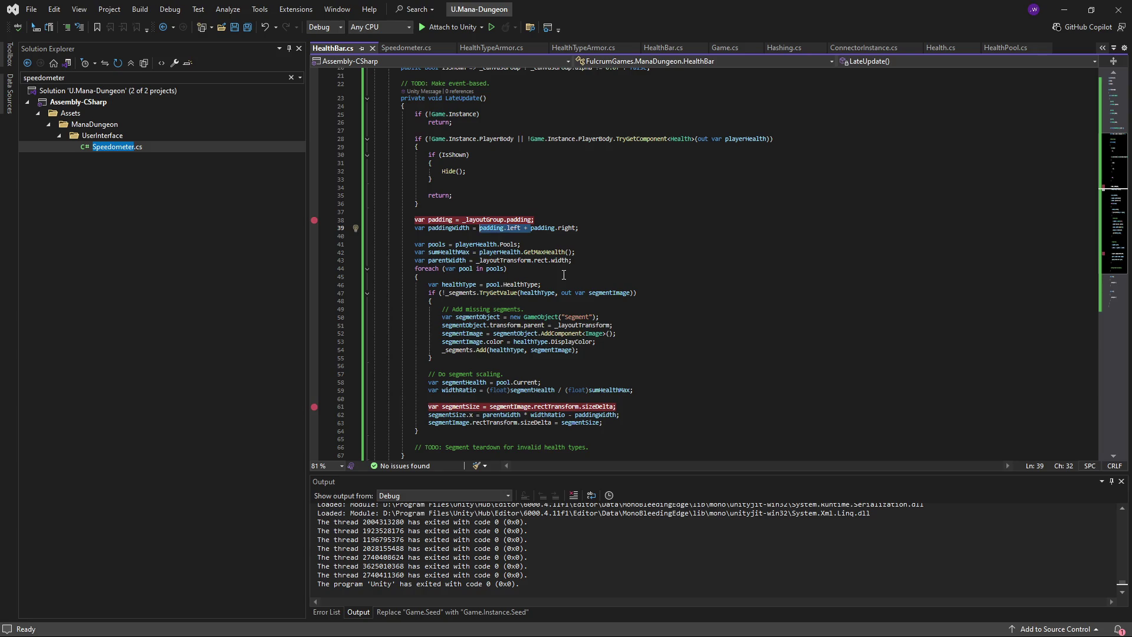
key("Delete")
left_click(624, 253)
key("ctrl+s")
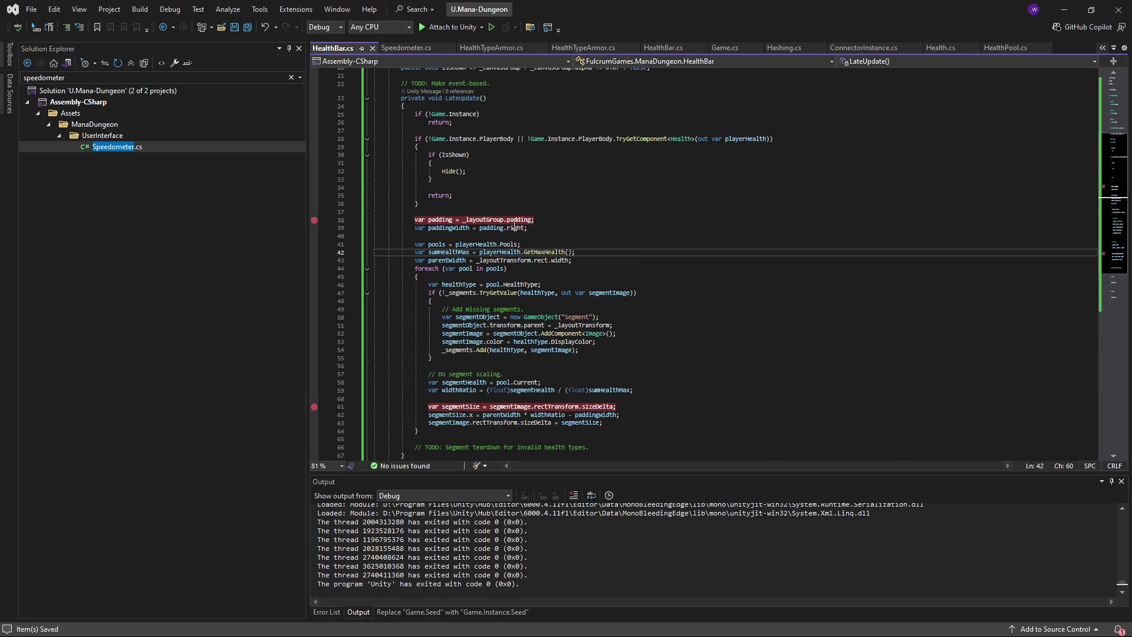
key("alt+Tab")
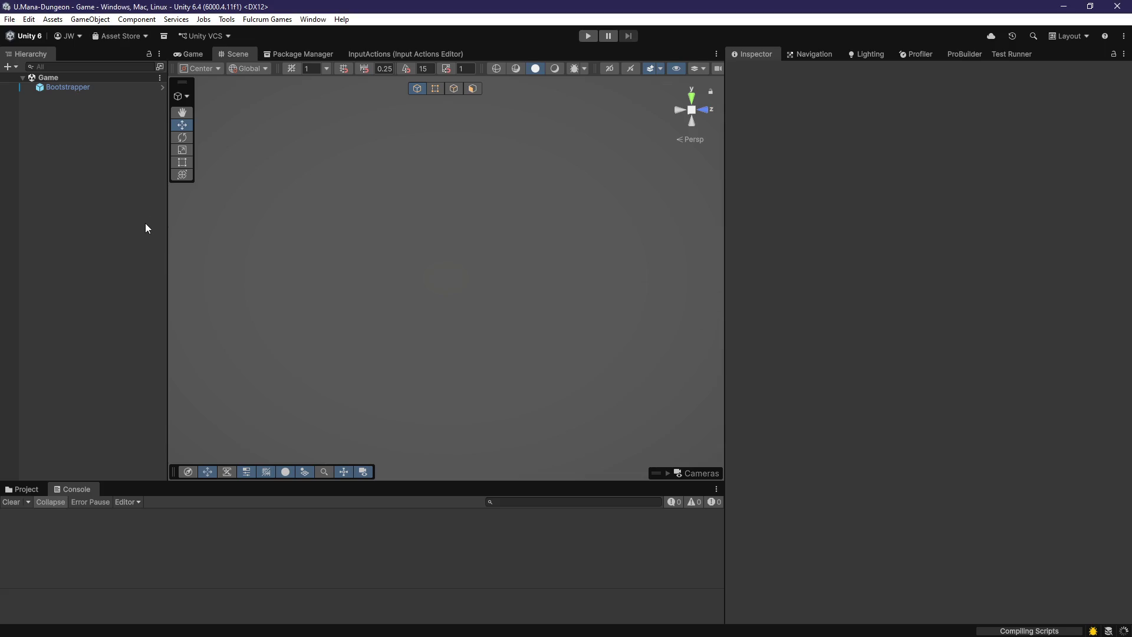
- Enter Play mode again and walk toward the archway corridor to check the red-and-orange health bar
left_click(588, 37)
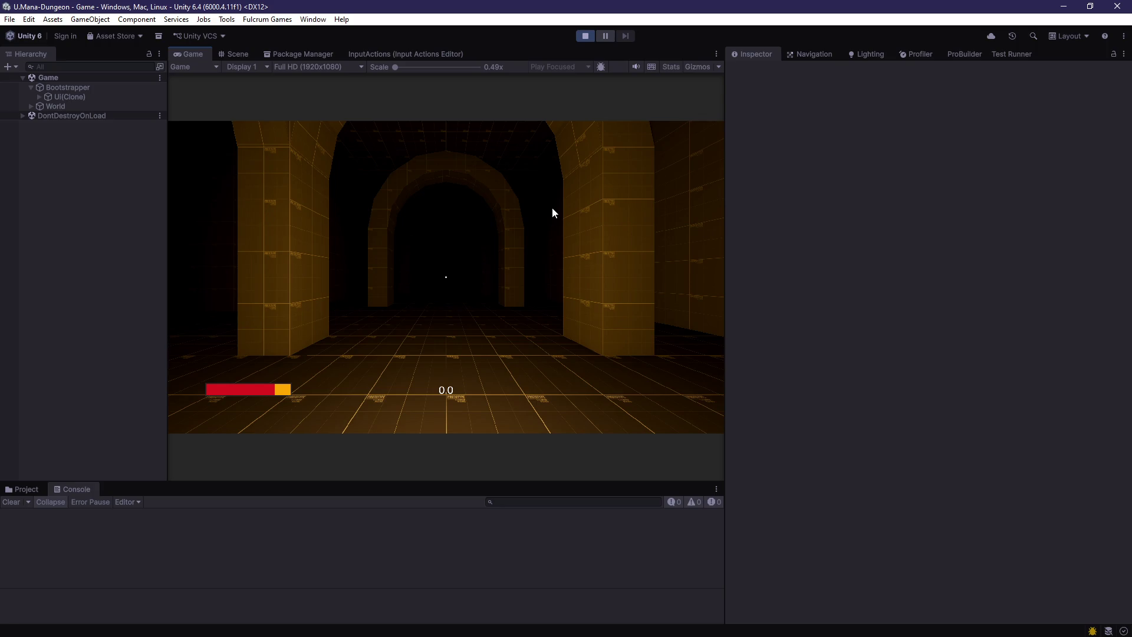
left_click(459, 288)
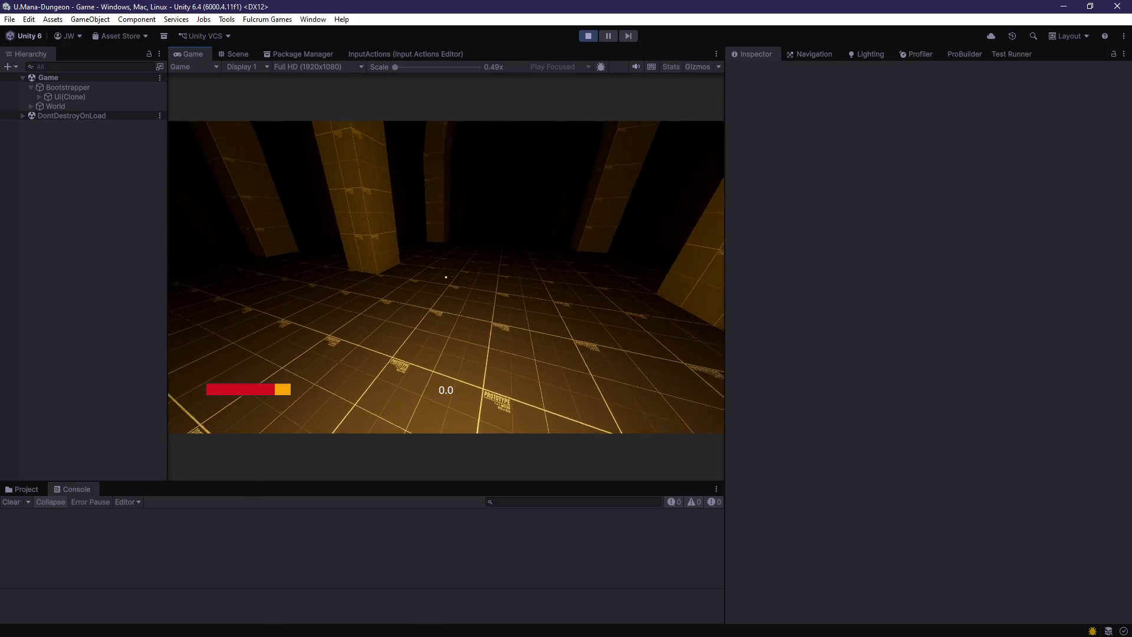
key("w")
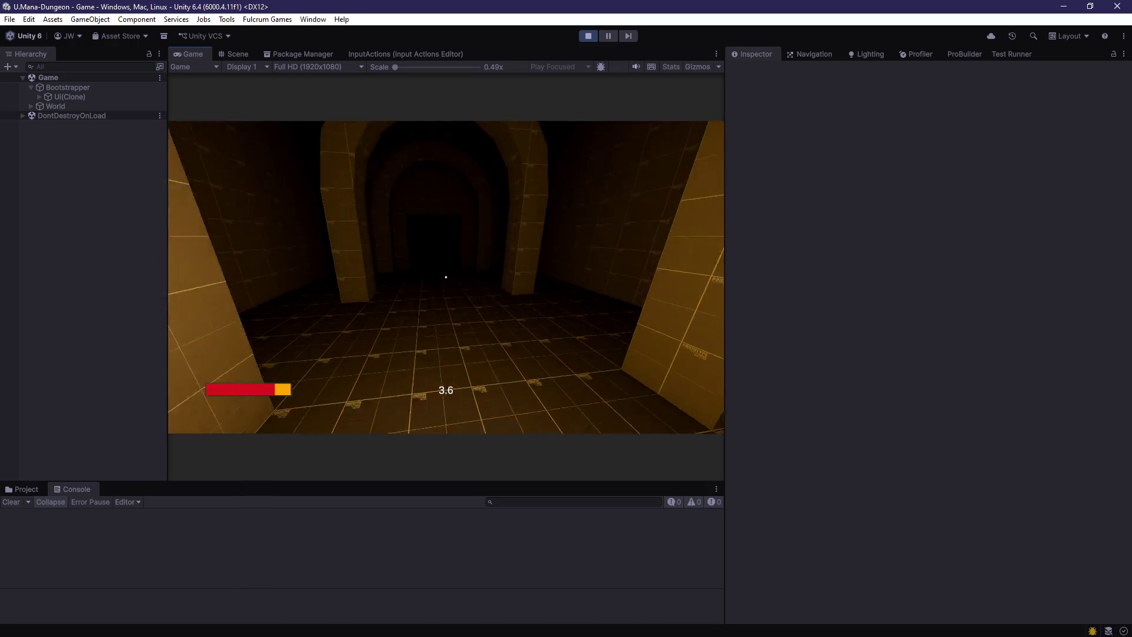
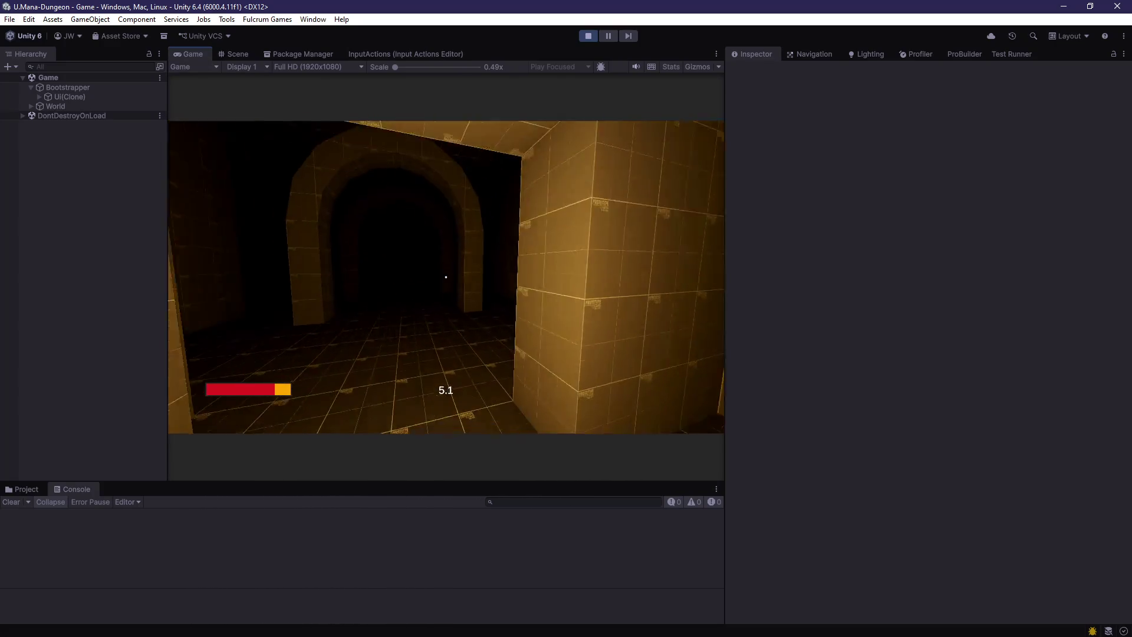
- Walk the player through the arch, tiled room and tunnels to the pillar wall, then stop Play mode
key("w")
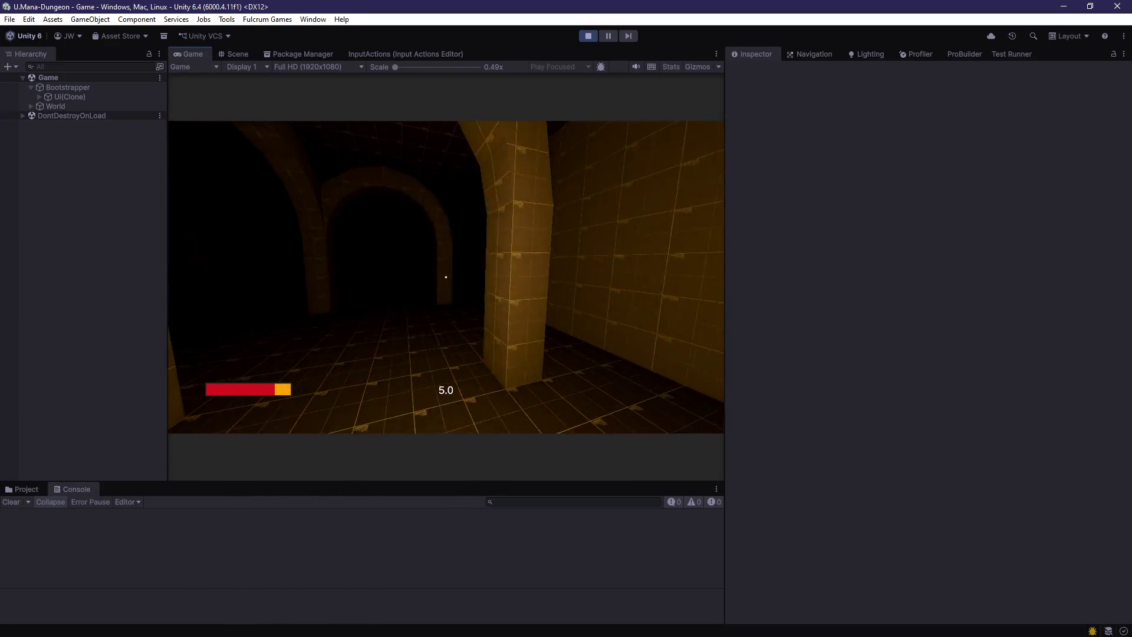
key("w")
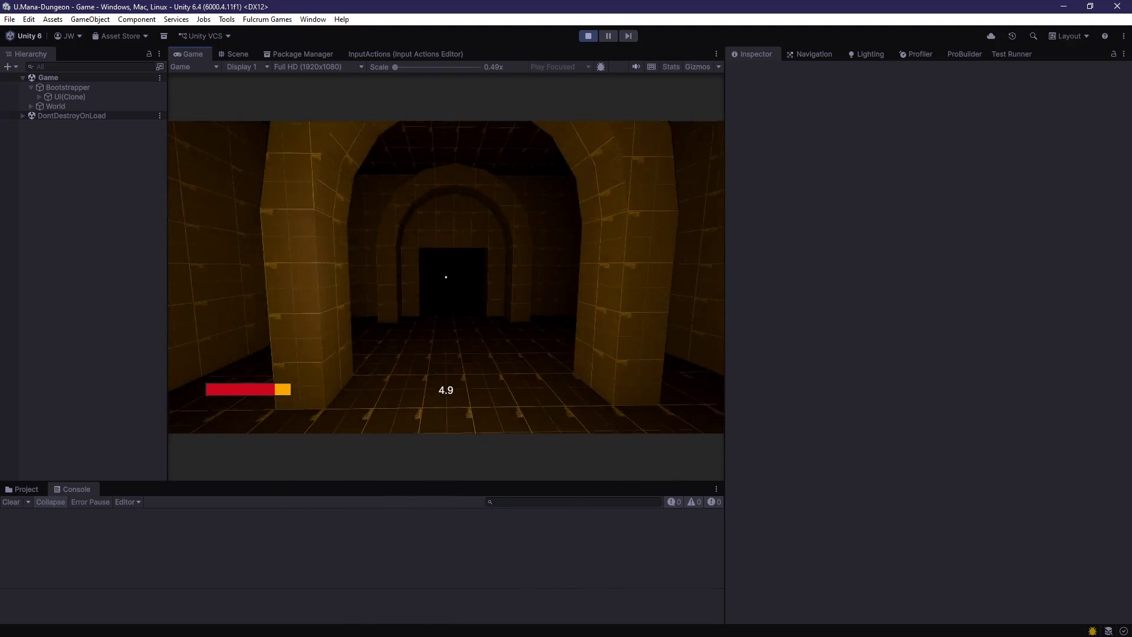
key("w")
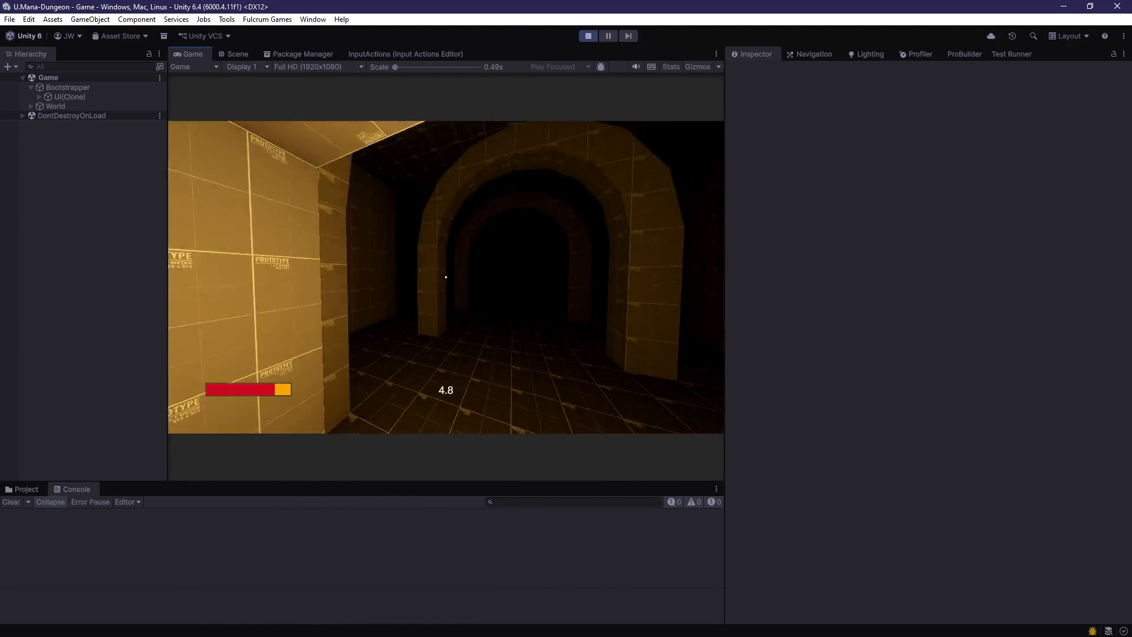
key("w")
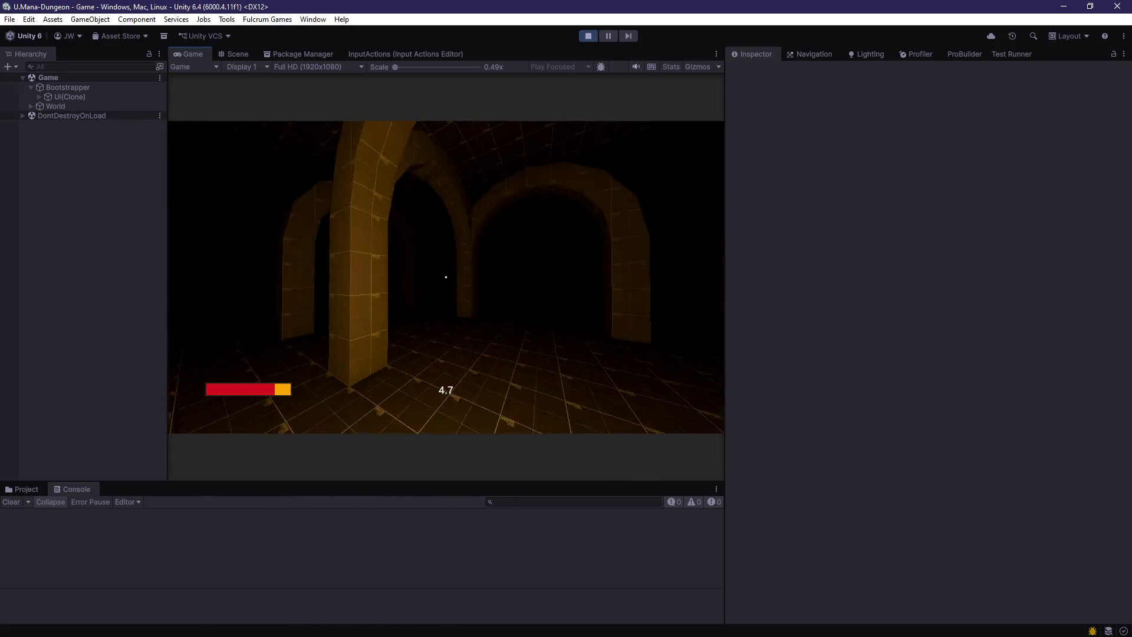
key("w")
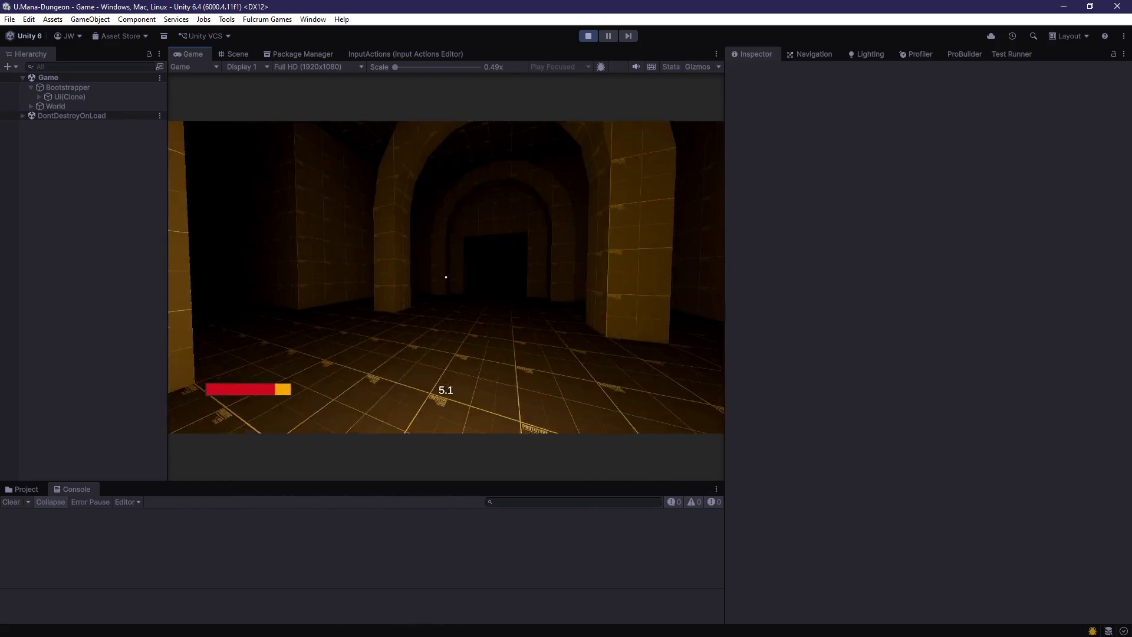
key("w")
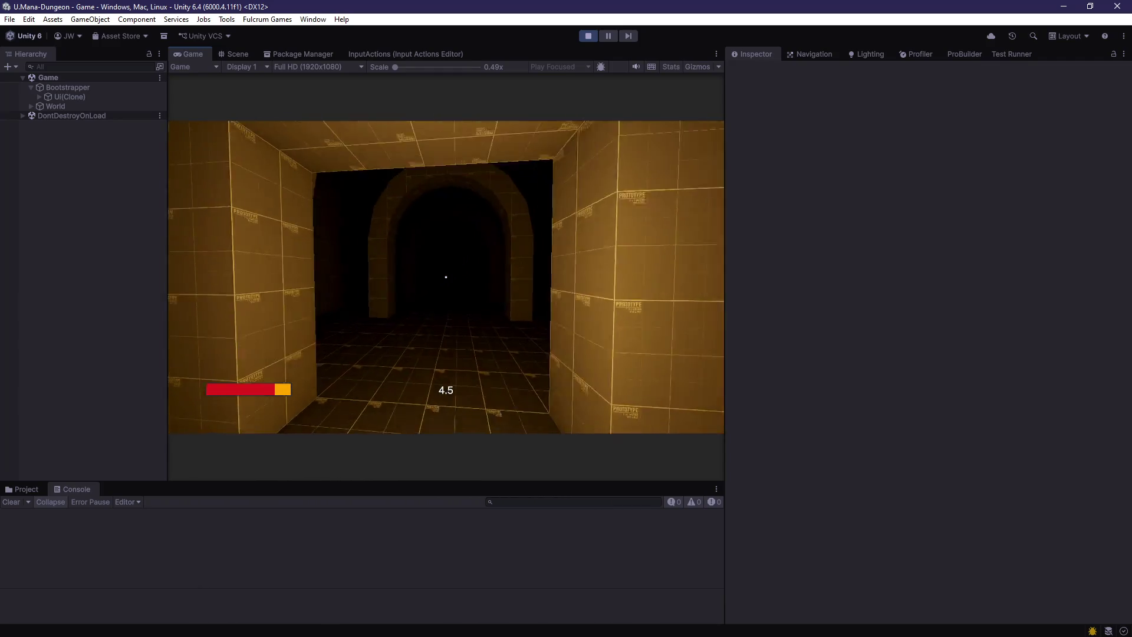
key("w")
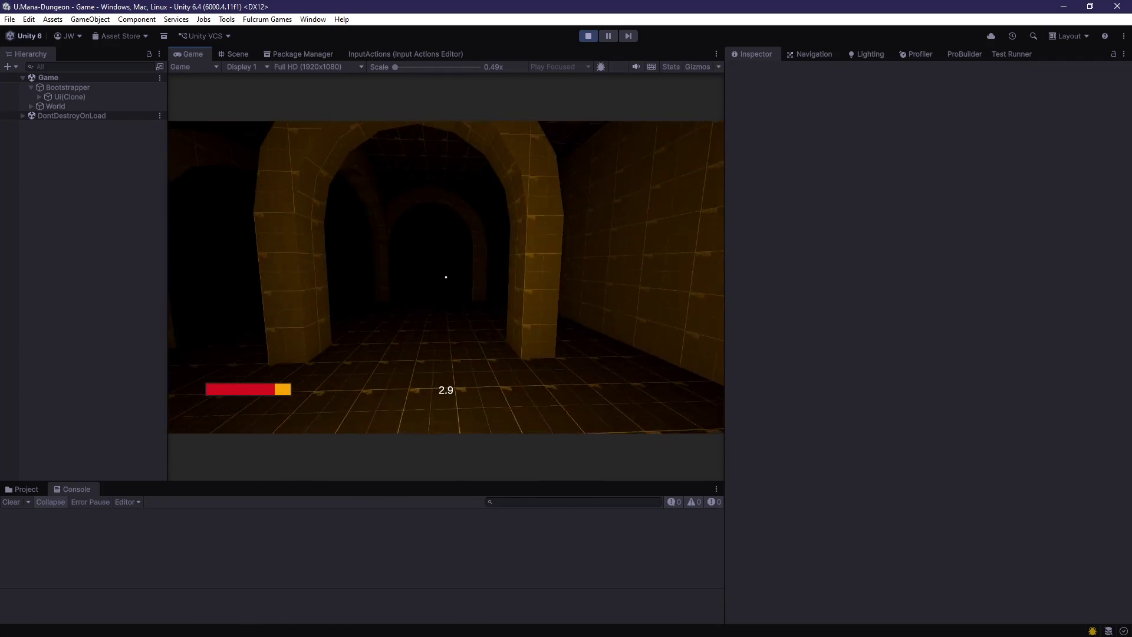
key("w")
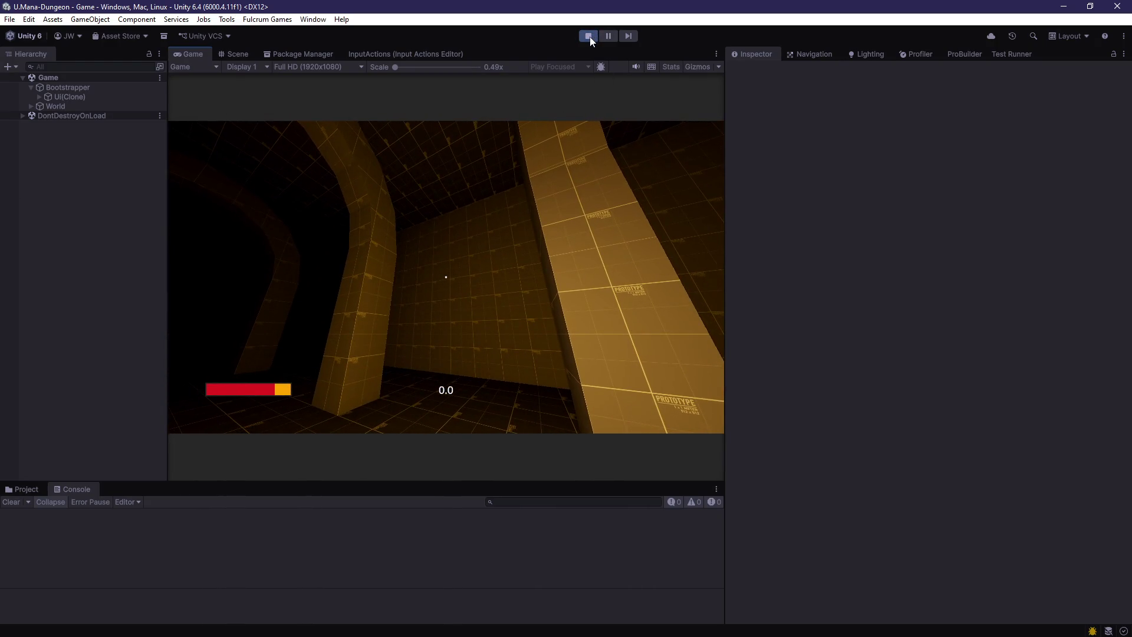
left_click(589, 36)
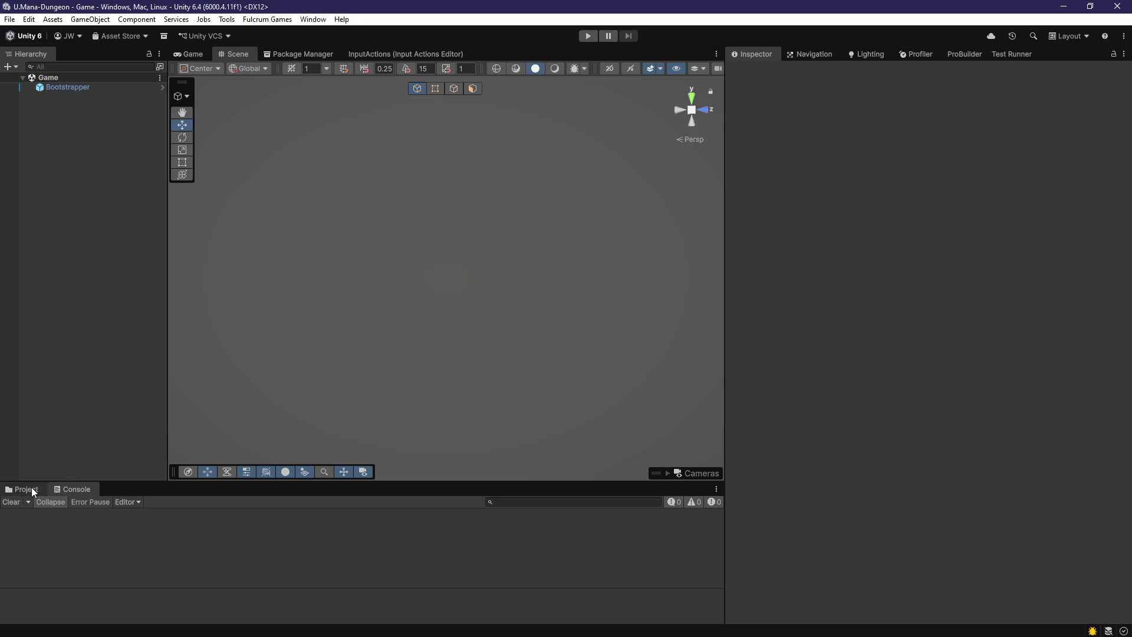
- Stage all eight changed files in Fork's Local Changes, including BasicHealth.asset
left_click(26, 489)
key("alt+Tab")
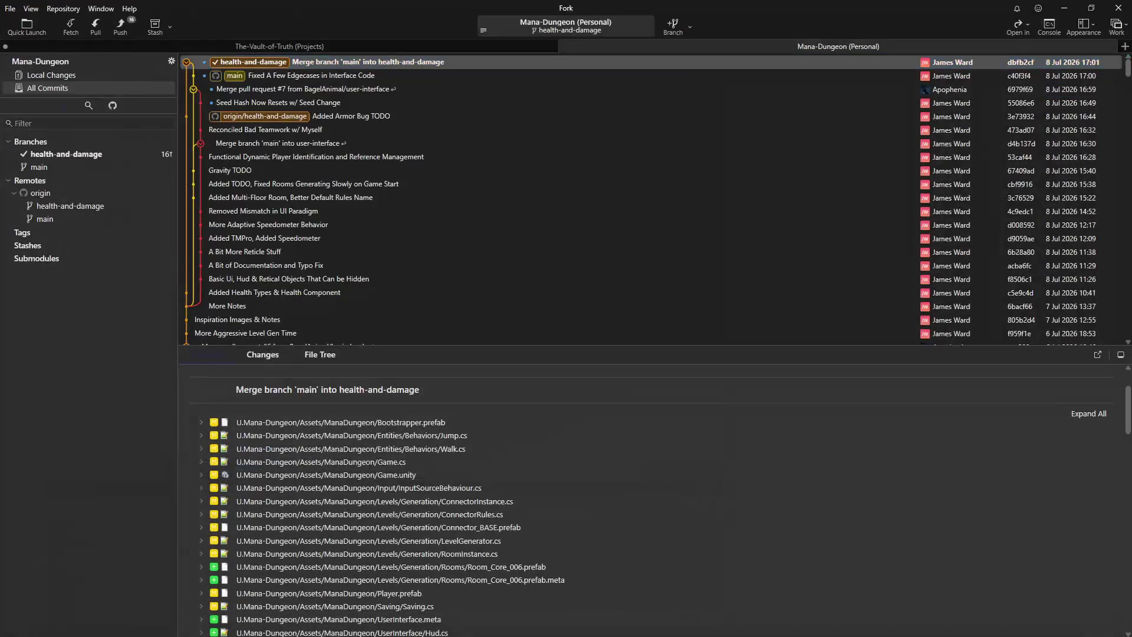
left_click(93, 80)
key("Return")
key("Return")
key("Return")
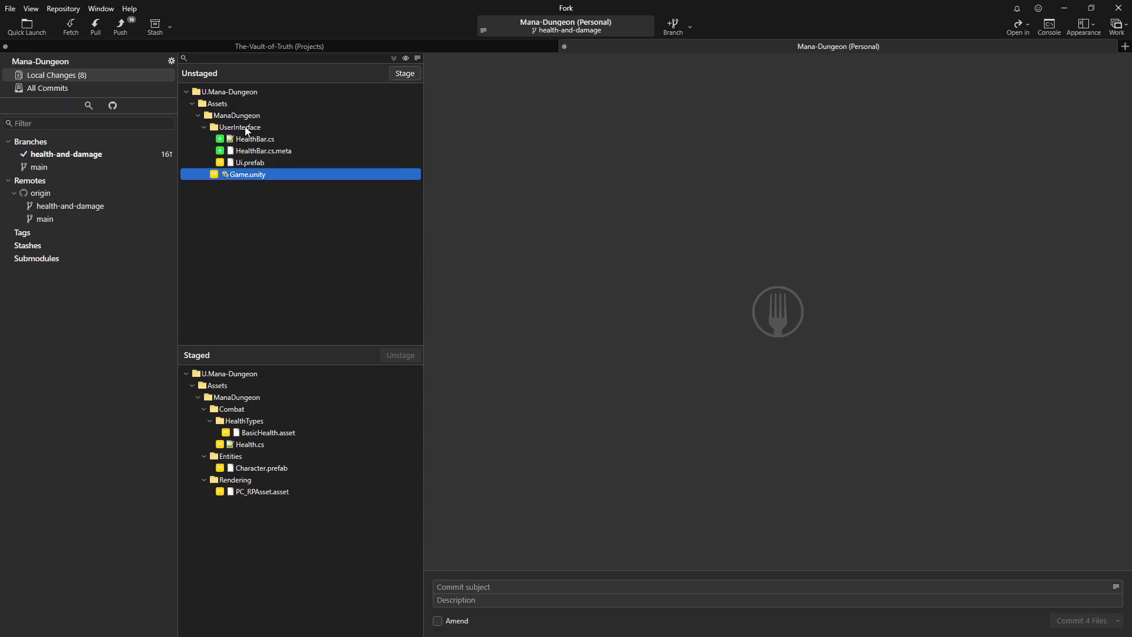
left_click(246, 128)
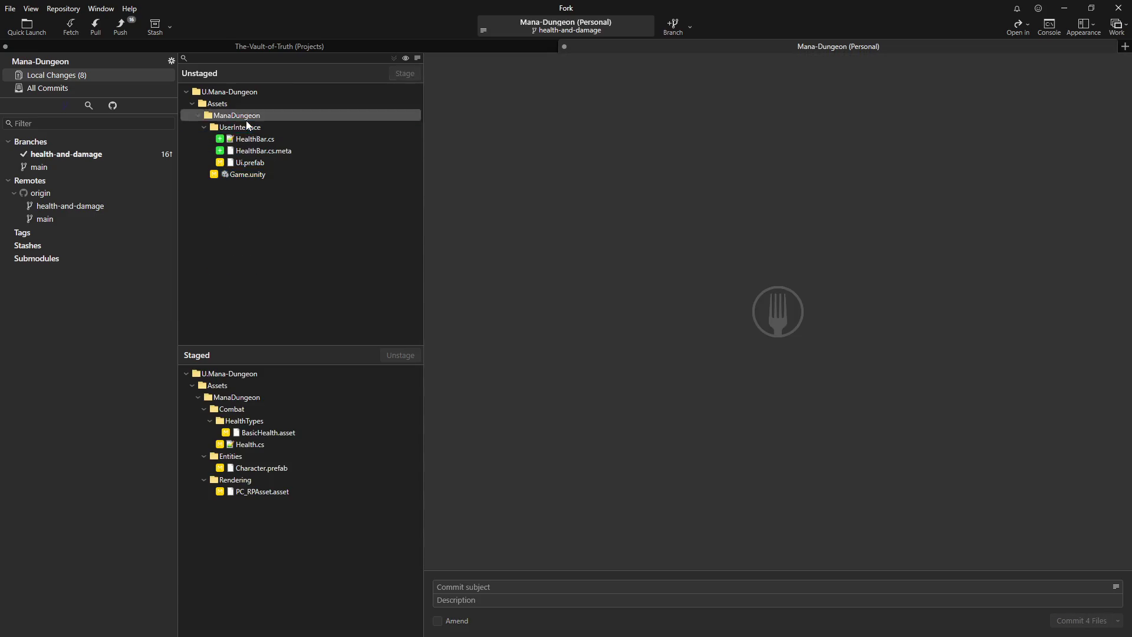
left_click(248, 175, "shift")
key("Return")
- Commit as 'Added Basic Health Bar that Supports Multiple Health Types' and push to origin
left_click(502, 597)
type("Add")
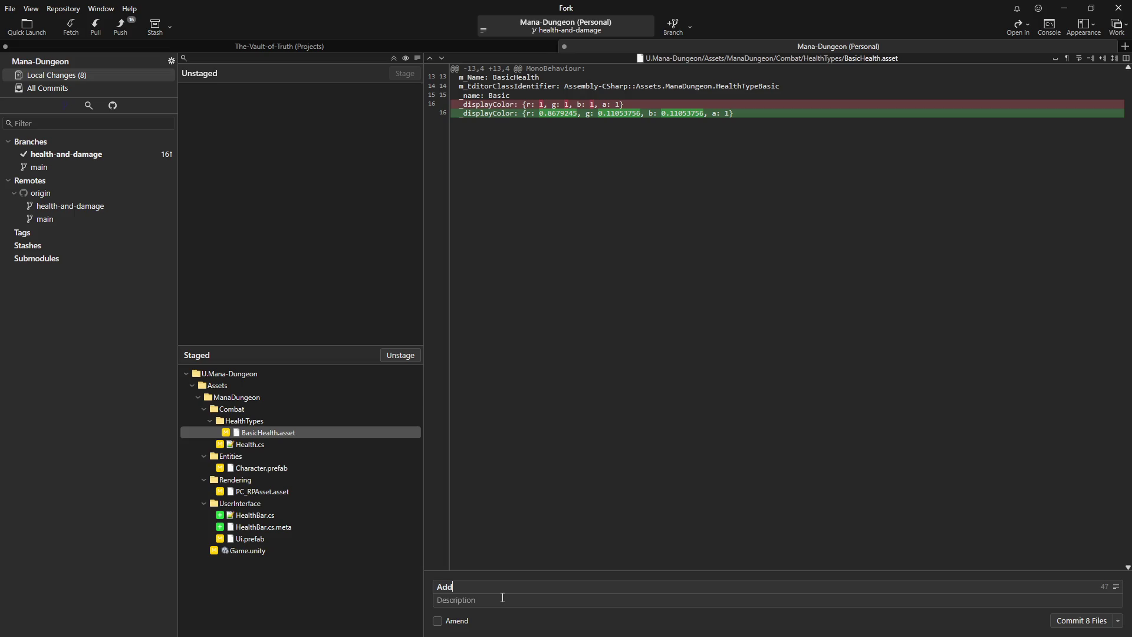
type("ed Basic Health Bar that Suppo")
type("rts Multiple H")
type("ealth Types")
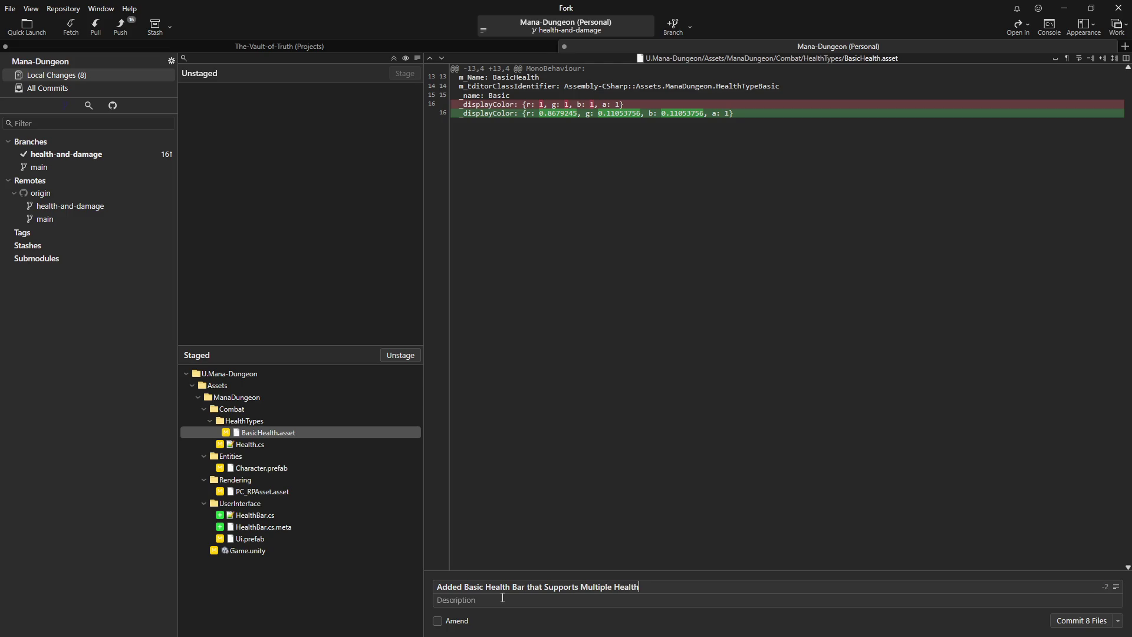
left_click(1062, 617)
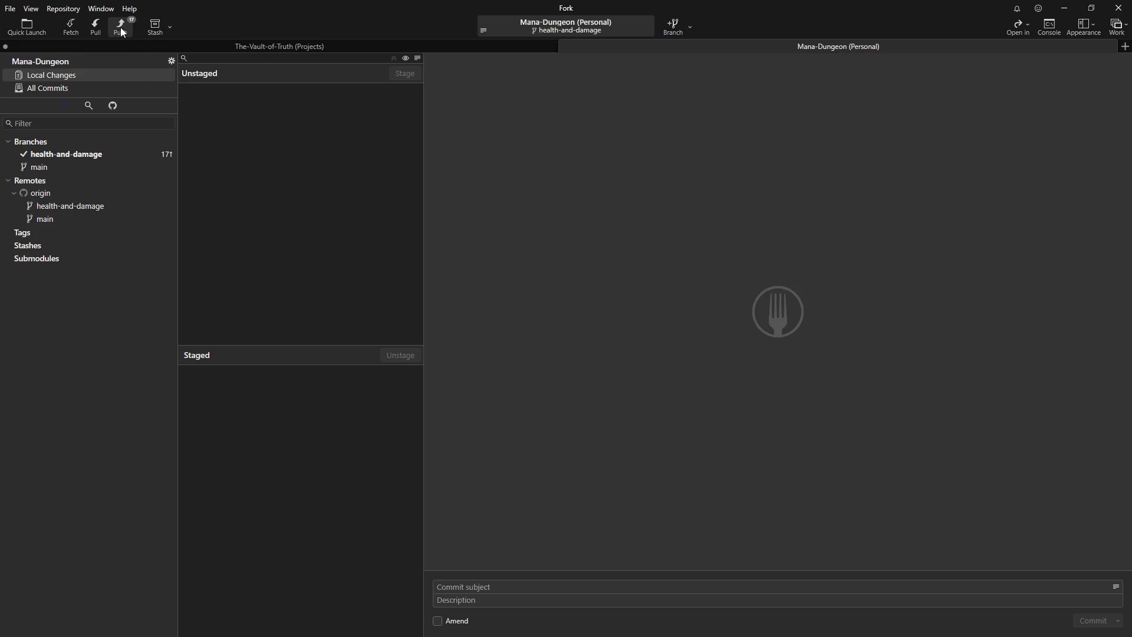
left_click(120, 27)
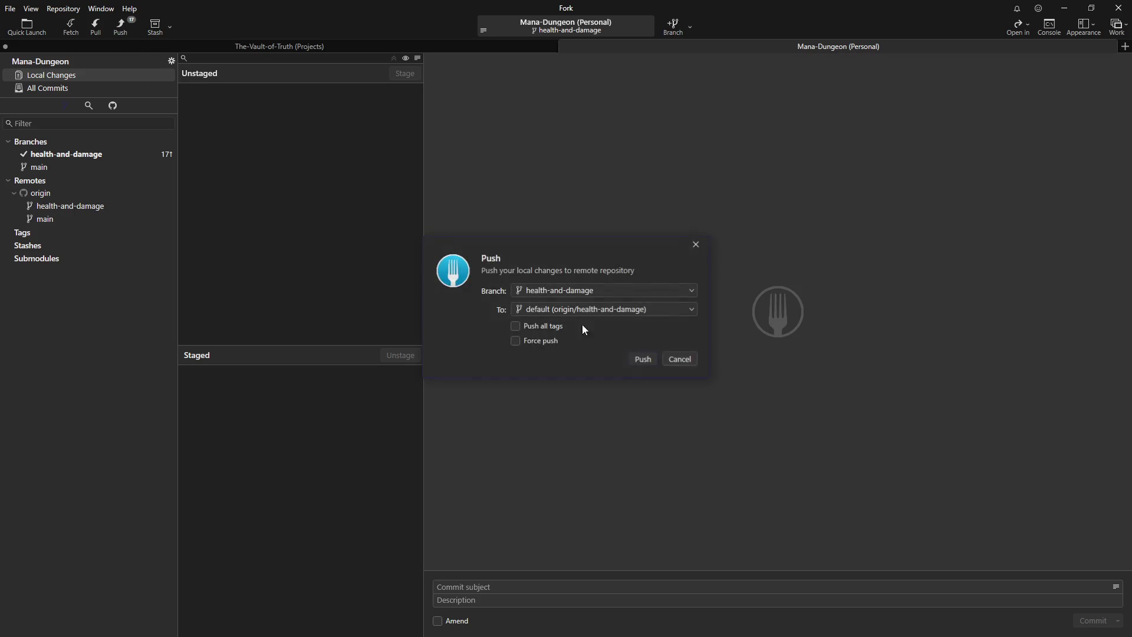
left_click(640, 361)
left_click(64, 89)
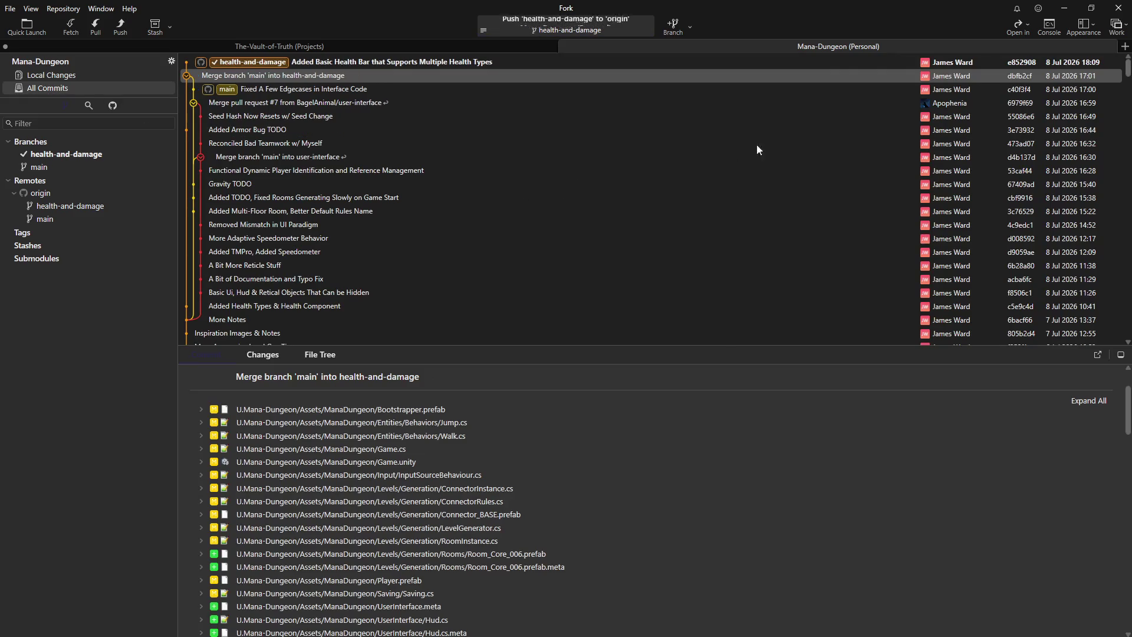
left_click(1065, 9)
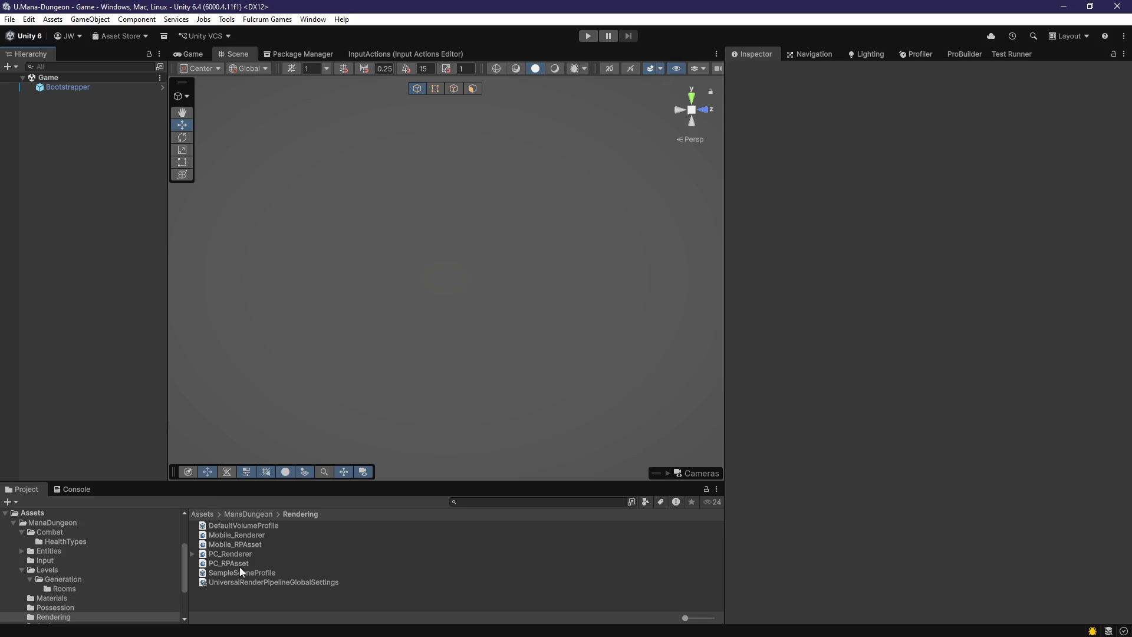
- Inspect the PC_Renderer asset, then show the ManaDungeon folder's contents in the Project window
left_click(223, 554)
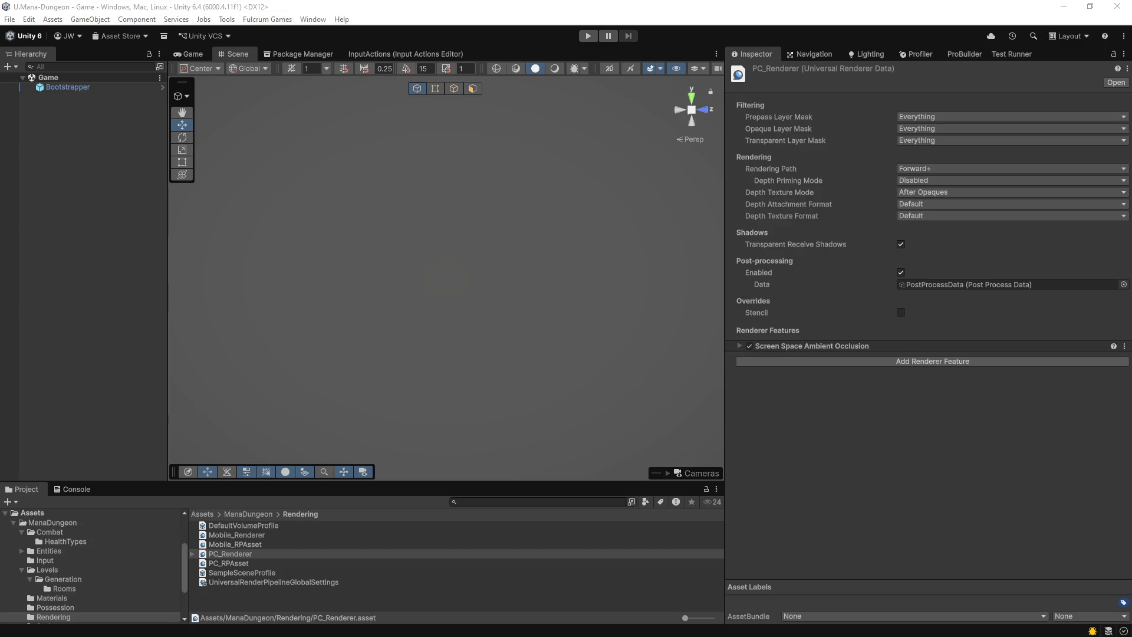
left_click(294, 319)
left_click(267, 514)
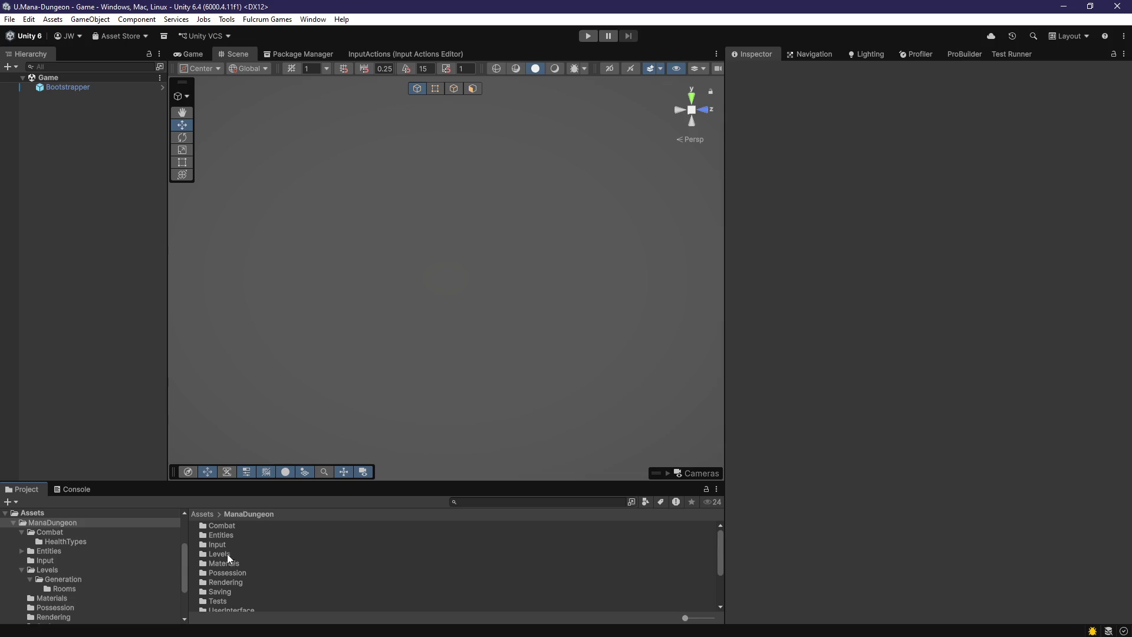
- Browse the Project panel, then enter Play mode so the Game scene loads UI(Clone) and World
scroll(230, 556, "down", 4)
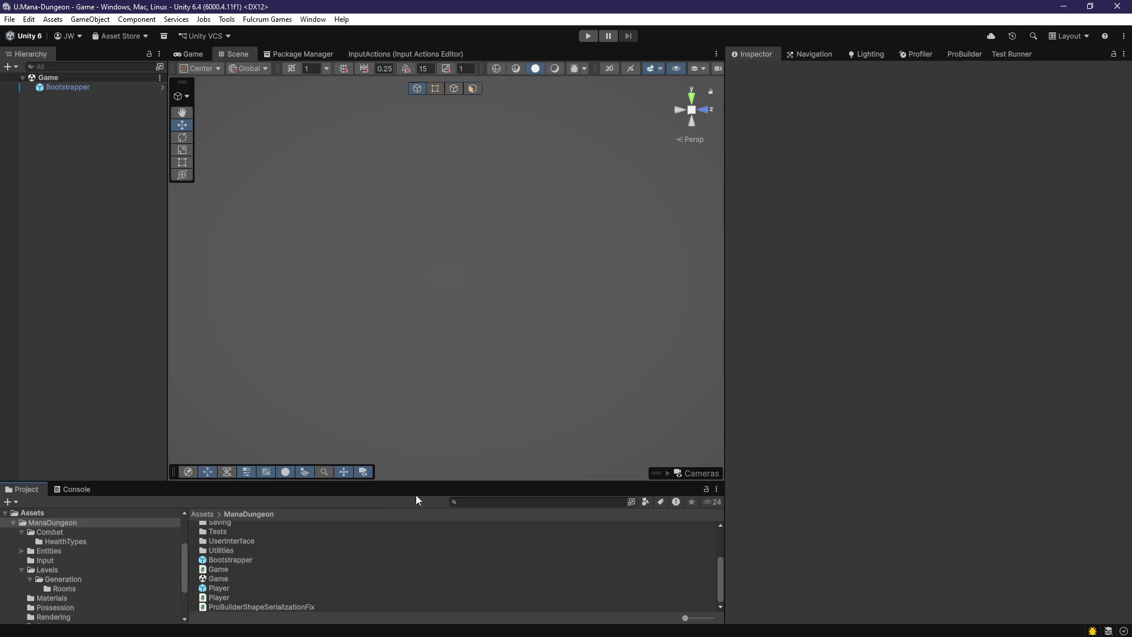
scroll(281, 552, "up", 3)
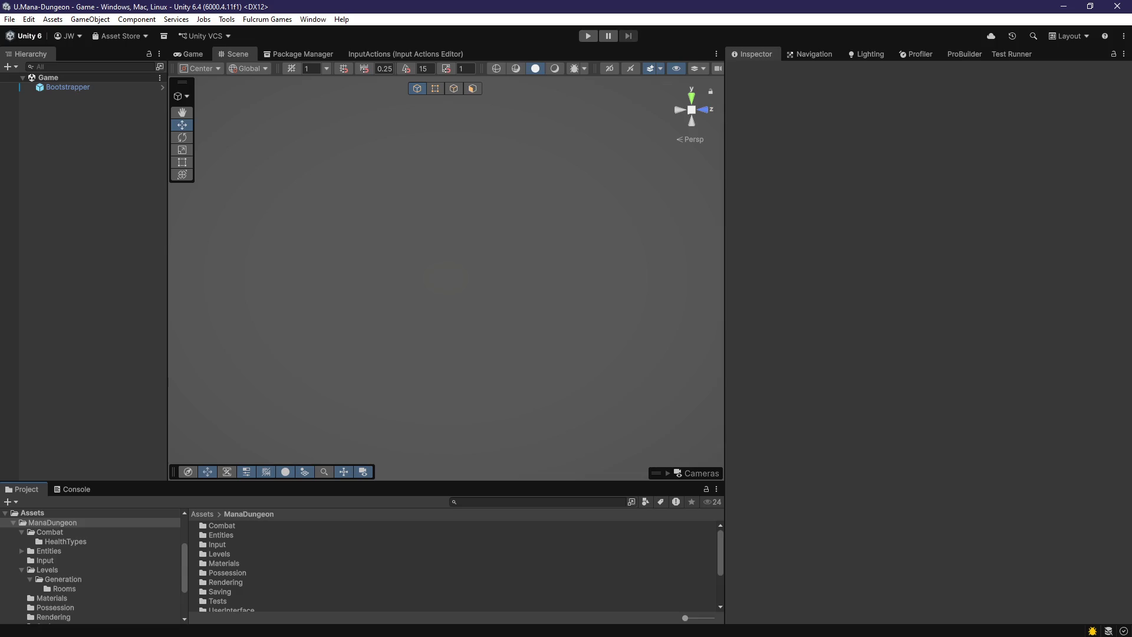
scroll(302, 575, "down", 3)
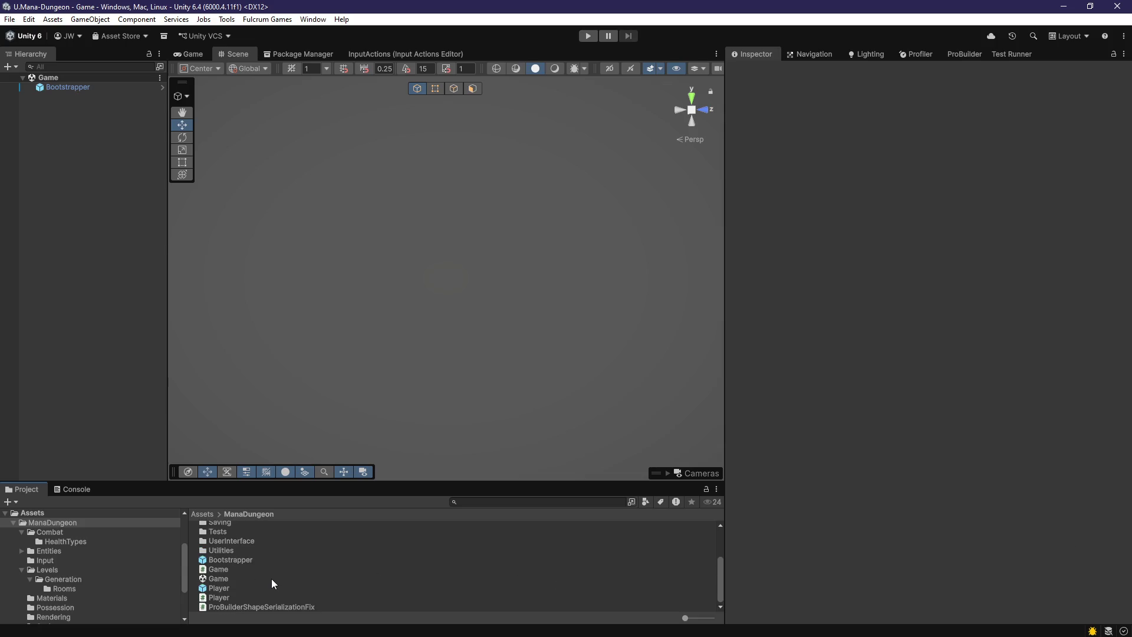
scroll(246, 586, "up", 3)
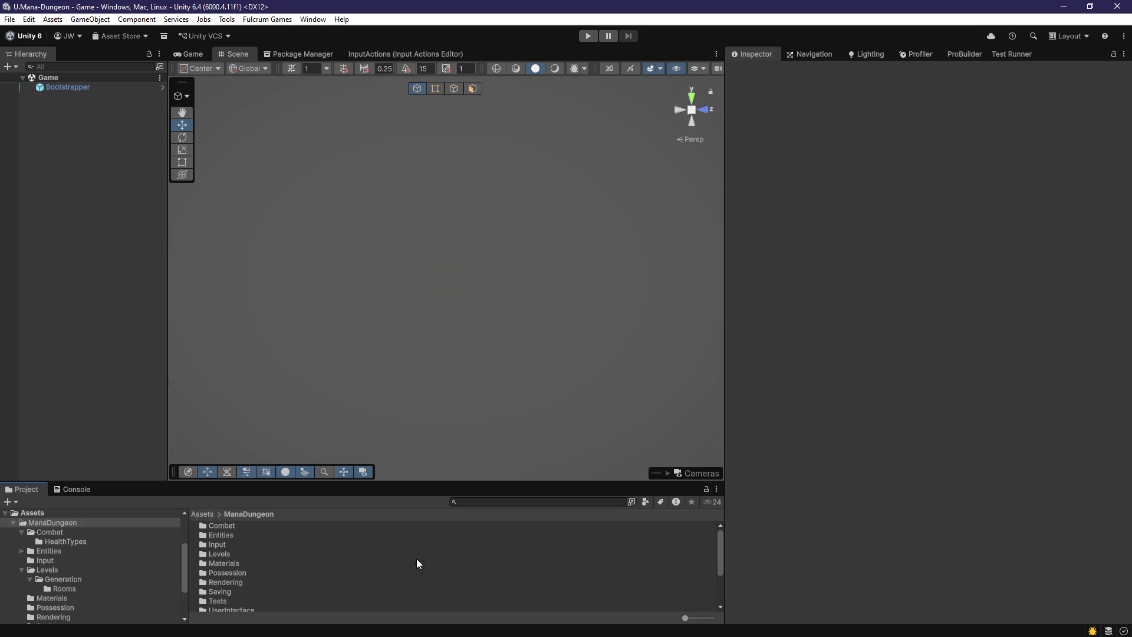
left_click(155, 276)
left_click(588, 36)
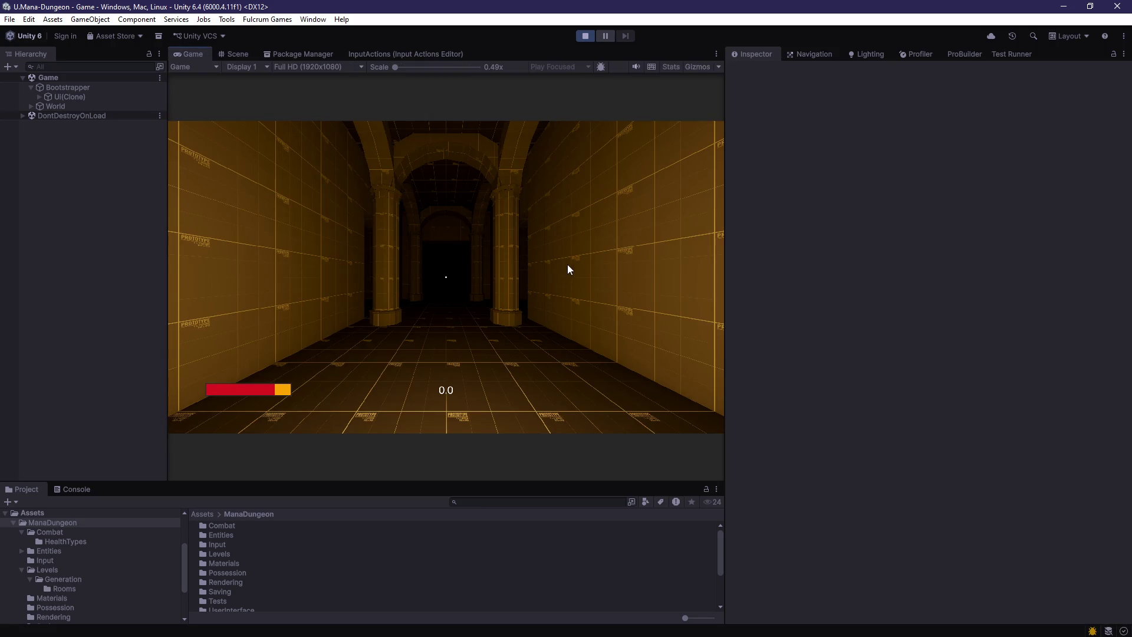
- Walk the player down the corridor past the pillars and fence to the capsule
left_click(567, 269)
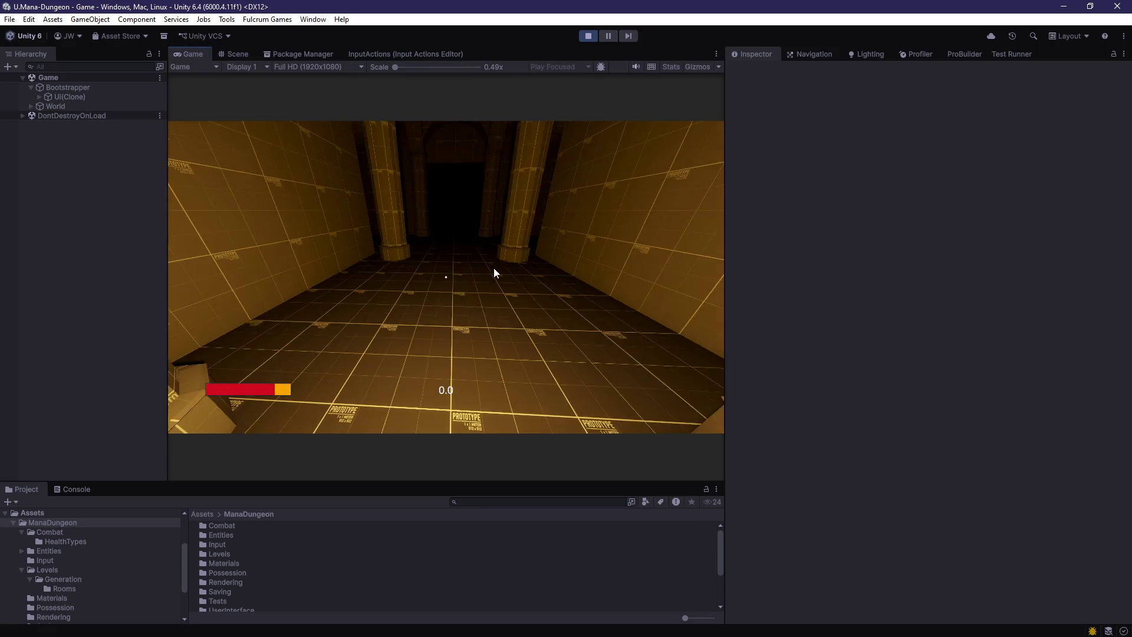
key("w")
key("w")
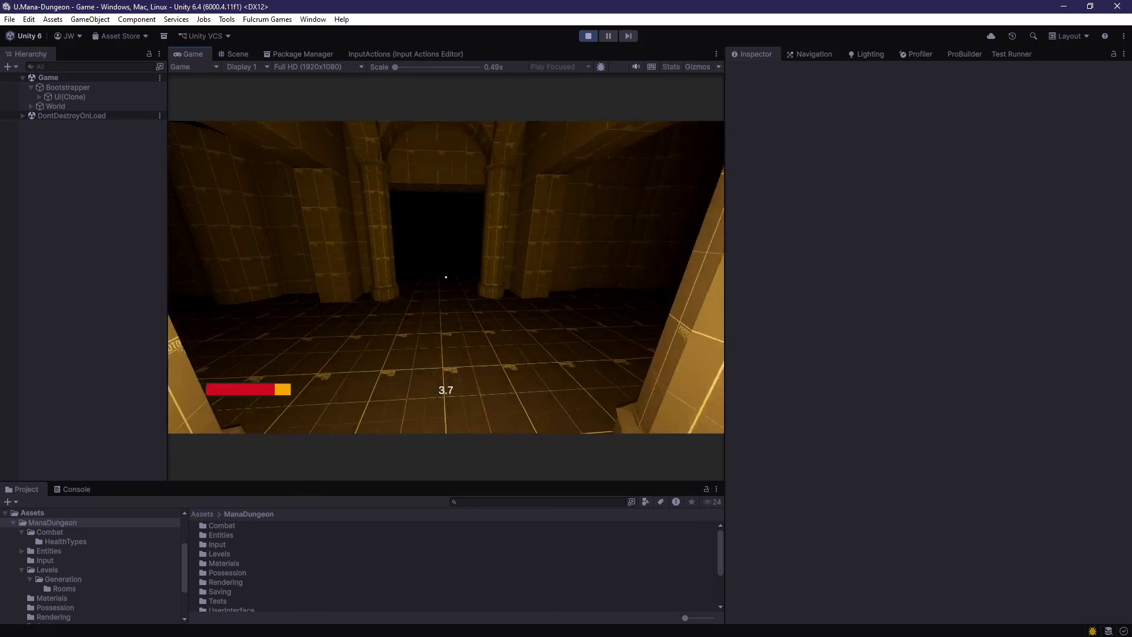
key("w")
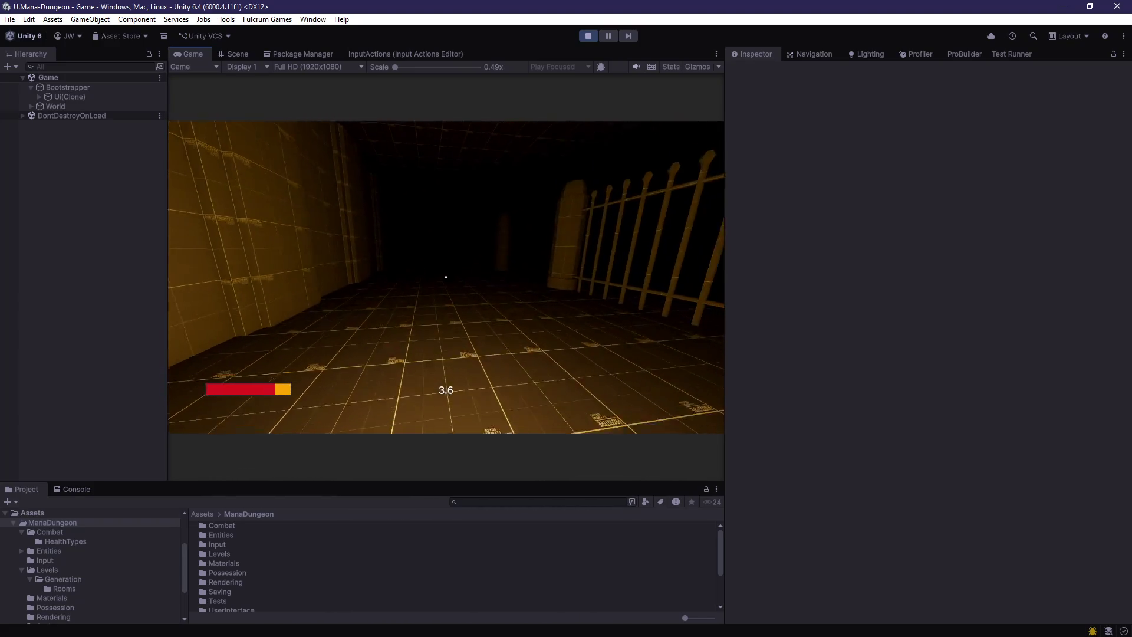
key("w")
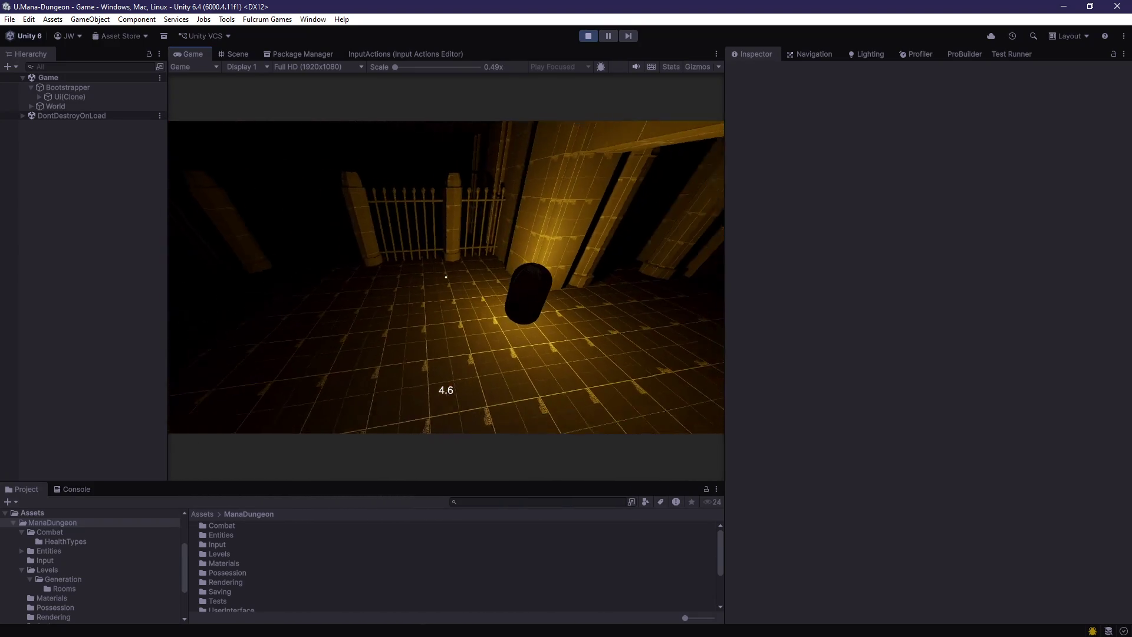
key("w")
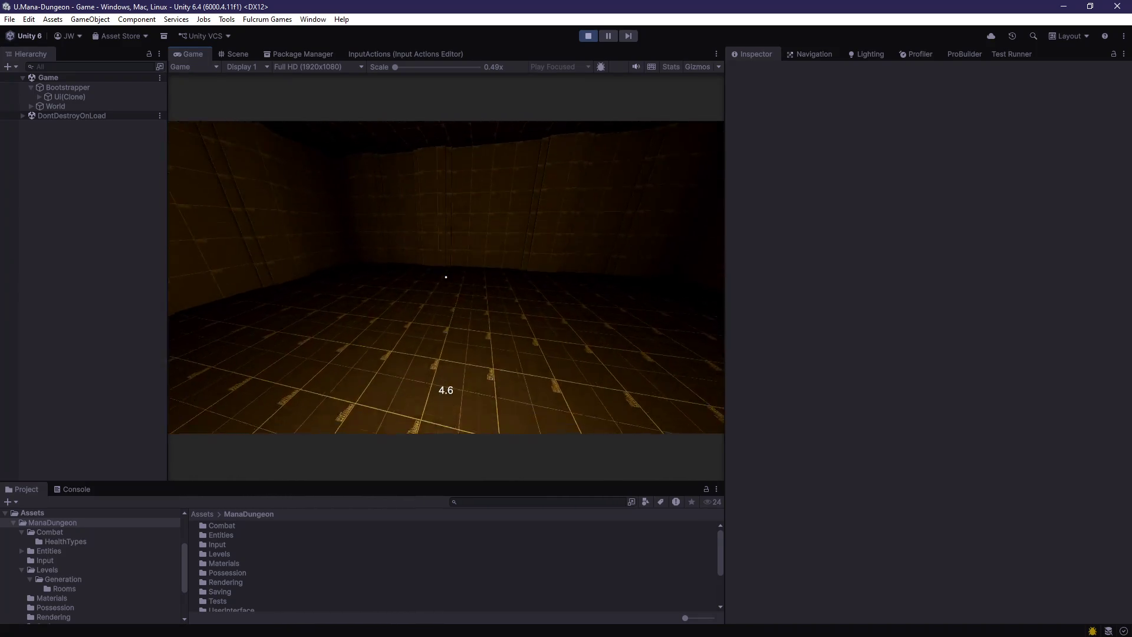
key("alt+Tab")
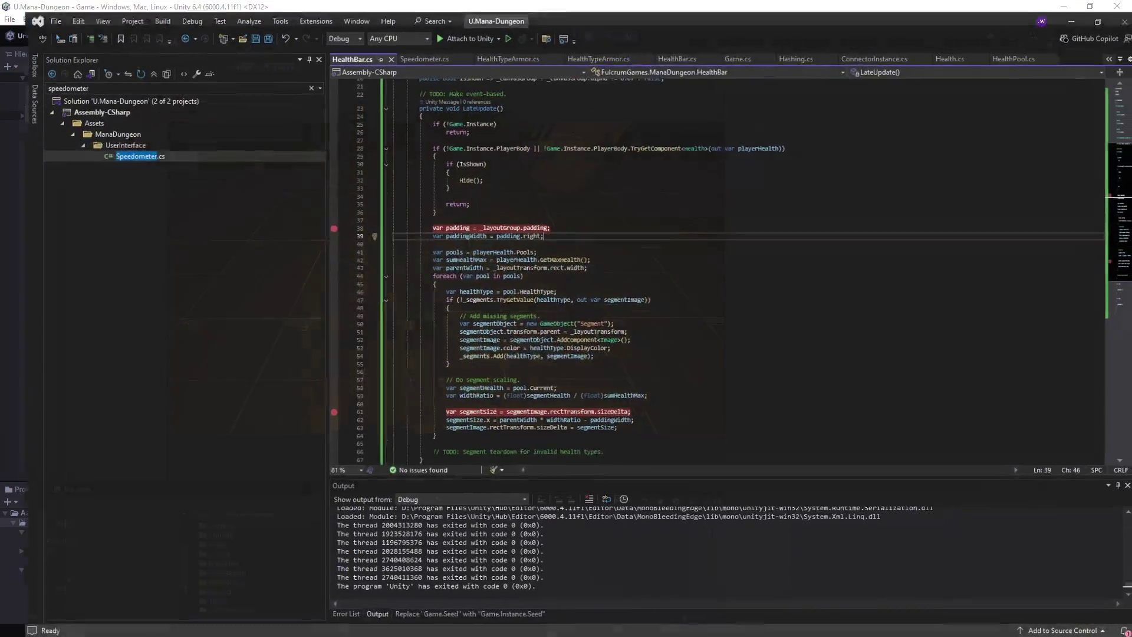
- Add 'if (!IsShown) { Show(); }' after the early-return block in HealthBar.cs's LateUpdate
scroll(470, 204, "up", 3)
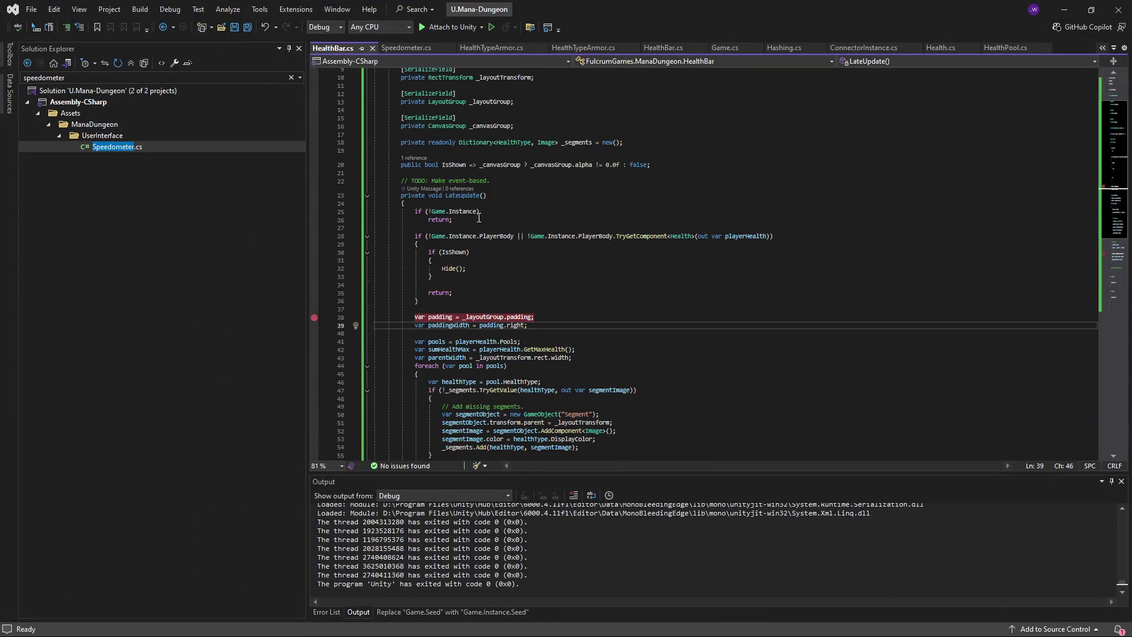
scroll(479, 218, "down", 7)
scroll(481, 242, "up", 4)
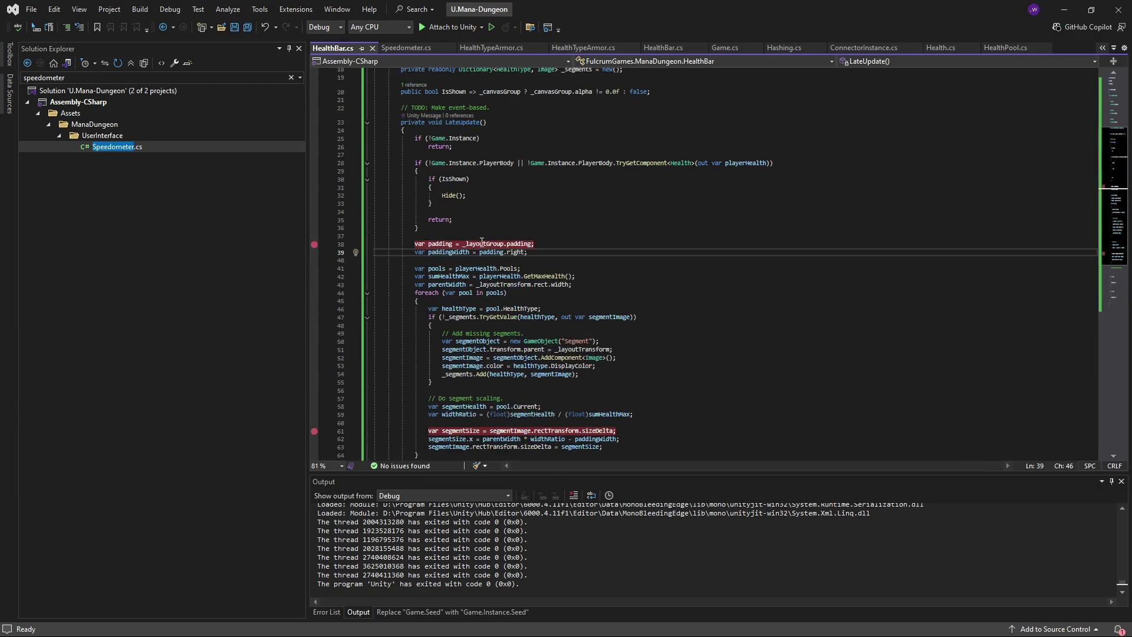
scroll(481, 242, "up", 1)
scroll(481, 242, "down", 7)
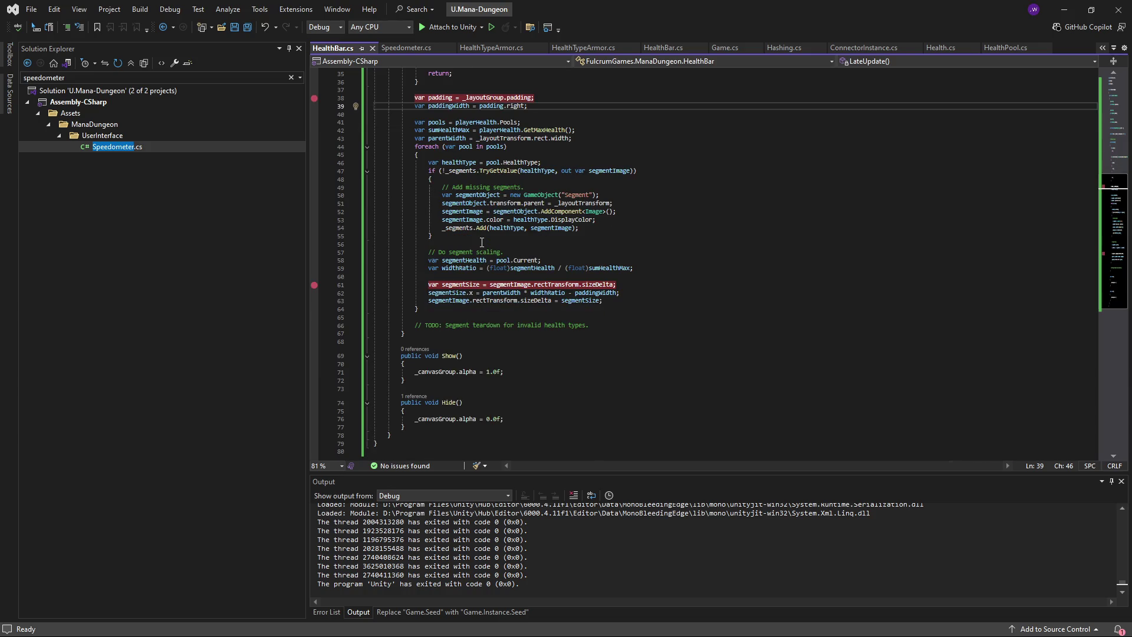
scroll(479, 269, "up", 4)
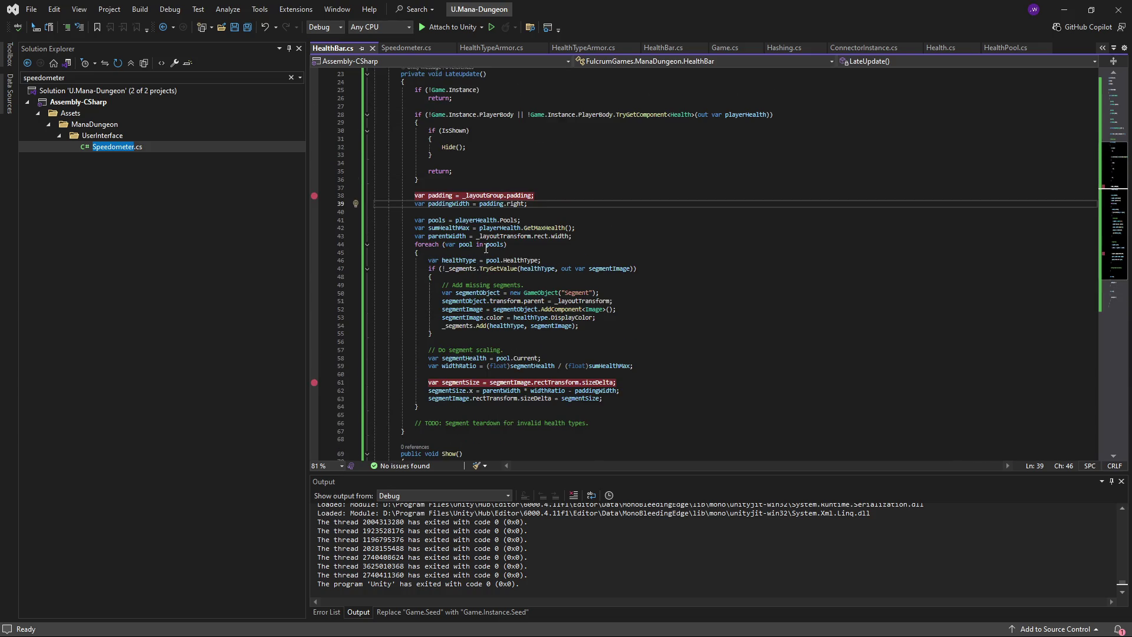
scroll(558, 373, "down", 3)
scroll(549, 355, "up", 6)
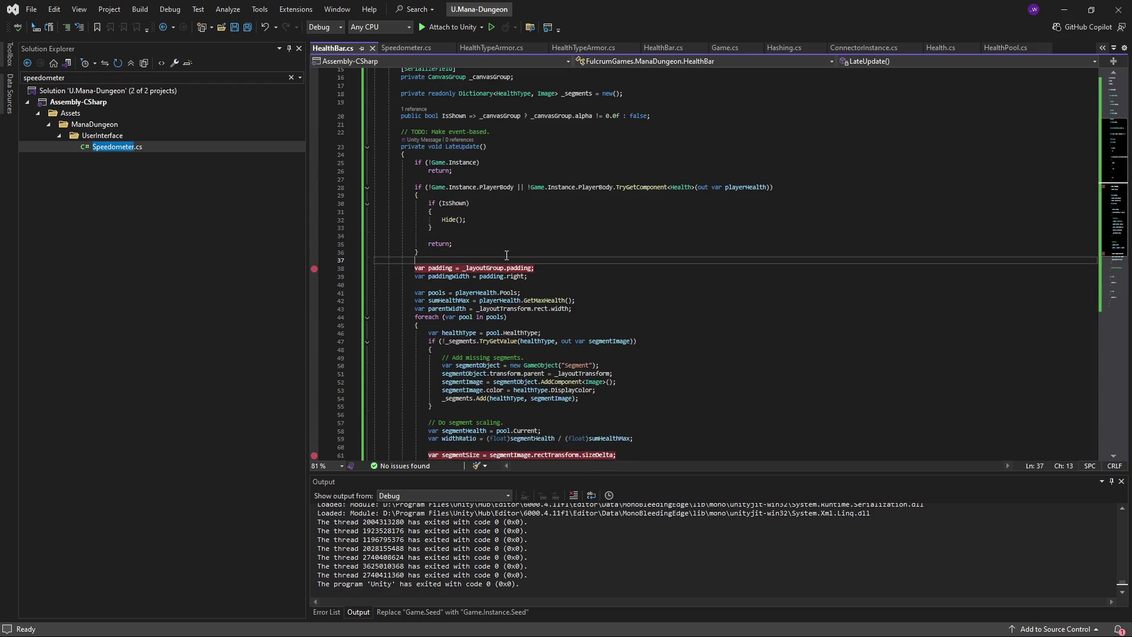
key("Up")
key("Up")
key("Up")
key("Down")
key("Return")
key("Return")
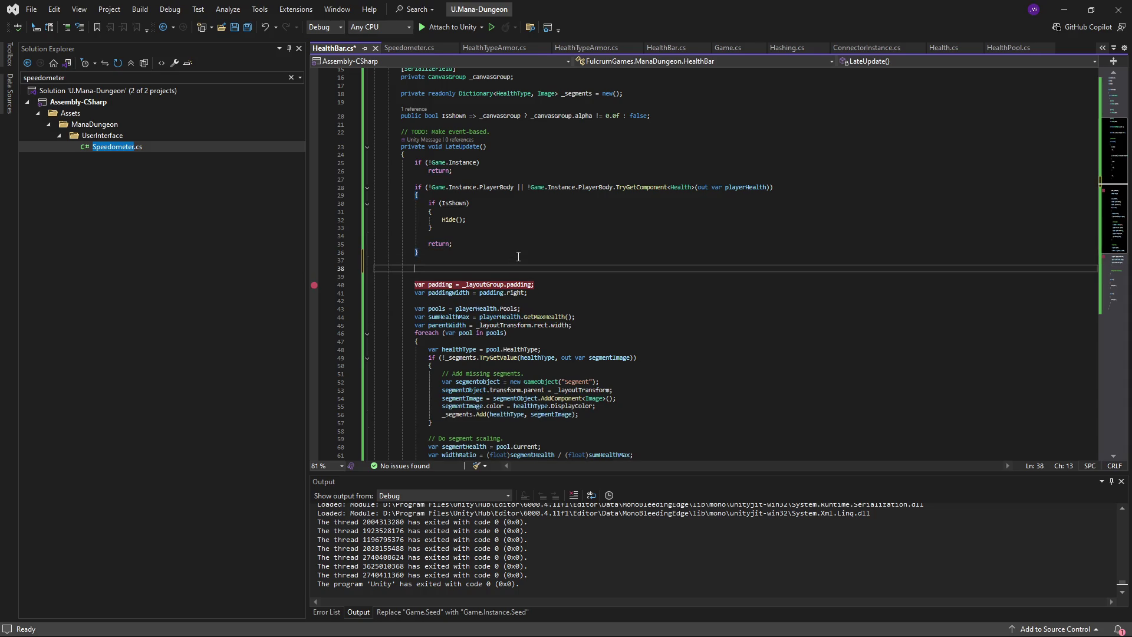
type("IsShown)")
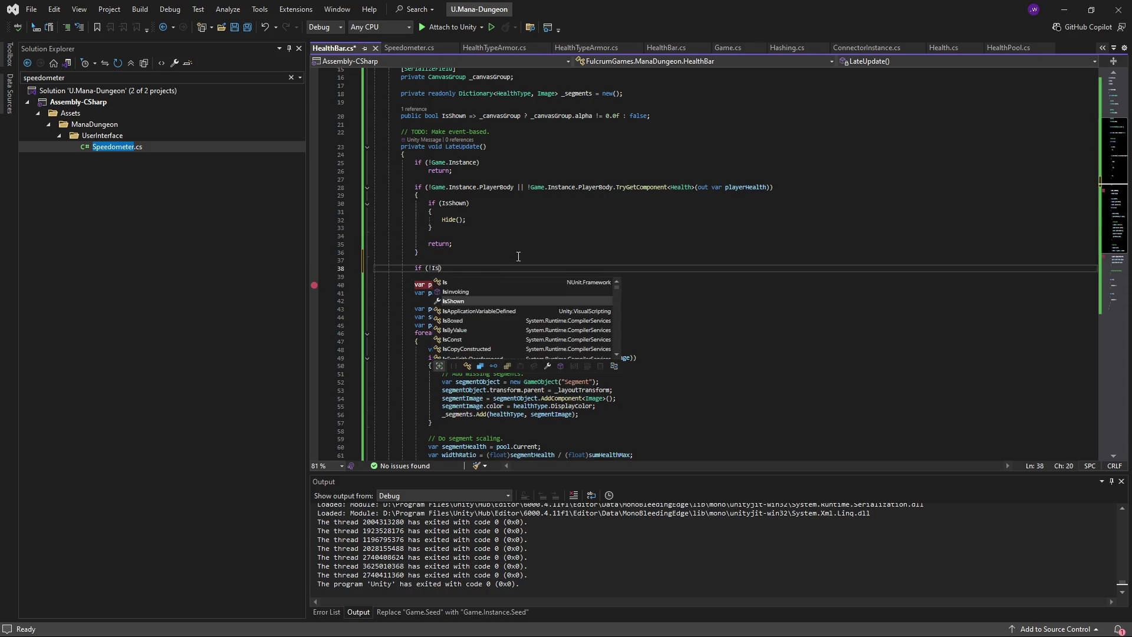
key("Return")
type("{")
key("Return")
type("Show();")
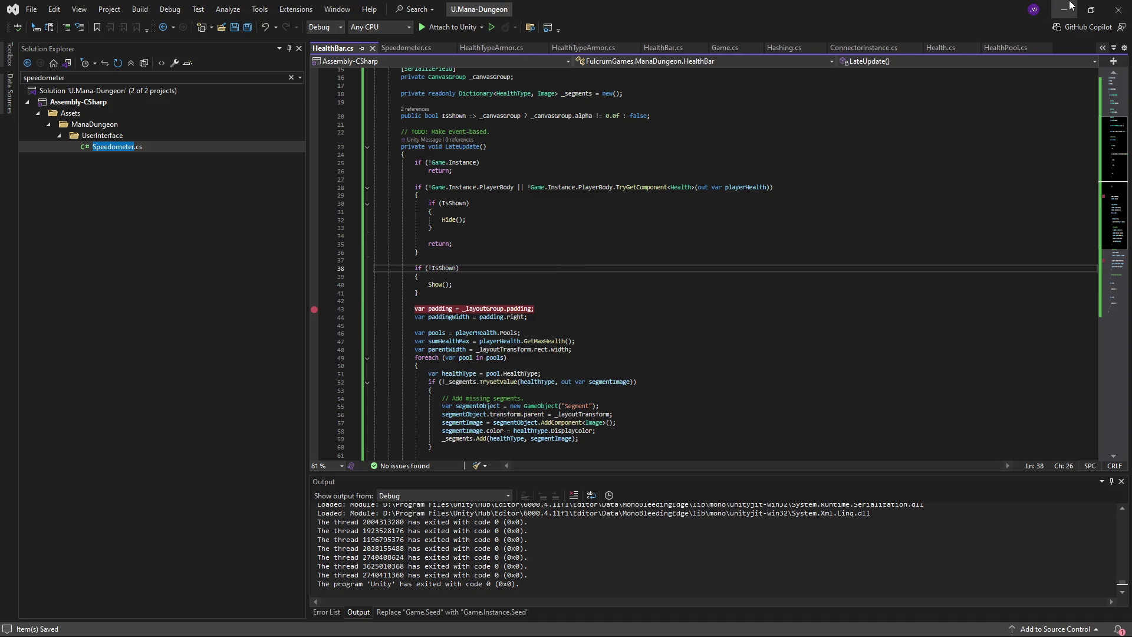
left_click(1064, 10)
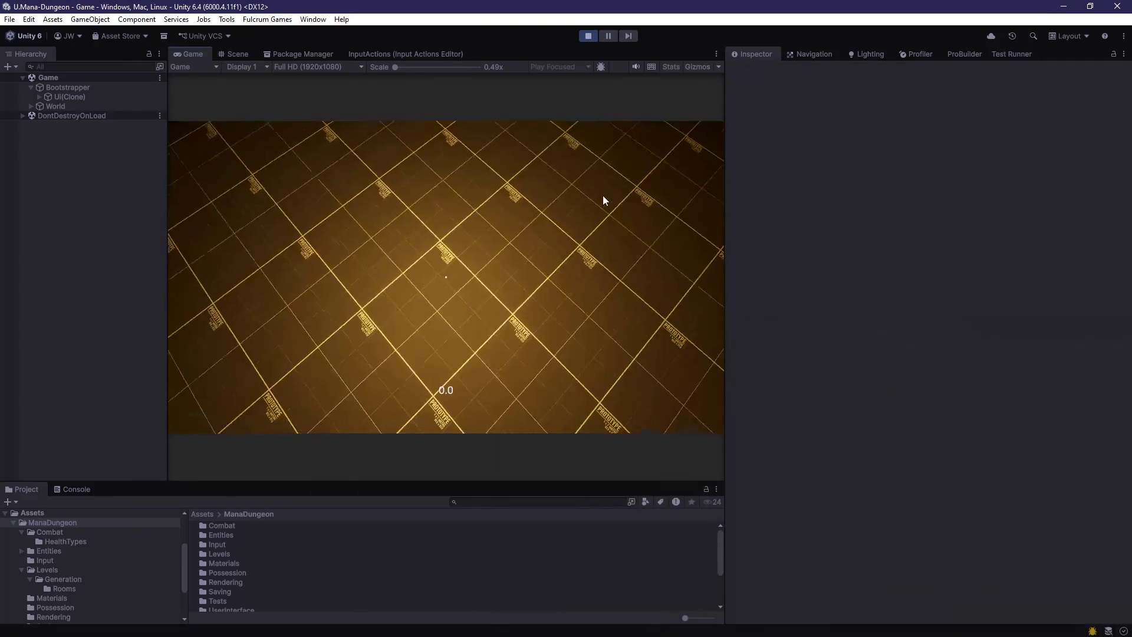
- Stop the running game and restart Play mode so Unity recompiles the edited HealthBar script
left_click(588, 35)
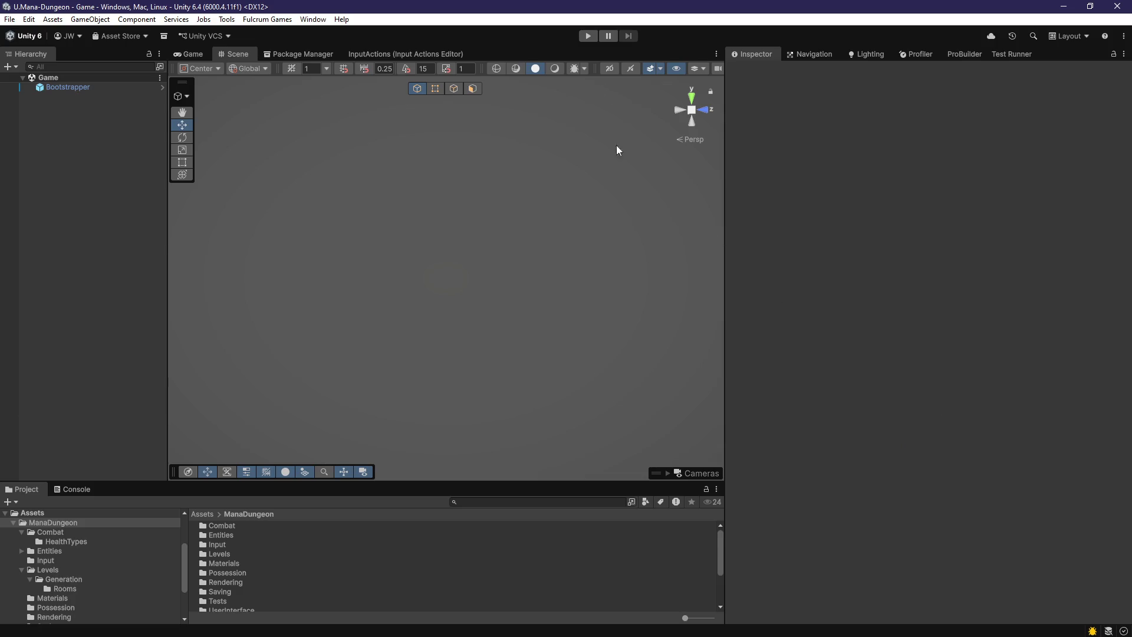
left_click(588, 37)
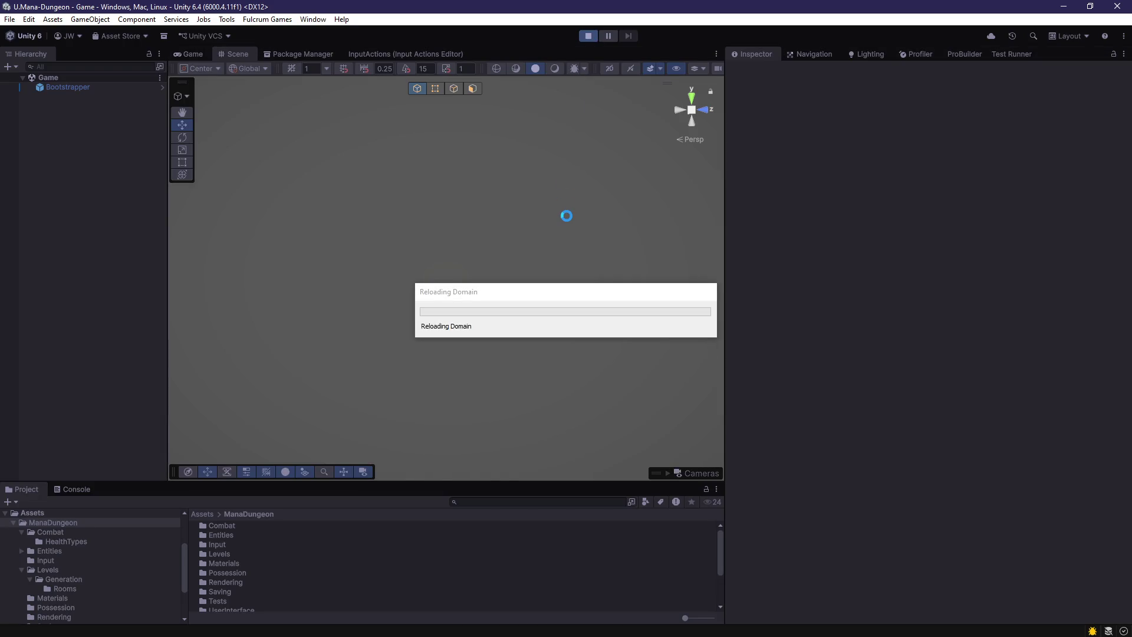